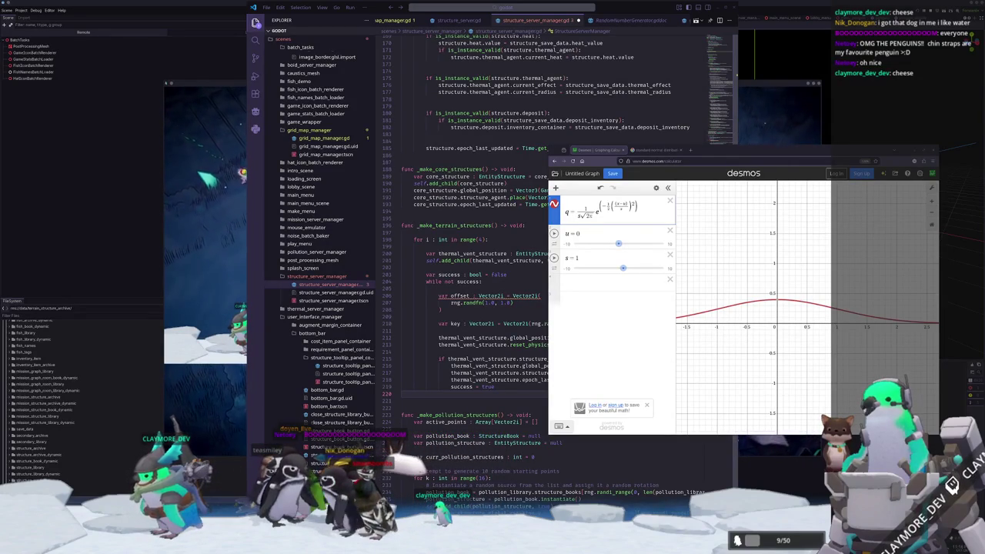
Bring the probability distributions article to the front and scroll down through its formulas
key("alt+Tab")
scroll(669, 308, "down", 2)
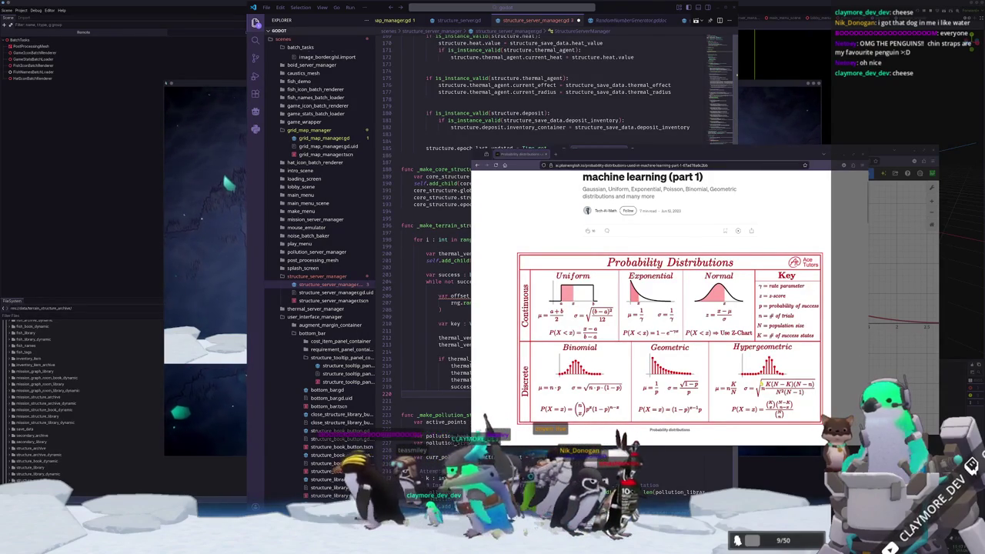
scroll(669, 323, "down", 1)
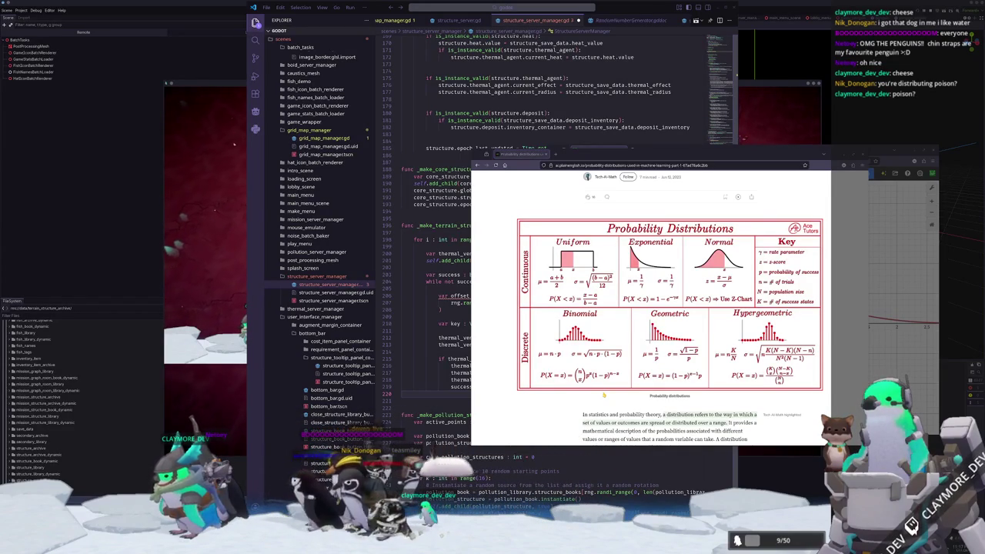
Return to the structure_server_manager.gd script in the code editor
left_click(525, 307)
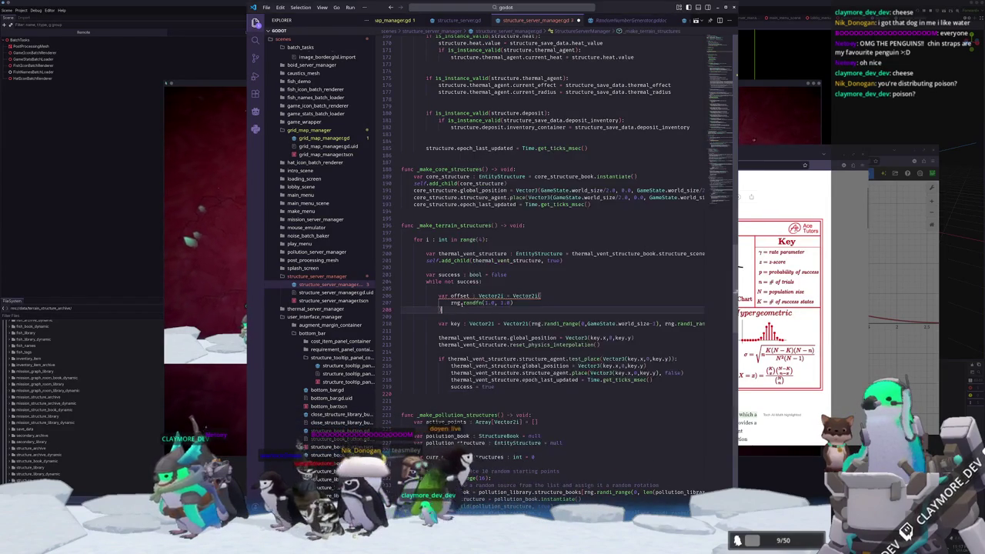
Append ' * GameState.world_size/2.0' after rng.randfn(1.0, 1.0) on line 207
left_click(533, 303)
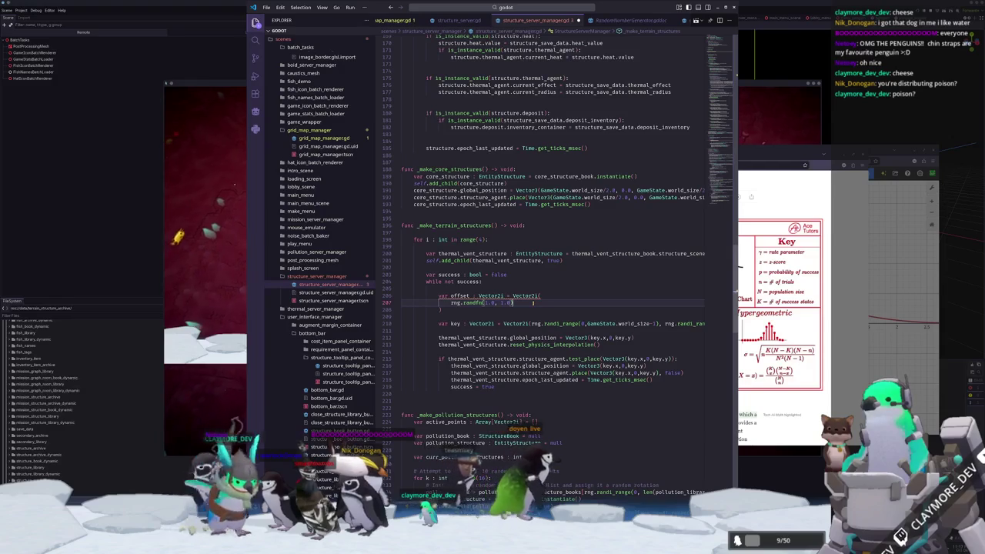
key("shift+alt+Right")
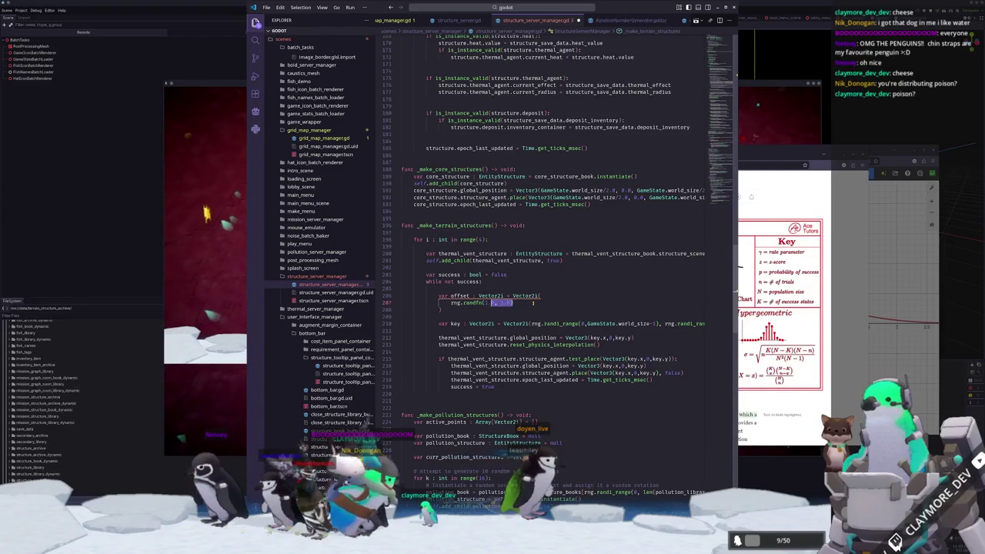
key("shift+alt+Left")
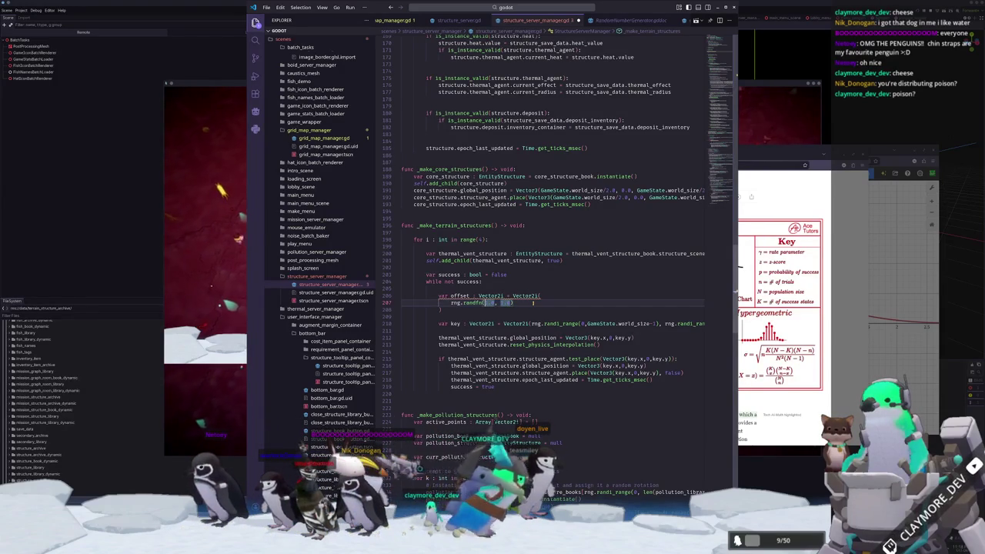
key("Home")
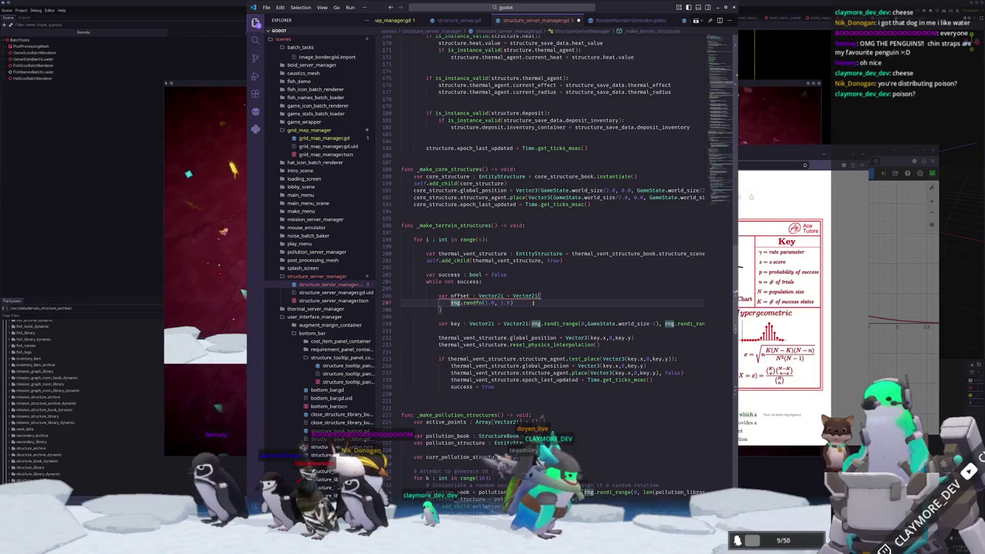
key("ctrl+Right")
key("ctrl+Right")
key("ctrl+Right")
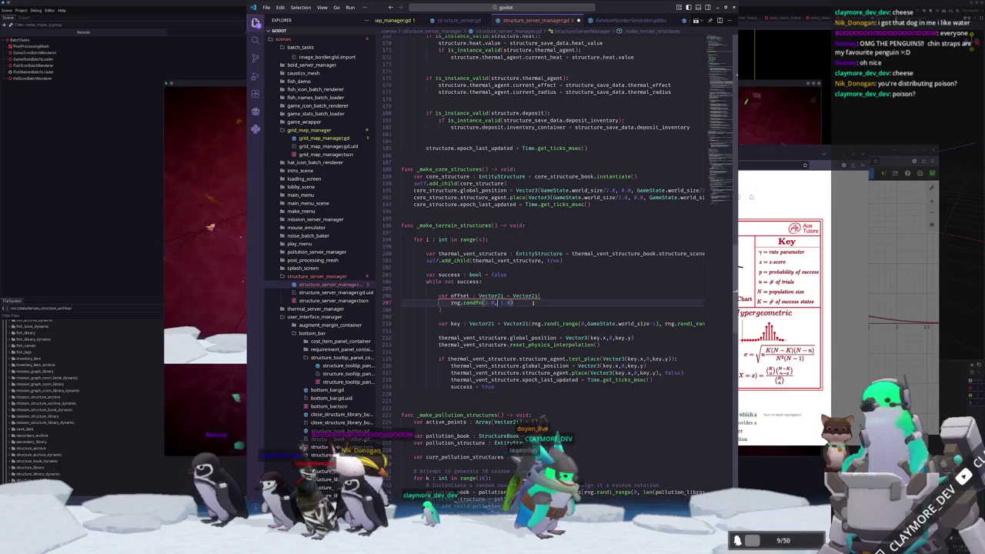
key("End")
type("* w")
key("BackSpace")
key("BackSpace")
key("BackSpace")
type("+ G")
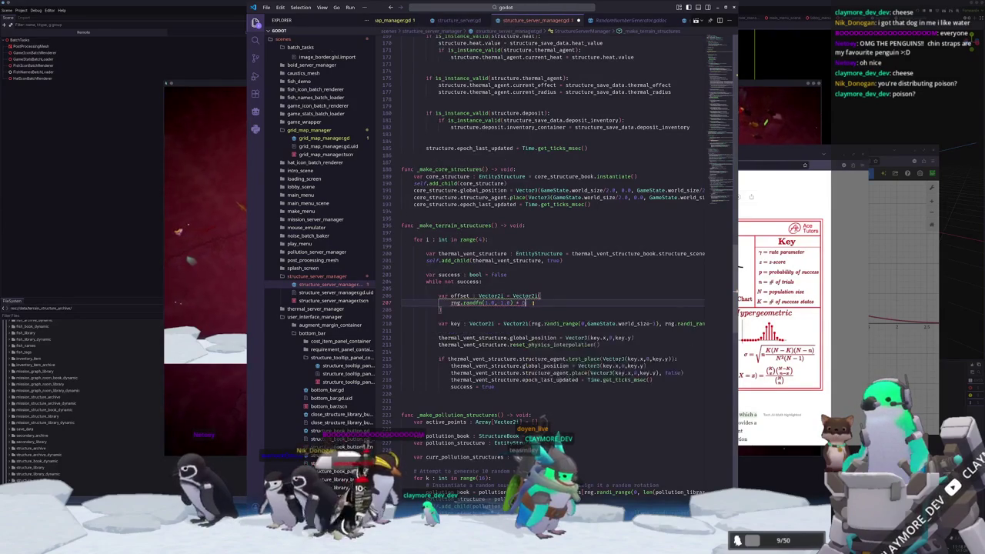
type("ameState.world_size")
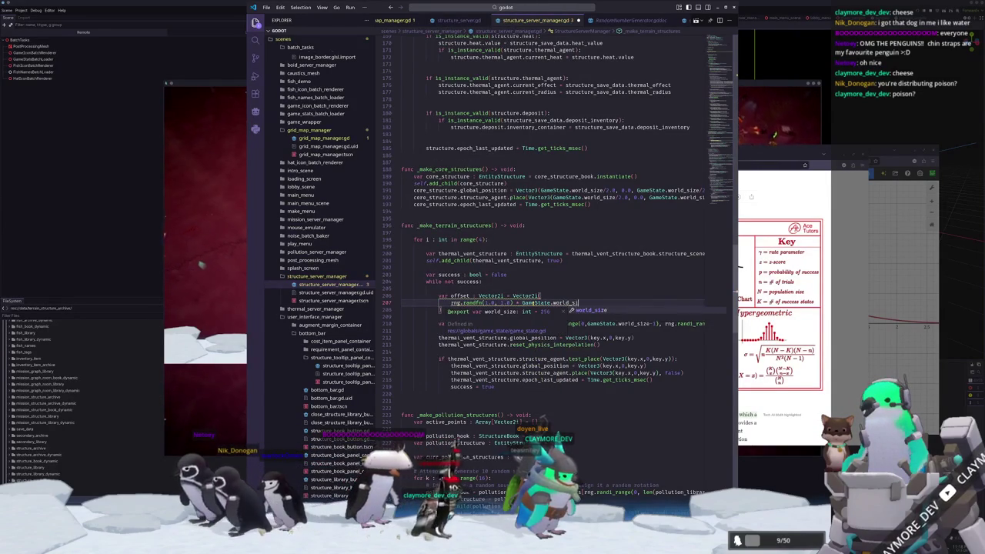
key("ctrl+shift+Left")
key("ctrl+shift+Left")
key("ctrl+shift+Left")
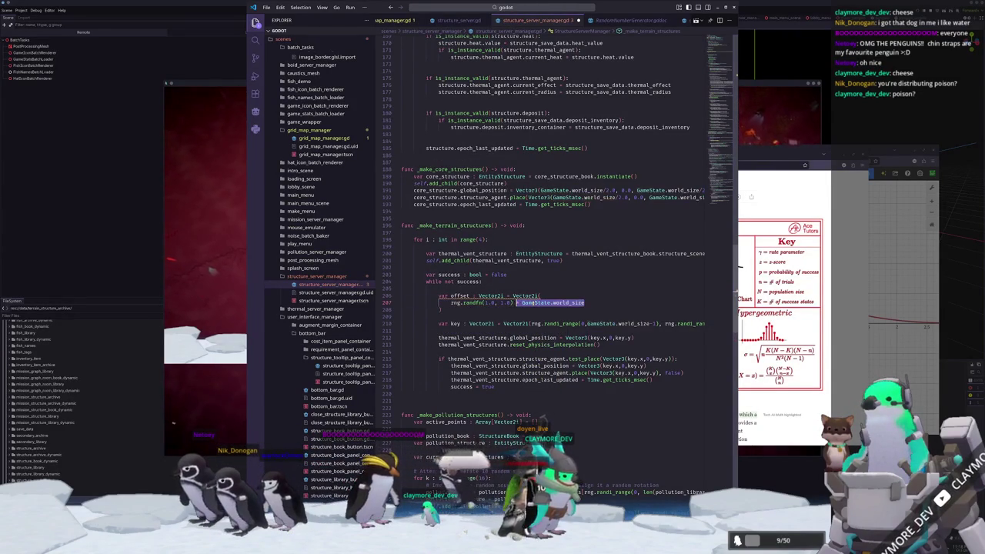
key("ctrl+shift+Left")
key("ctrl+shift+Left")
key("ctrl+shift+Left")
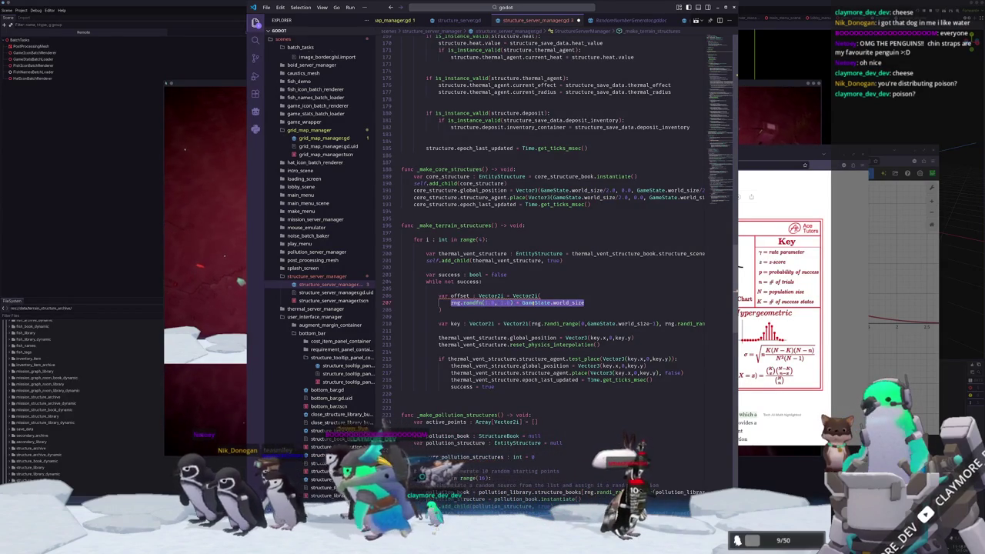
key("End")
type("/2.")
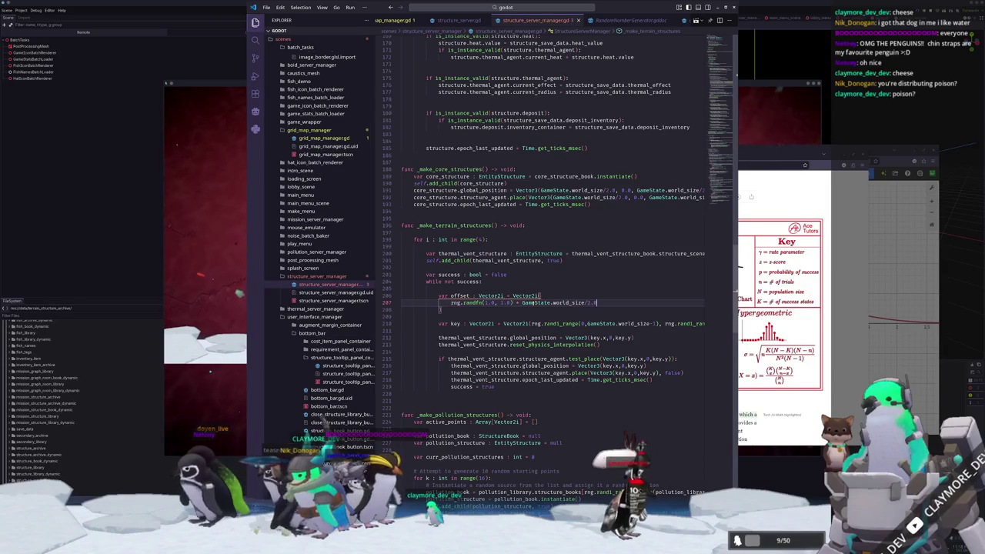
type("0")
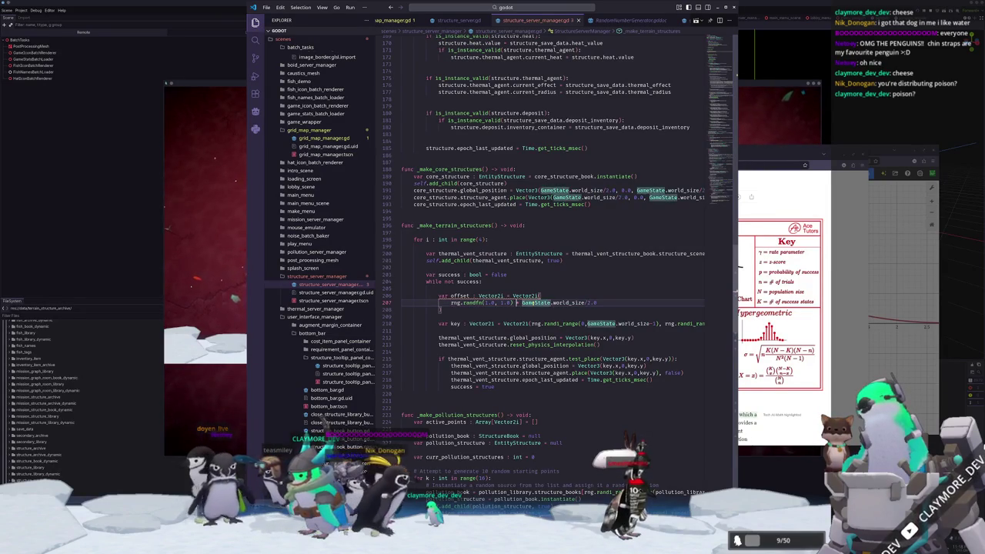
Paste 'GameState.world_size/2.0 + ' in front of the randfn term on line 207
double_click(478, 303)
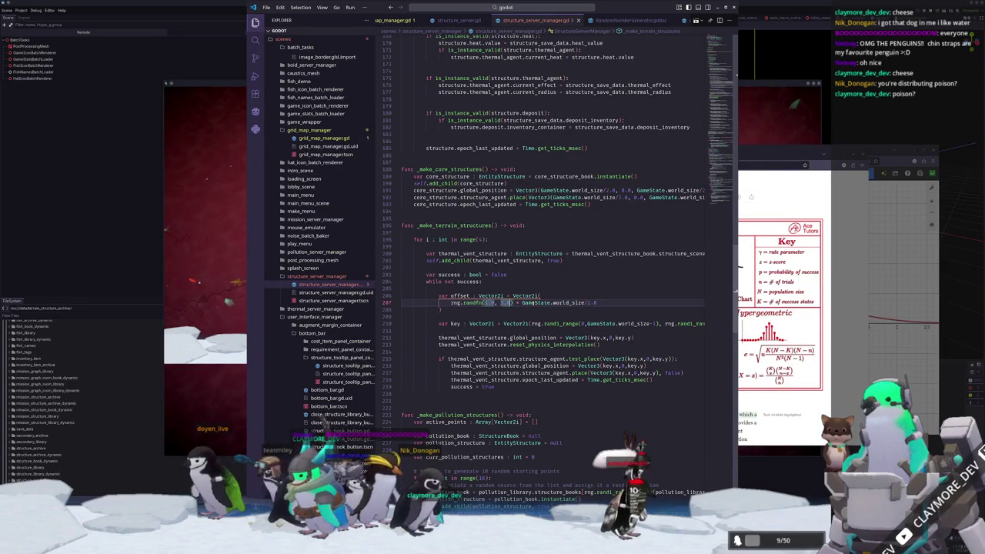
left_click(551, 302)
left_click(552, 302)
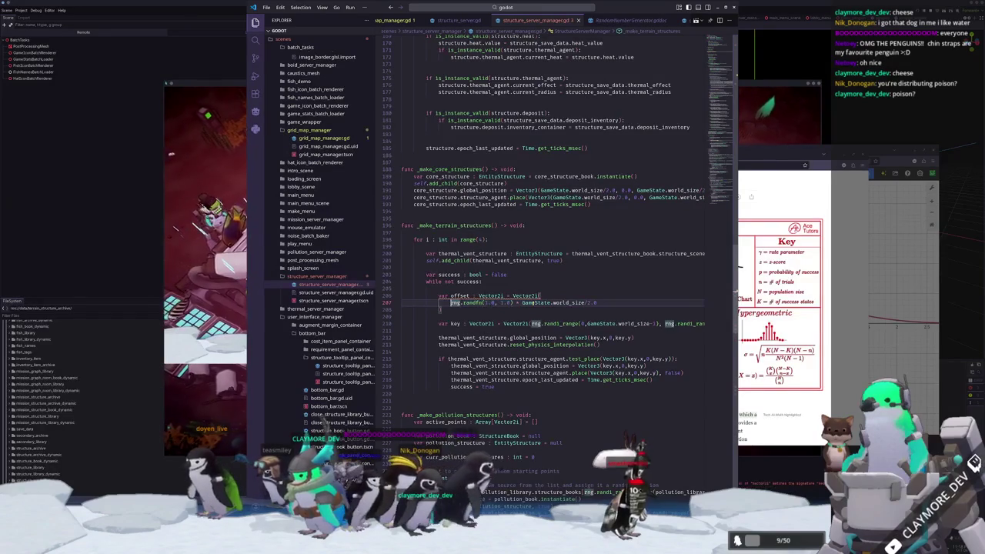
key("ctrl+v")
Wrap the rng.randfn term in a clampf call with its min and max arguments
type("+")
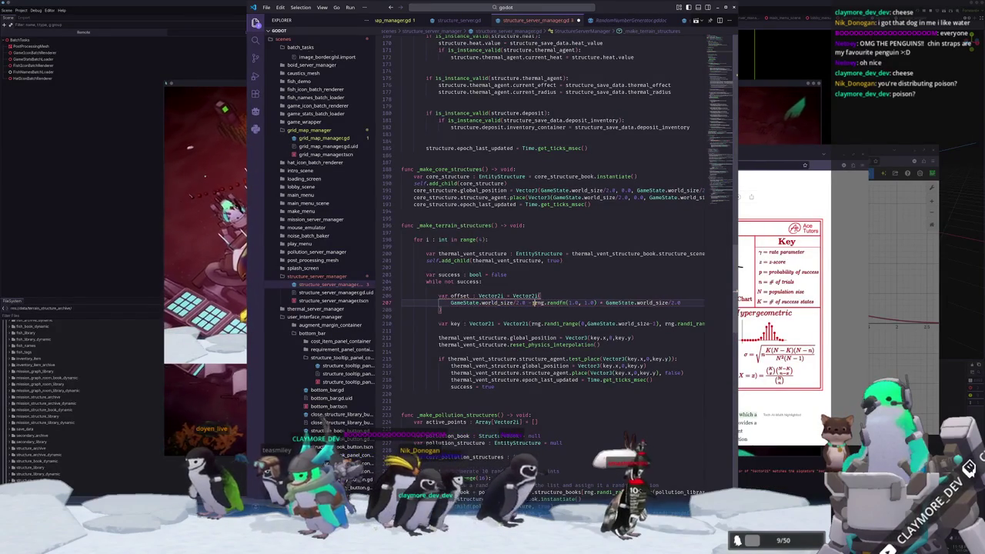
left_click_drag(532, 302, 680, 303)
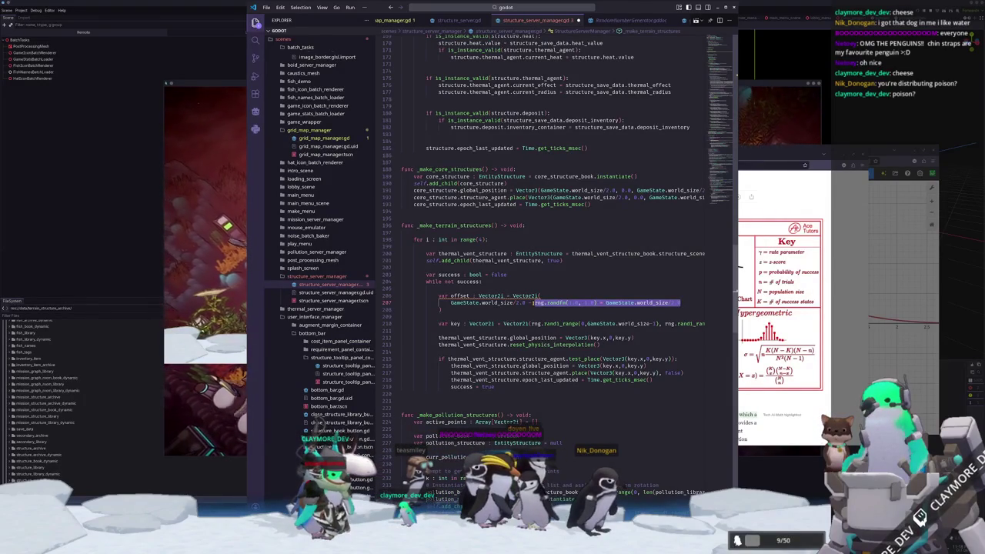
left_click(536, 302)
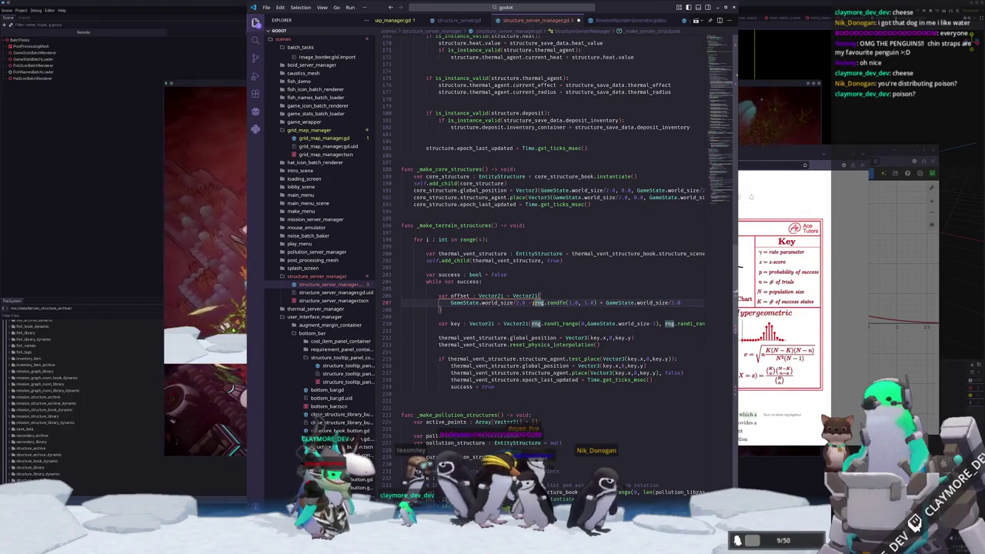
type("clampf(")
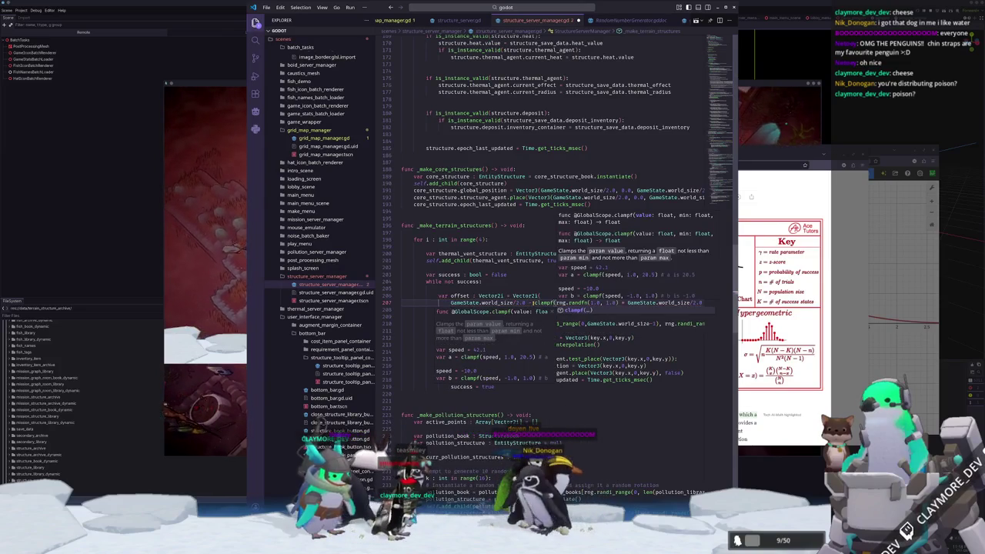
key("Return")
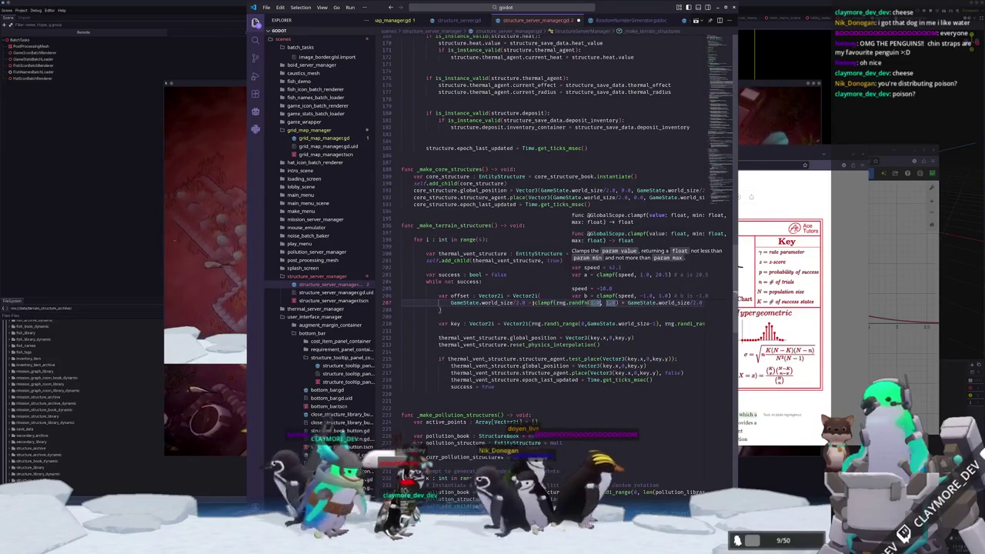
type("1.0")
type(", 0, ")
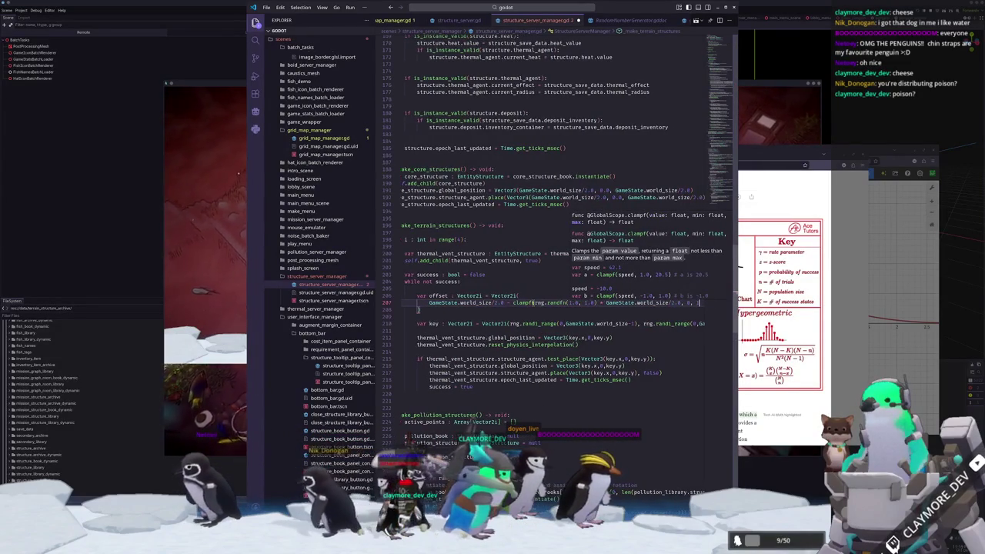
type("1)")
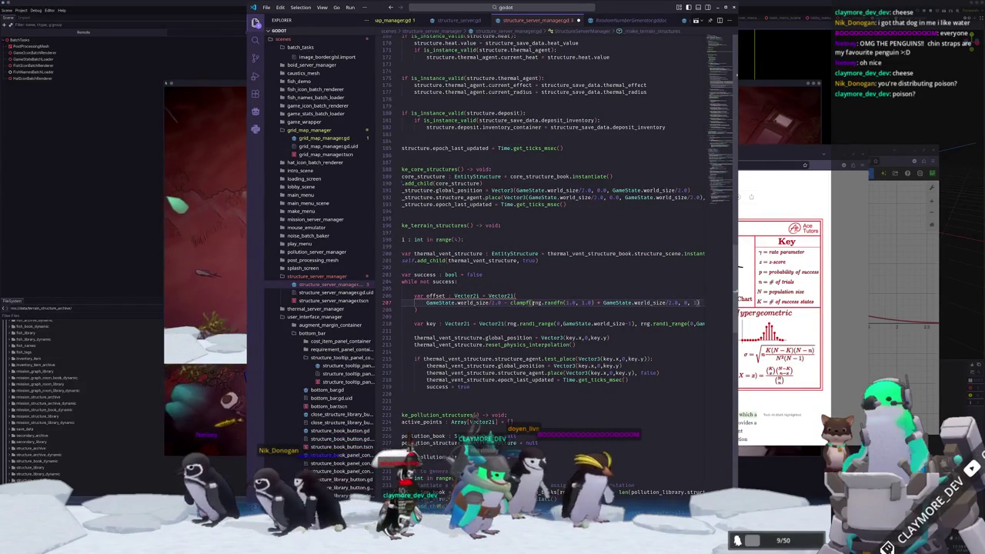
type(".0")
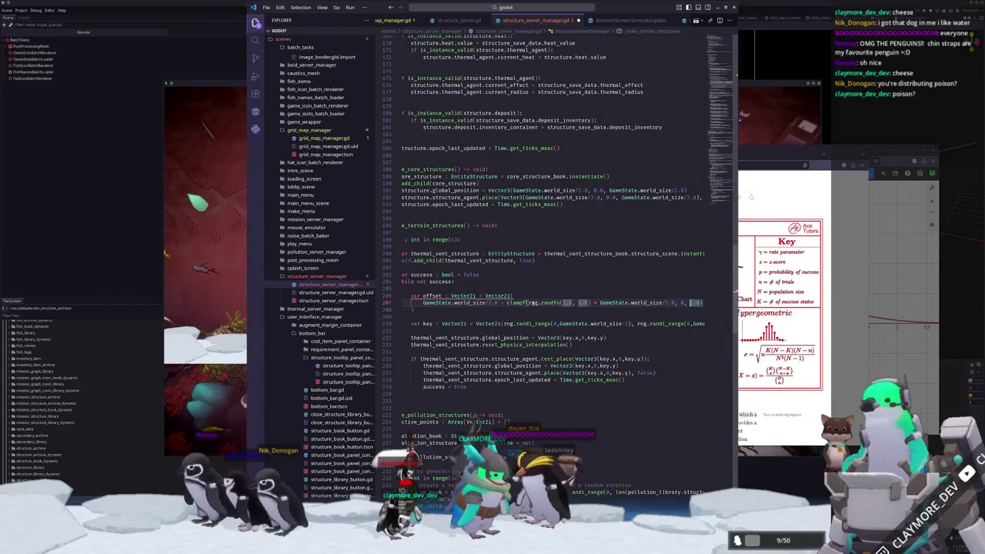
Cut the whole clamped offset expression from line 207, leaving it blank
key("Down")
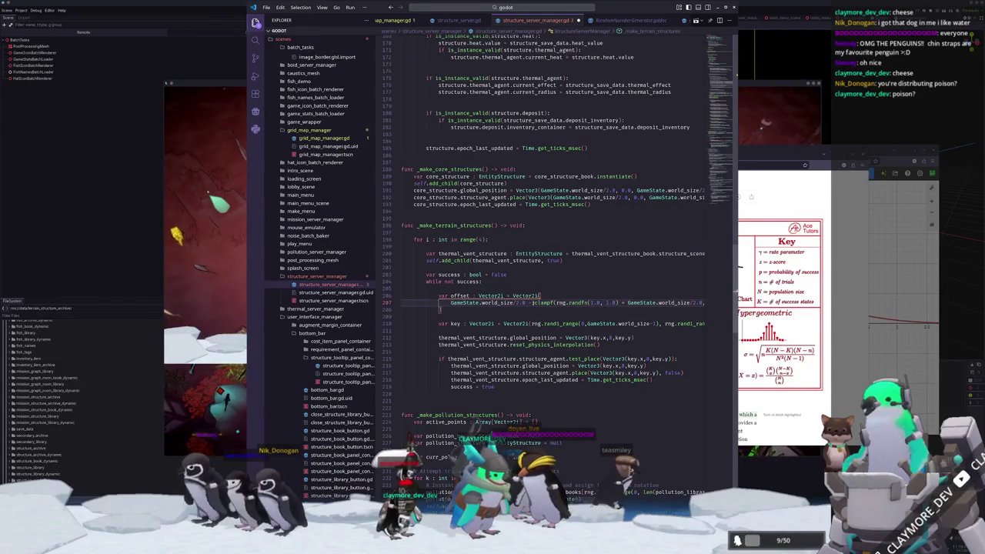
key("Up")
key("shift+End")
key("ctrl+x")
key("Up")
key("Up")
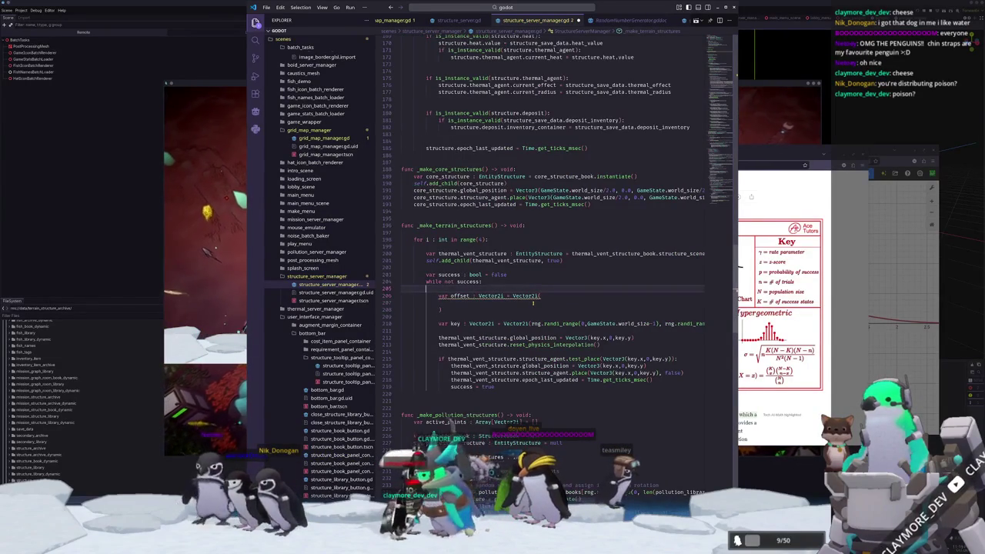
Add a float magnitude variable holding the pasted clampf expression, tidying its spacing
key("End")
key("Return")
type("var ")
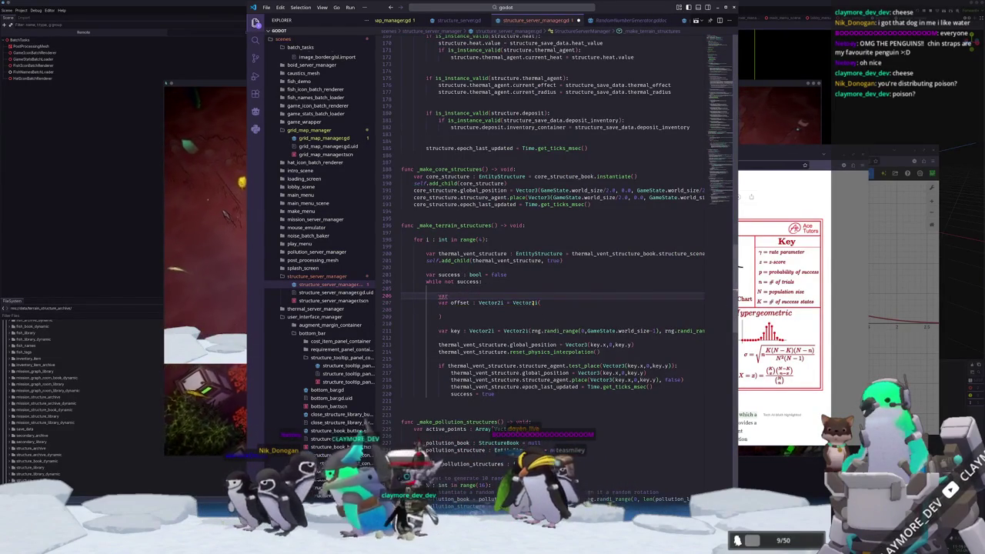
type("magnitude")
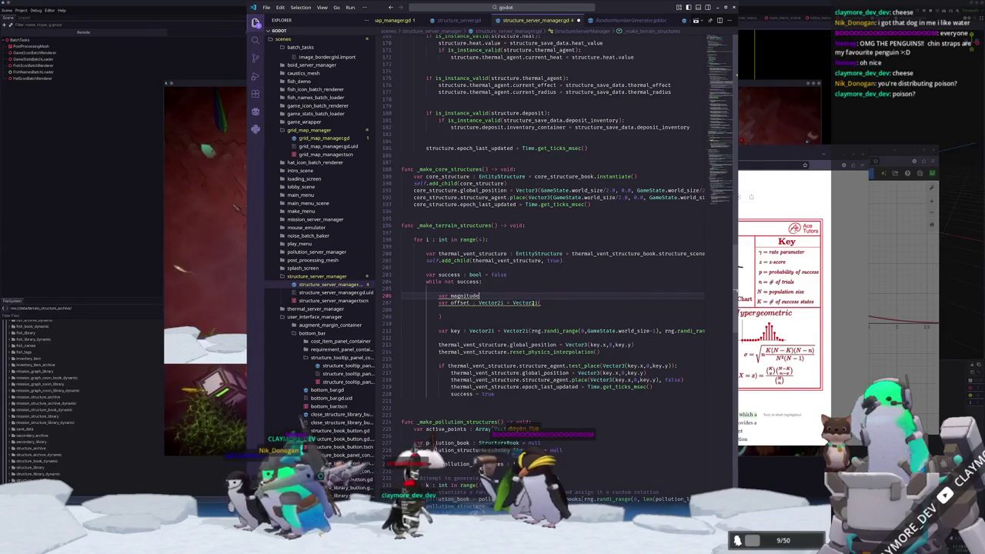
type("float =")
key("ctrl+v")
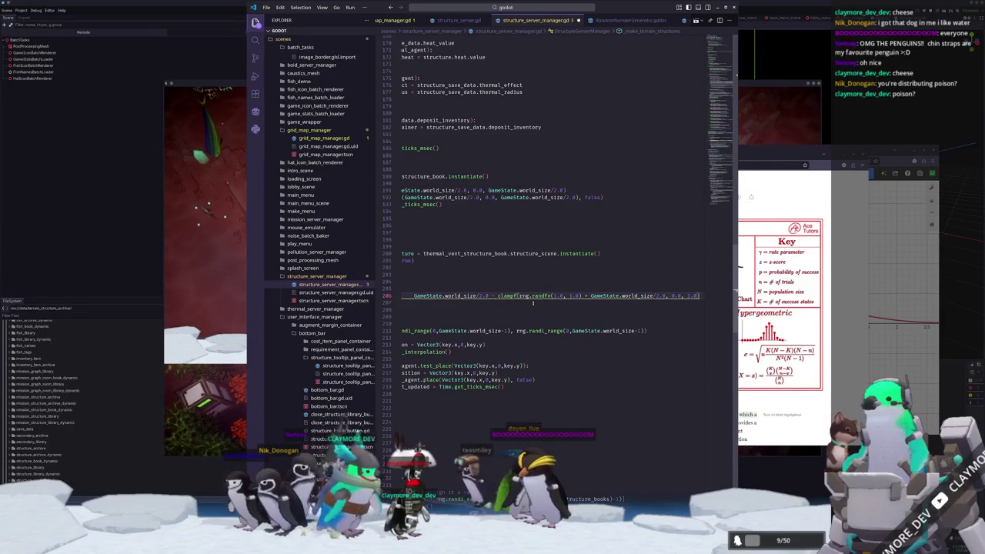
key("Home")
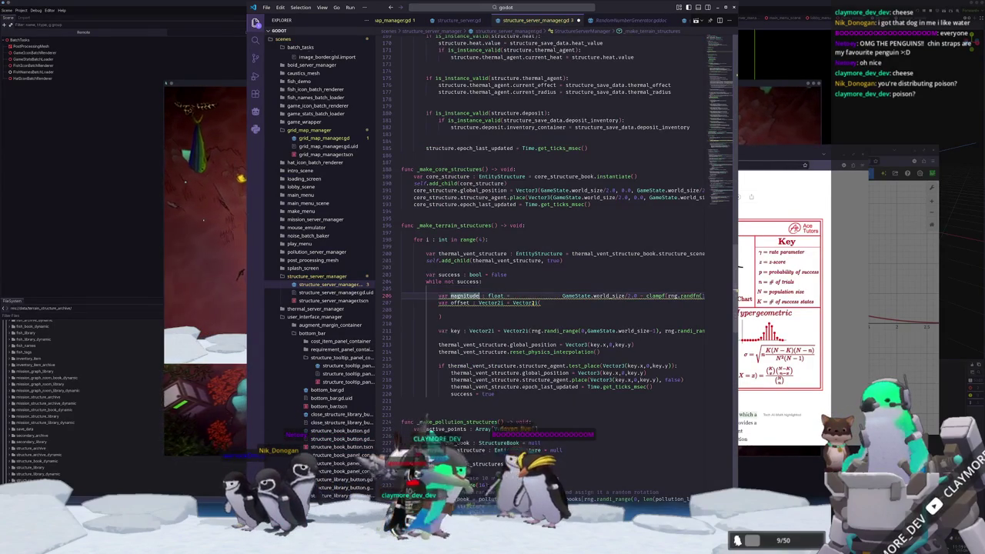
key("ctrl+shift+Right")
key("BackSpace")
key("ctrl+Right")
key("ctrl+Right")
key("ctrl+shift+Right")
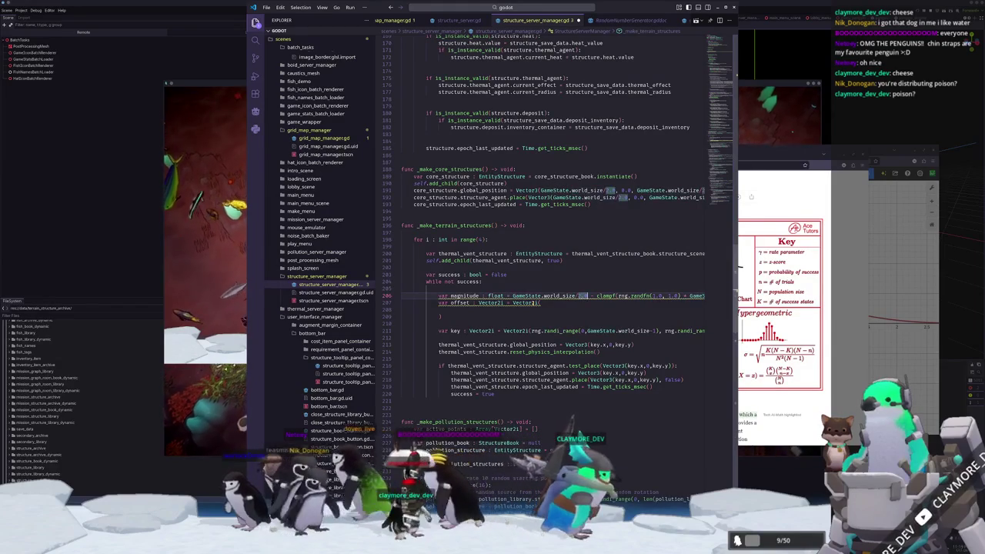
Retype offset as Vector2 and begin line 208 with 'randf() *'
left_click(402, 310)
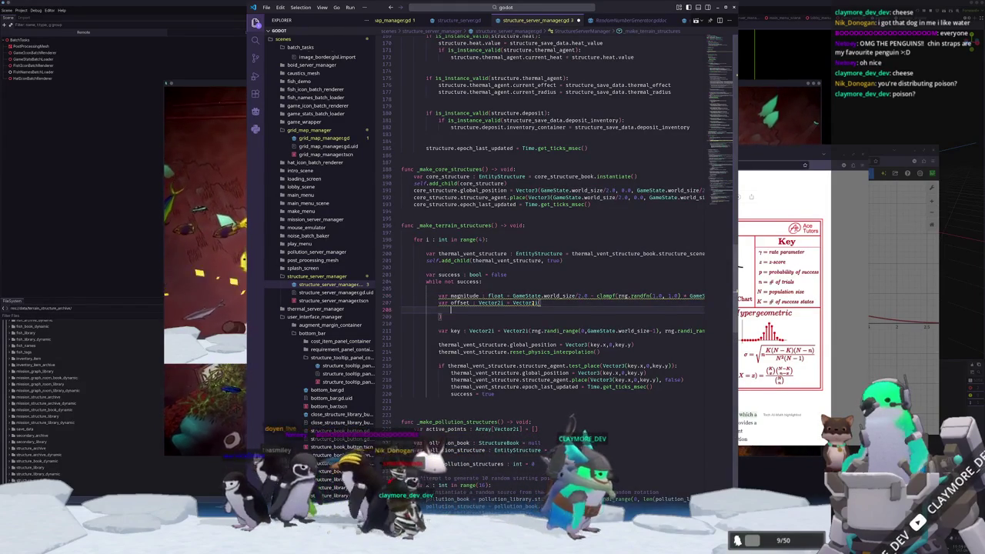
type("randf")
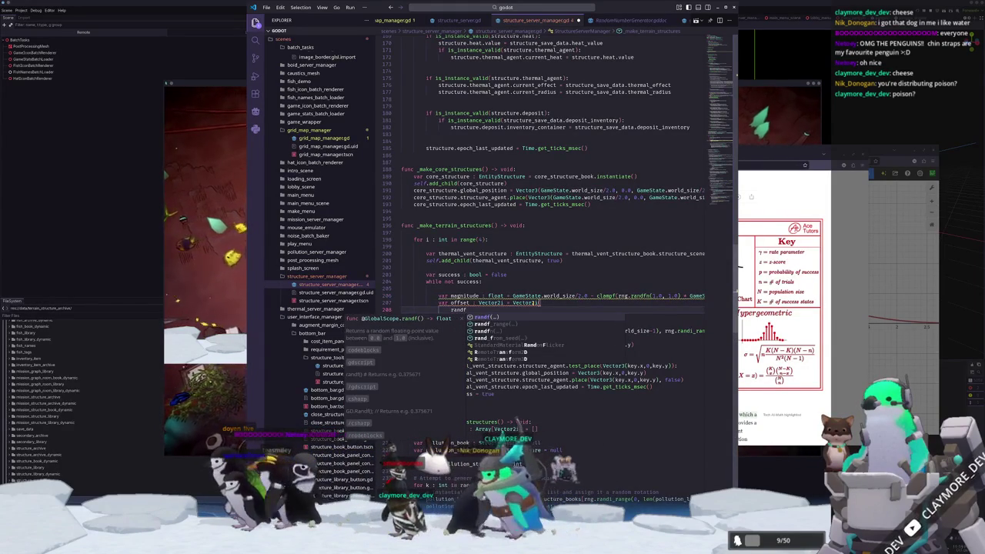
key("BackSpace")
key("BackSpace")
type("Vector")
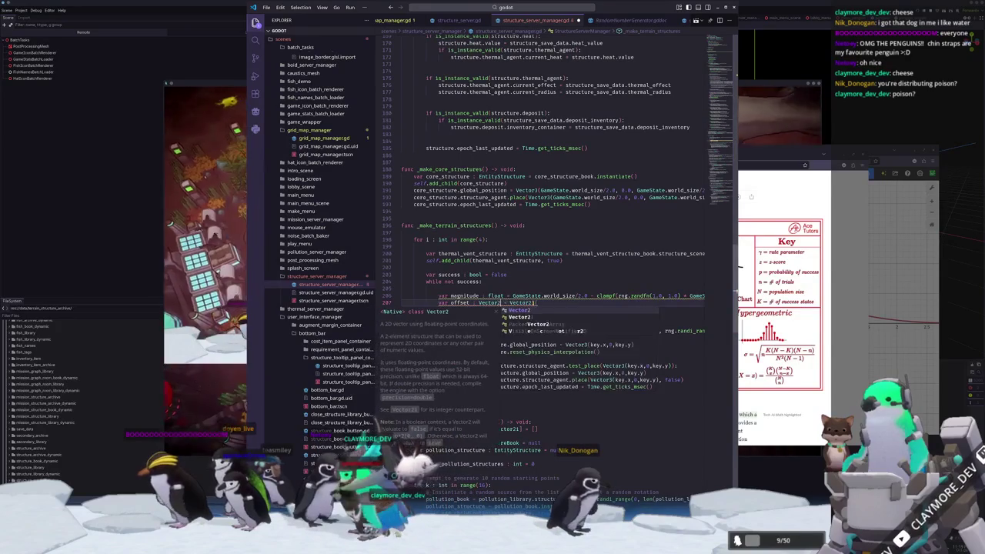
key("Return")
left_click(460, 309)
type("f")
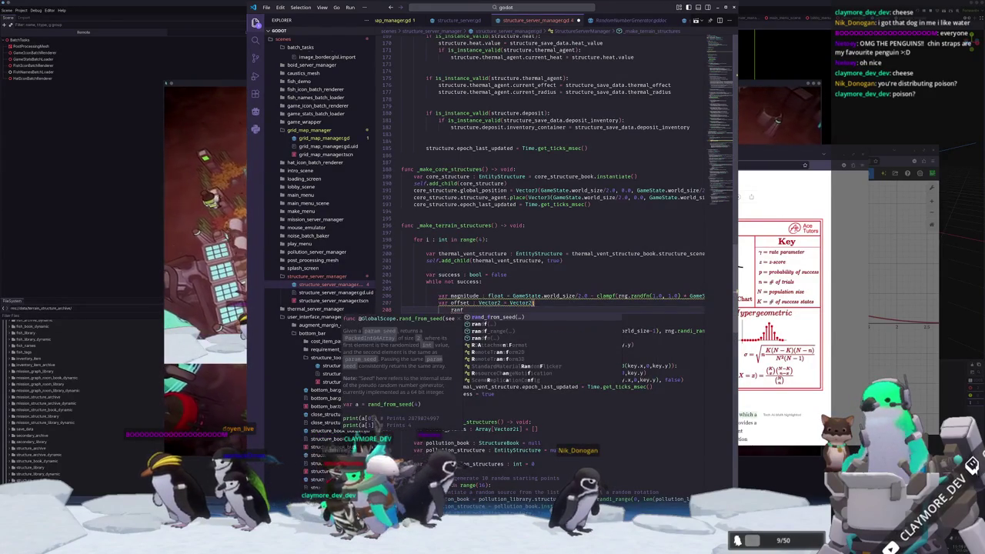
key("BackSpace")
type("n")
type("df")
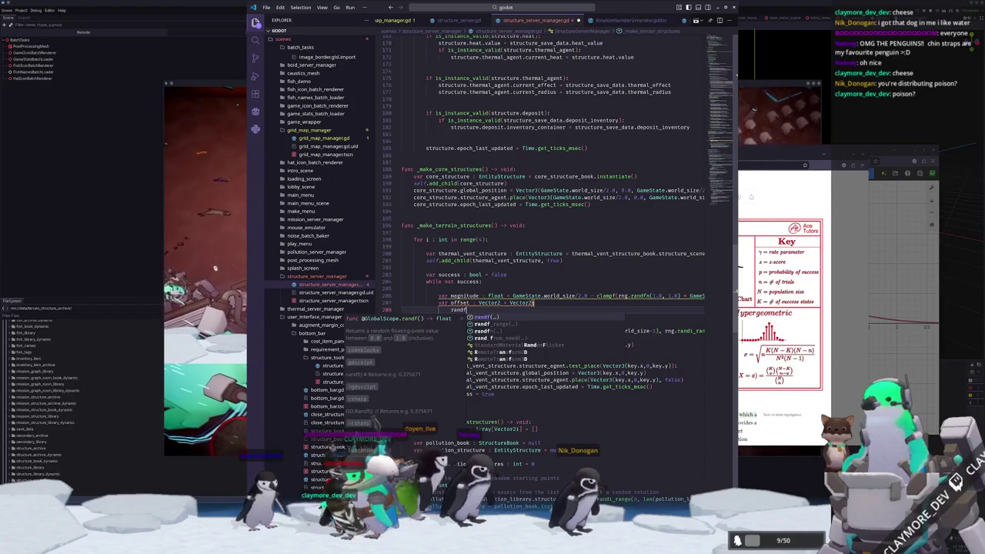
type("()")
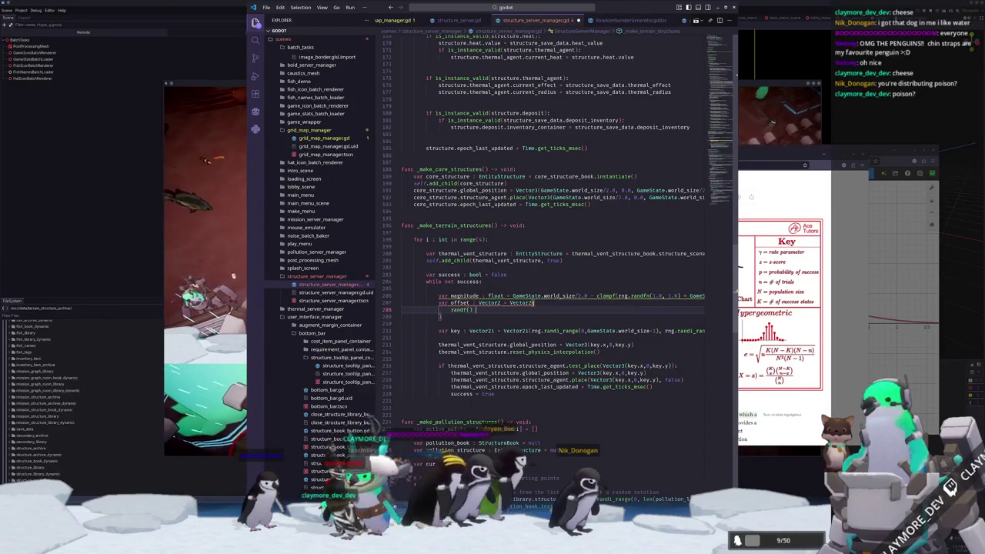
type(" *")
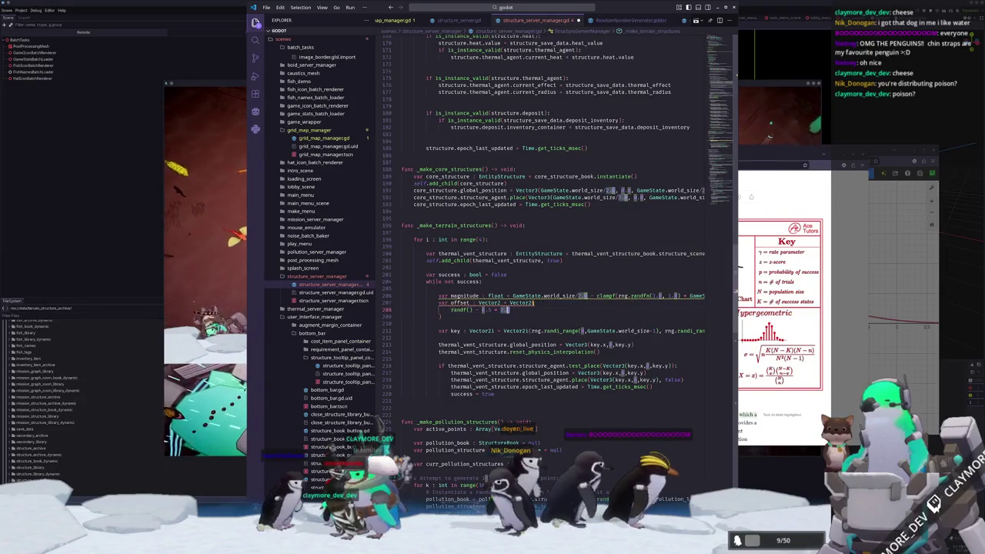
Set offset's initialiser to Vector2.RIGHT.rotated(TAU * randf())
key("shift+Home")
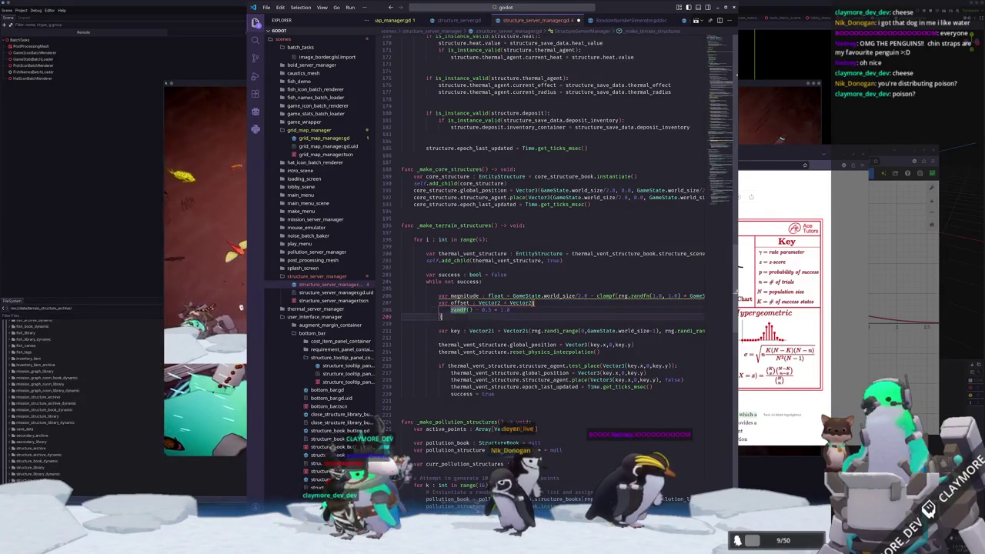
key("shift+Left")
key("shift+Left")
key("shift+Left")
key("shift+Up")
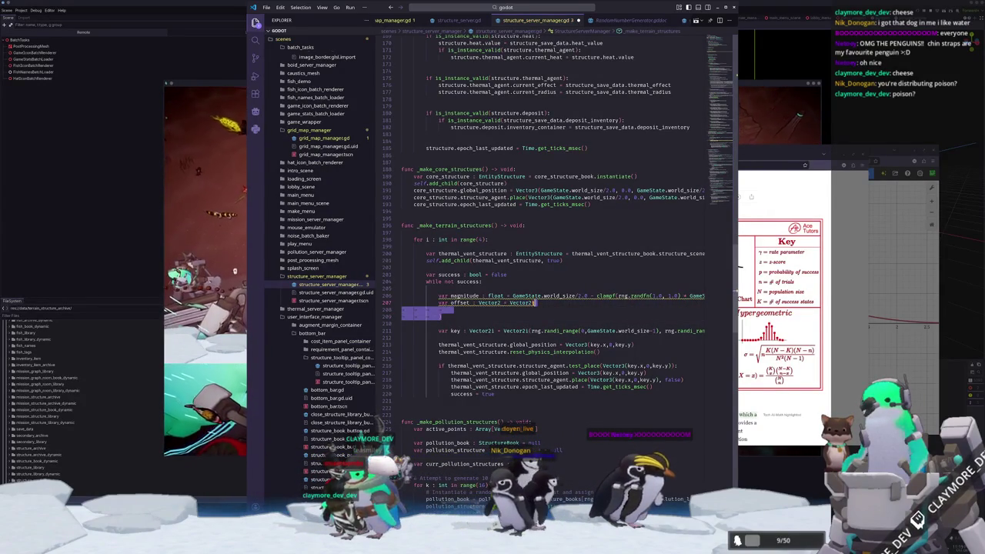
key("shift+Down")
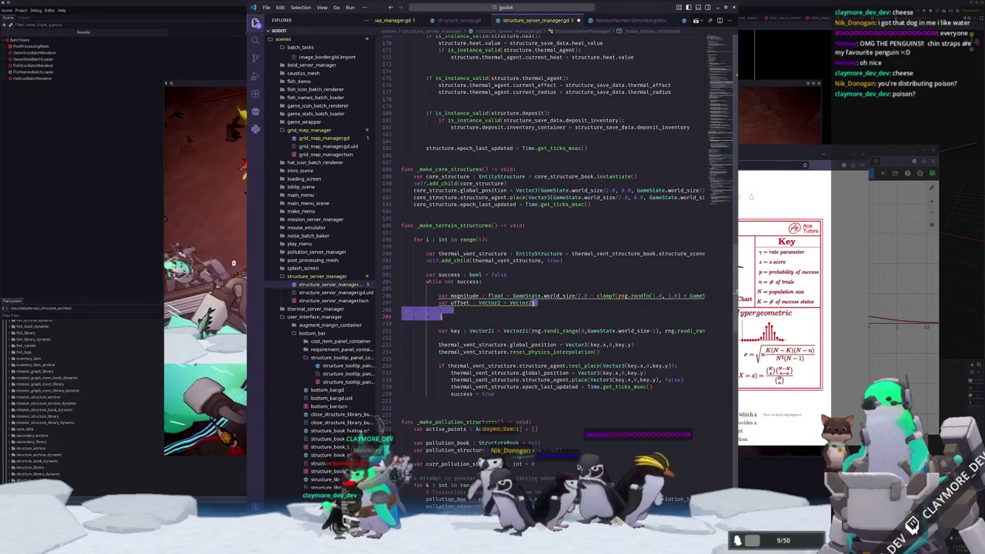
type(".right")
key("Return")
type(".Rotat")
key("Return")
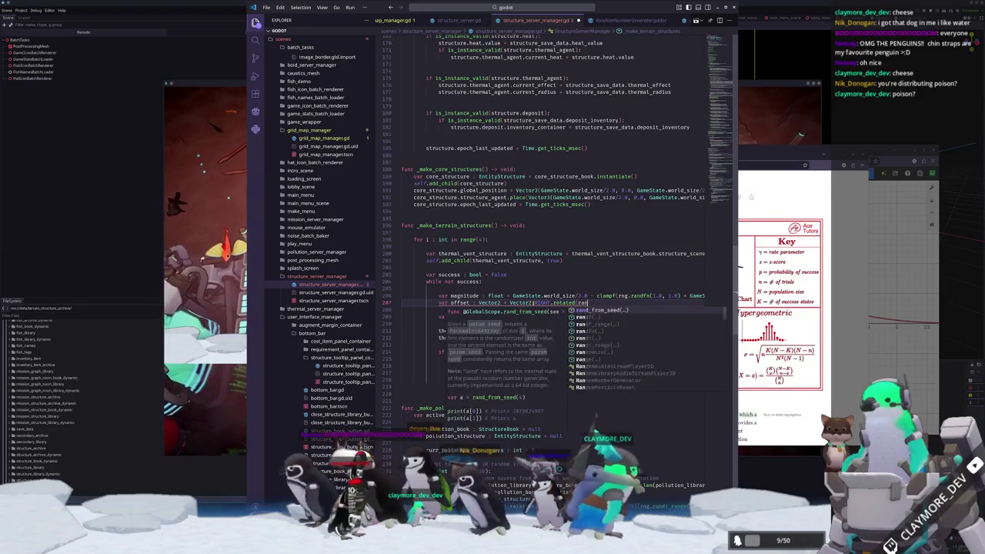
key("BackSpace")
type("(")
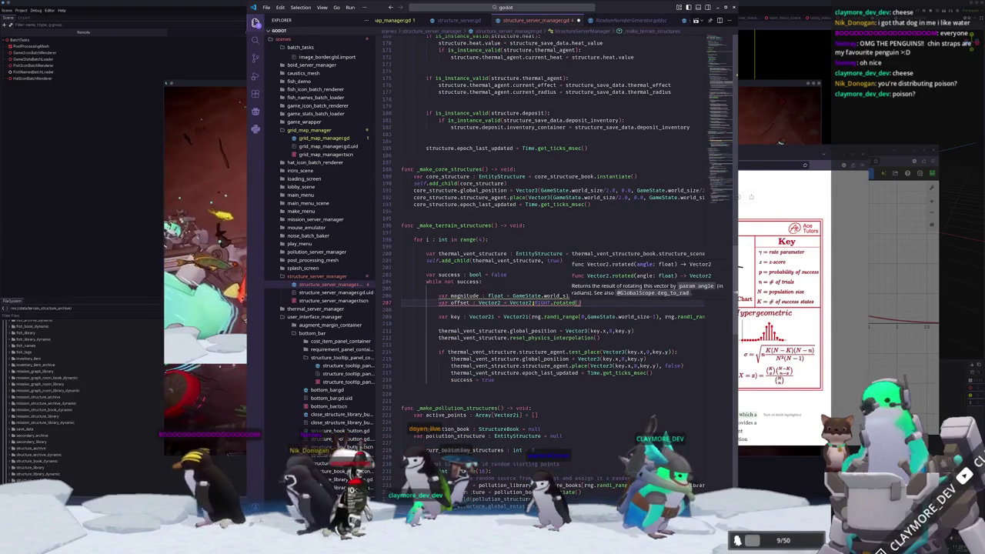
type("TAU * randf()")
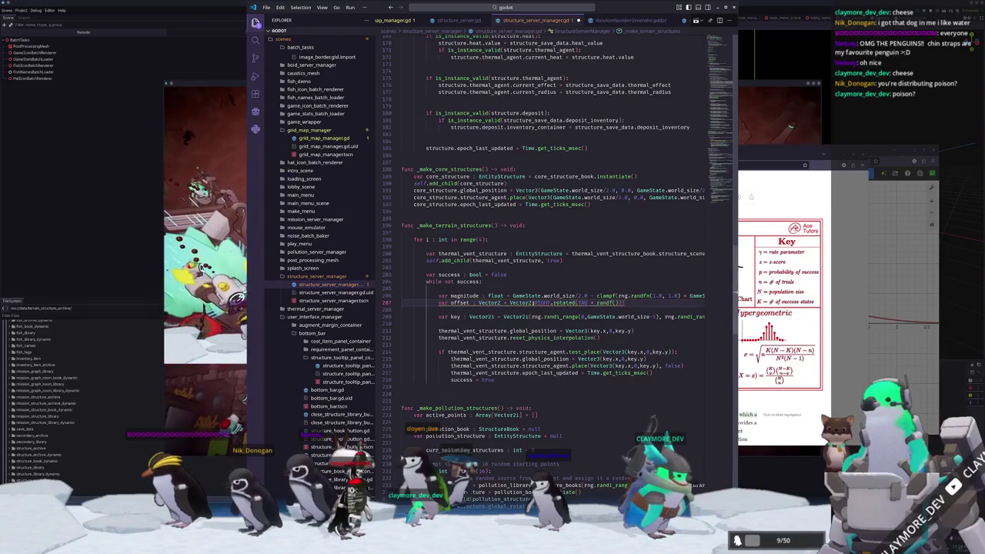
key("BackSpace")
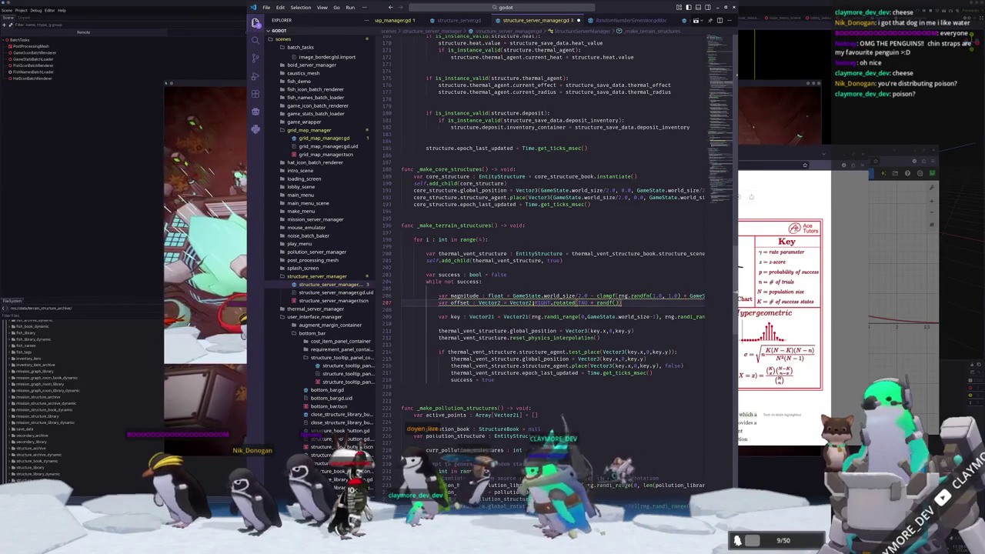
Add a line scaling the vector with 'offset *= magnitude'
key("Return")
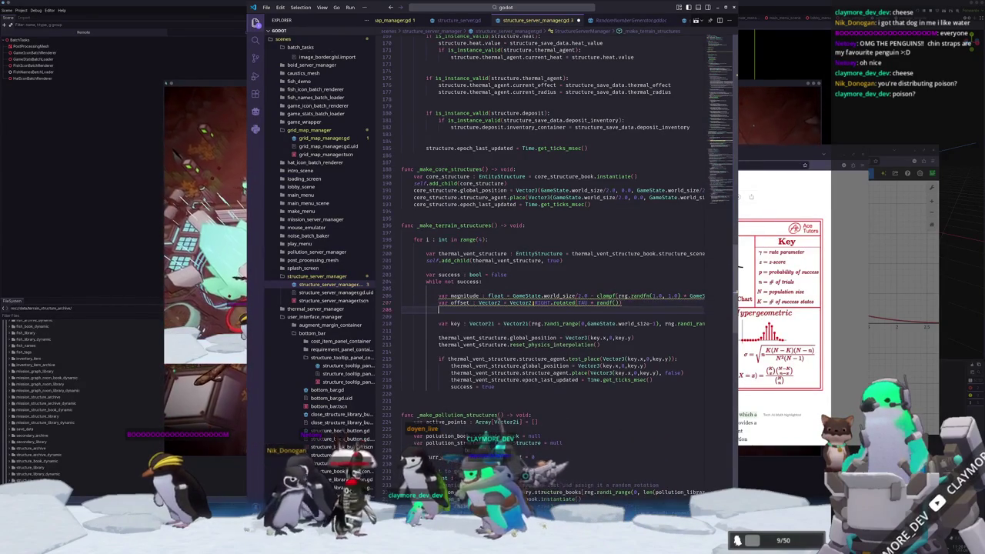
type("offset *")
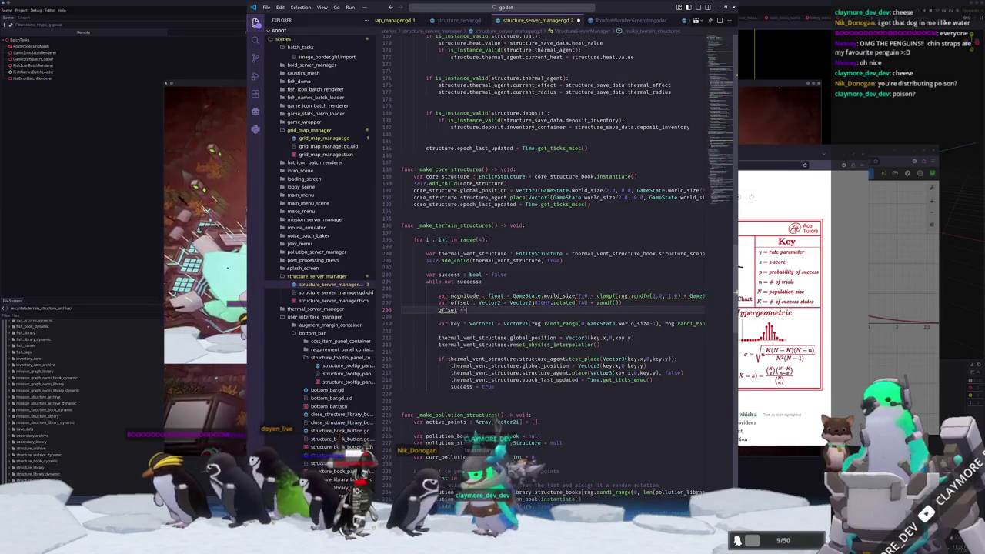
type("= magnitude")
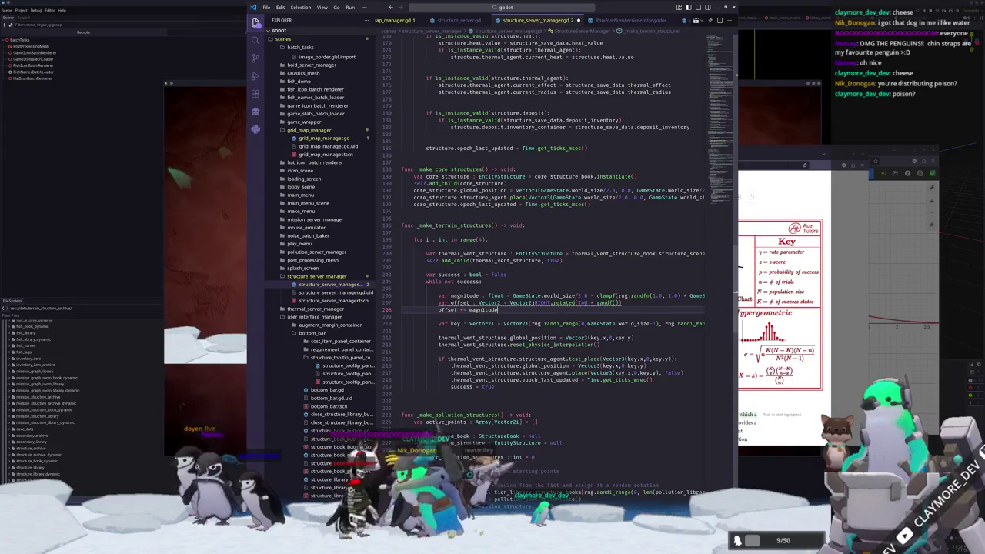
left_click(536, 323)
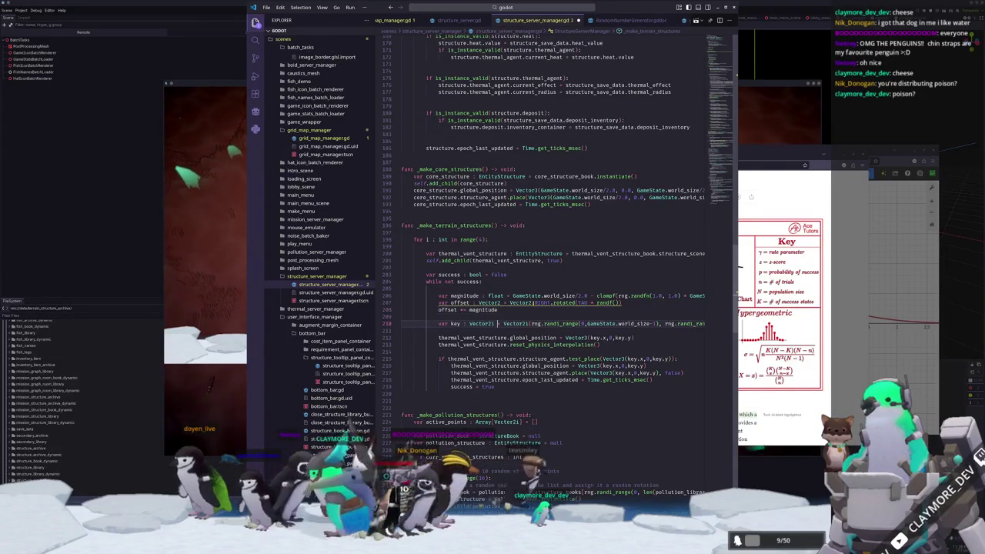
Delete both rng.randi_range coordinate arguments from key on line 210
key("ctrl+shift+Right")
key("ctrl+shift+Right")
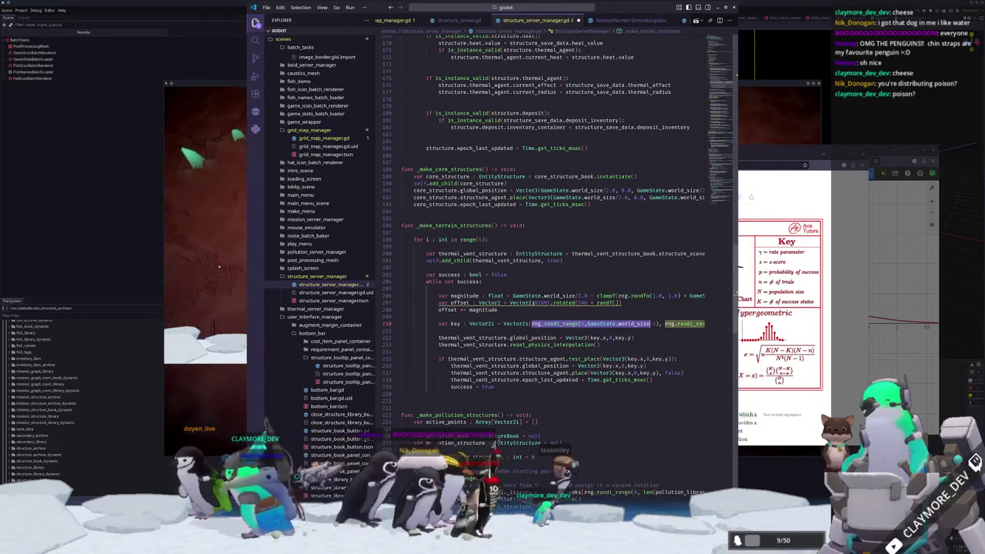
key("BackSpace")
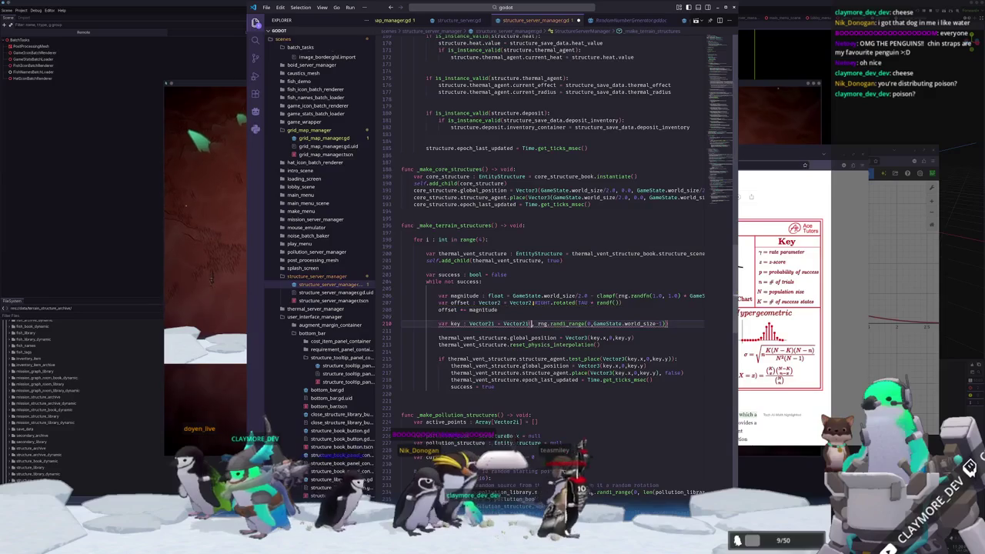
key("ctrl+shift+Right")
key("ctrl+shift+Right")
key("ctrl+shift+Right")
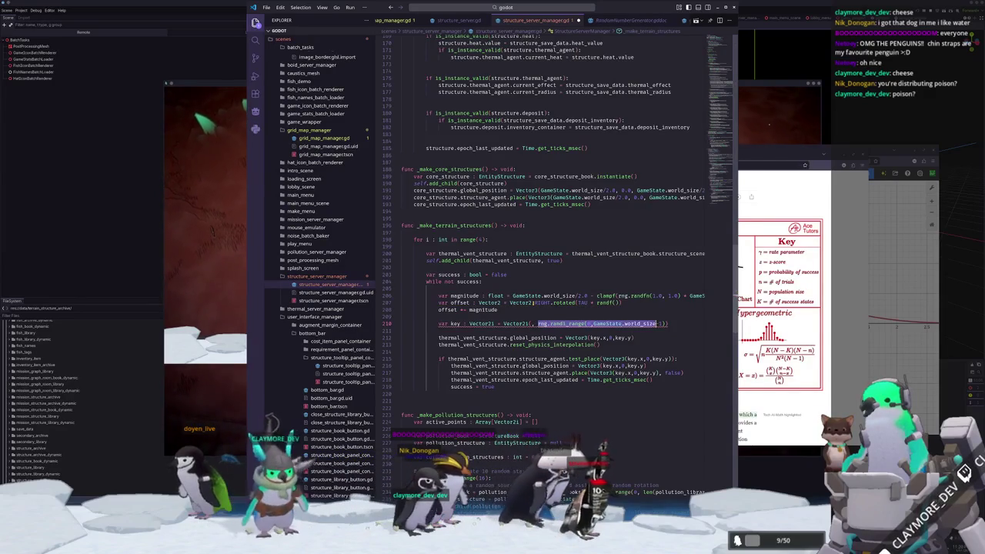
key("BackSpace")
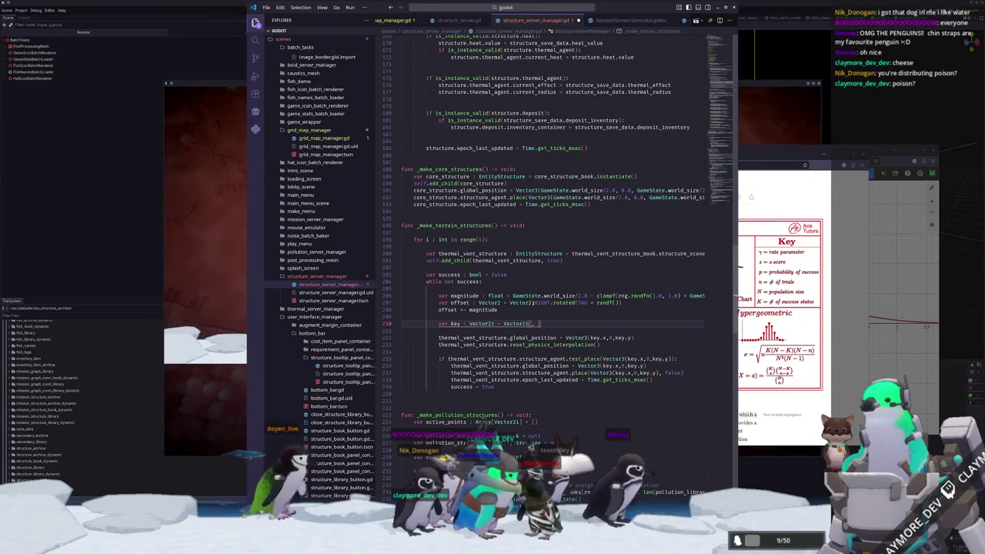
key("shift+End")
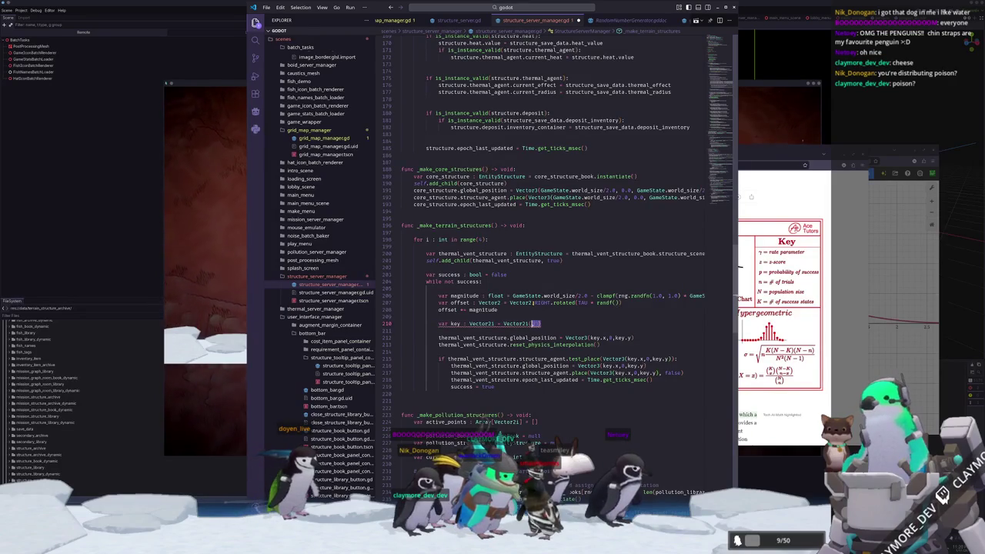
key("BackSpace")
key("BackSpace")
Set key to Vector2i.ONE * floori(GameState.world_size / 2.0) and start a 'key += Vecto' line
type(".ONE * Worl")
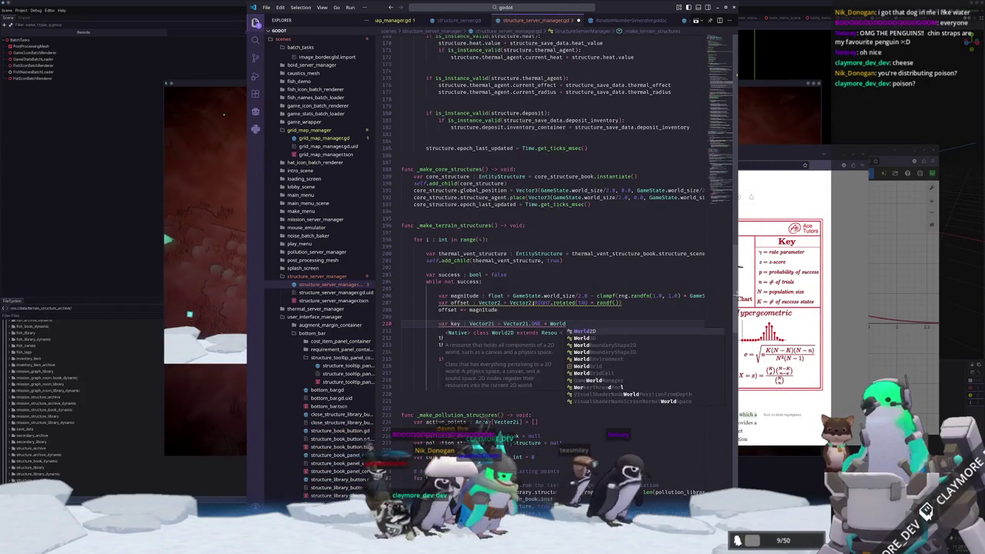
key("Escape")
type("GameSta")
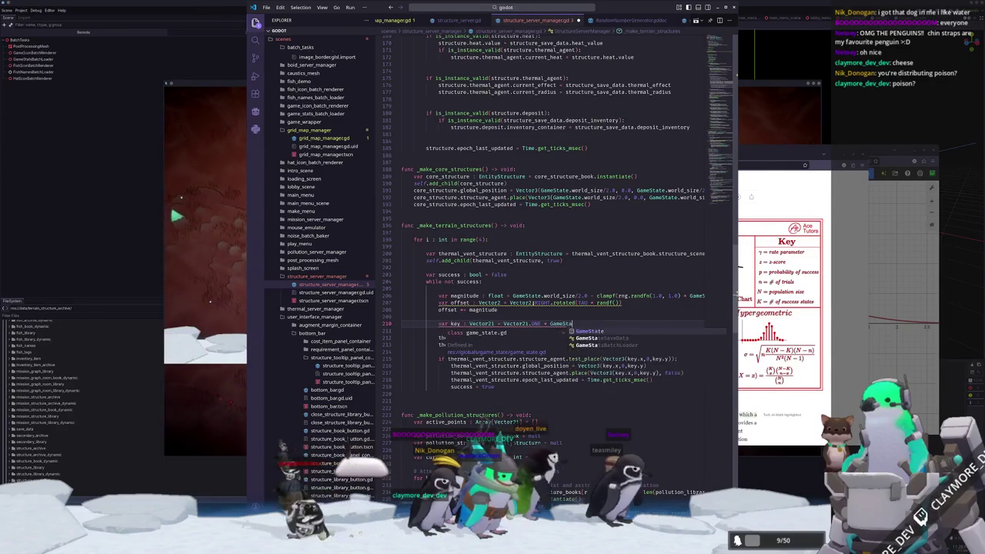
type("te.world_size")
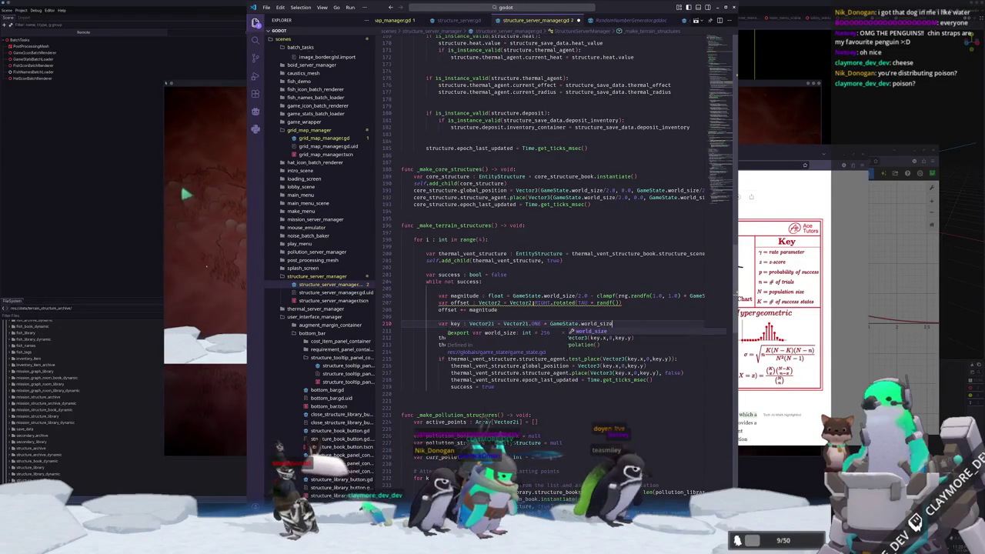
type(" / 2.0")
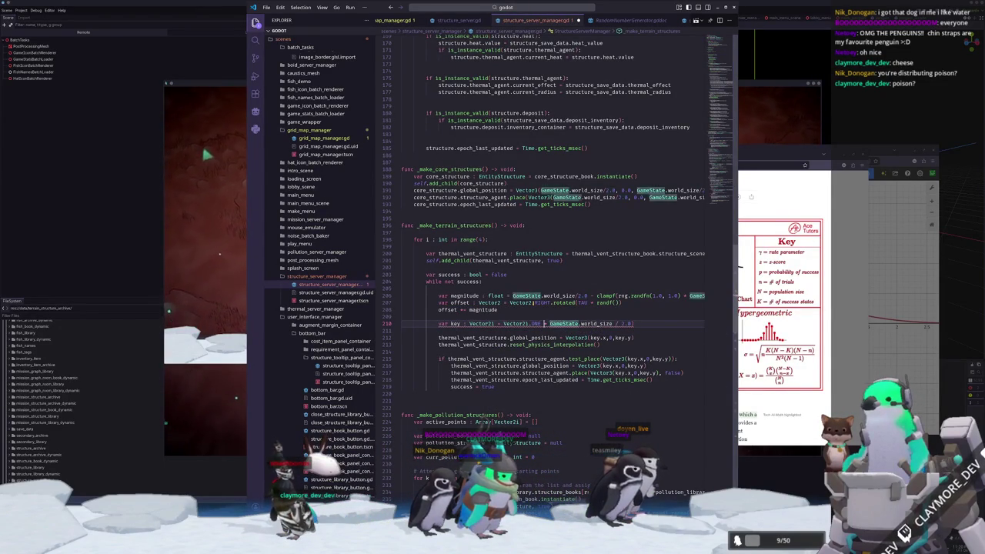
key("ctrl+shift+Left")
key("ctrl+shift+Left")
key("ctrl+shift+Left")
type("(floori")
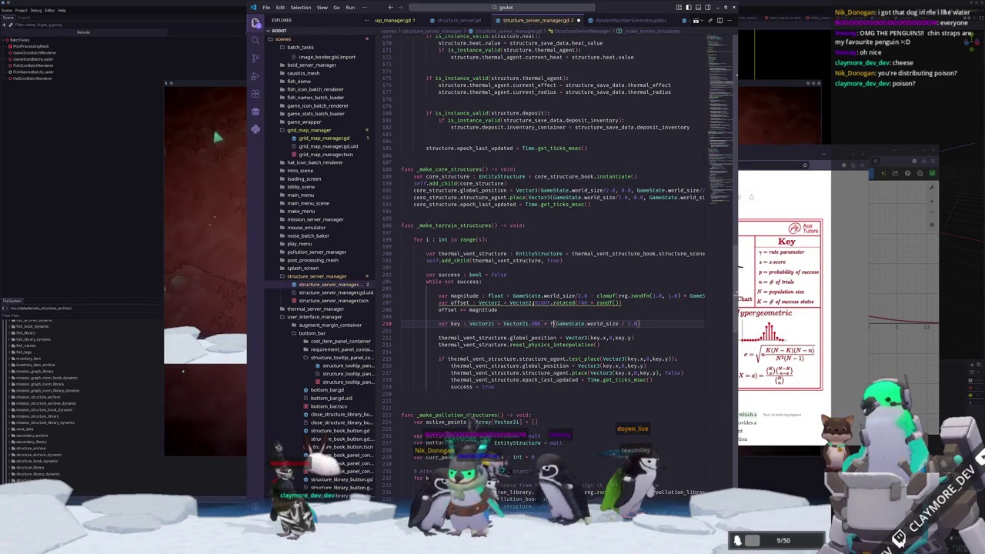
key("Down")
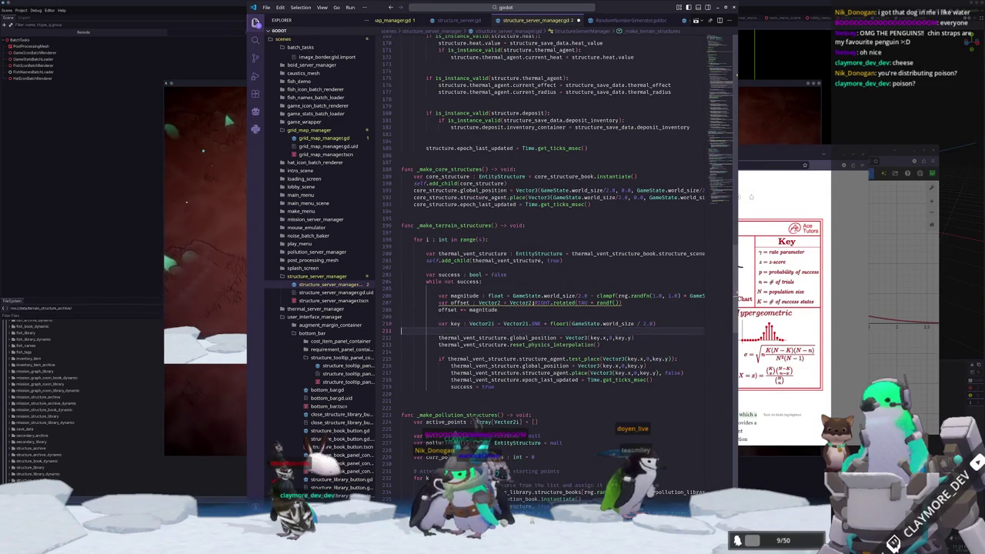
key("Return")
type("key +=")
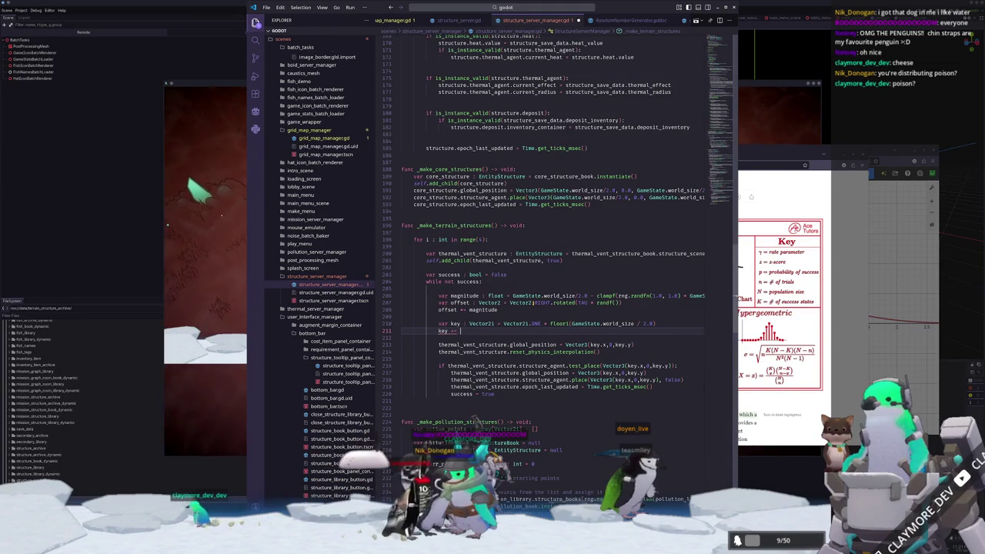
type(" Vector2")
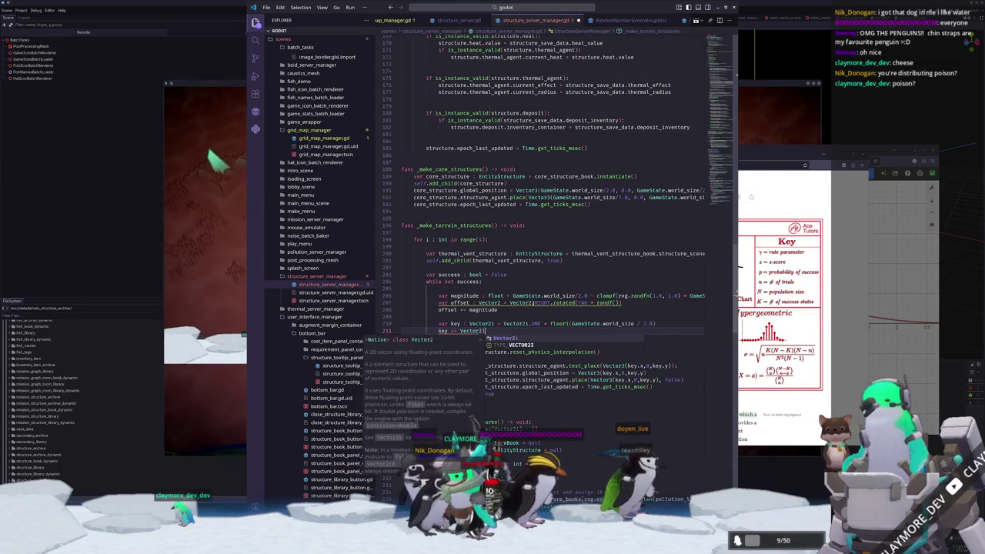
Write key += Vector2i(offset.x, offset.y) on line 211, wrapping each coordinate in floori
key("Return")
type("offset.x,")
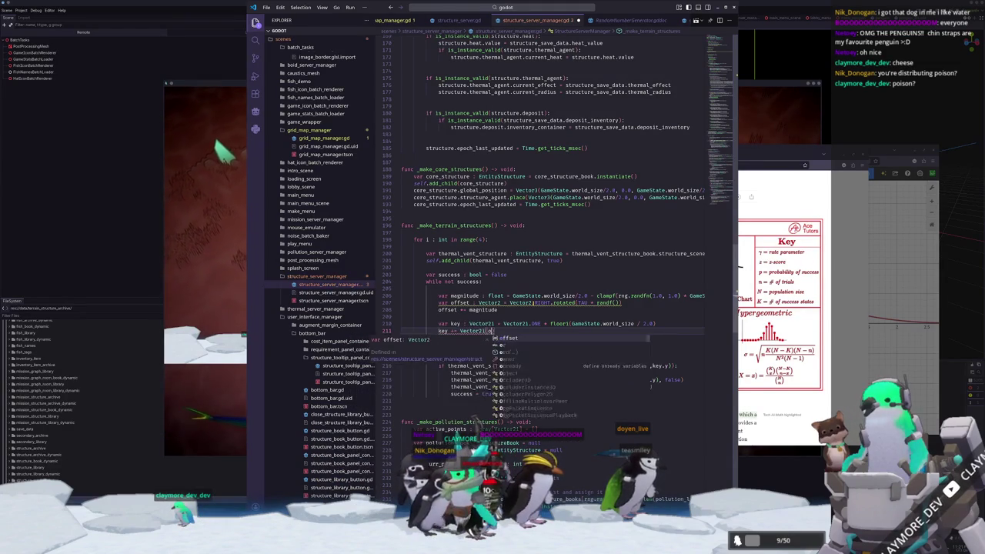
type(" offset.y")
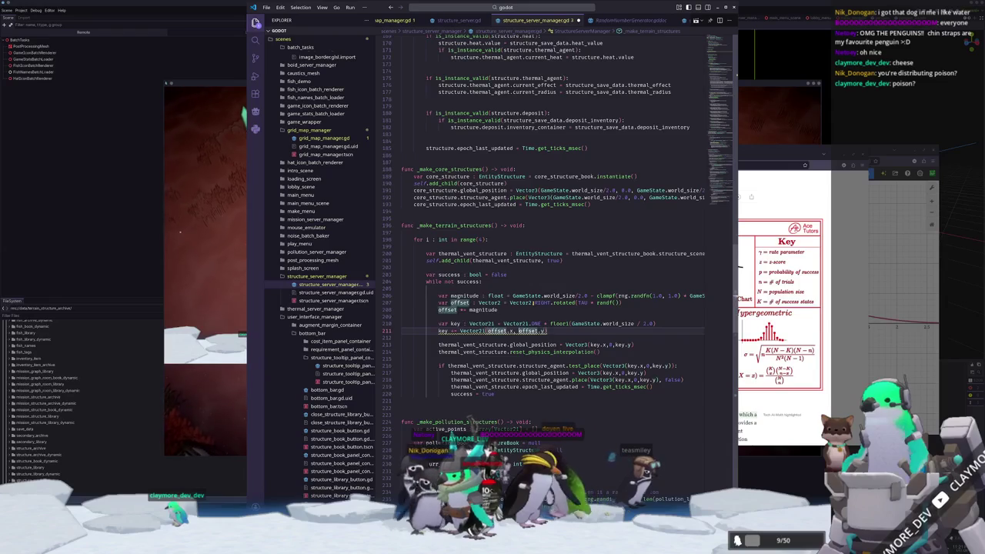
left_click(482, 331)
type("flo")
key("Down")
key("Return")
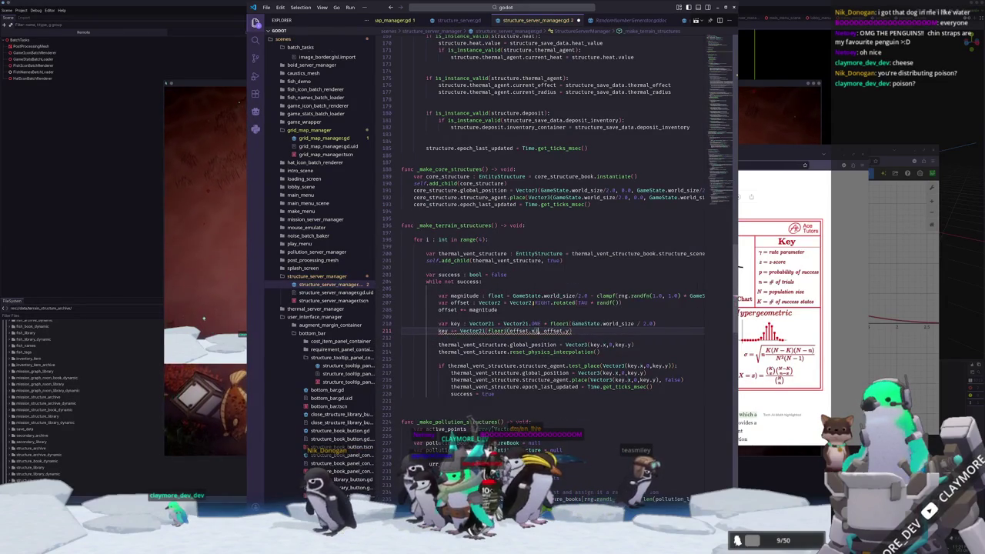
type("flo")
key("Down")
key("Return")
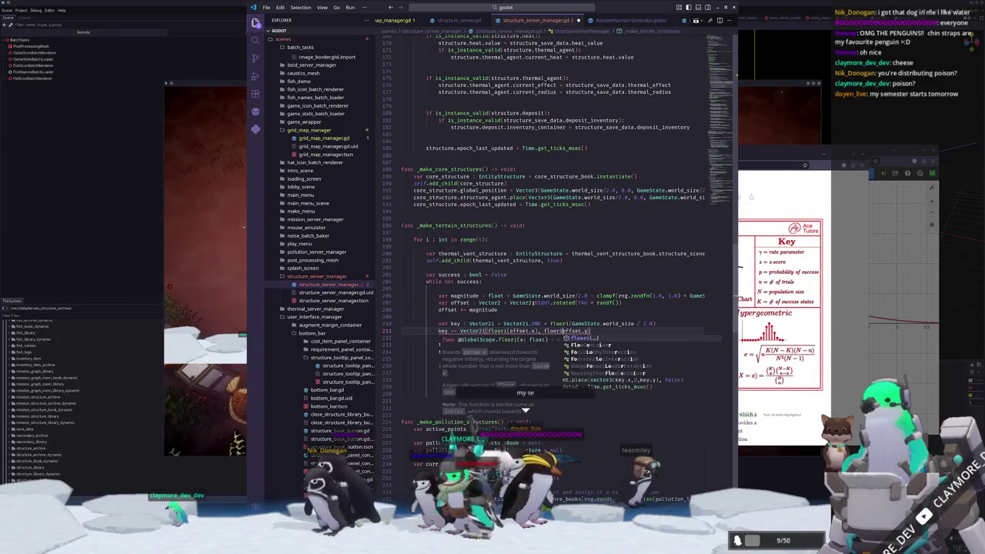
key("Escape")
Fix the closing parentheses on line 211 and move to the line below
left_click(573, 331)
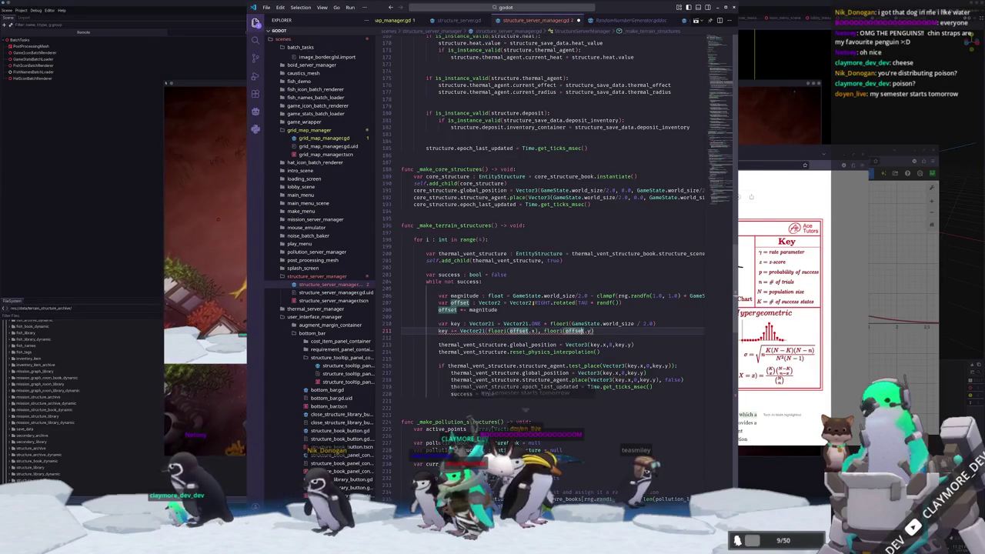
type(".floor()")
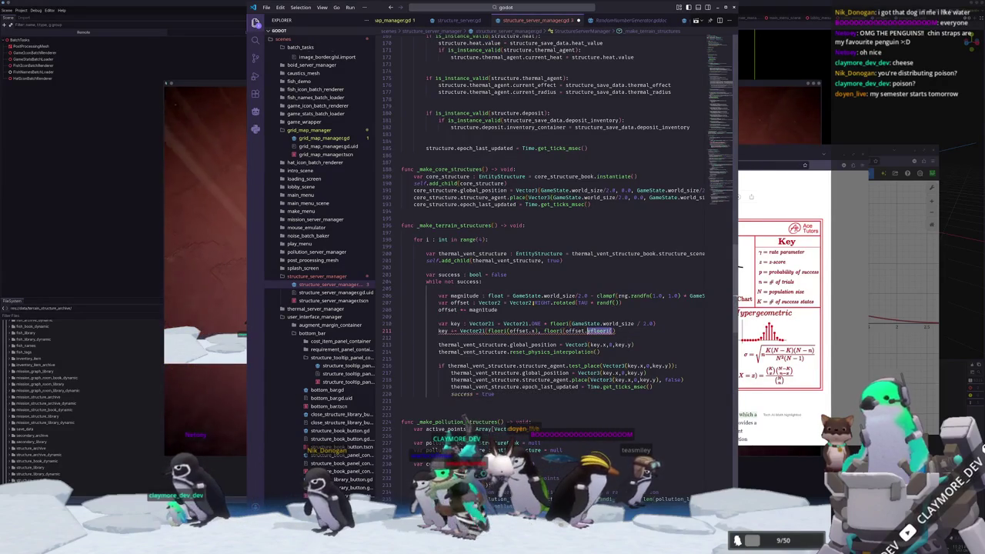
key("BackSpace")
key("BackSpace")
key("BackSpace")
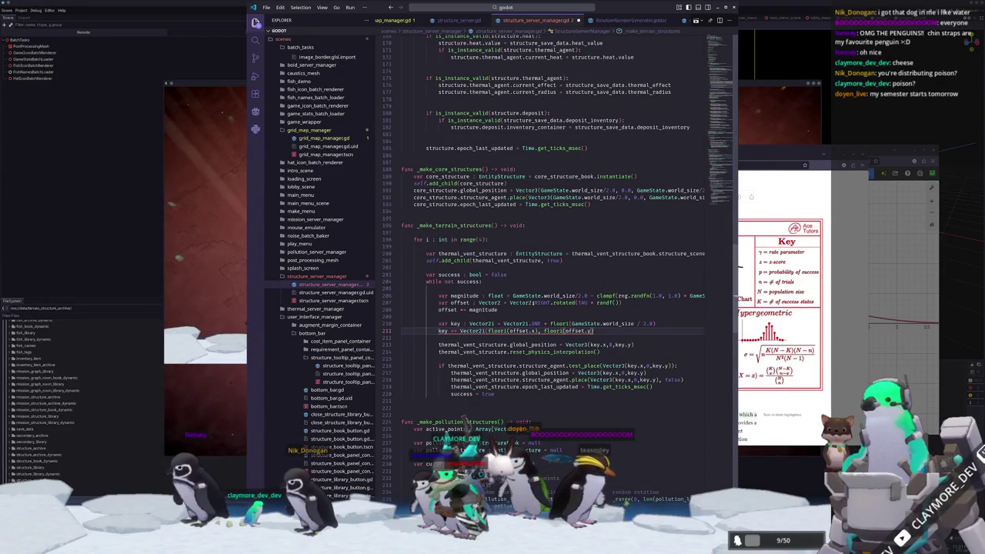
type("))")
key("Down")
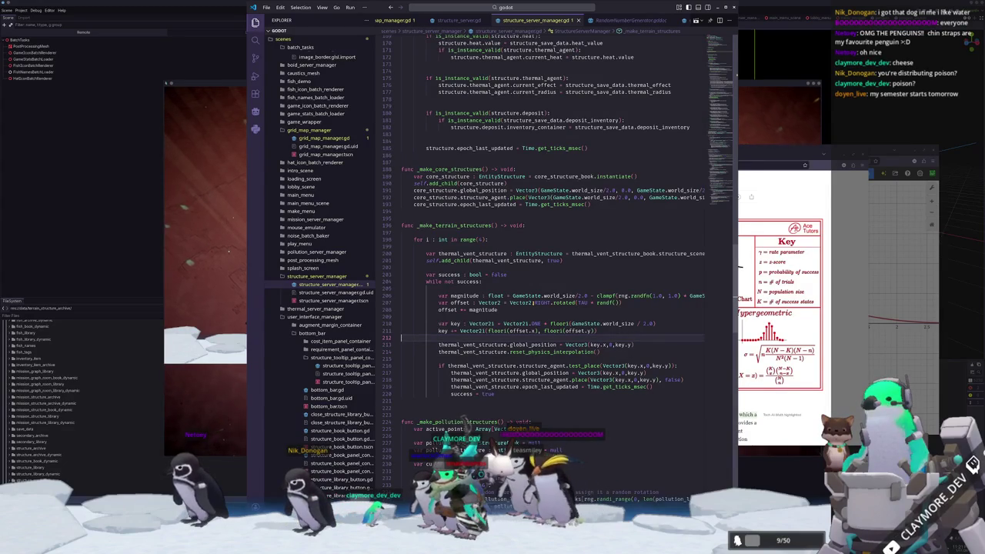
Run the game, save the current game and exit to the main menu
key("F5")
key("Escape")
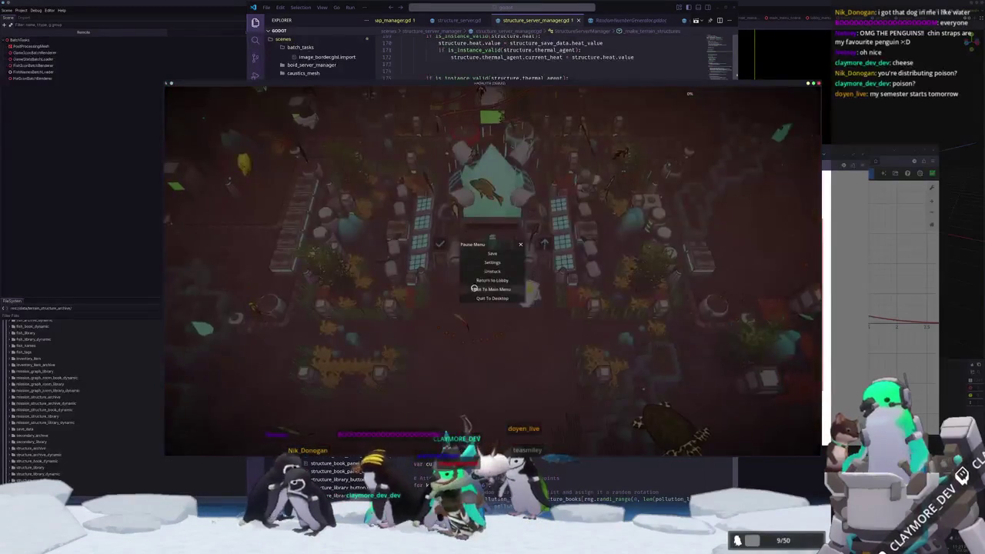
left_click(493, 253)
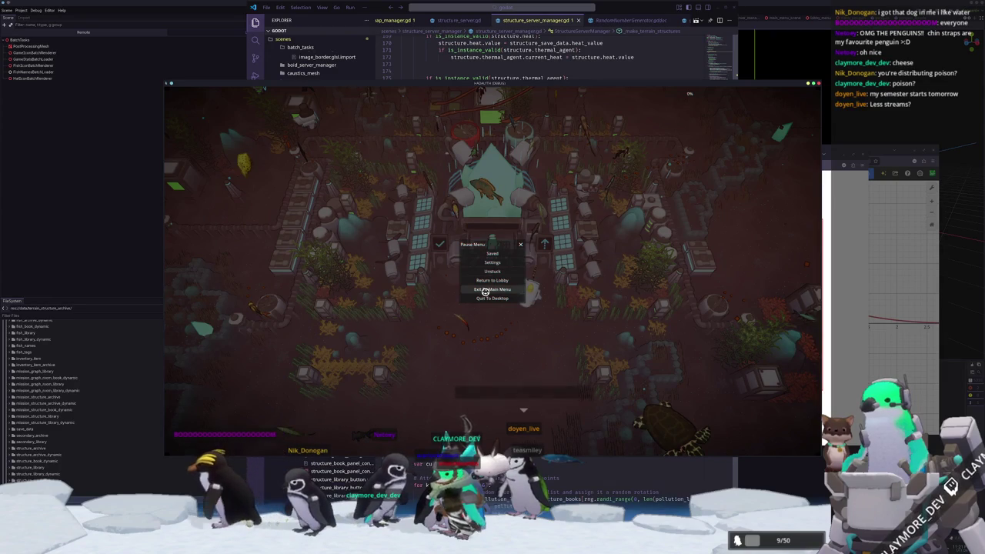
left_click(485, 289)
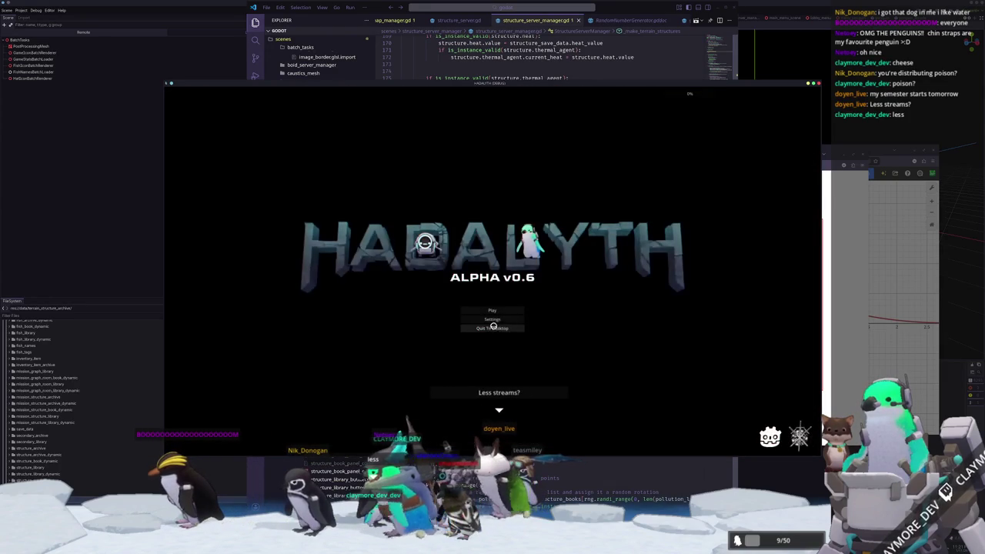
Create a new game in an empty save slot
left_click(504, 308)
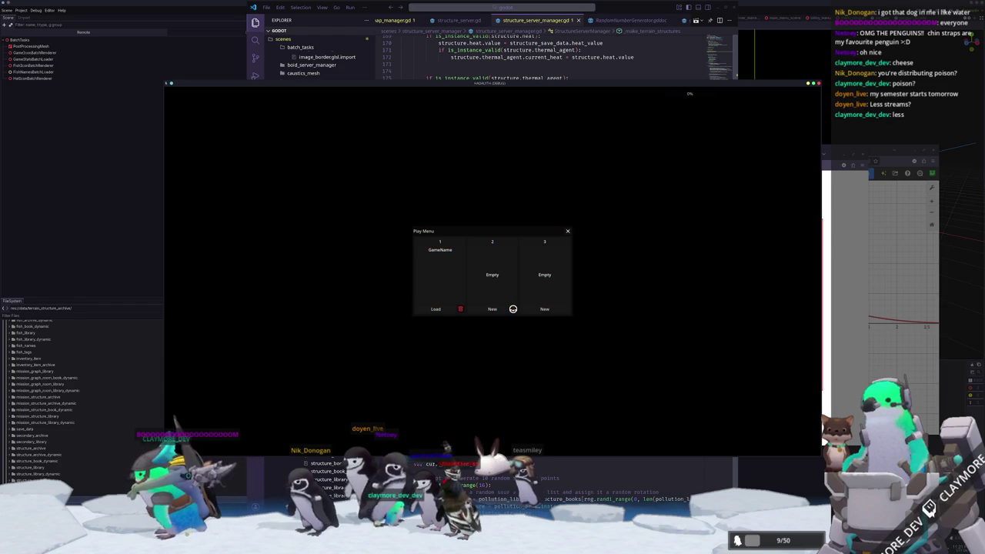
left_click(491, 308)
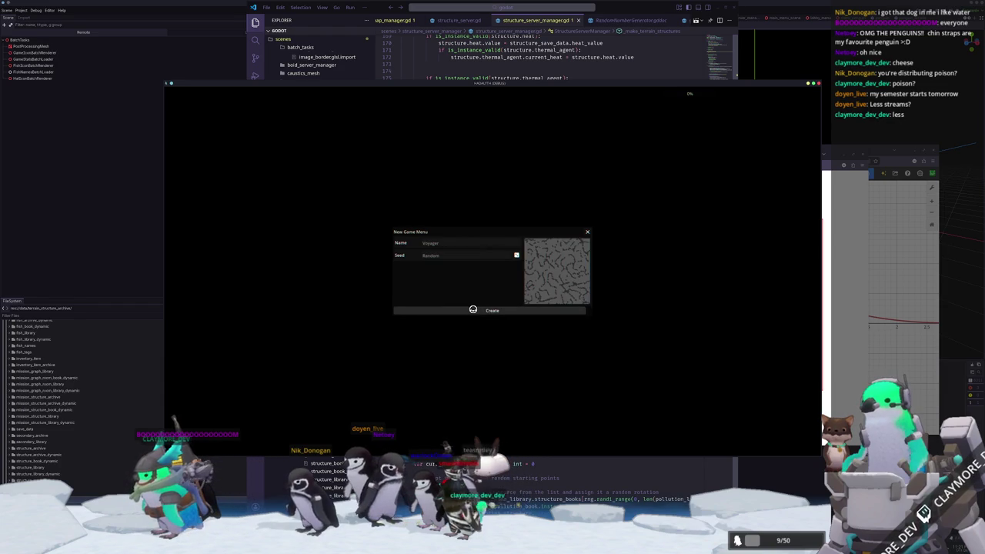
left_click(473, 309)
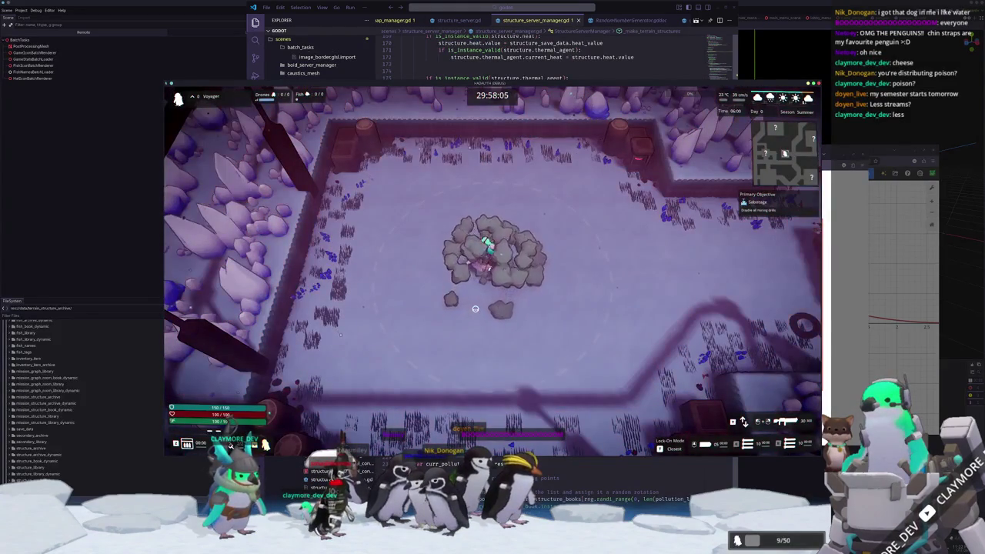
Abandon the mission, return to the hub and walk the character south
key("Escape")
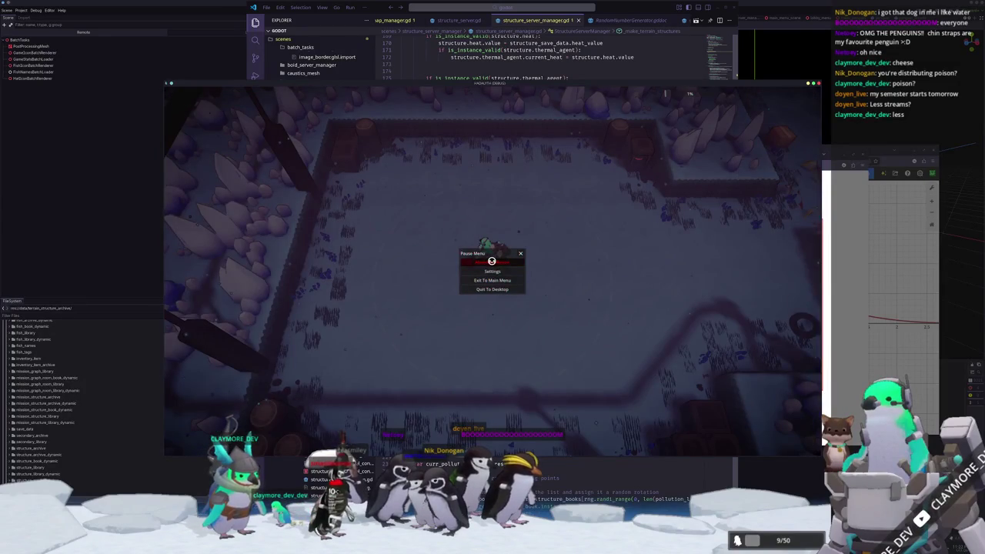
left_click(492, 260)
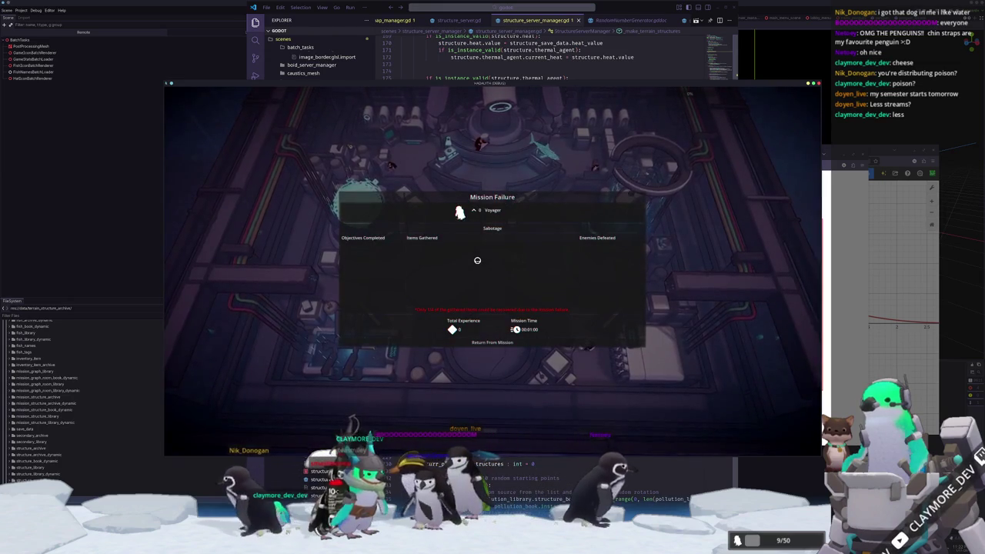
left_click(492, 342)
key("s")
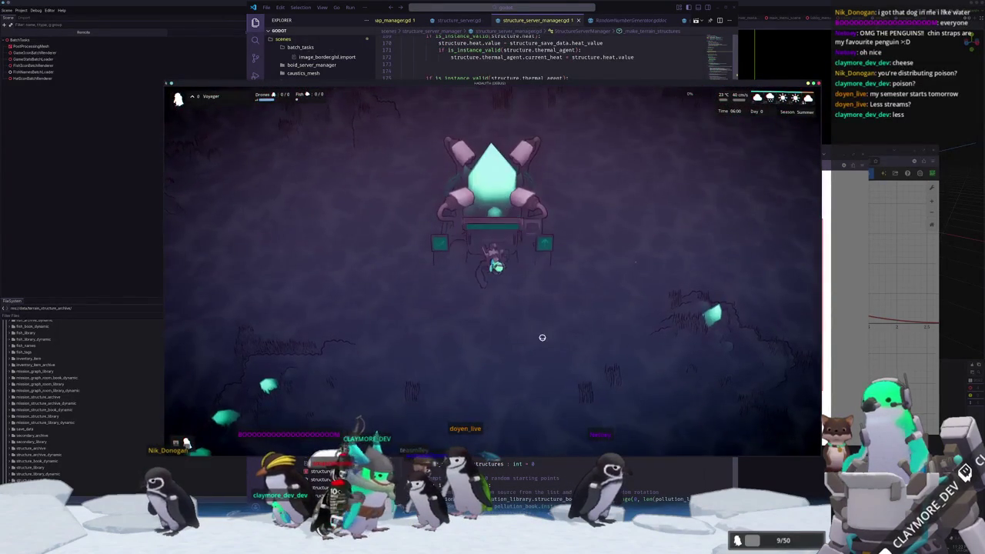
Walk the character out of the hub onto the seafloor, then switch back to VS Code
key("w")
key("d")
key("d")
key("d")
key("d")
key("d")
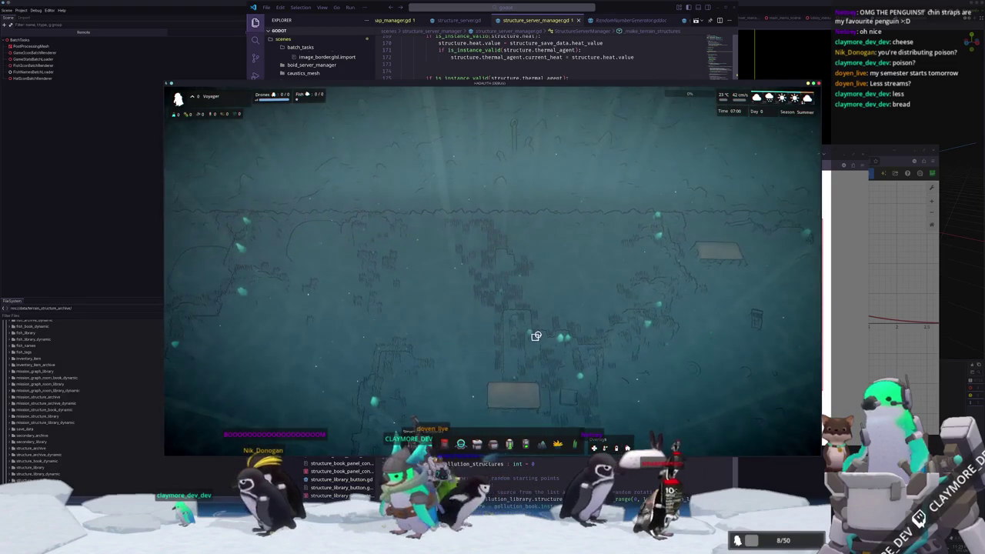
key("alt+Tab")
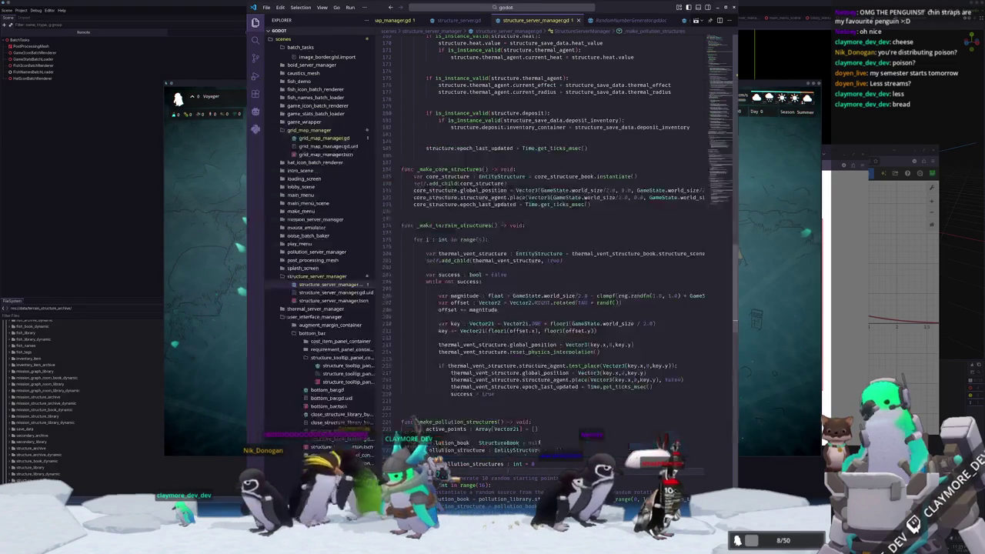
left_click(482, 289)
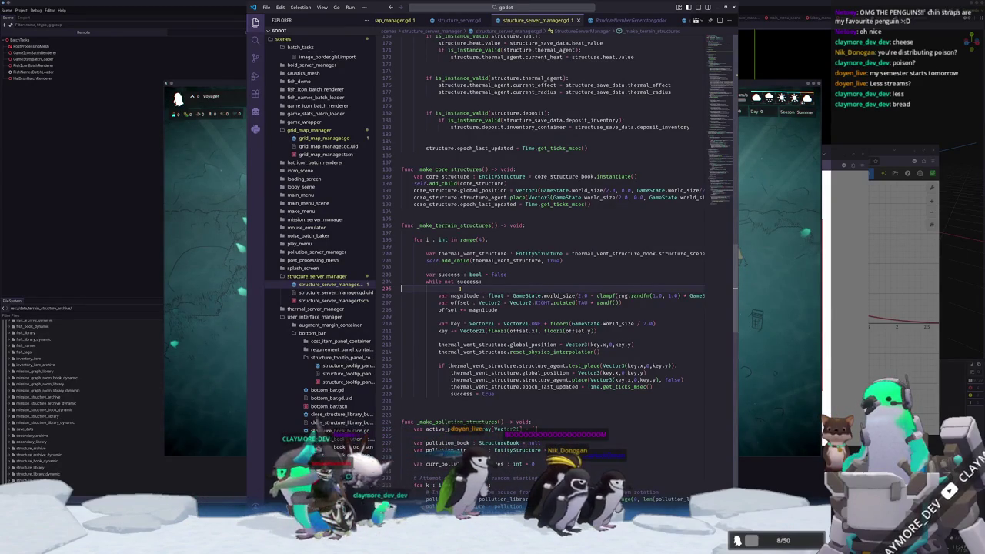
key("Down")
key("Down")
key("End")
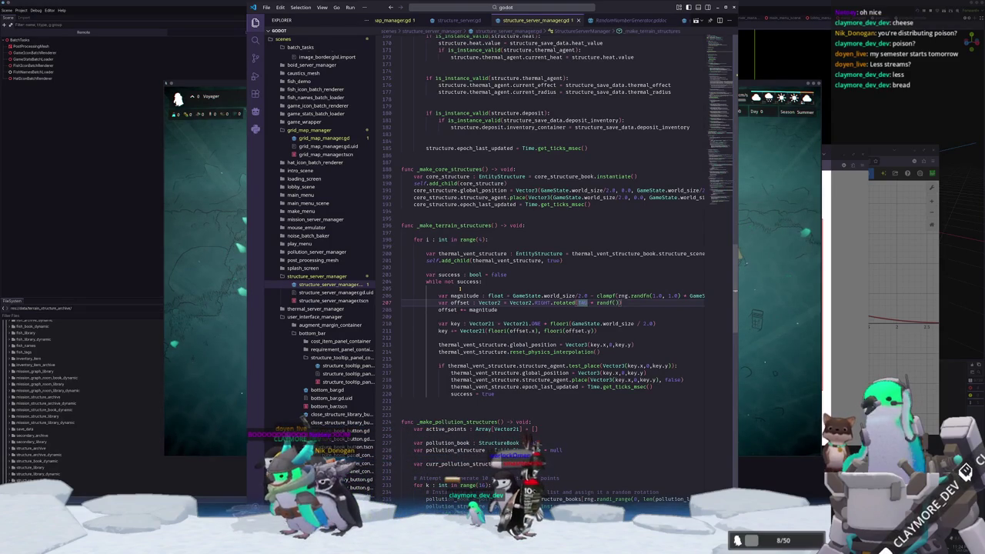
key("Up")
key("Up")
key("Up")
Declare two float arrays, low_stops and high_stops, above the for loop
key("Return")
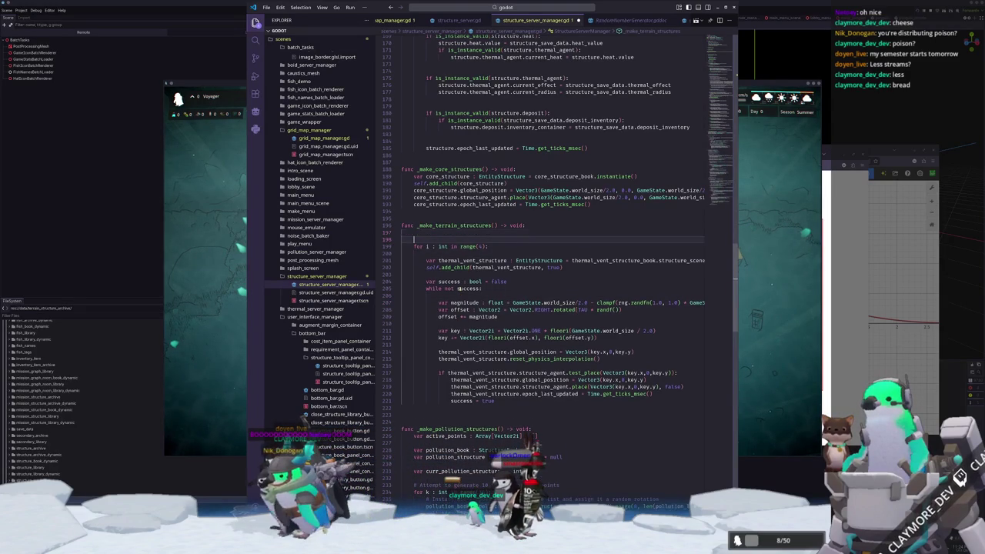
type("var low_stops")
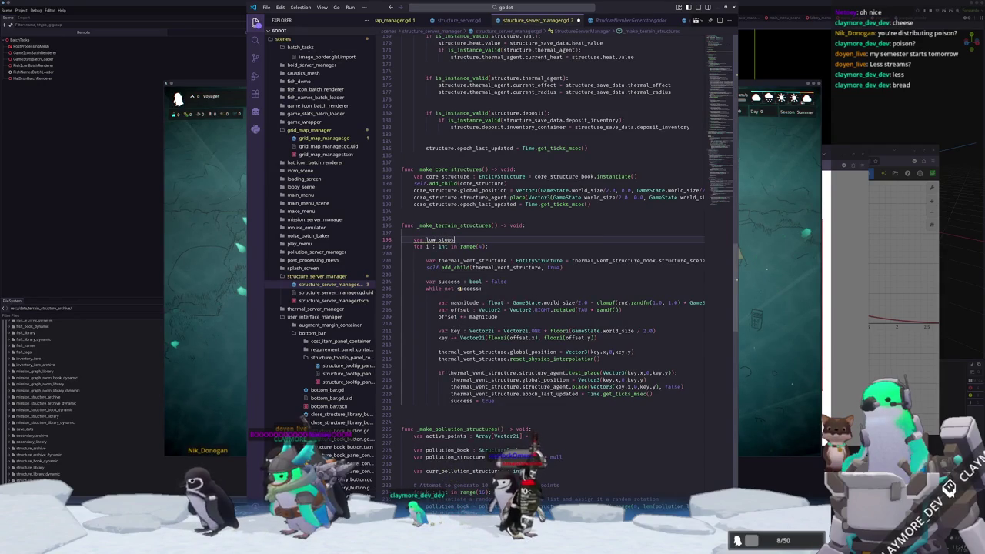
type(" : Array[Flo")
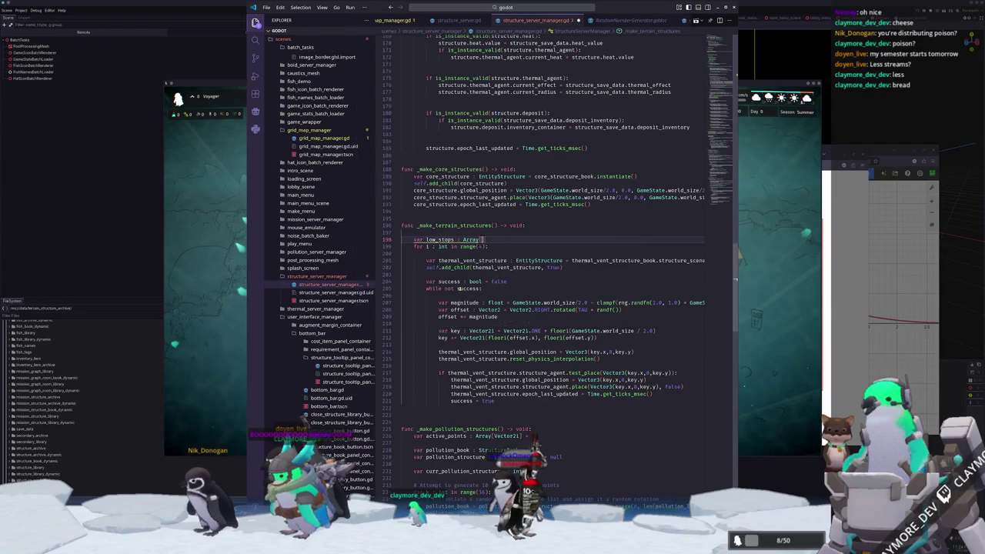
type("at")
key("Return")
key("Return")
type("var high_stops : ")
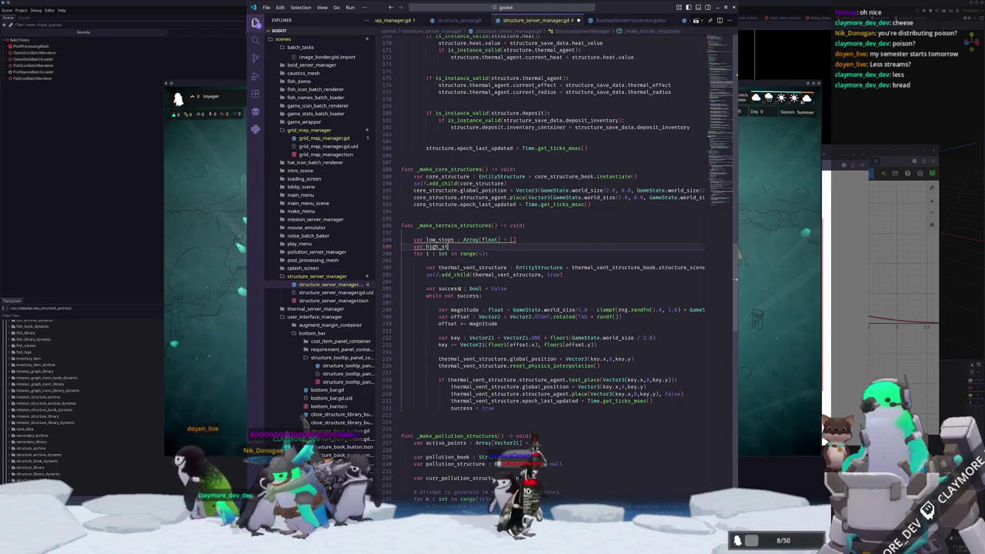
type("Array[Fl")
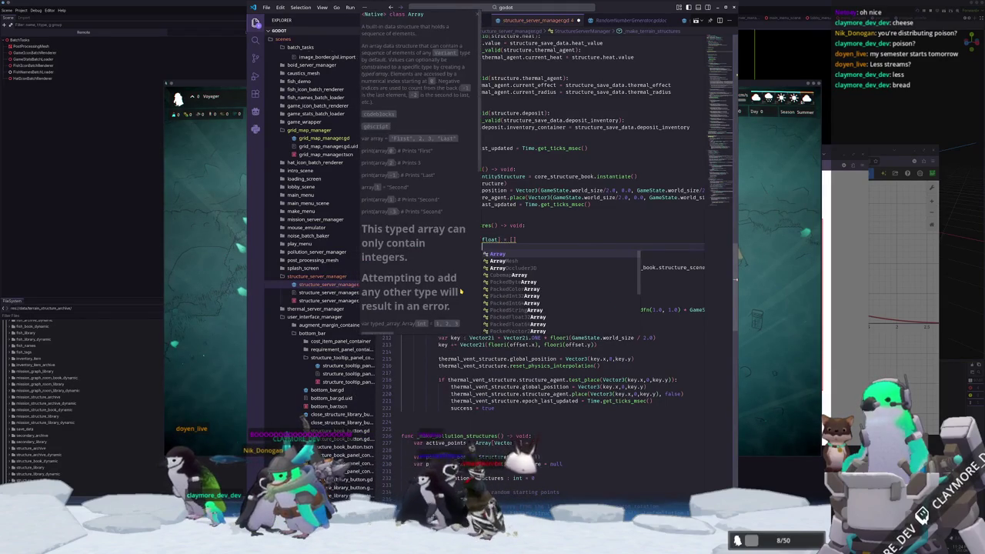
key("Return")
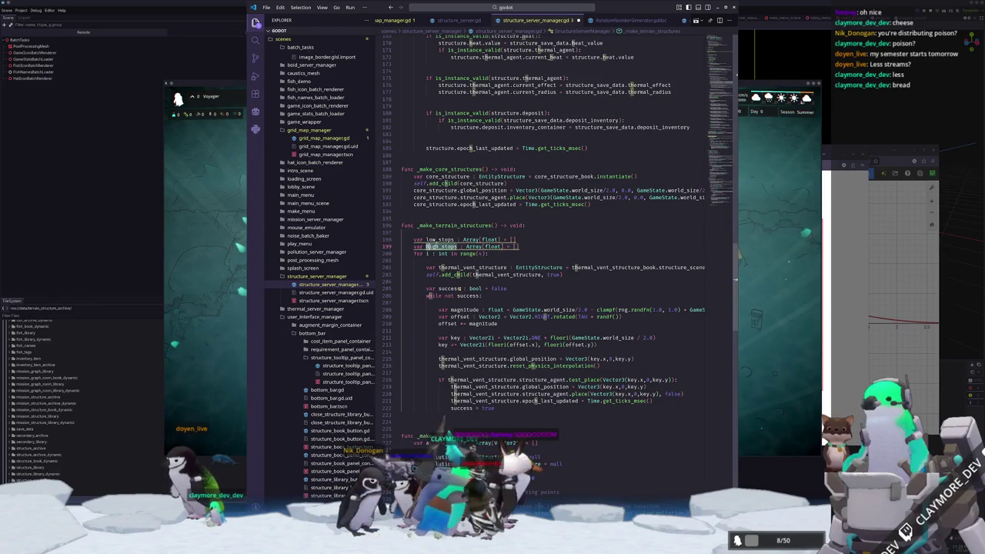
Rename the arrays to bot_stops and top_stops
left_click_drag(425, 239, 437, 239)
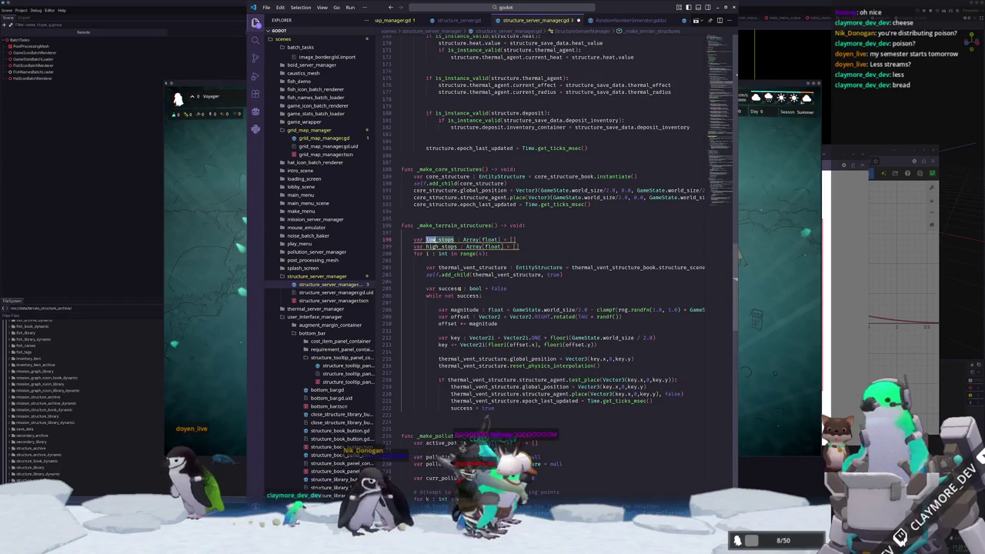
type("bot")
left_click_drag(425, 247, 438, 246)
type("top")
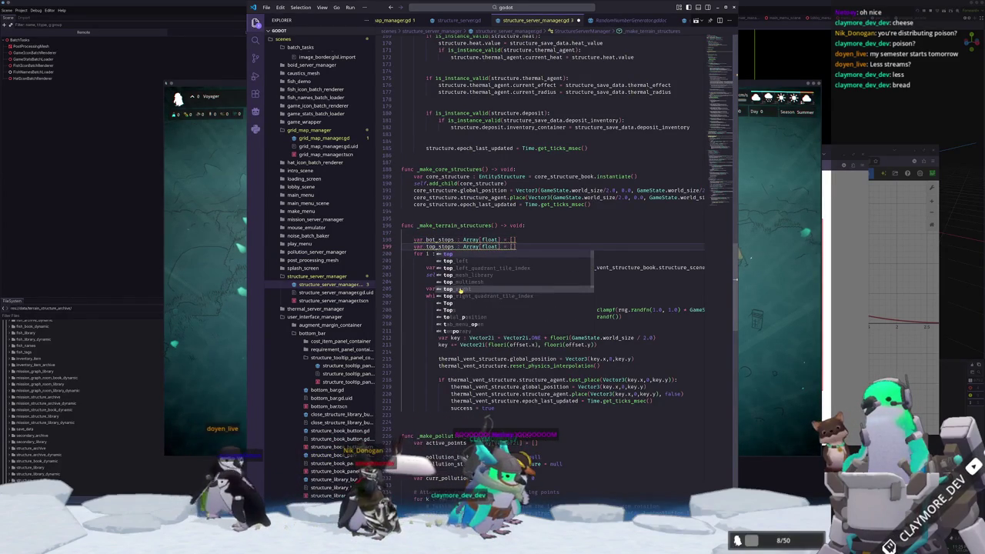
key("Escape")
Fill the arrays: bot_stops = [0, 90, 180, 270], top_stops = [90, 180, 270, 360]
left_click(514, 240)
type("0")
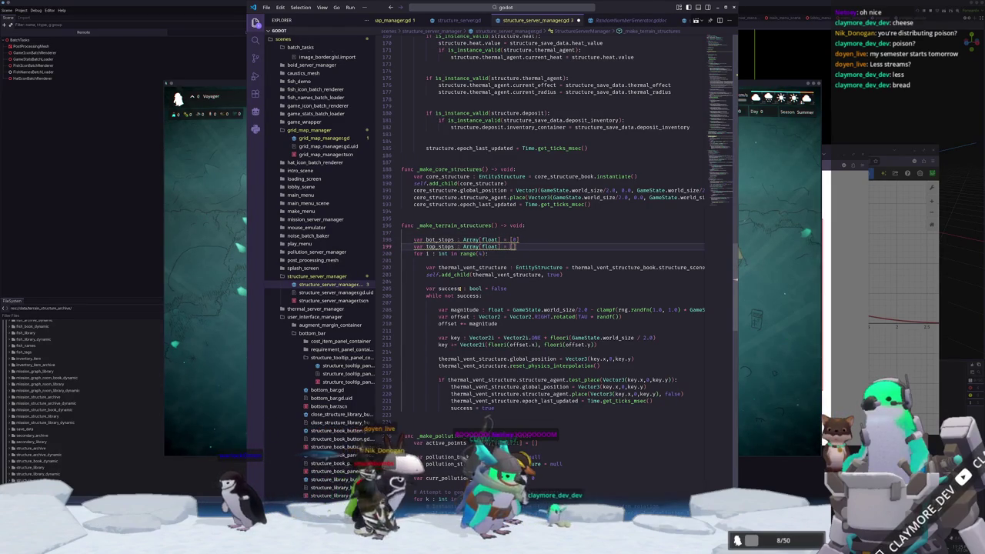
key("Up")
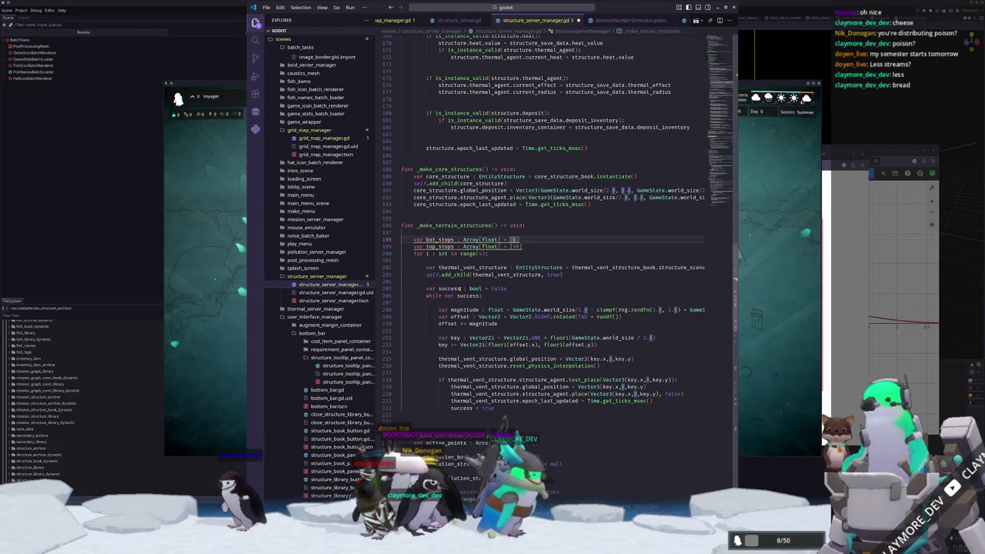
key("Down")
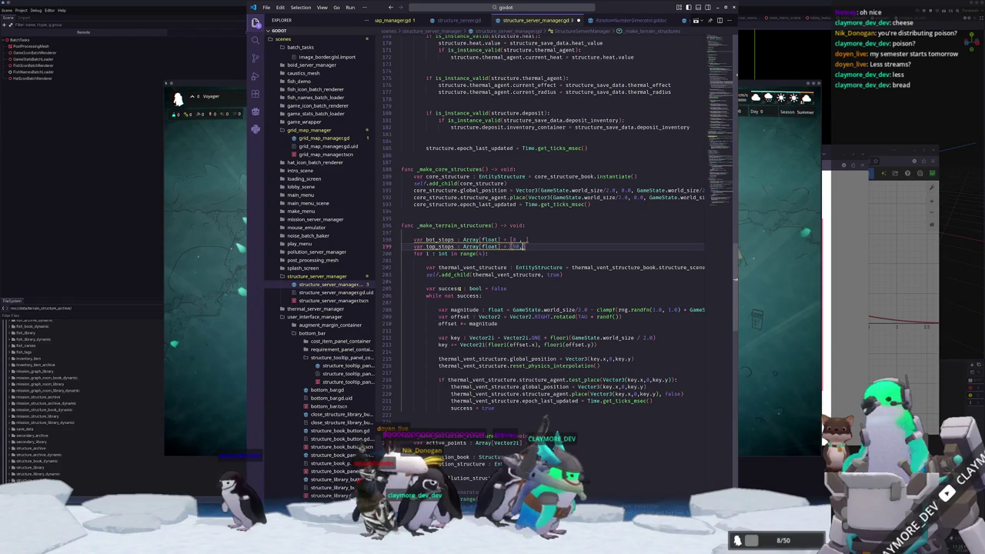
key("Up")
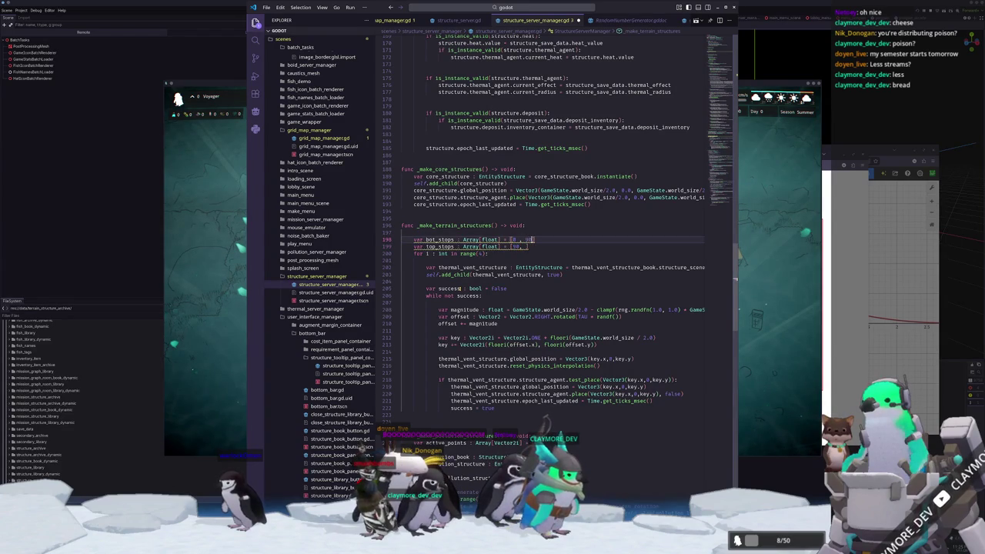
left_click(525, 246)
type("180")
key("Up")
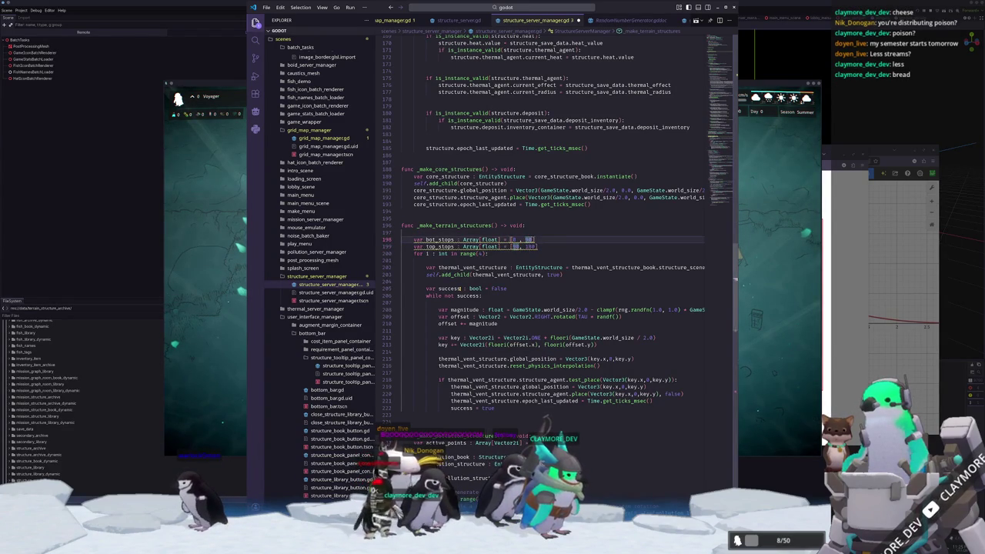
type(",")
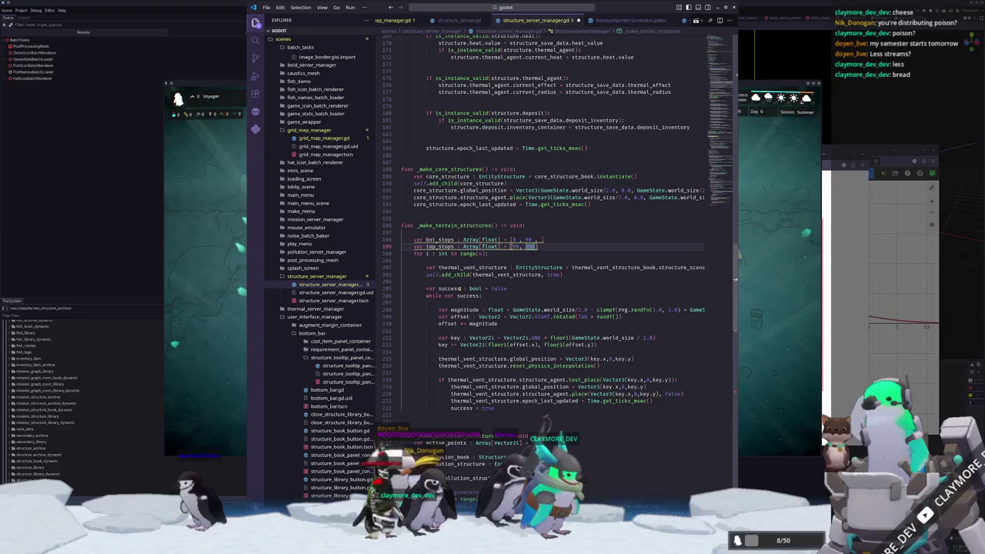
left_click(542, 239)
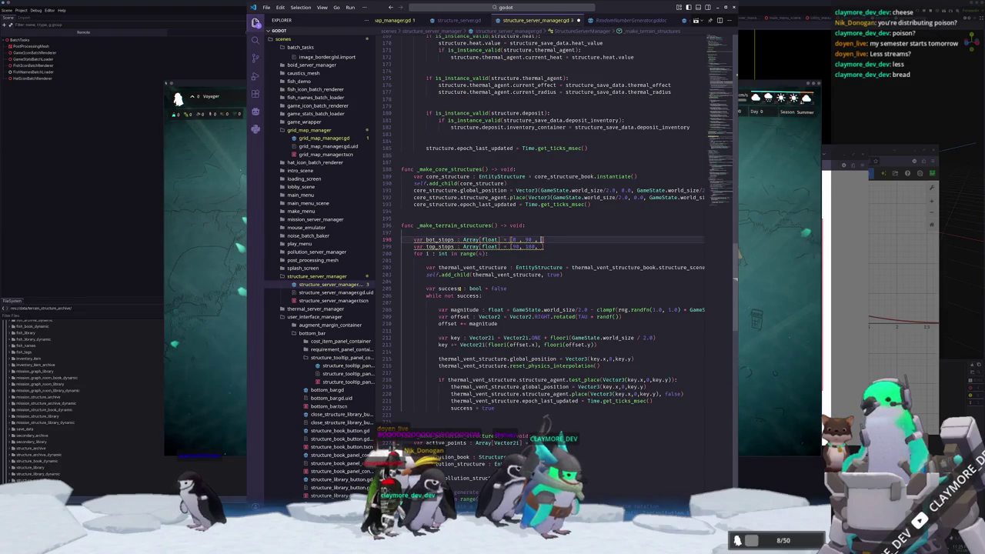
type("270")
key("BackSpace")
key("BackSpace")
key("BackSpace")
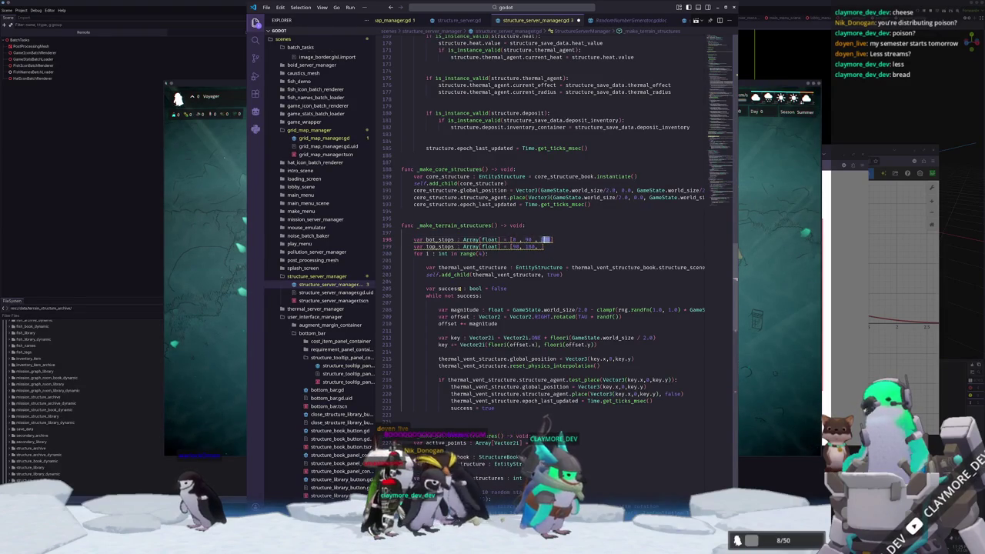
type("180")
key("Down")
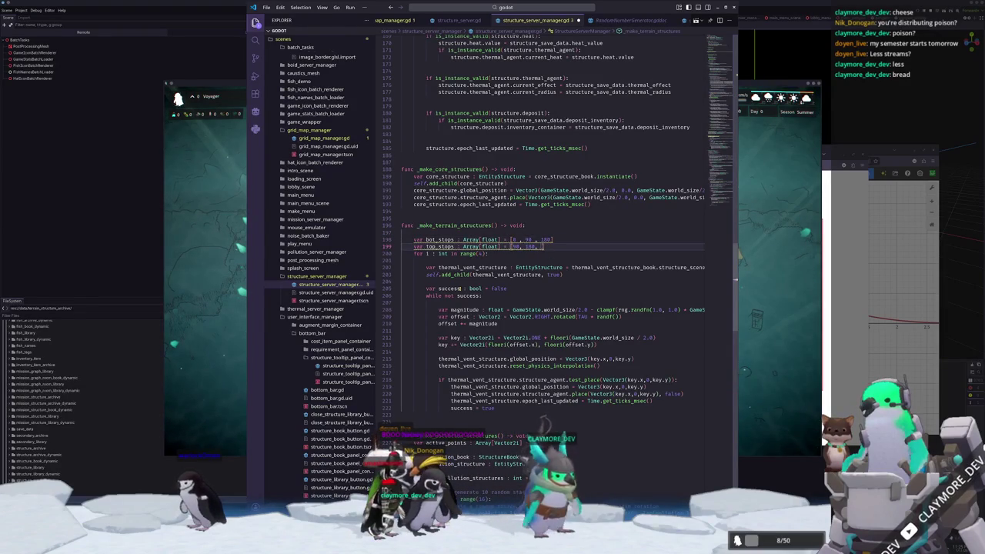
type("270")
double_click(546, 239)
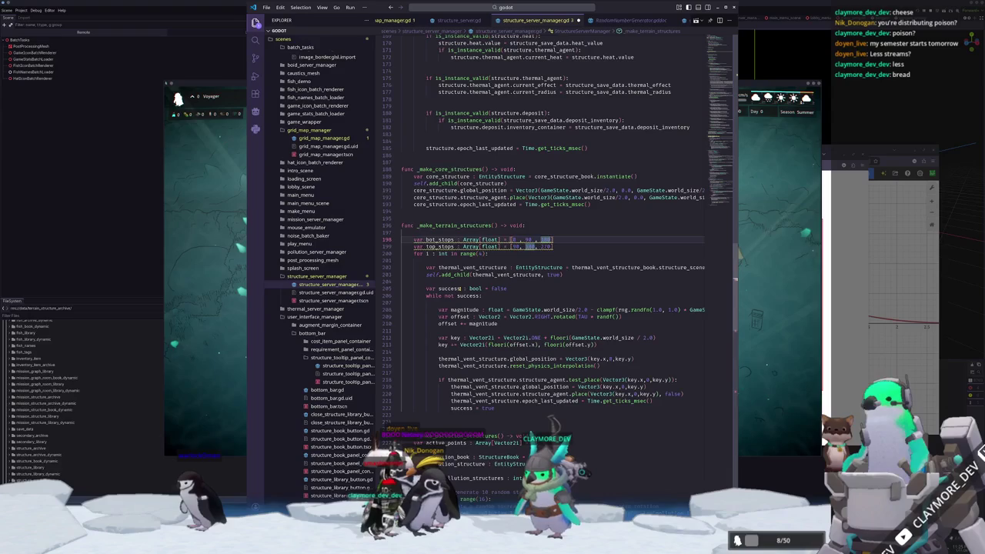
type(",")
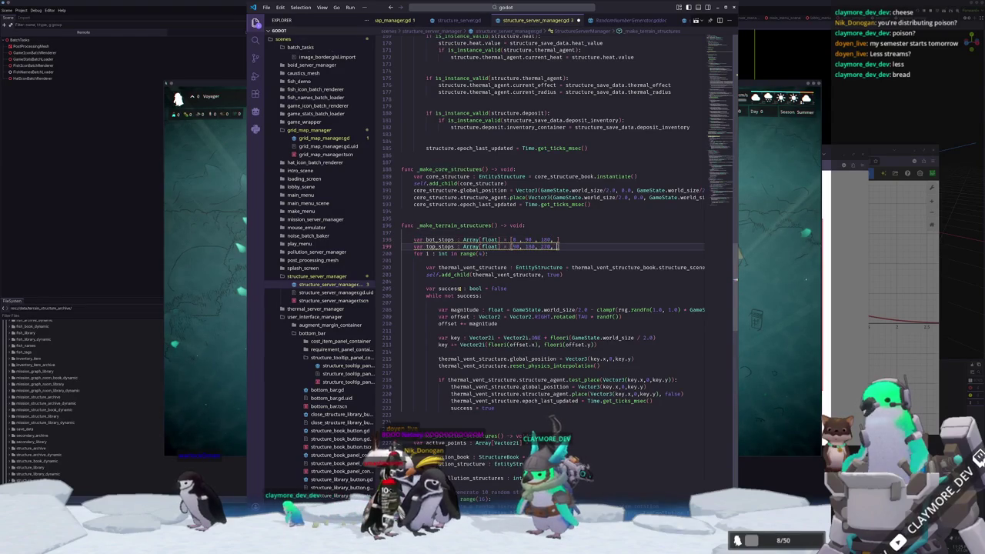
key("Escape")
type("270")
key("Down")
type("360")
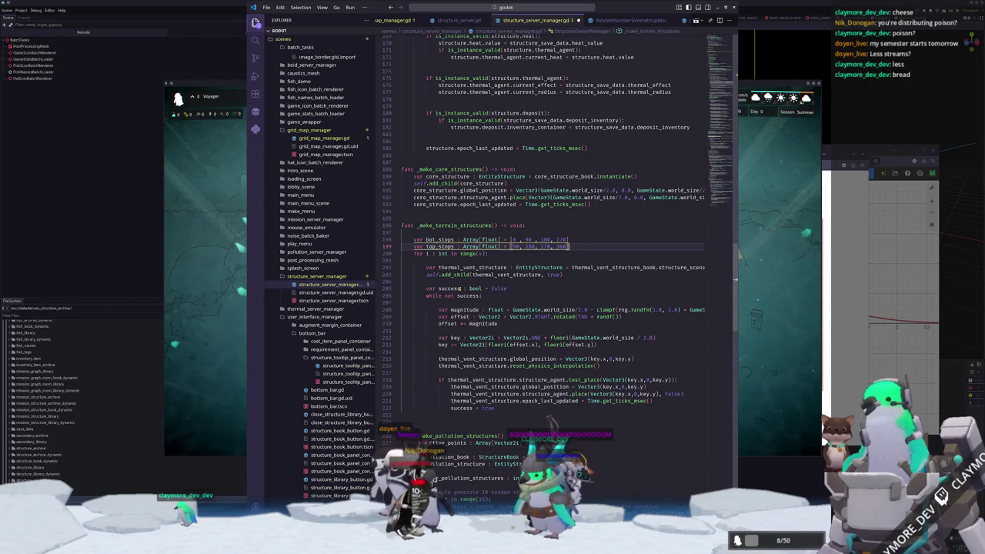
Add a bot_stops.map line using deg_to_rad, then duplicate it for top_stops
key("Return")
key("Return")
key("Up")
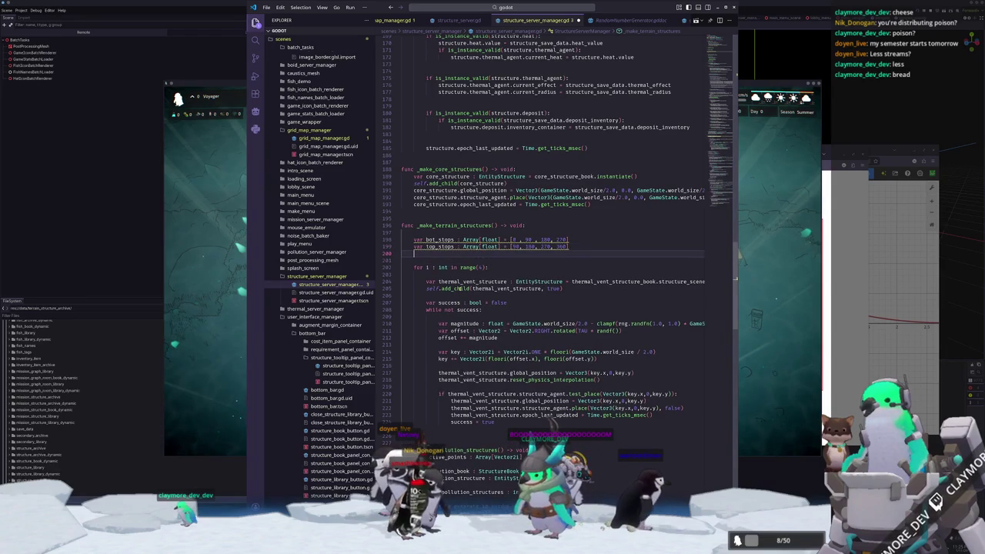
type("bot_stops")
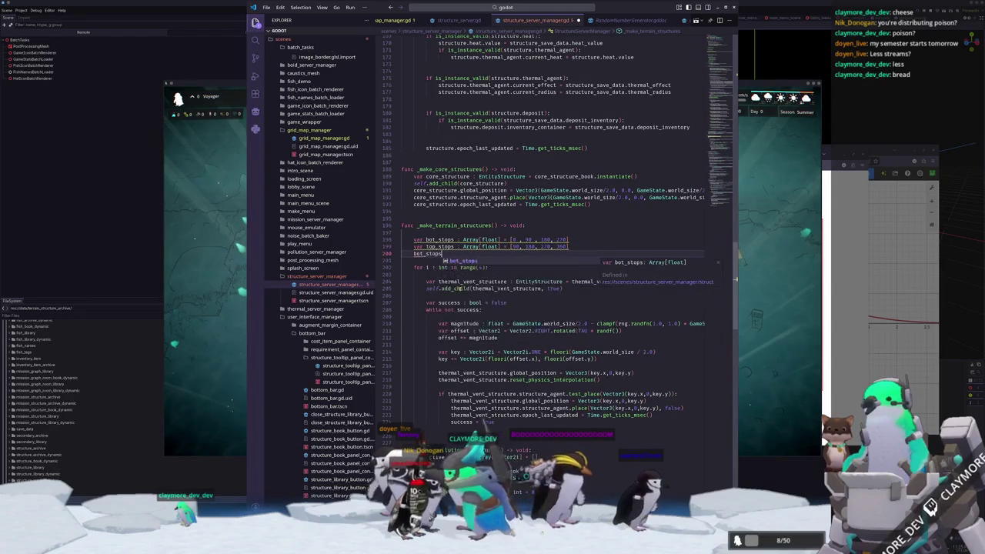
type(".map(")
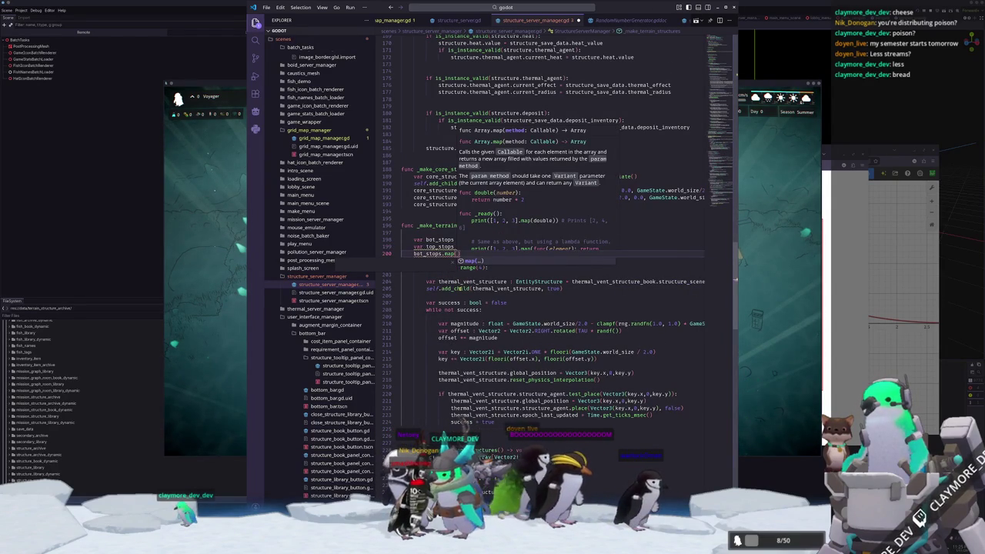
type("func(x:")
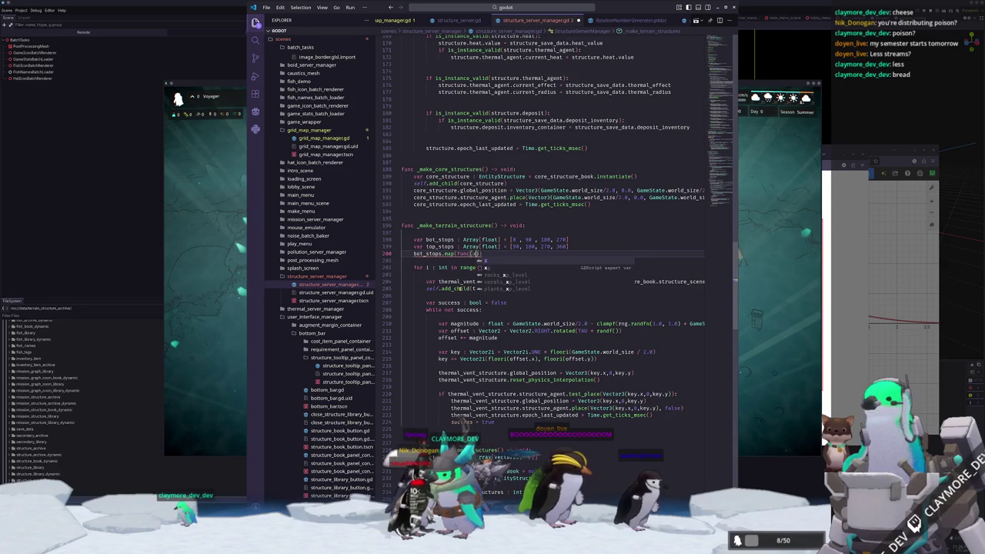
type("float)->f")
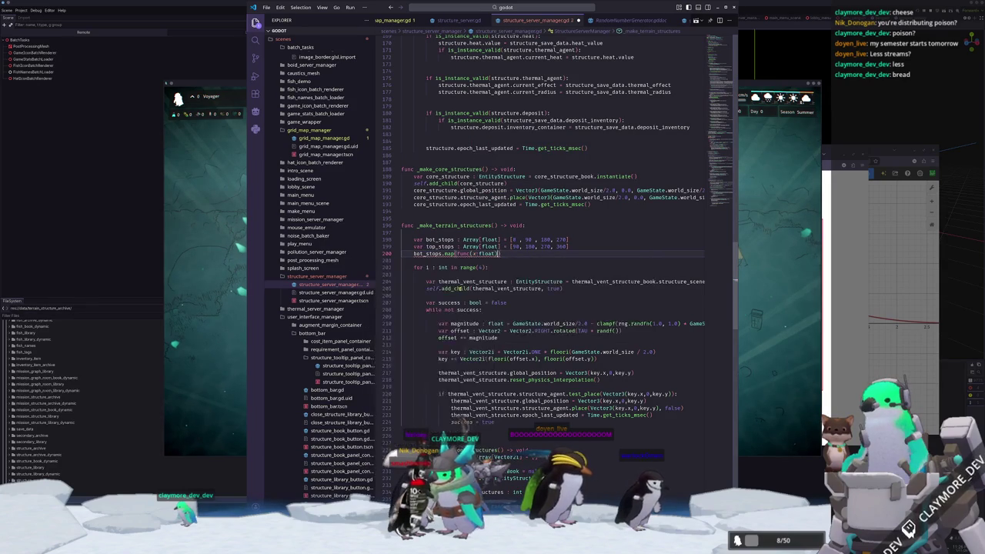
type("loat:return ")
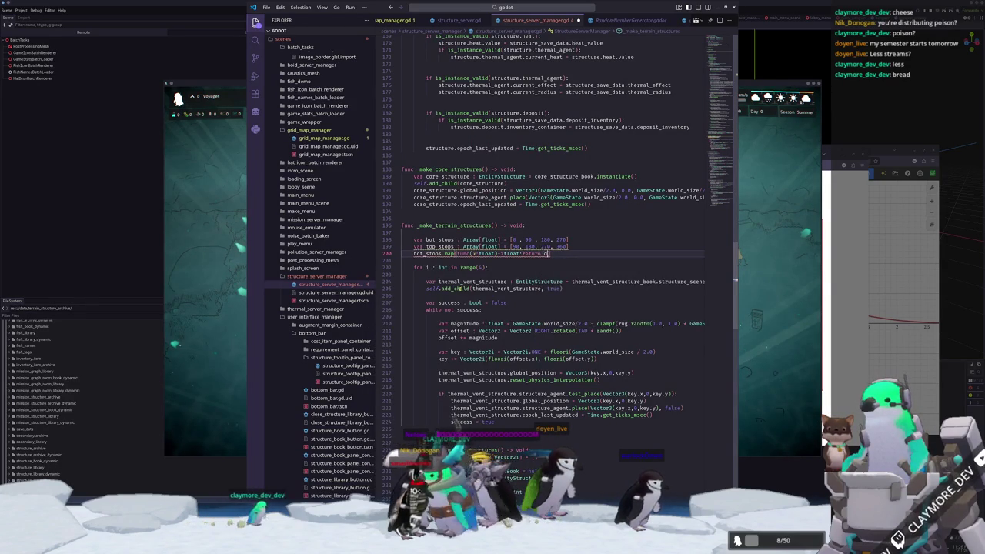
type("deg_to_rad(x")
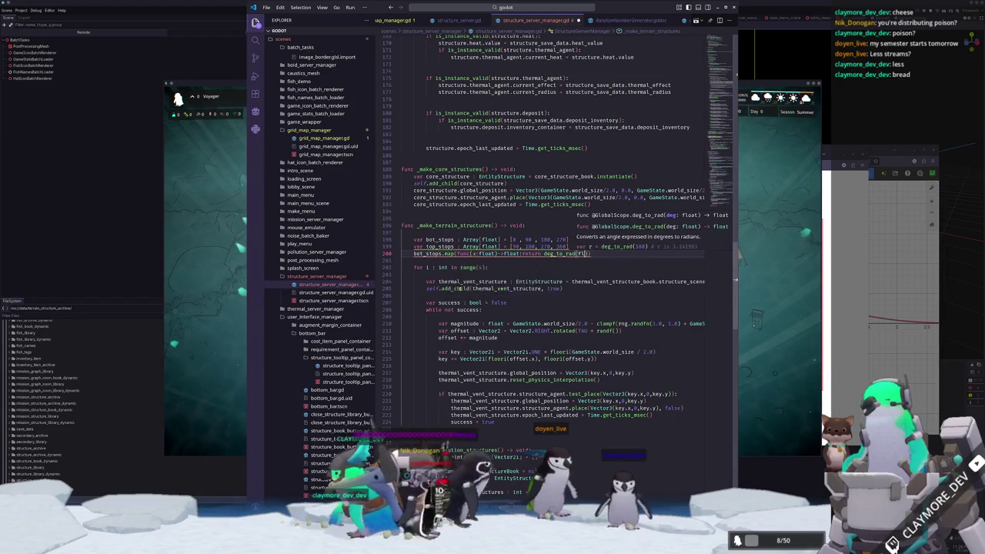
type(")")
key("shift+alt+Down")
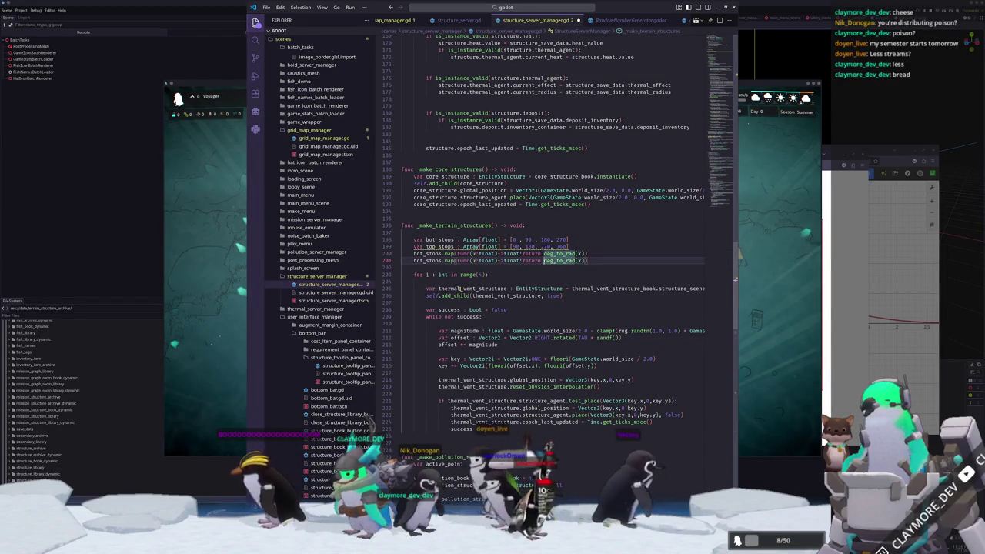
key("Home")
key("ctrl+d")
type("top_")
key("Tab")
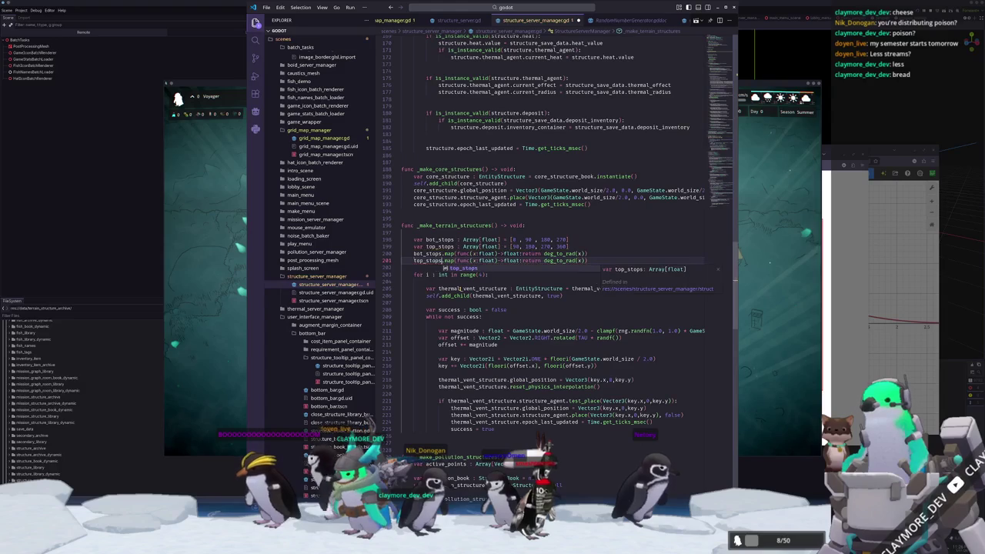
Assign the mapped results back with 'bot_stops =' and 'top_stops =' prefixes
mouse_move(440, 247)
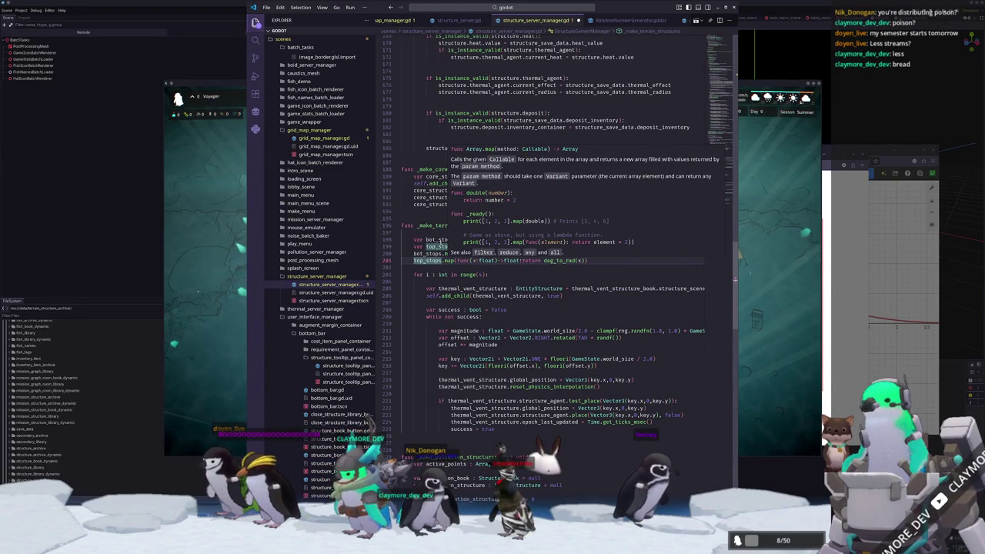
type("bot")
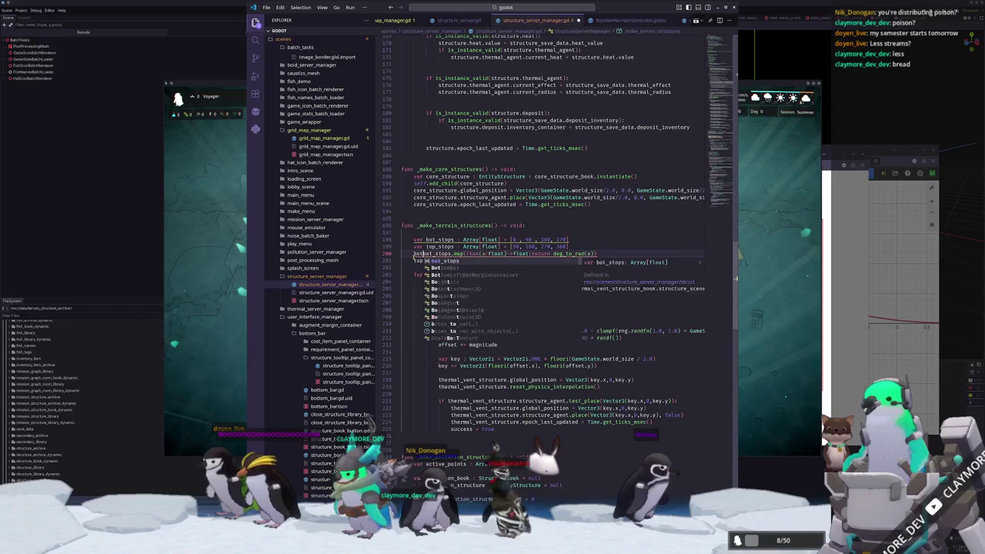
type("_stops =")
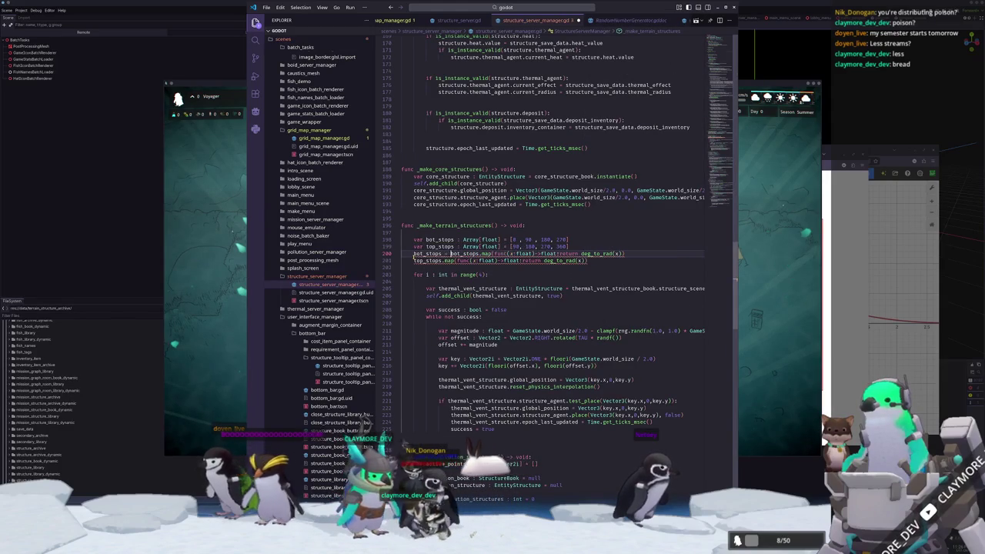
key("Down")
left_click(414, 260)
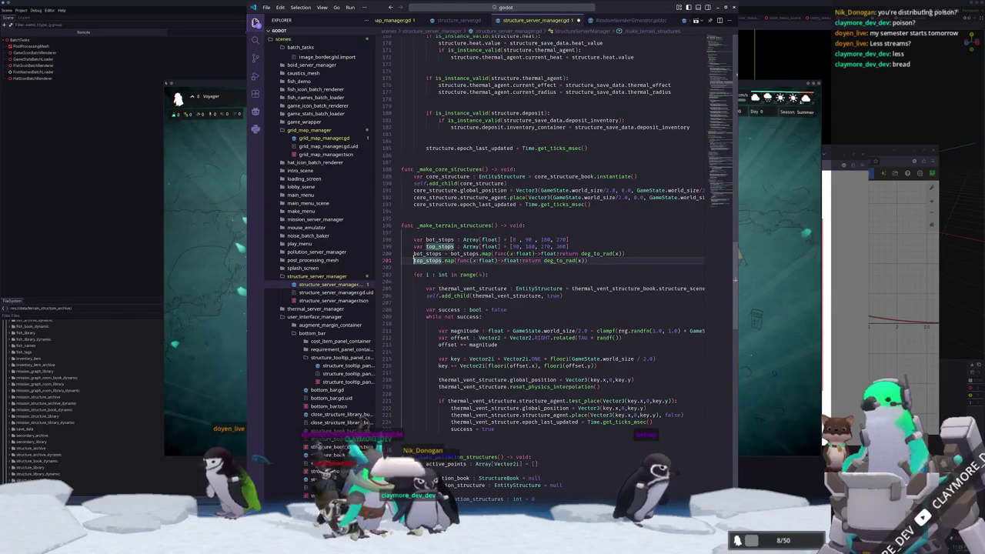
type("top_stops =")
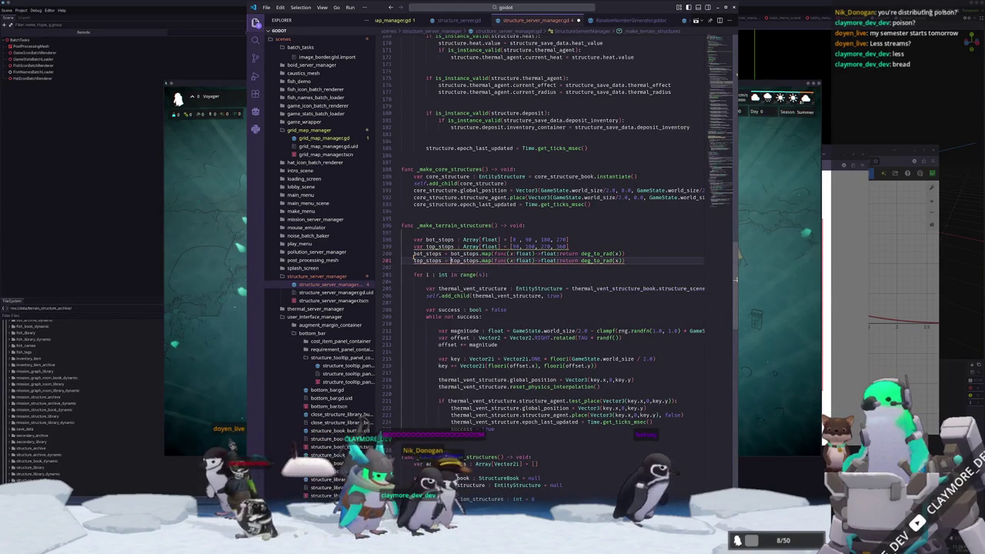
key("Down")
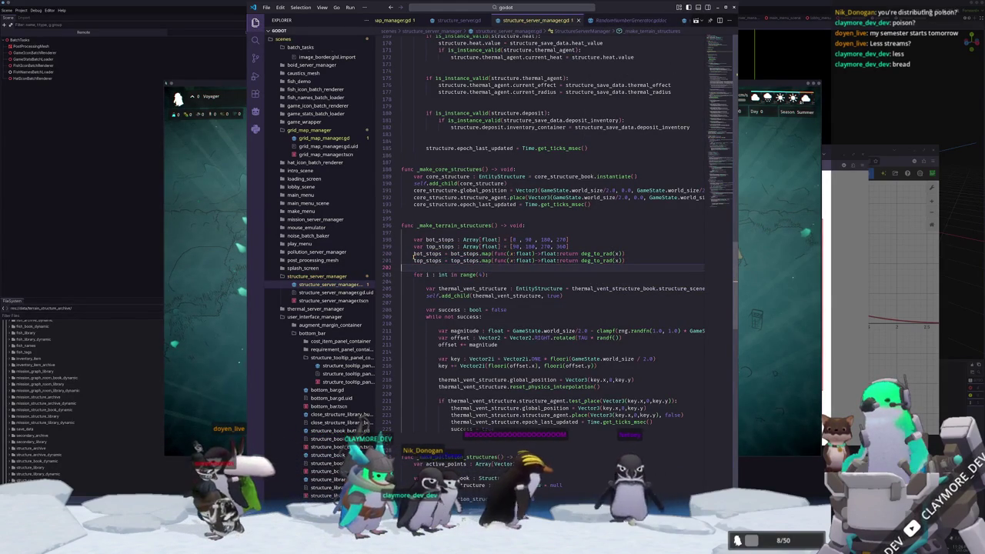
key("Down")
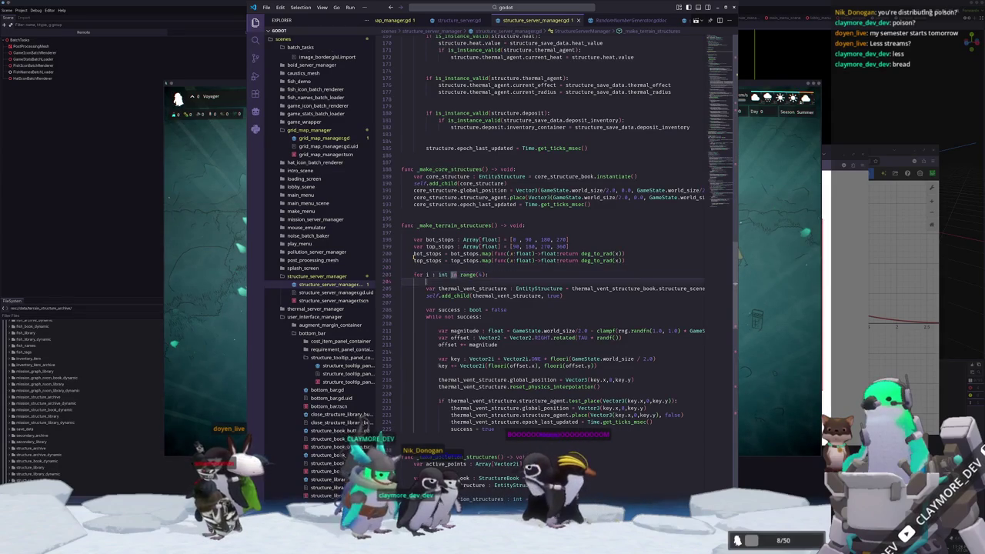
key("Down")
key("Down")
key("Down")
key("ctrl+Right")
key("ctrl+Right")
key("ctrl+Right")
key("ctrl+Right")
key("ctrl+Right")
Replace the TAU-scaled randf() in the offset rotation with randf_range(bot_stops[i], top_stops[i])
key("ctrl+shift+Right")
key("BackSpace")
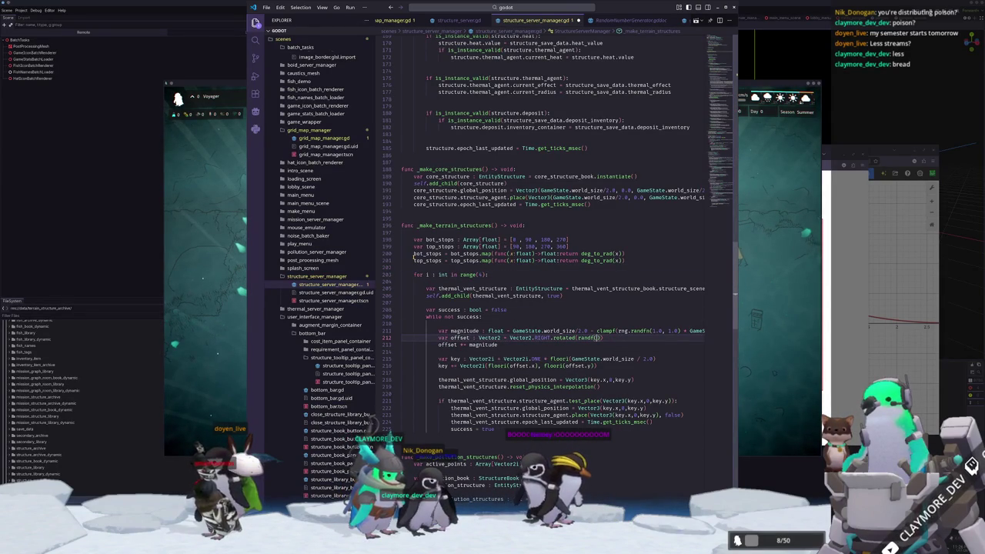
key("BackSpace")
type("_ran")
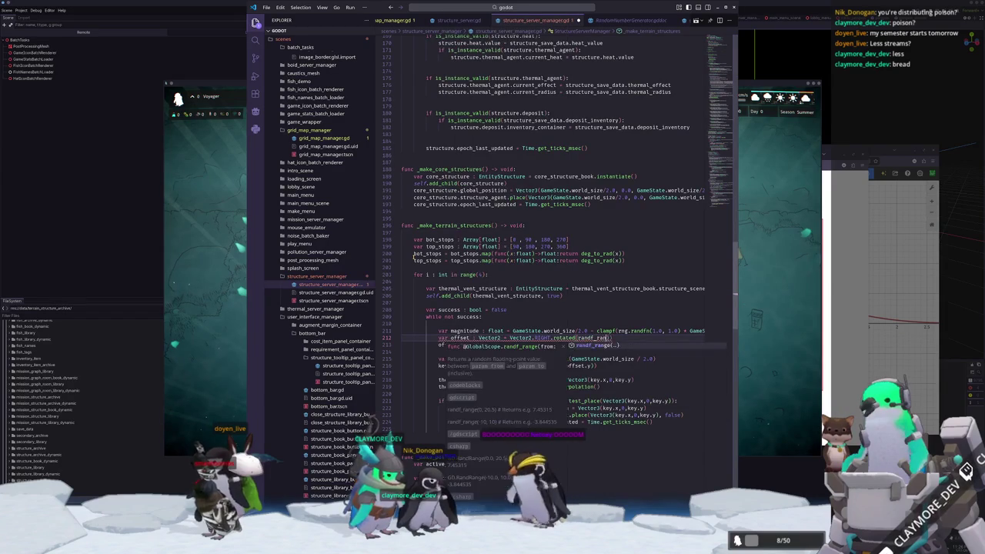
key("Return")
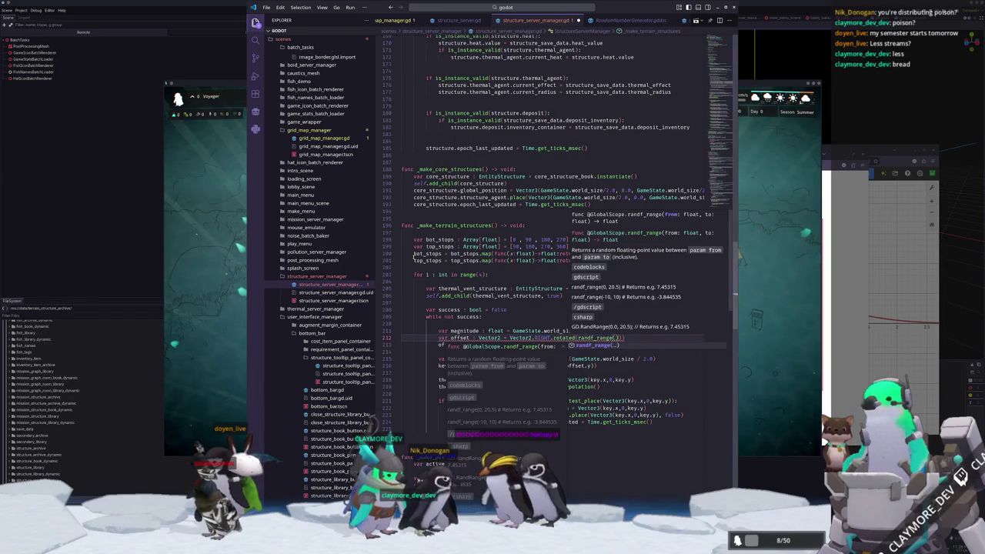
type("bot_stops[i")
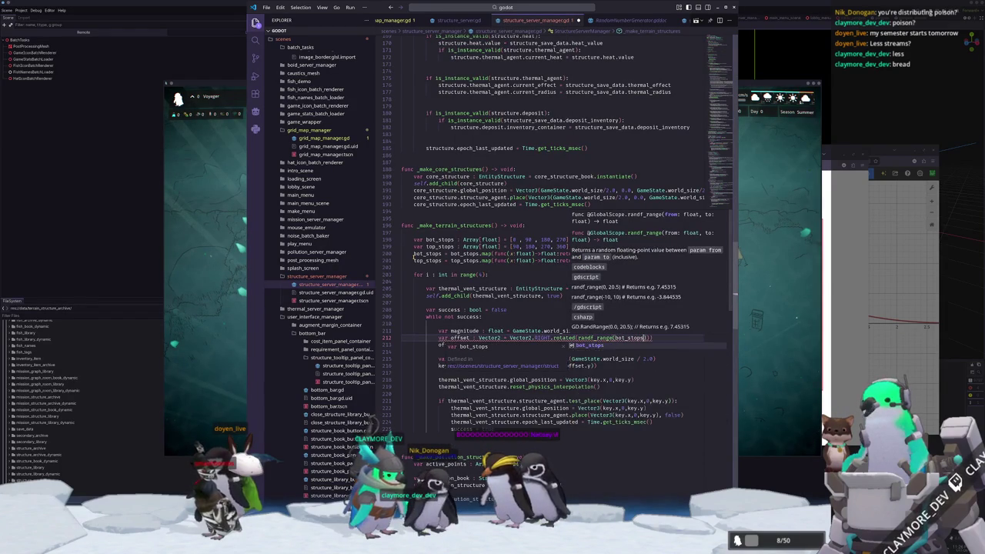
type("], top_")
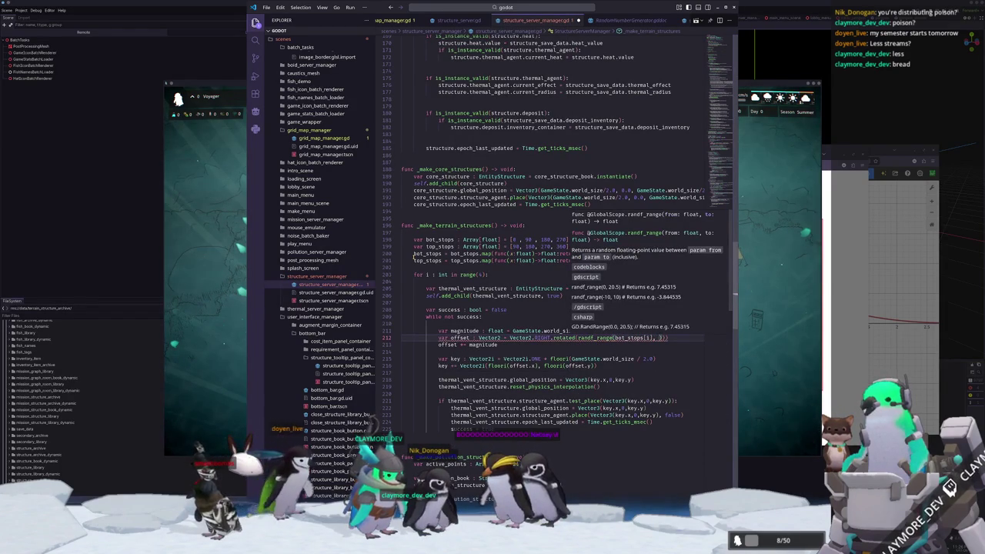
type("stops[i")
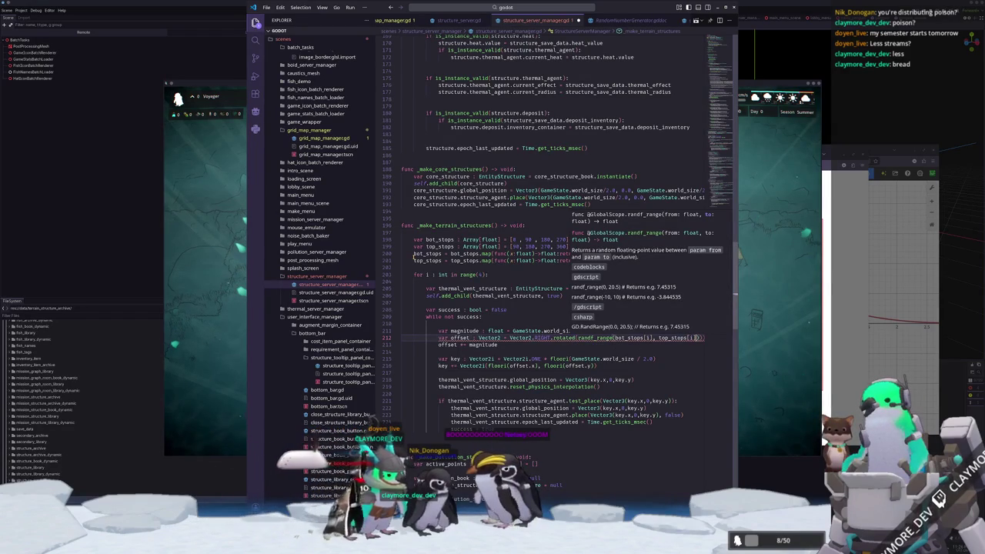
type("])")
left_click(401, 343)
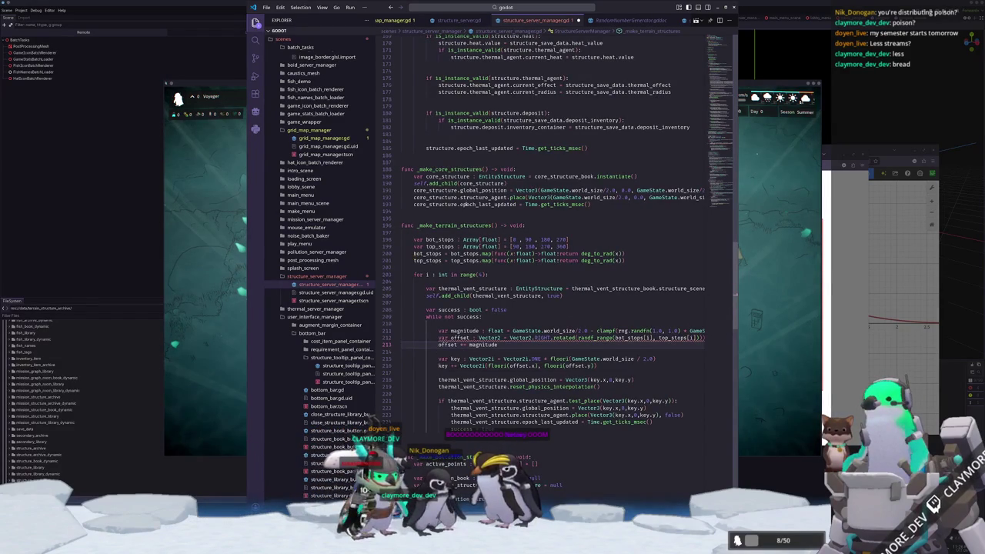
left_click(588, 338)
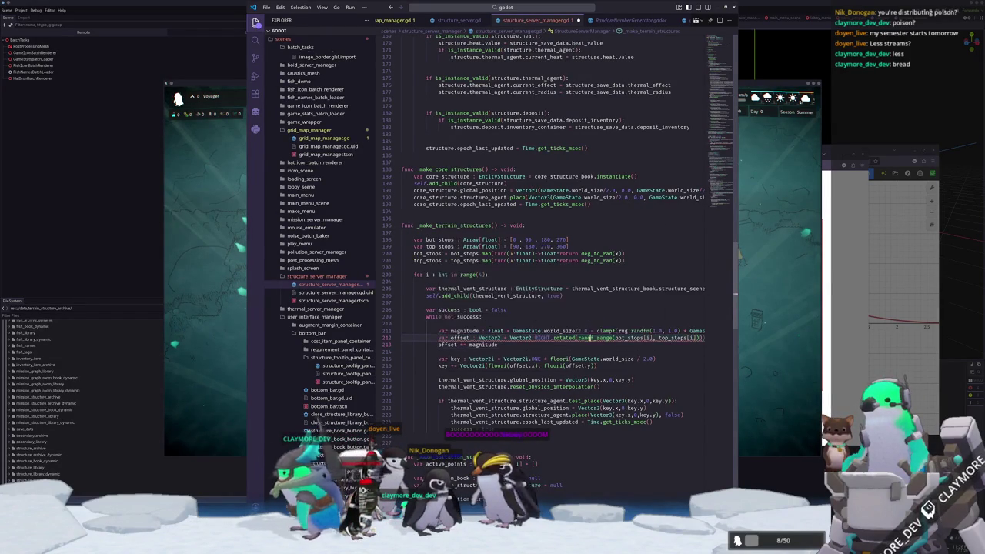
key("ctrl+Right")
key("ctrl+Right")
key("ctrl+Right")
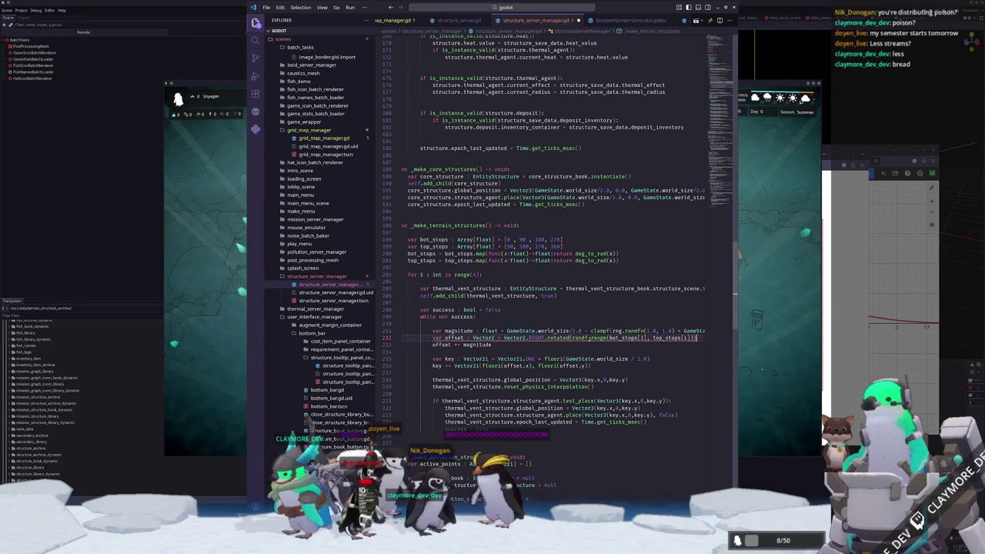
key("Right")
left_click(775, 349)
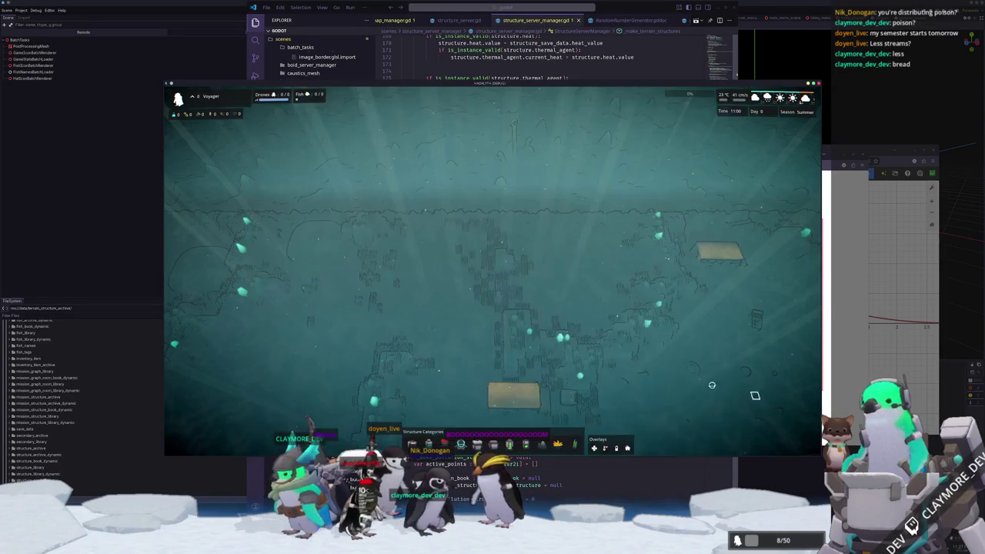
Exit to the main menu and create a new game, hitting the Array[float] assignment error
key("Escape")
left_click(504, 288)
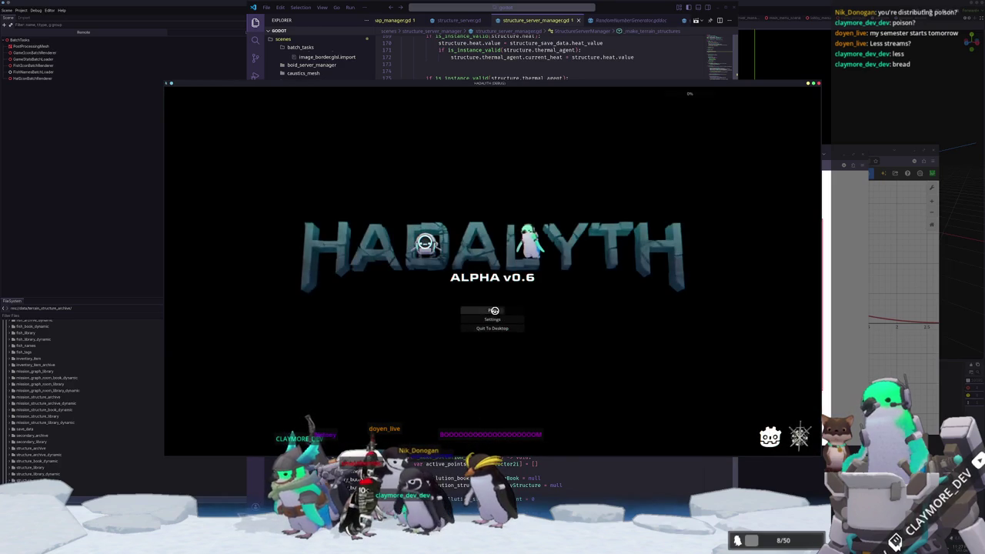
left_click(510, 309)
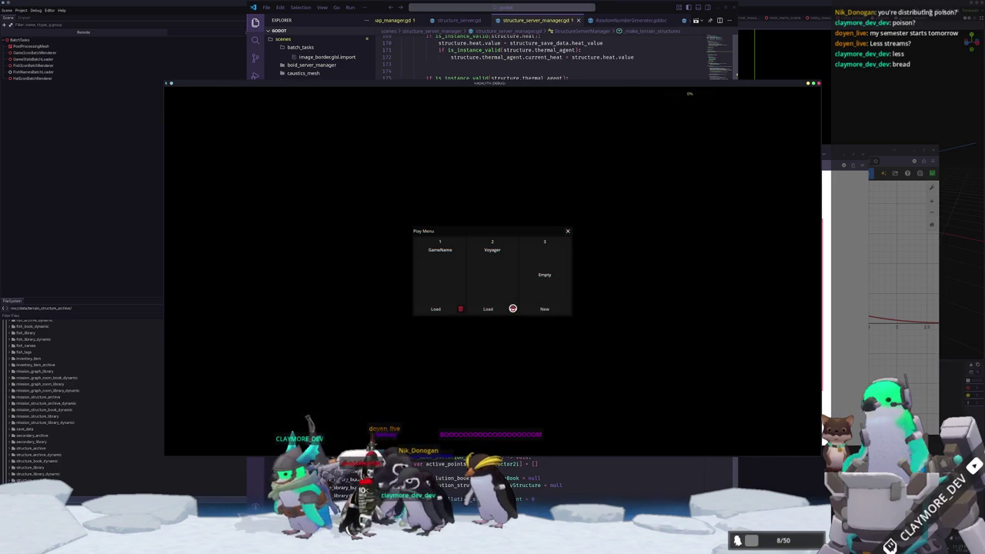
left_click(488, 308)
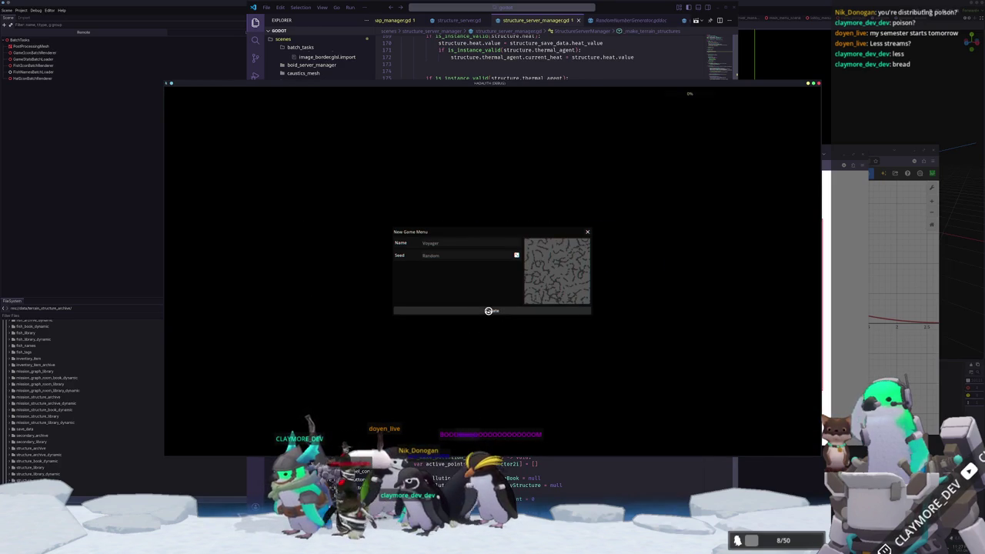
left_click(488, 310)
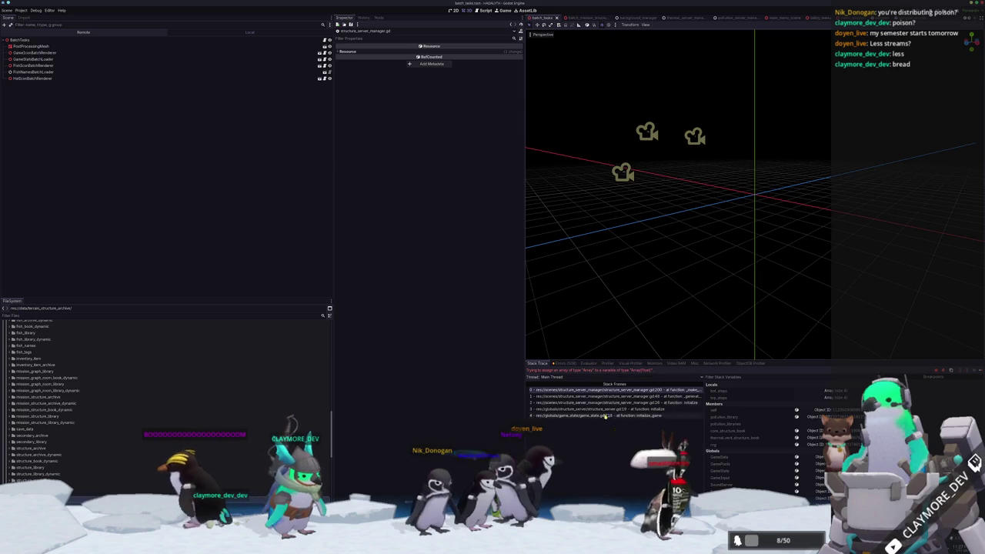
Wrap the bot_stops map call in parentheses and cast it 'as Array[float]'
key("alt+Tab")
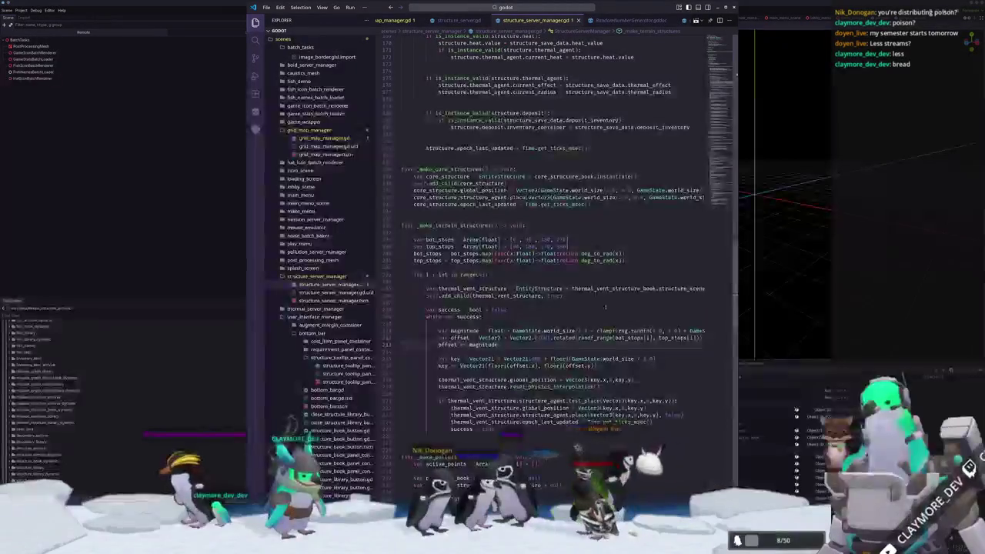
mouse_move(480, 261)
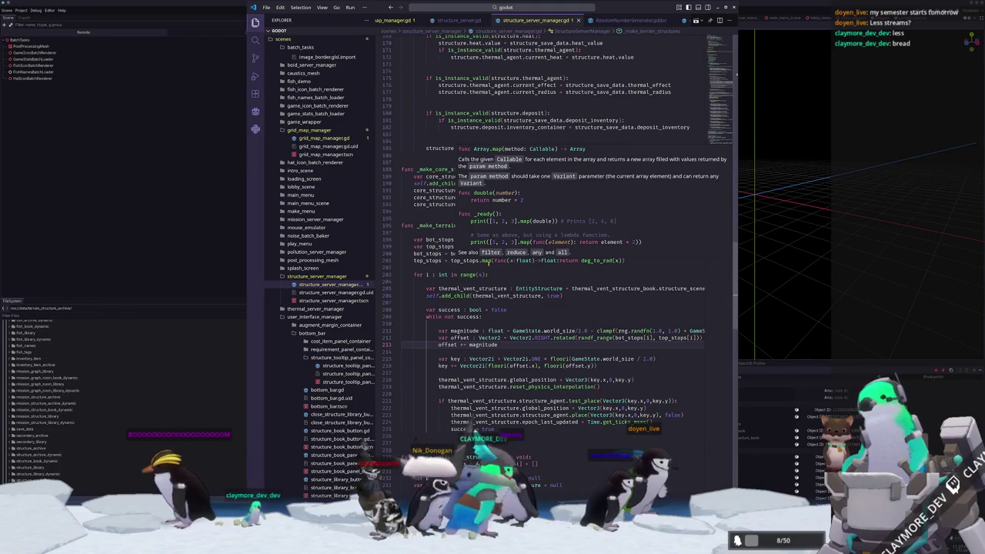
left_click(463, 253)
mouse_move(554, 253)
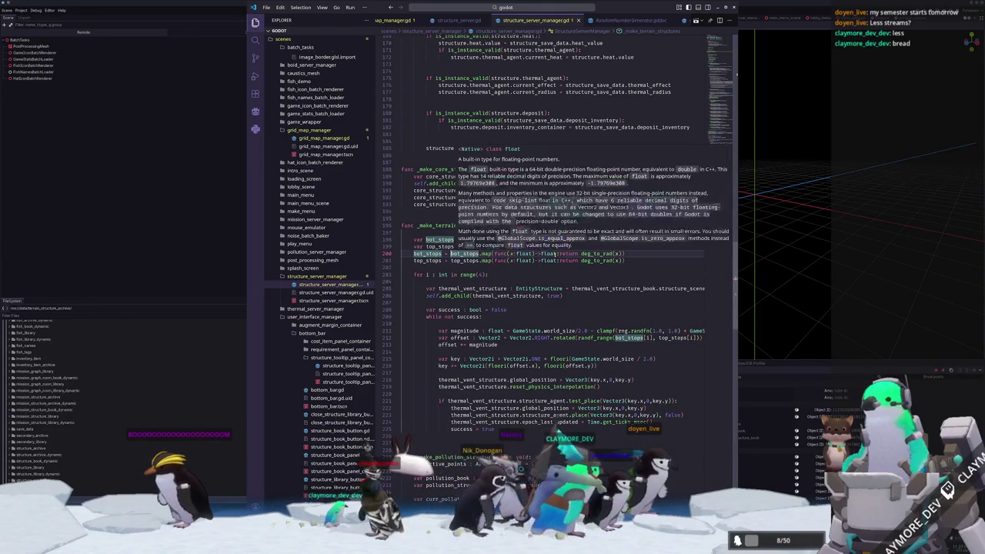
type("(")
key("ctrl+Right")
key("ctrl+Right")
key("ctrl+Right")
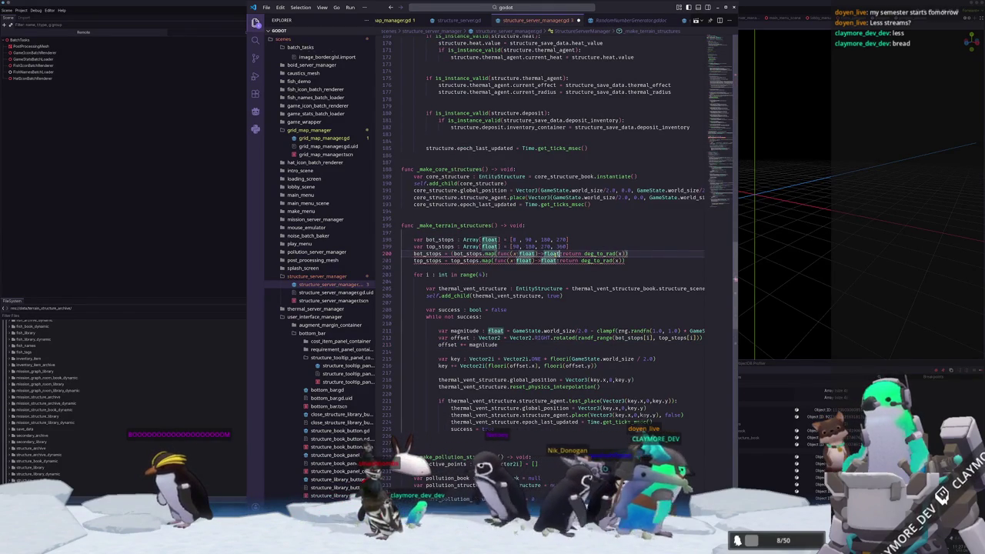
key("End")
type("as")
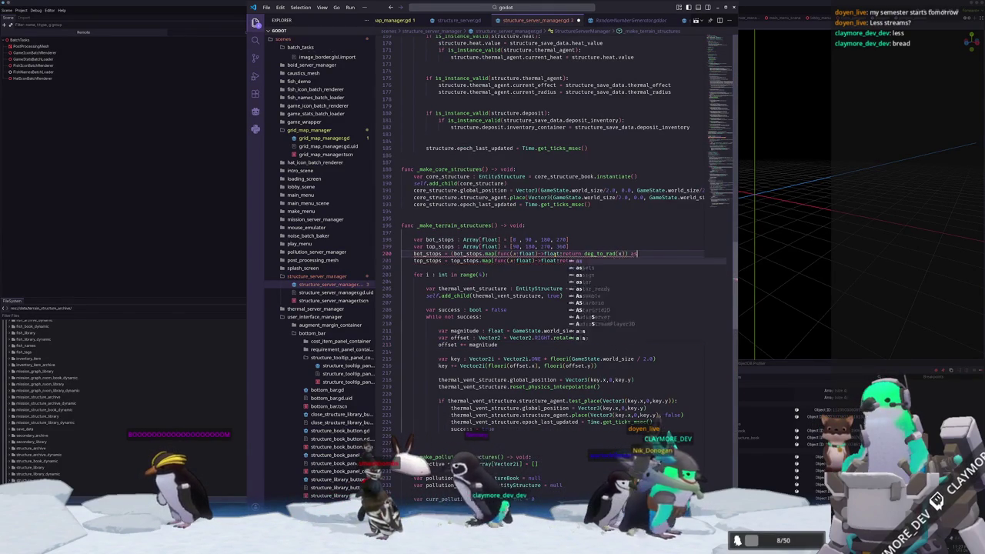
type(" Array[float")
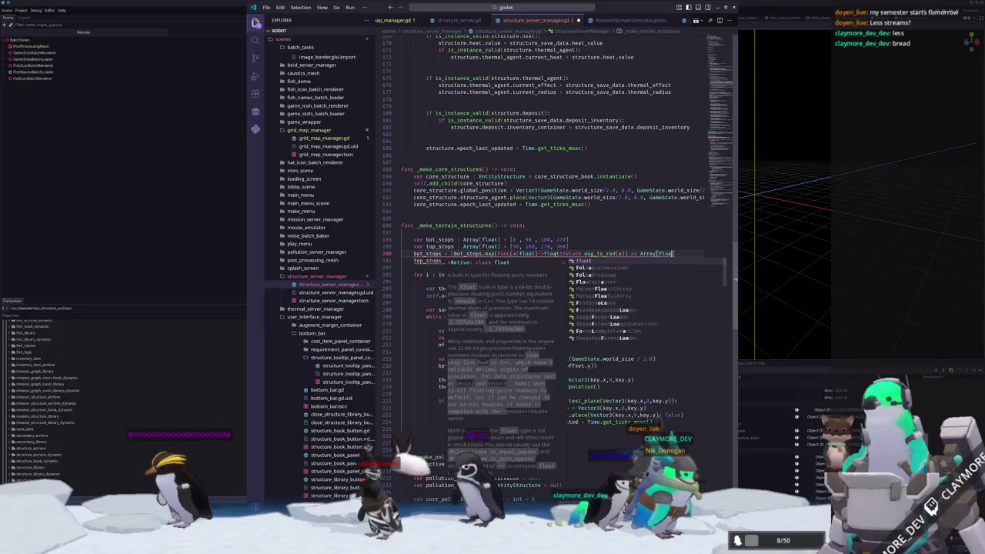
key("Escape")
type("]")
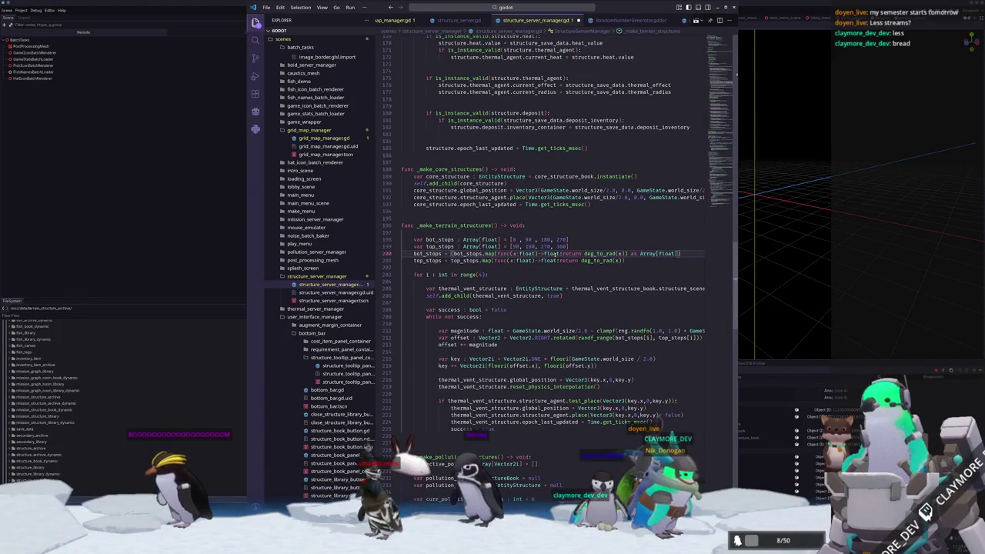
Copy the 'as Array[float]' cast onto the top_stops line and add its opening parenthesis
key("ctrl+shift+Left")
key("ctrl+shift+Left")
key("ctrl+shift+Left")
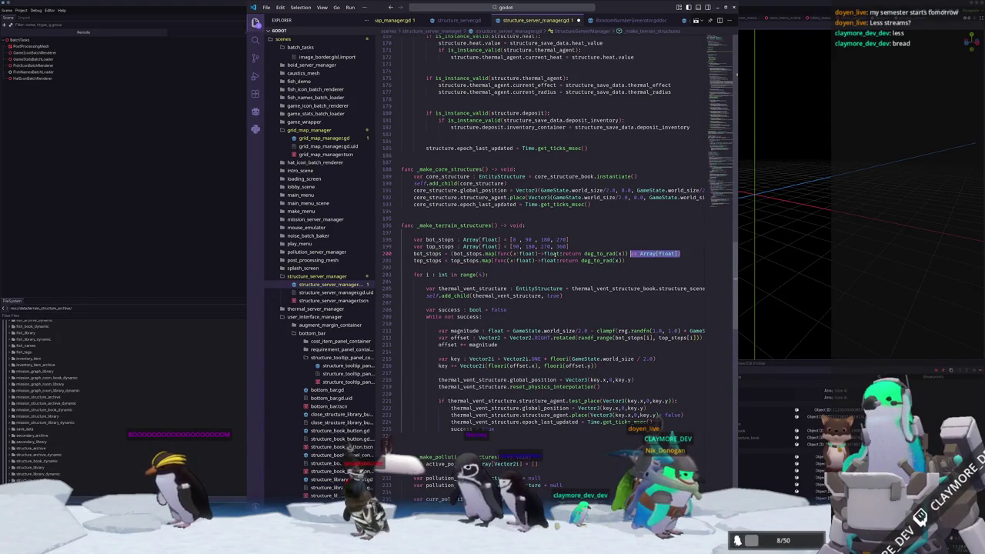
key("ctrl+c")
key("Down")
key("ctrl+v")
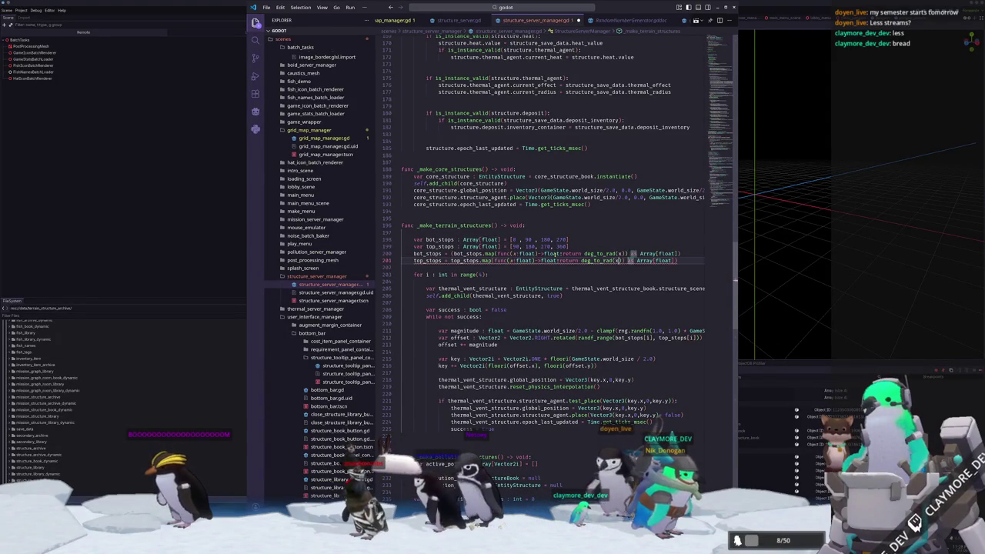
key("ctrl+Left")
key("ctrl+Left")
key("ctrl+Left")
type("(")
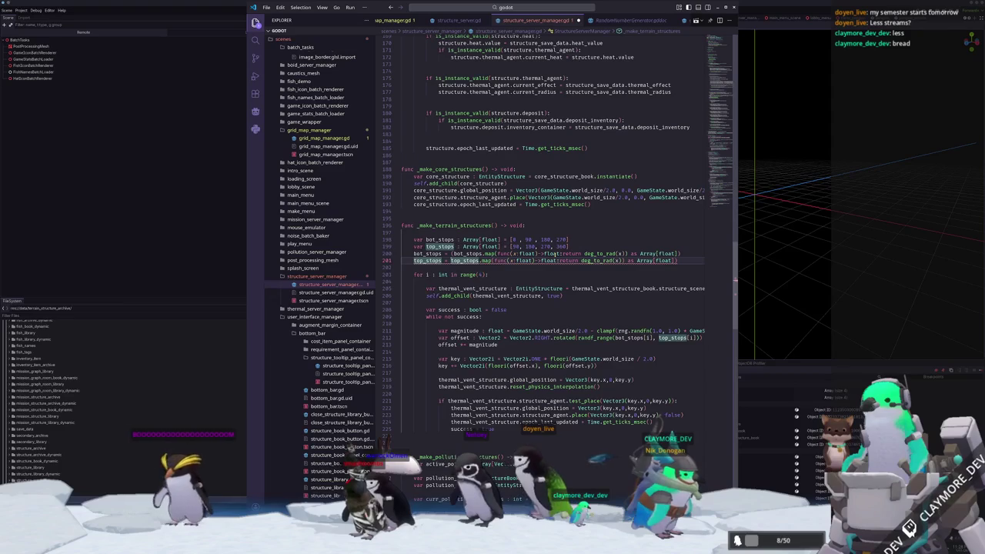
left_click(807, 310)
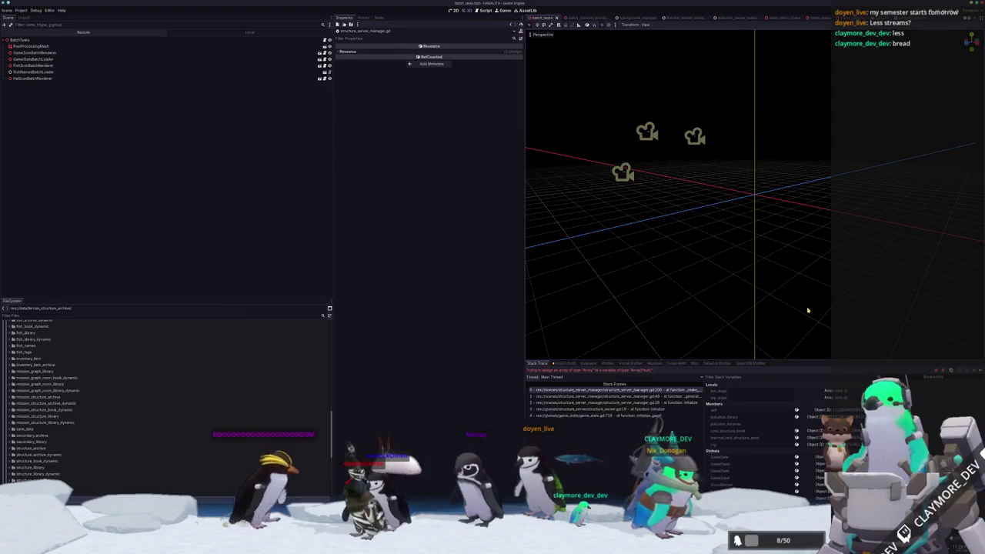
Rerun the game with F5, create a new world, and inspect the error's top stack frame
key("F8")
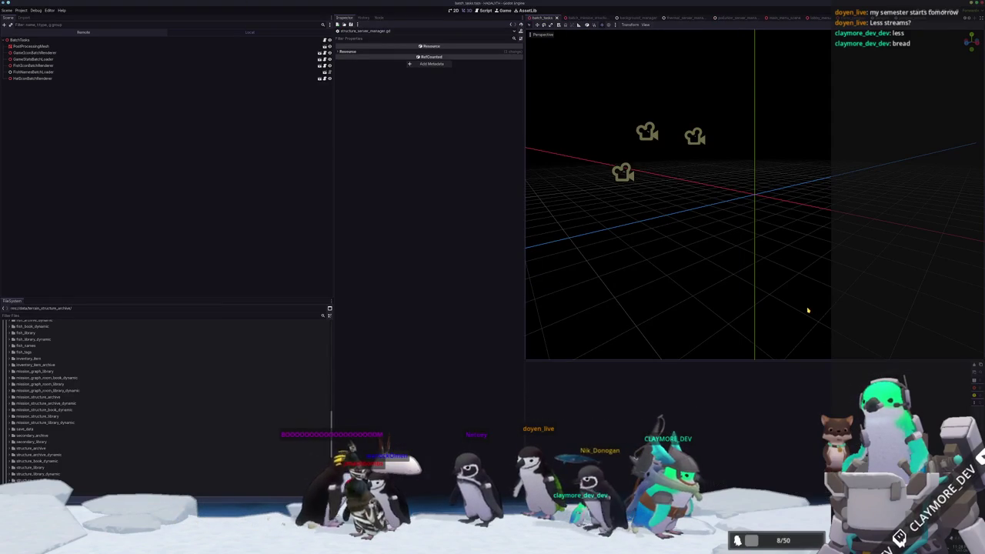
key("F5")
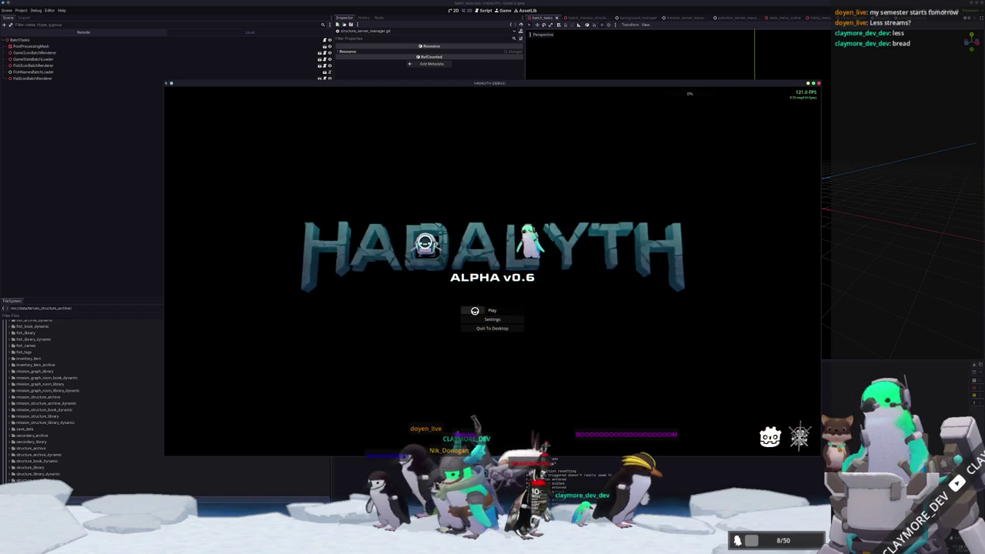
left_click(471, 311)
left_click(492, 307)
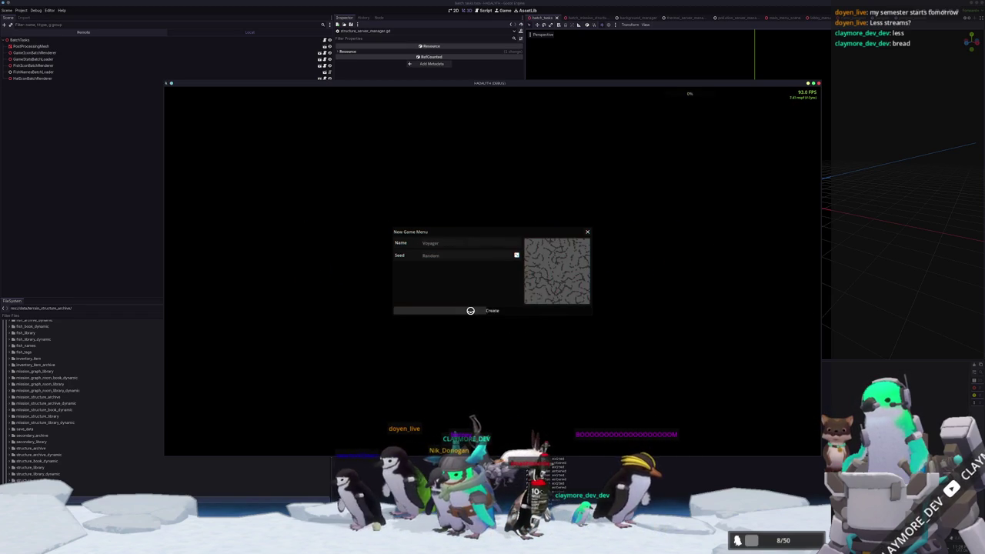
left_click(481, 312)
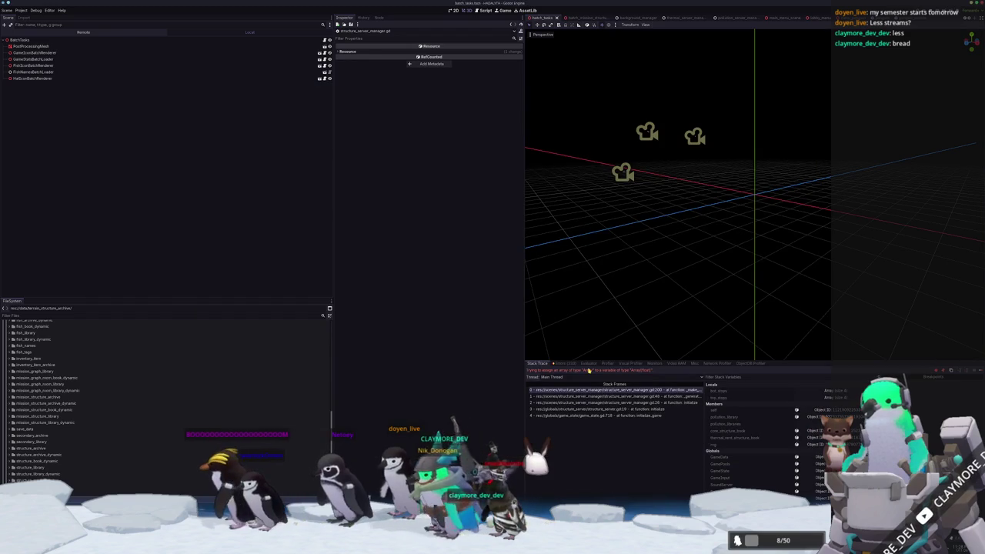
left_click(660, 390)
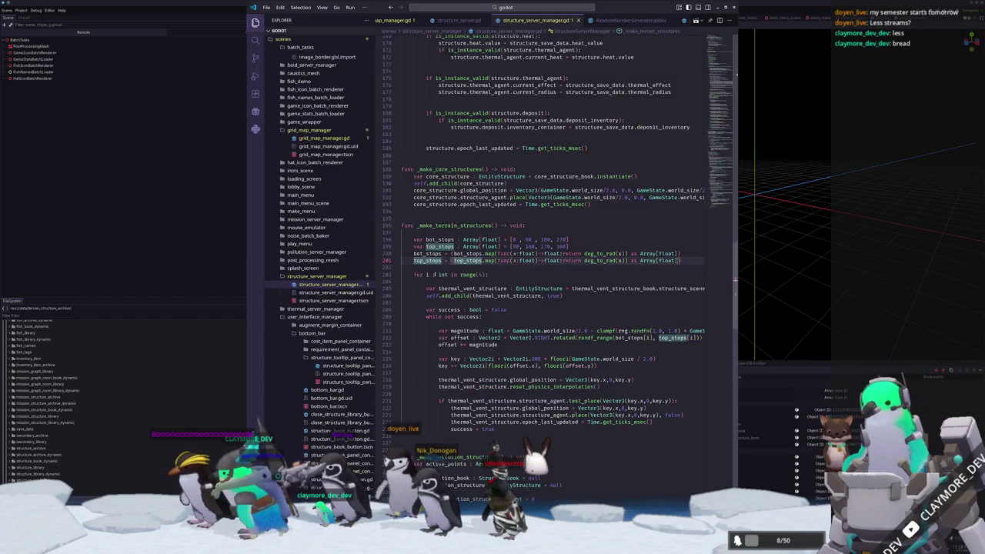
left_click(434, 267)
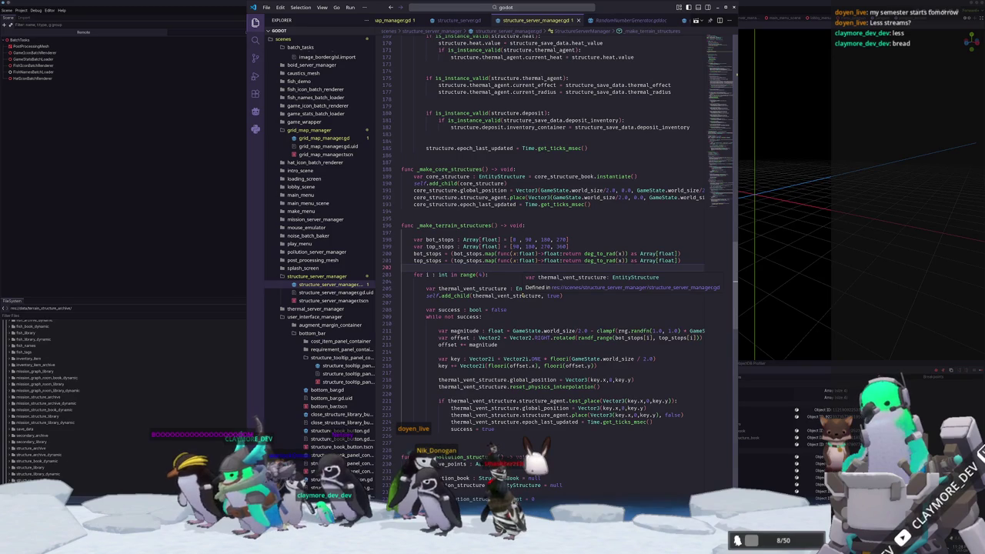
Drop the conversion lines and wrap bot_stops[i] and top_stops[i] in deg_to_rad inside randf_range
key("shift+Up")
key("shift+Up")
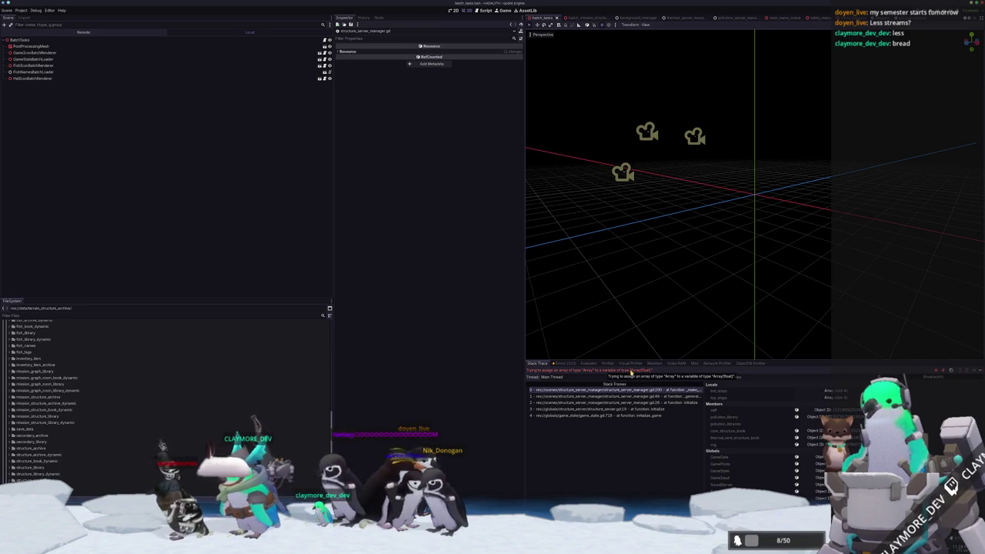
left_click(637, 371)
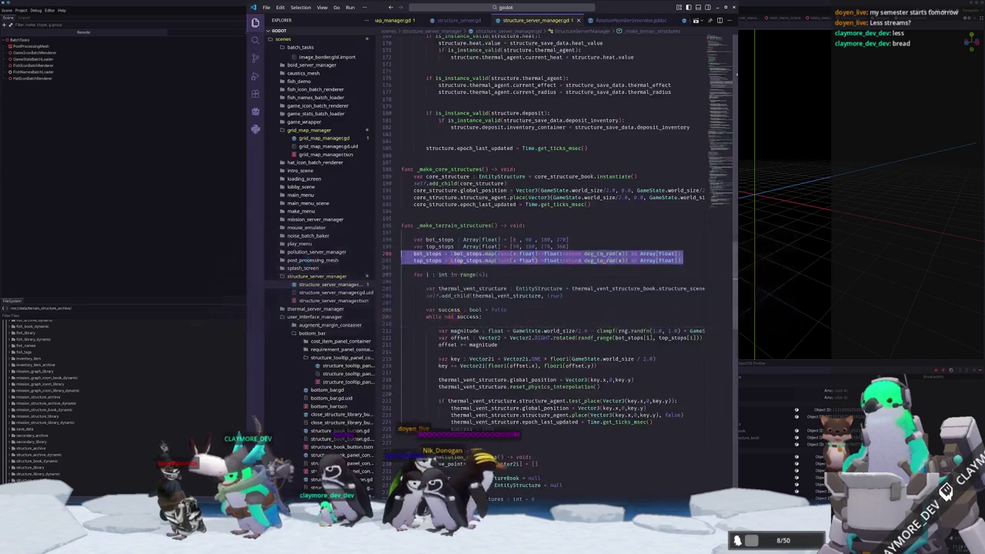
key("Down")
key("Down")
key("Down")
key("End")
key("ctrl+Left")
key("ctrl+Left")
key("ctrl+Left")
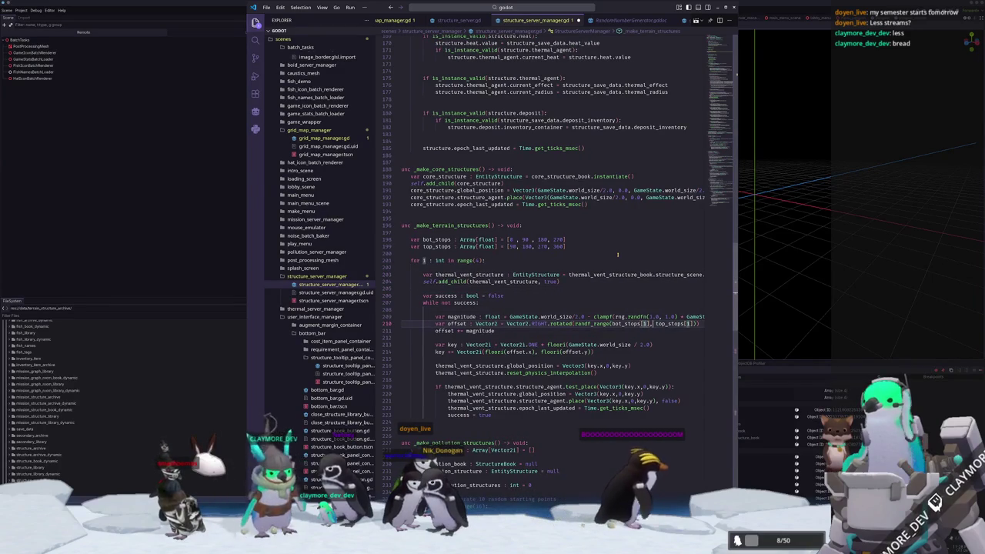
key("ctrl+shift+Right")
key("Left")
type("deg_")
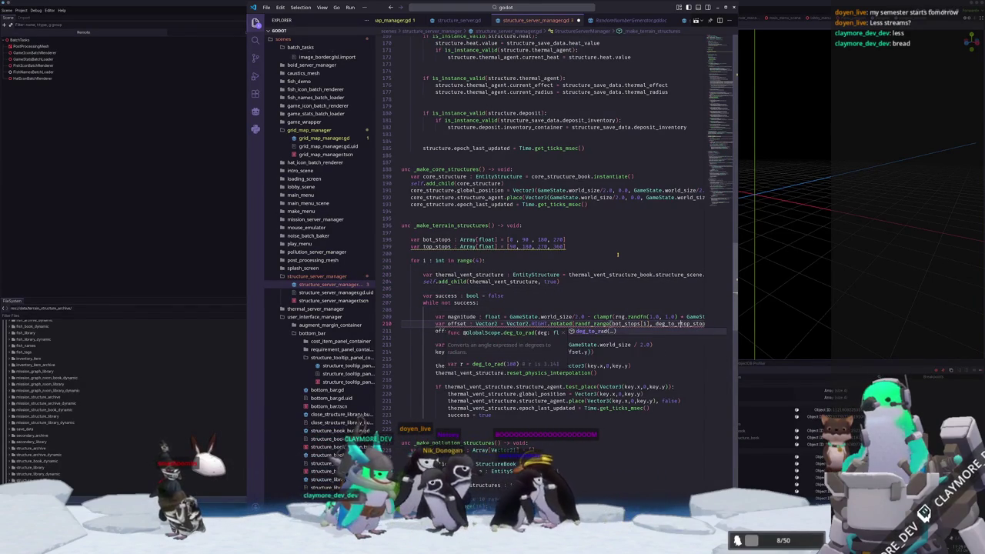
key("Return")
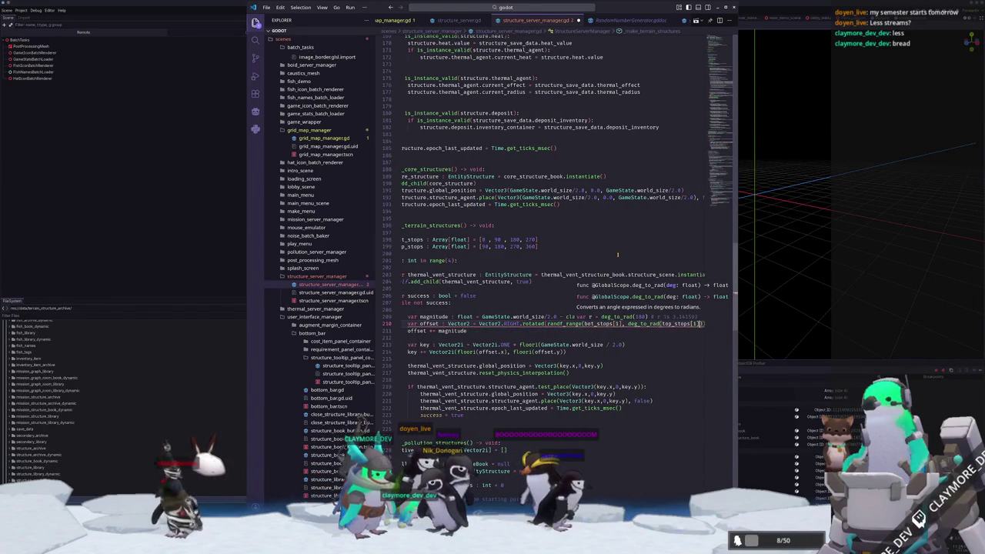
type(")")
key("ctrl+Left")
key("ctrl+Left")
key("ctrl+Left")
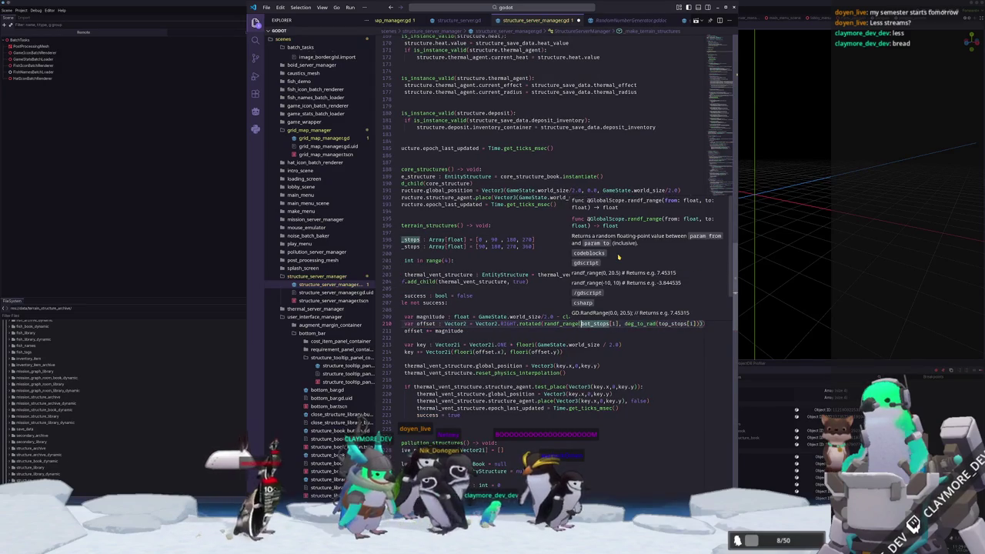
type("deg_to_rad(bot_stops[i])")
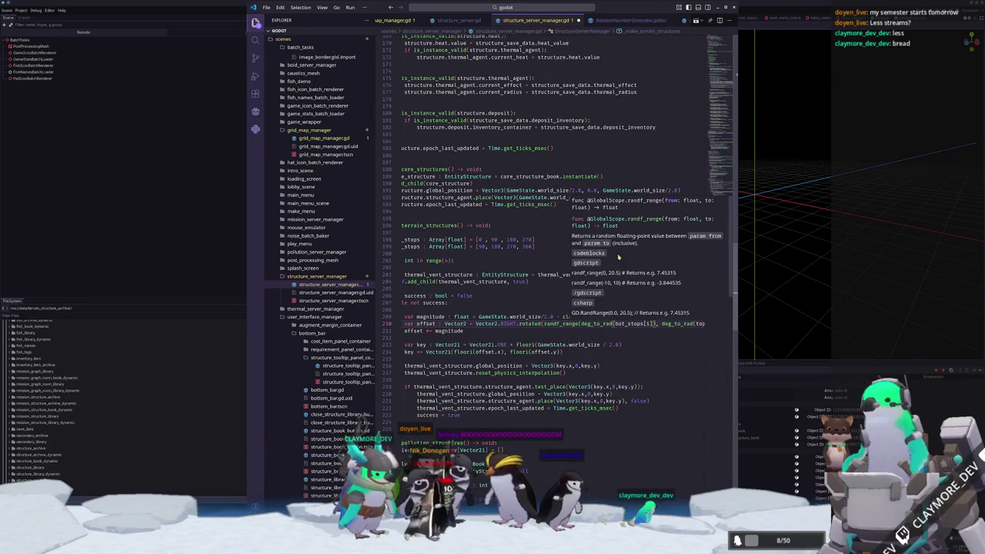
key("alt+Tab")
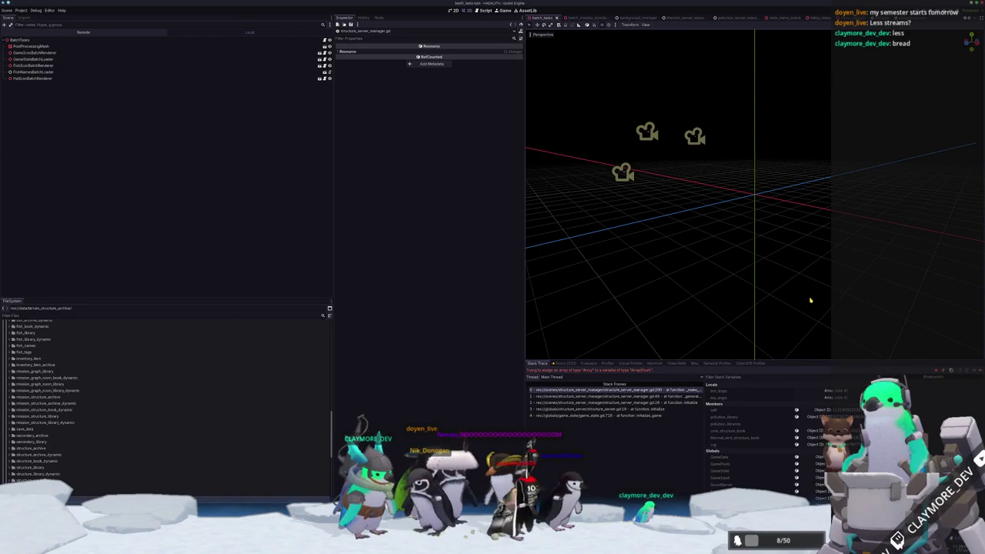
Restart the game with F5, create a new game in slot 2, and reload via the pause menu
key("F8")
key("F5")
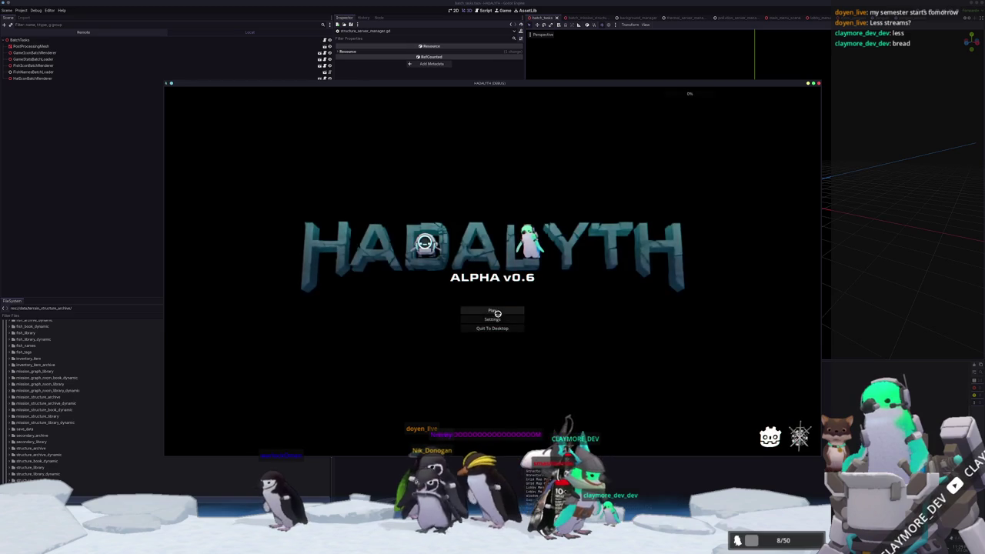
left_click(501, 309)
left_click(480, 310)
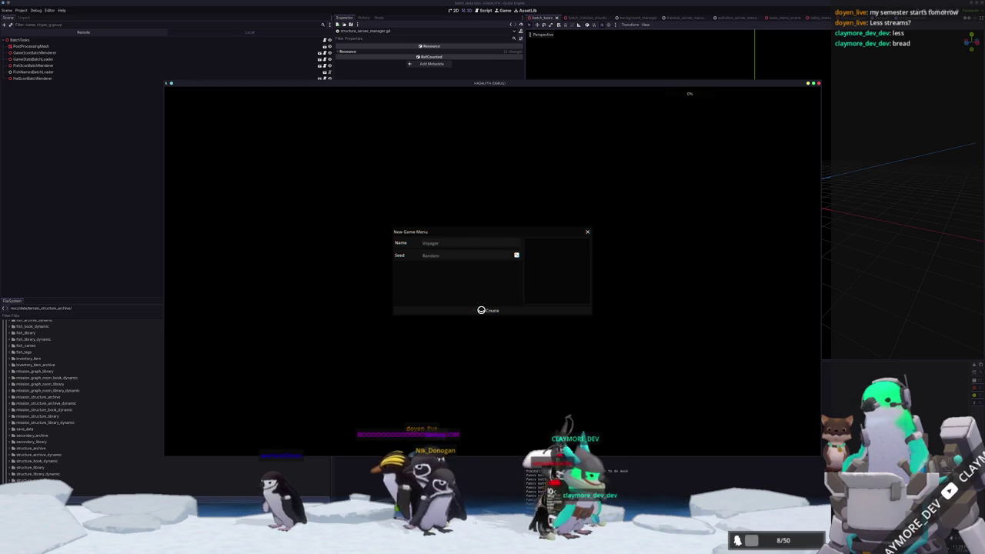
left_click(482, 310)
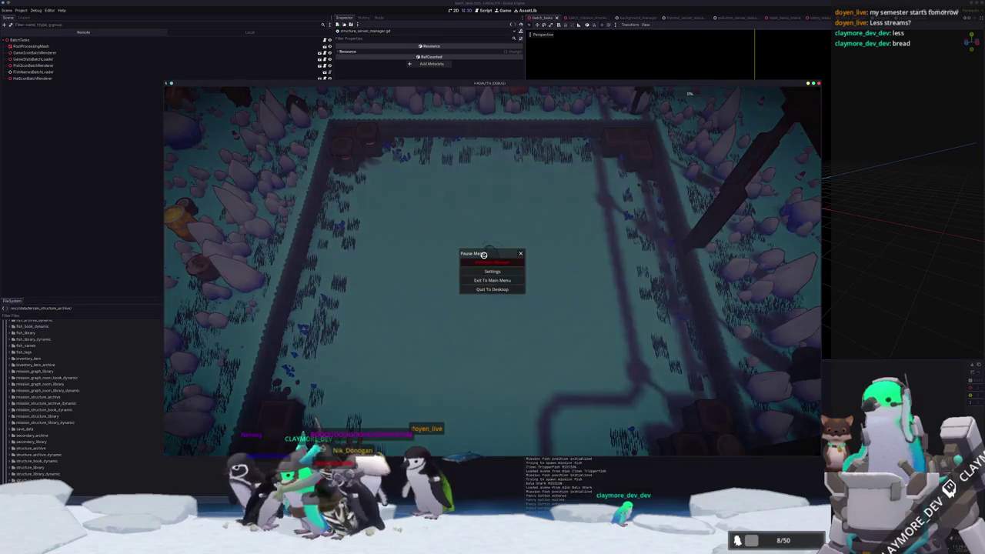
left_click(485, 262)
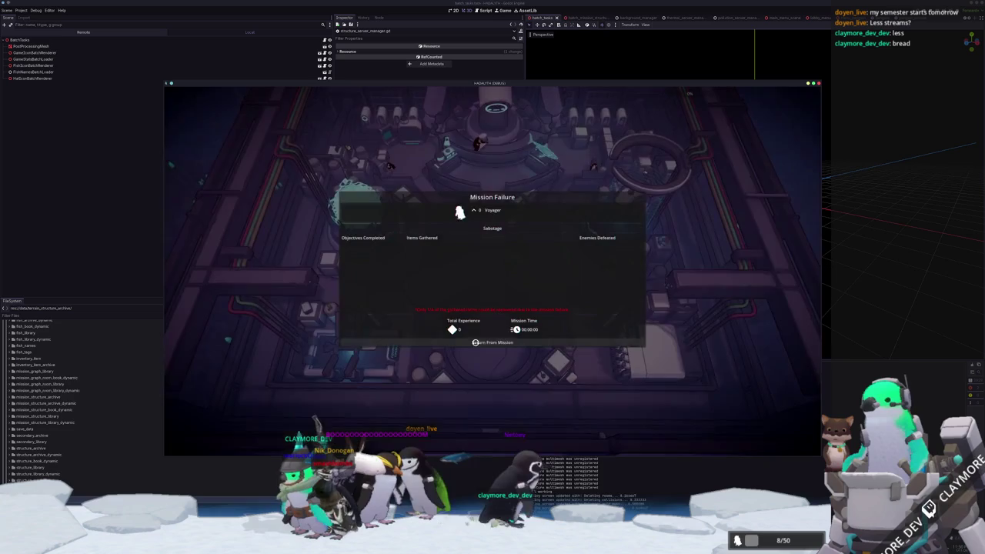
left_click(486, 335)
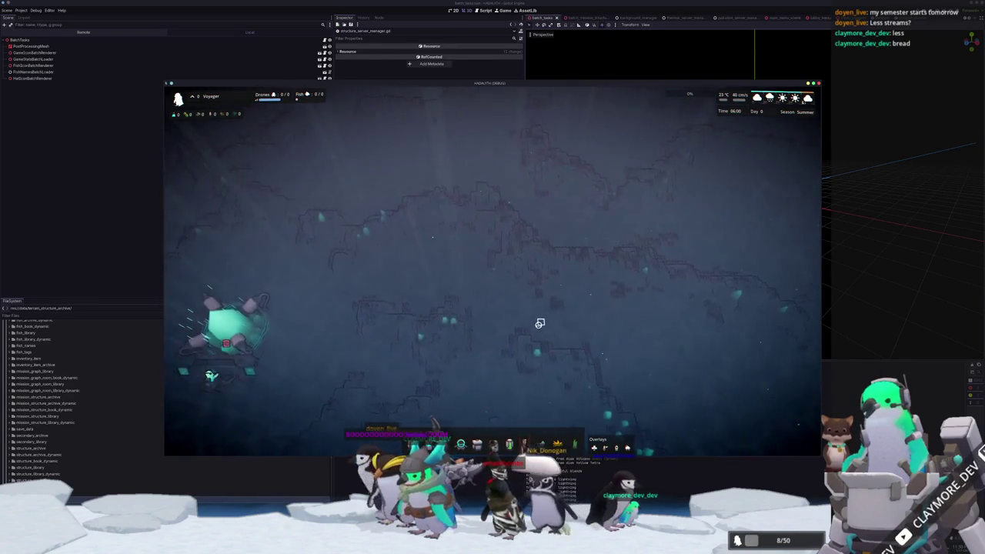
Zoom the game view in onto the Core on the seafloor map
scroll(534, 331, "up", 5)
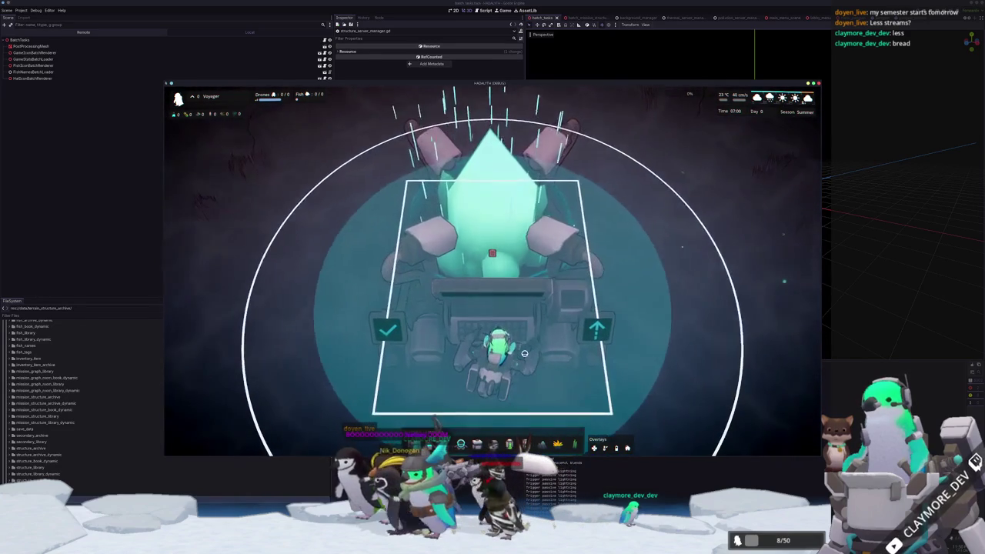
Select the Core to show its Structure Information and Active Drone panels
left_click(518, 344)
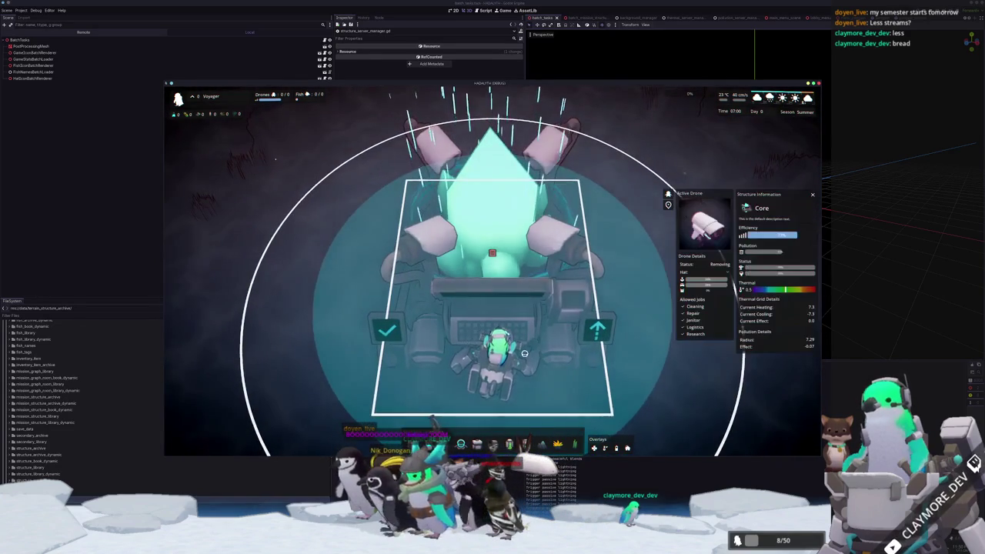
scroll(538, 350, "down", 3)
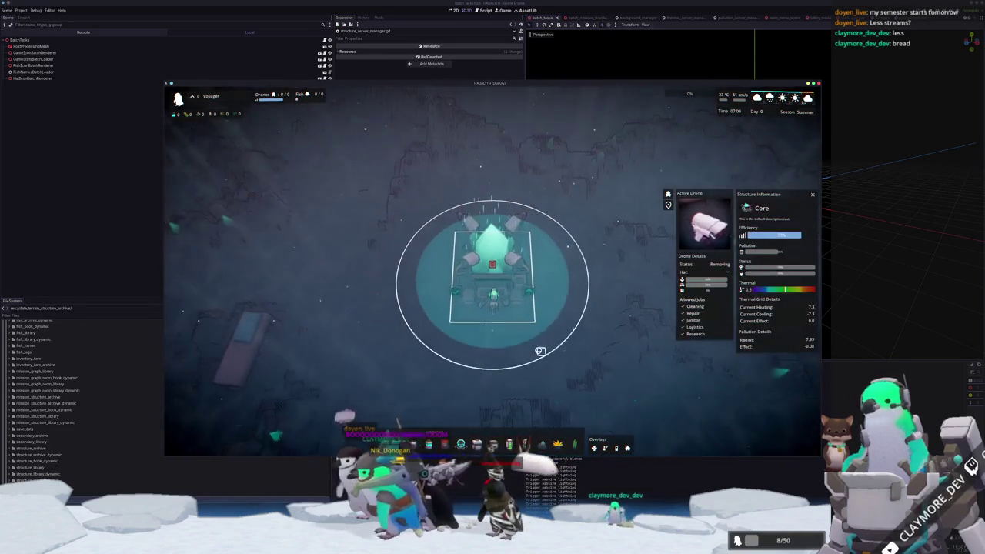
left_click(540, 351)
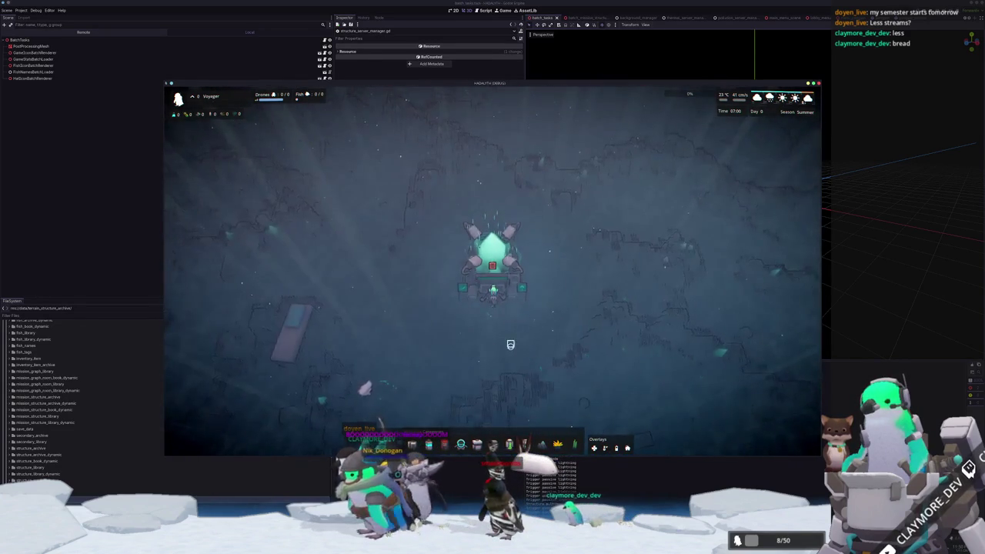
scroll(562, 222, "up", 2)
left_click(561, 222)
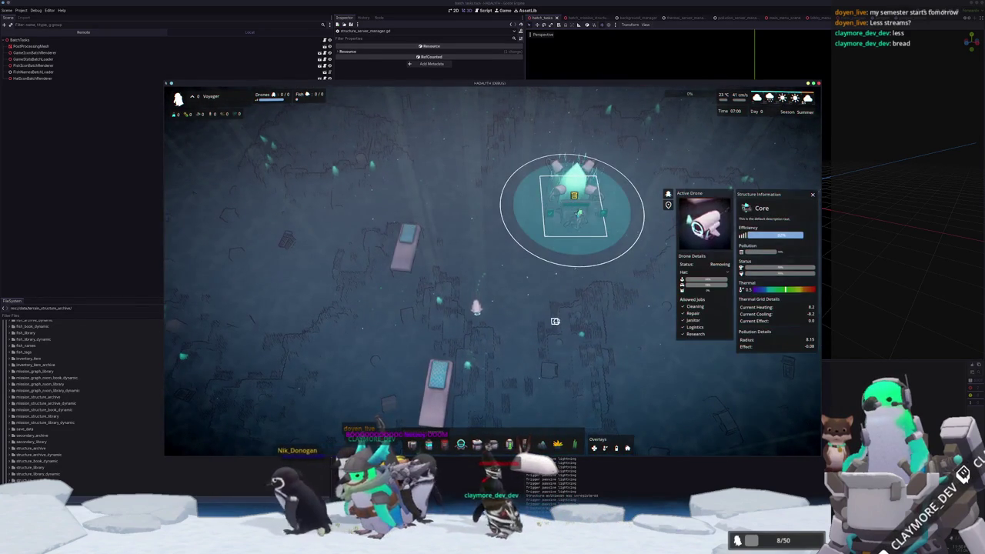
Pan and zoom across the map to follow the drone to the pink rectangular structure
key("a")
key("s")
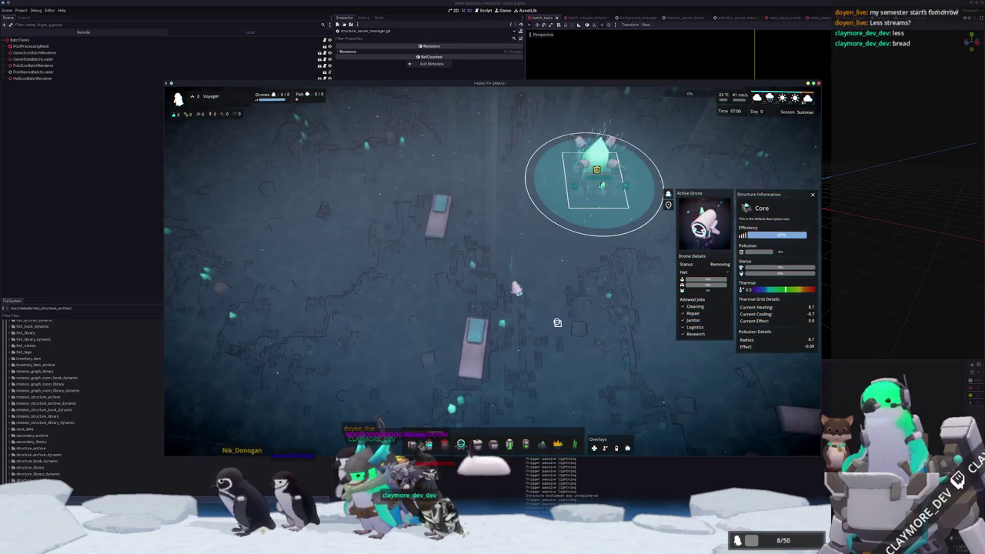
scroll(557, 323, "up", 2)
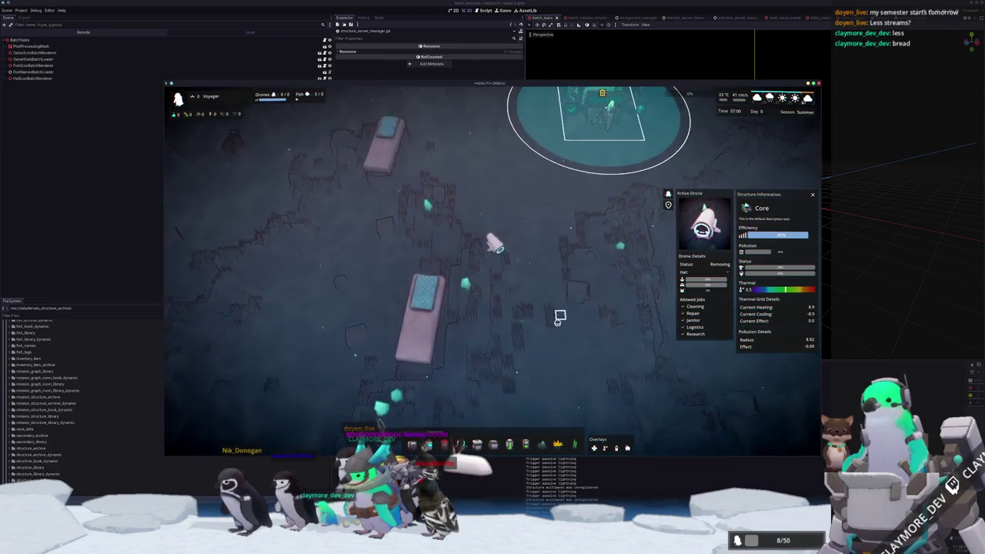
key("s")
key("d")
key("a")
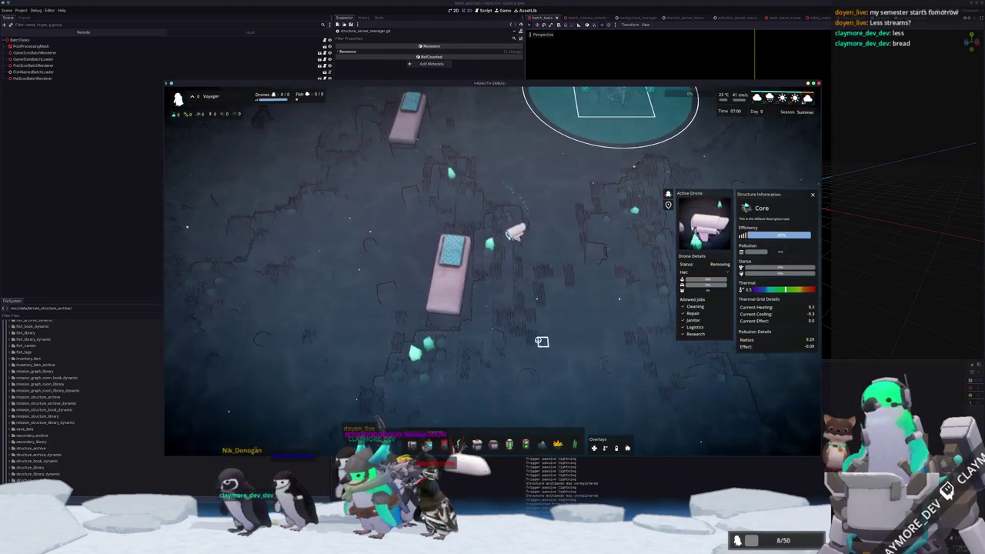
key("a")
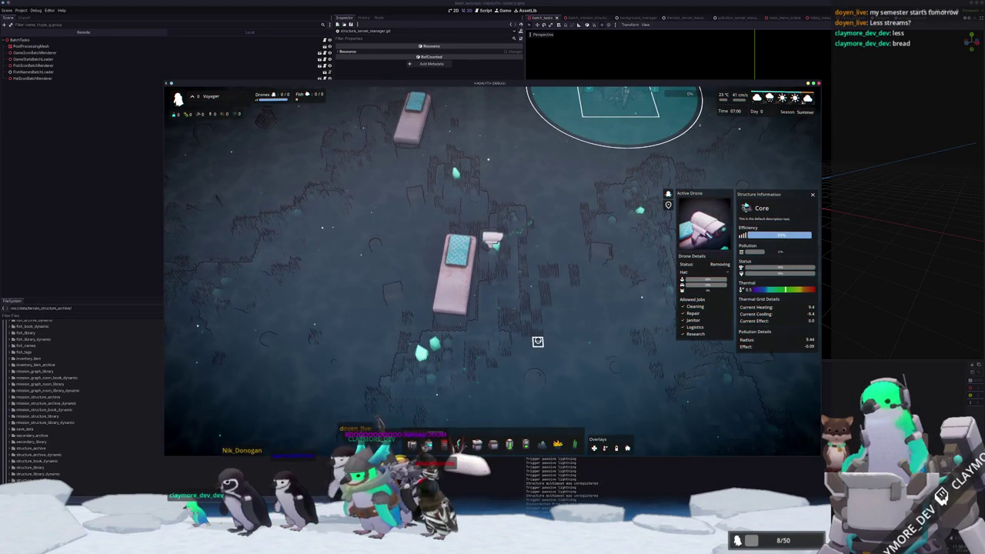
key("w")
key("a")
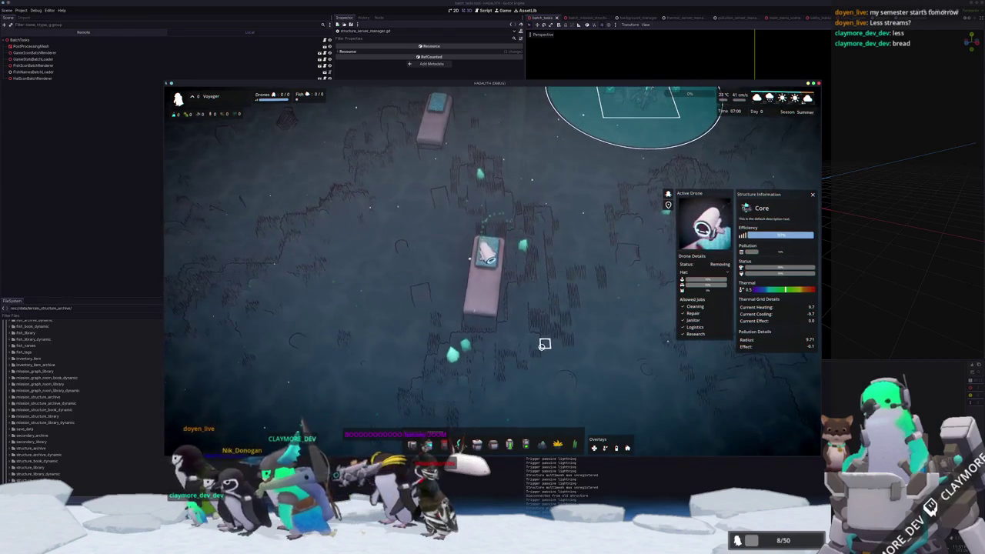
scroll(542, 342, "up", 2)
key("s")
key("d")
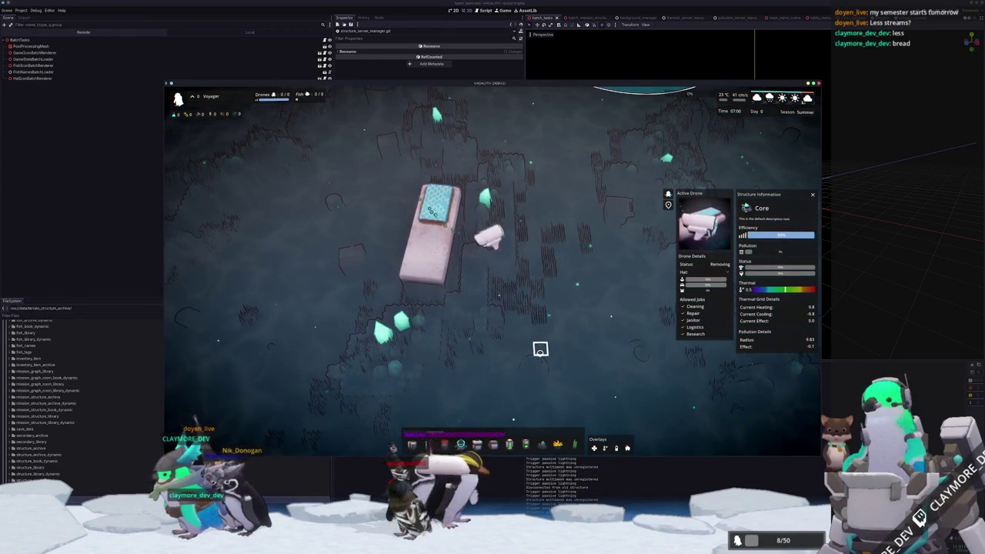
scroll(540, 349, "down", 2)
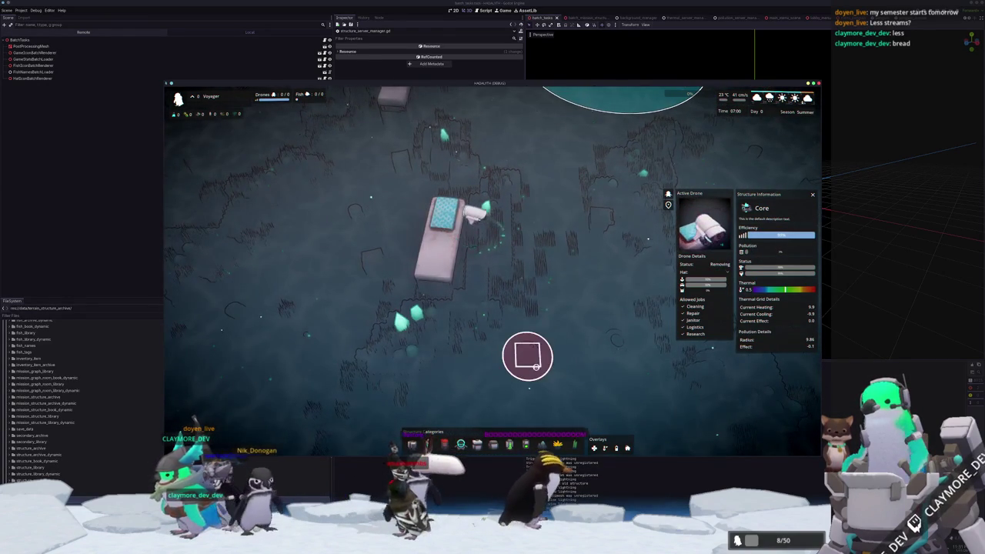
Show the pollution radius overlay and pan the map over to the City Bus
key("p")
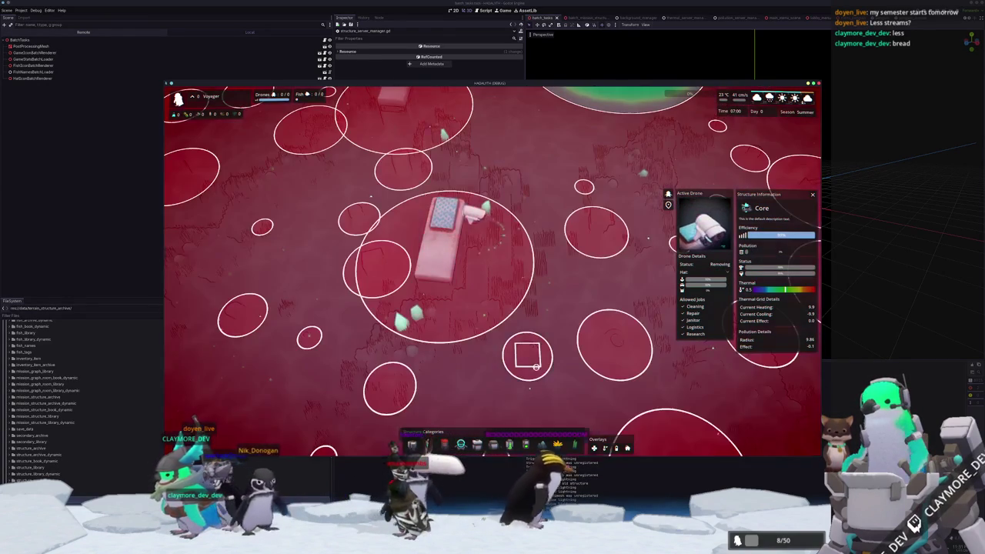
key("a")
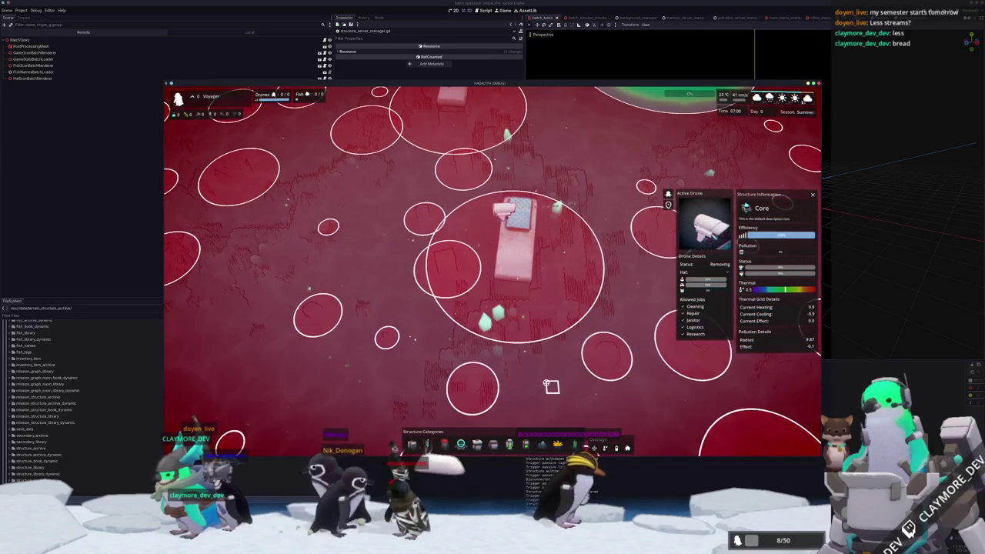
key("w")
key("a")
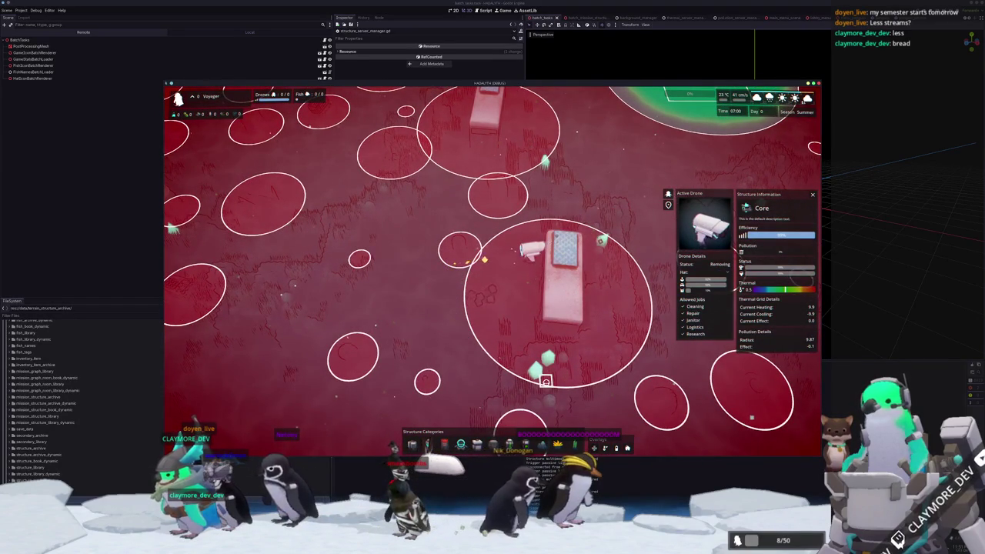
key("s")
key("d")
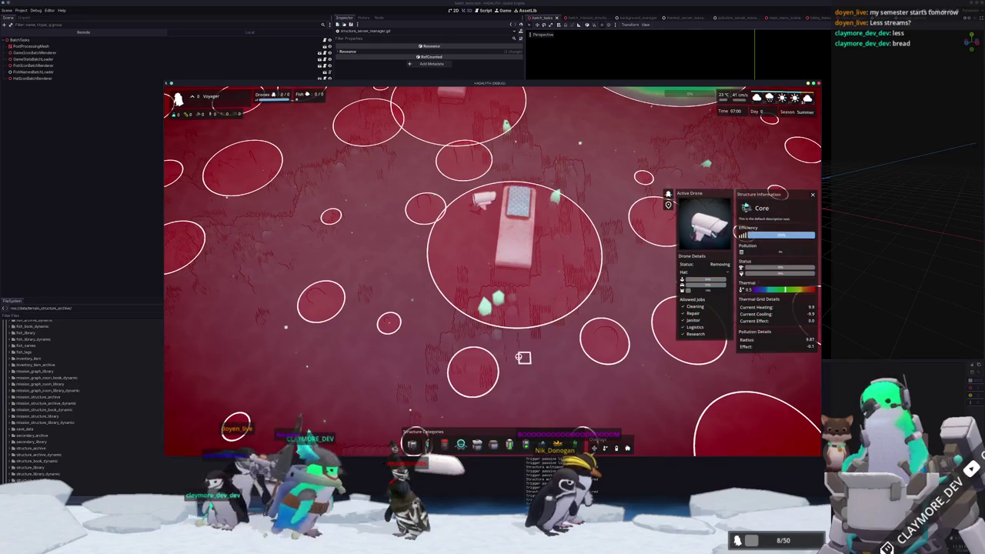
key("w")
key("a")
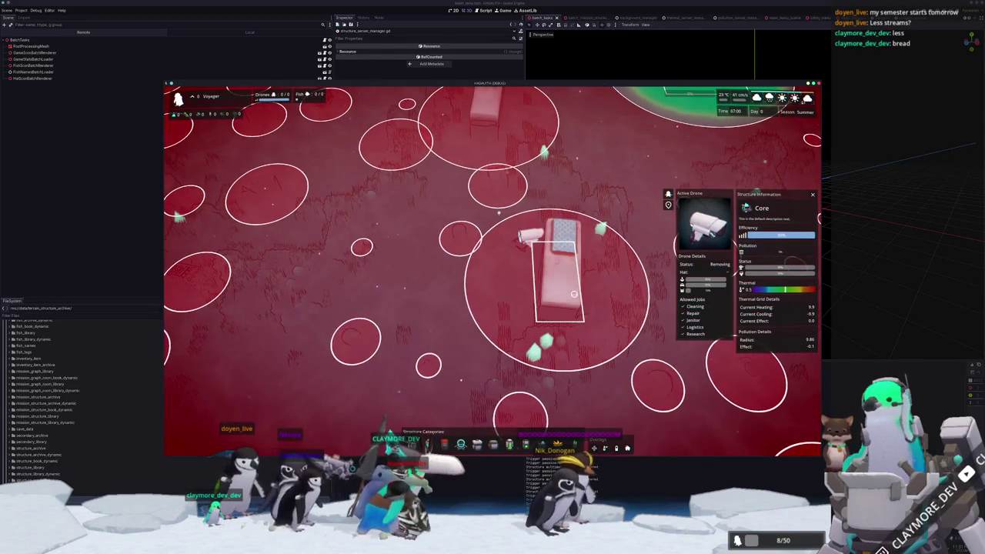
key("w")
key("d")
Select the City Bus structure and remove it
left_click(731, 246)
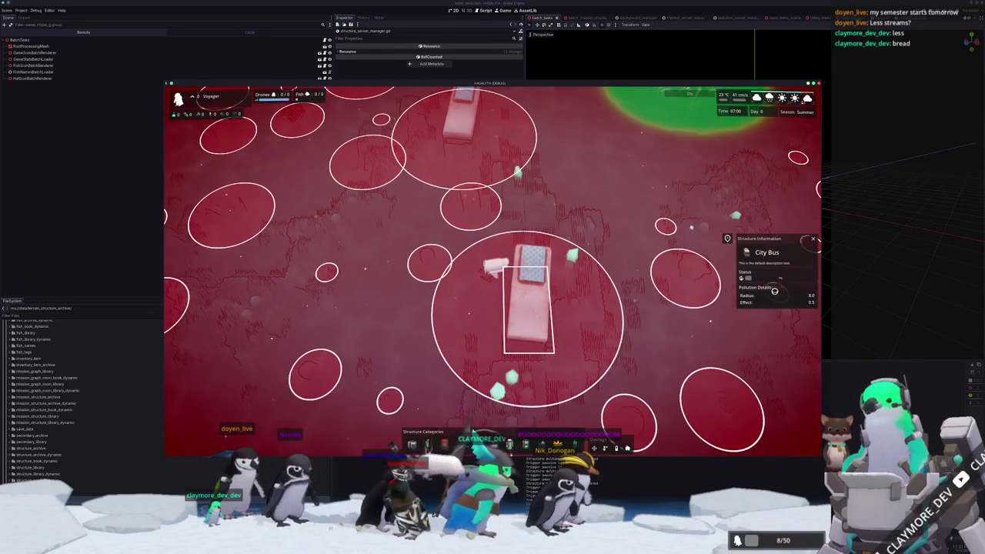
key("Delete")
key("s")
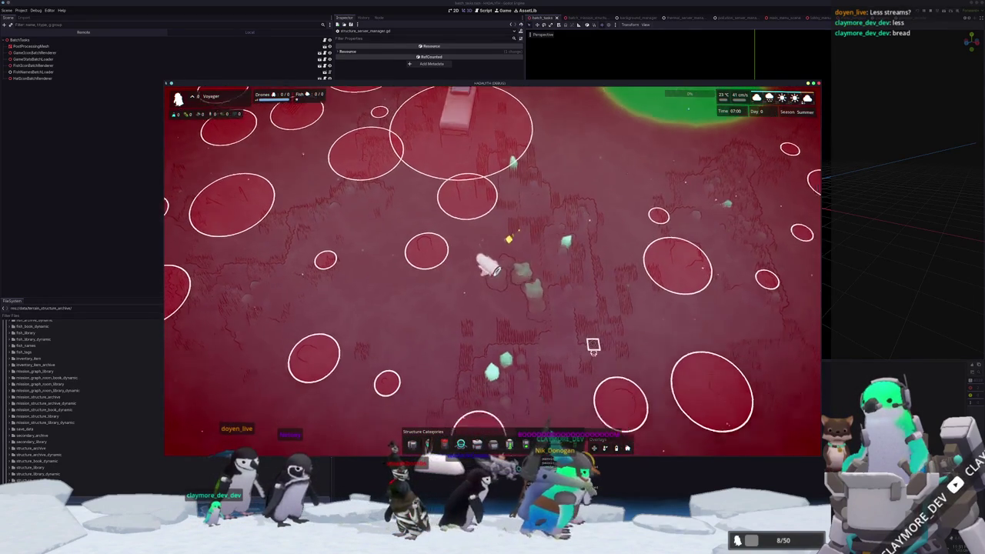
Pan back to the Core and select it to reopen its information panels
key("s")
key("d")
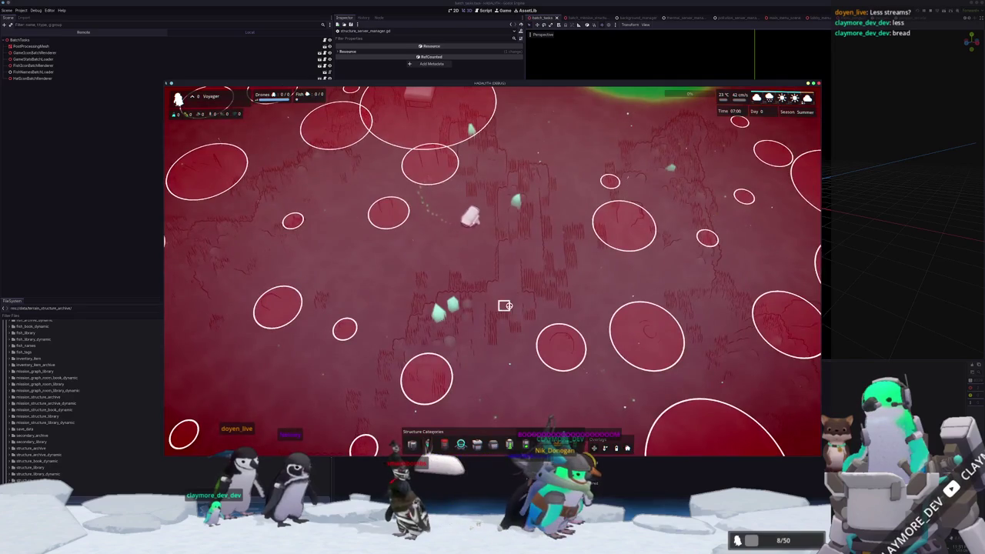
key("w")
key("a")
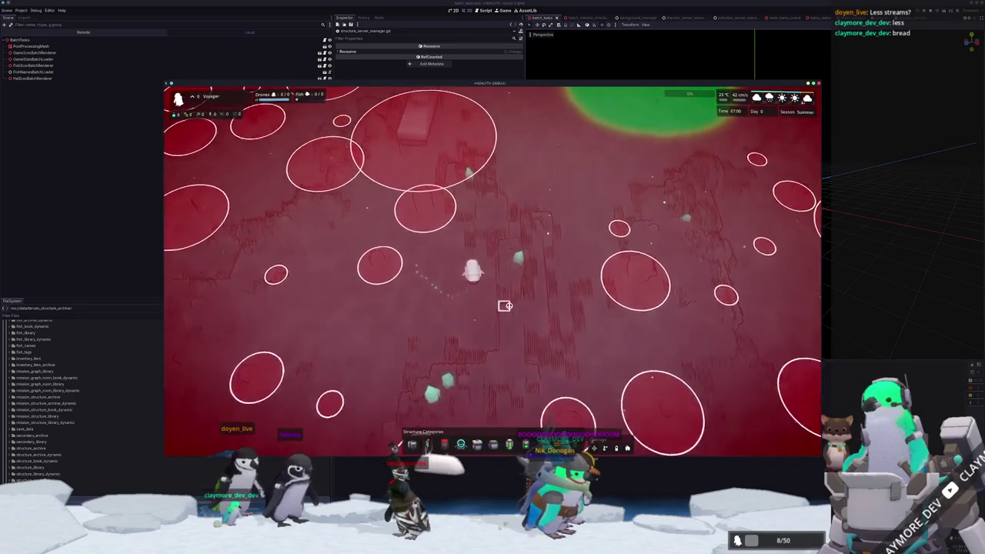
key("w")
key("a")
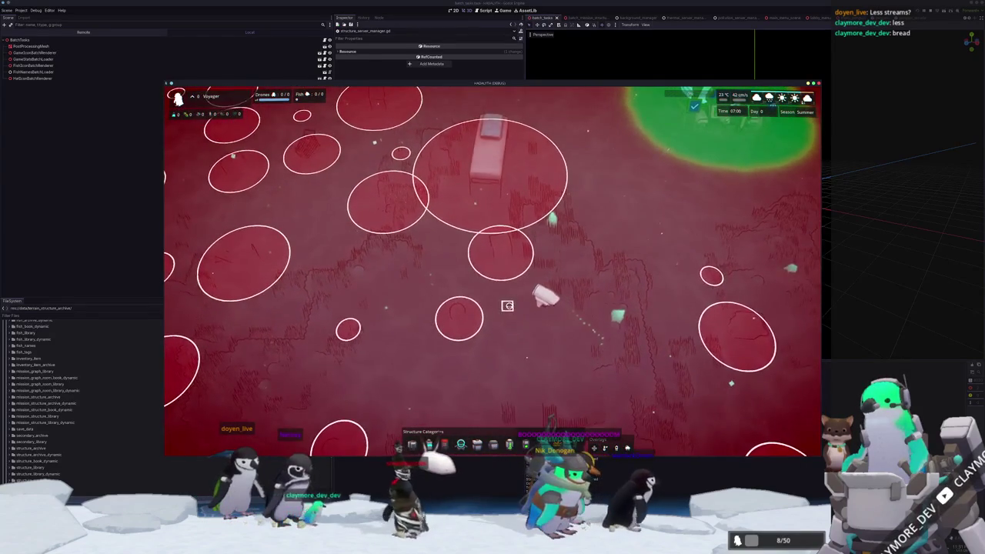
scroll(505, 303, "down", 3)
left_click(607, 200)
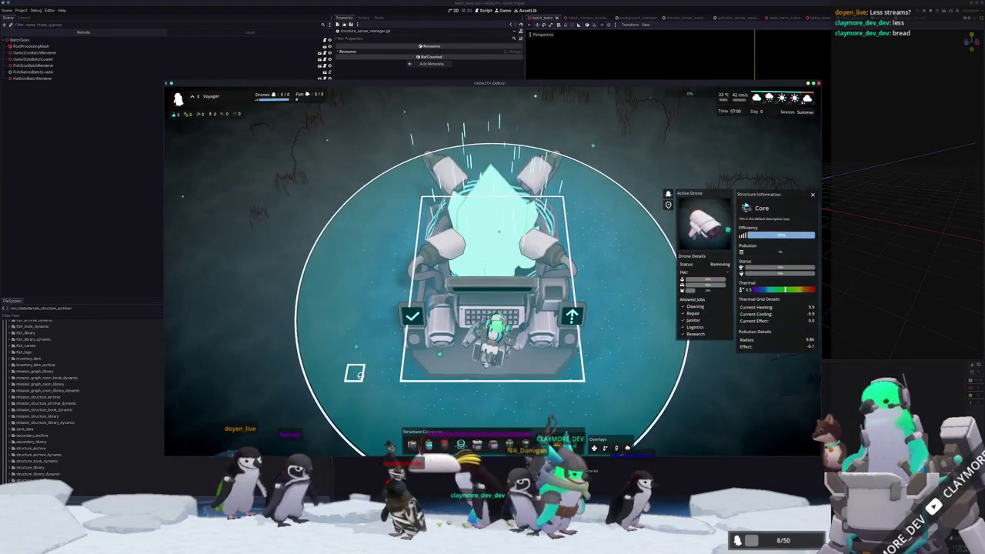
Check the City Bus and Core information panels, leaving the Core selected
scroll(355, 374, "down", 2)
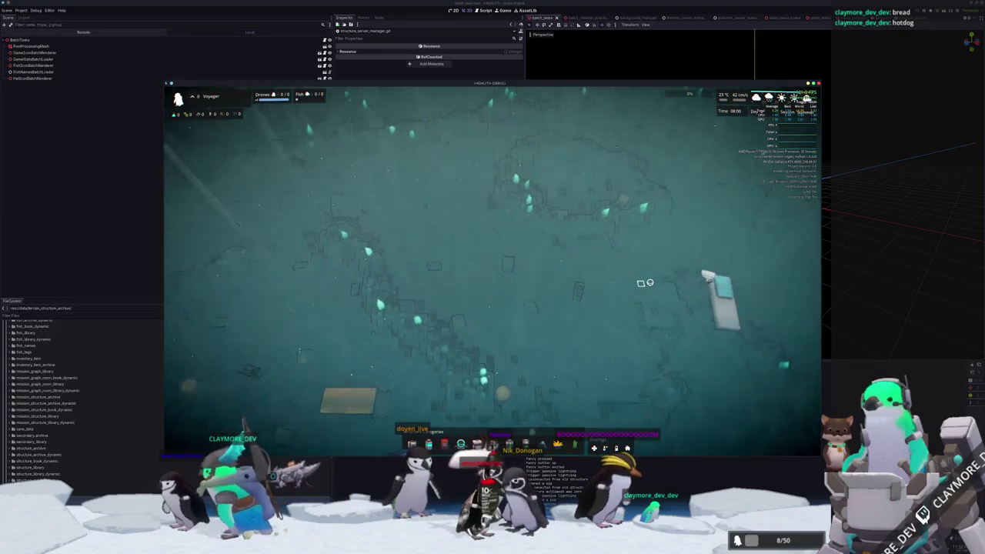
left_click(611, 281)
left_click(652, 198)
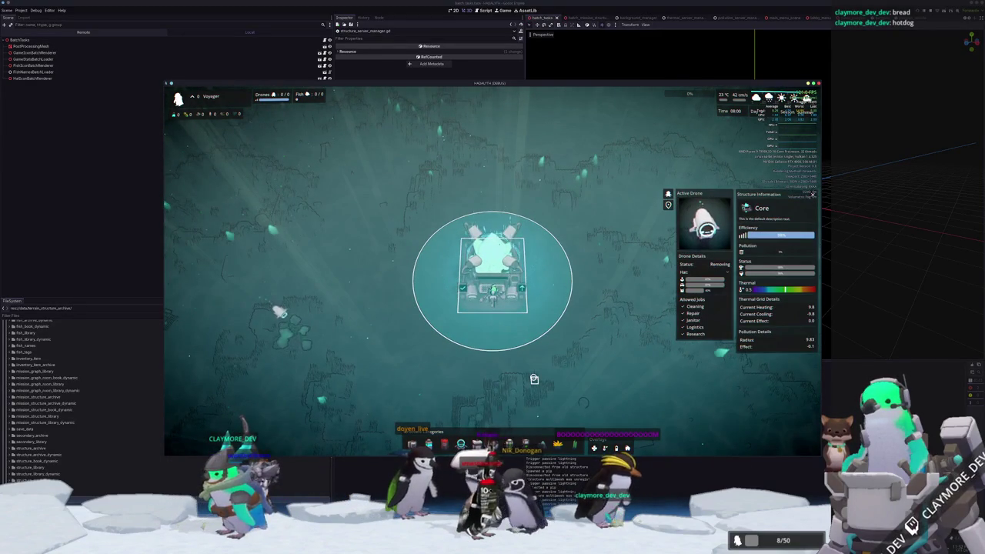
left_click(534, 379)
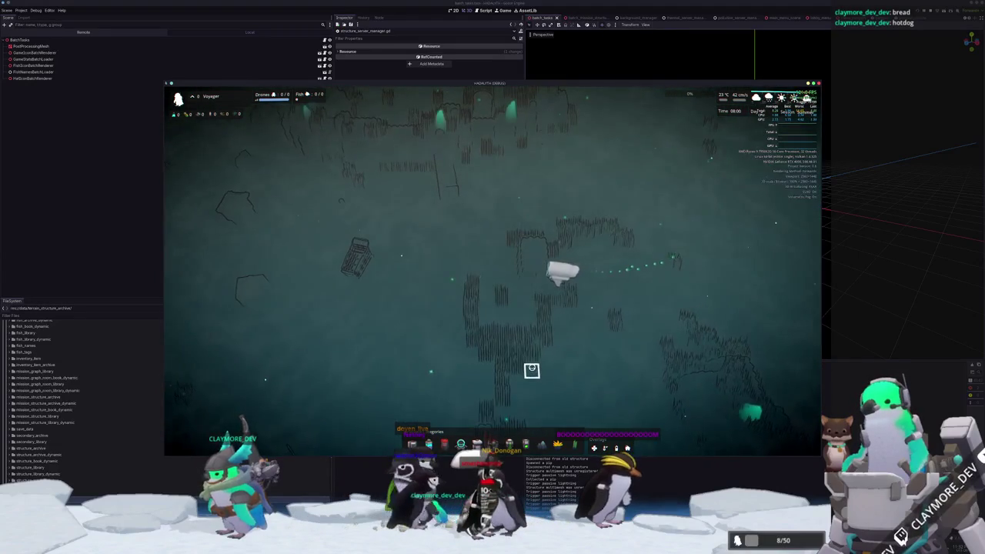
left_click(624, 251)
Pause and close the running game, then return to the Blender scene
key("Escape")
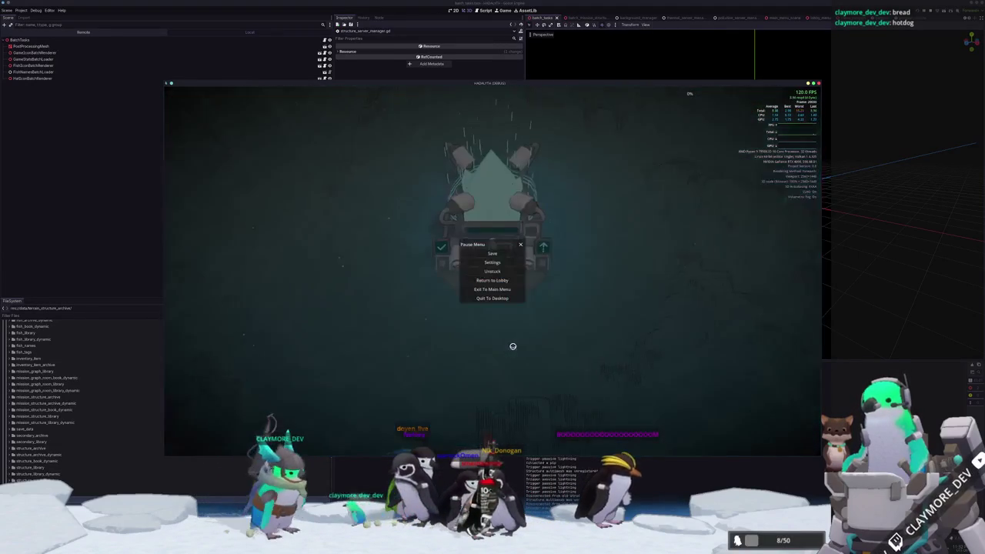
left_click(492, 298)
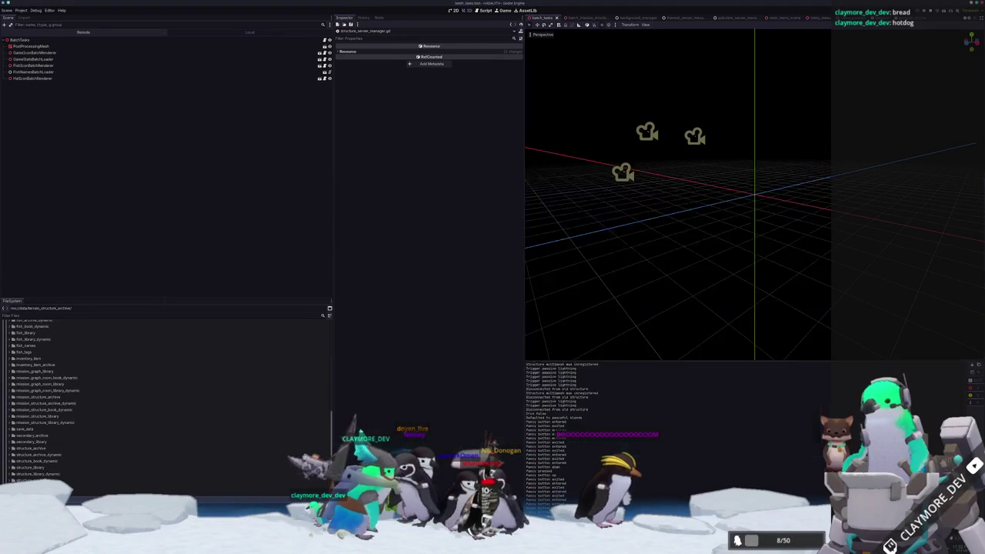
key("alt+Tab")
scroll(439, 356, "up", 3)
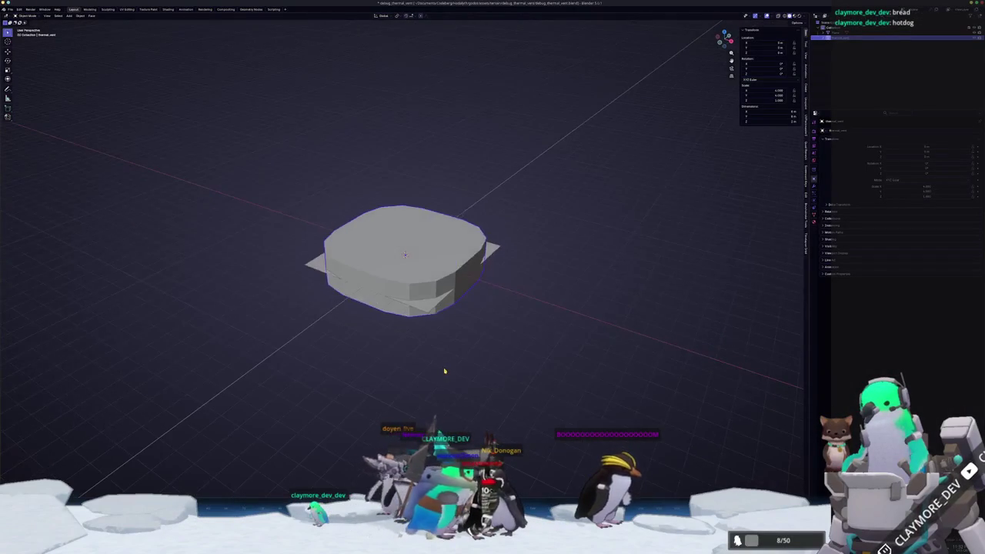
Zoom around the block-out model, then bring the 'thermal vent' image results window over it
scroll(534, 346, "up", 3)
scroll(539, 334, "down", 2)
scroll(541, 338, "up", 2)
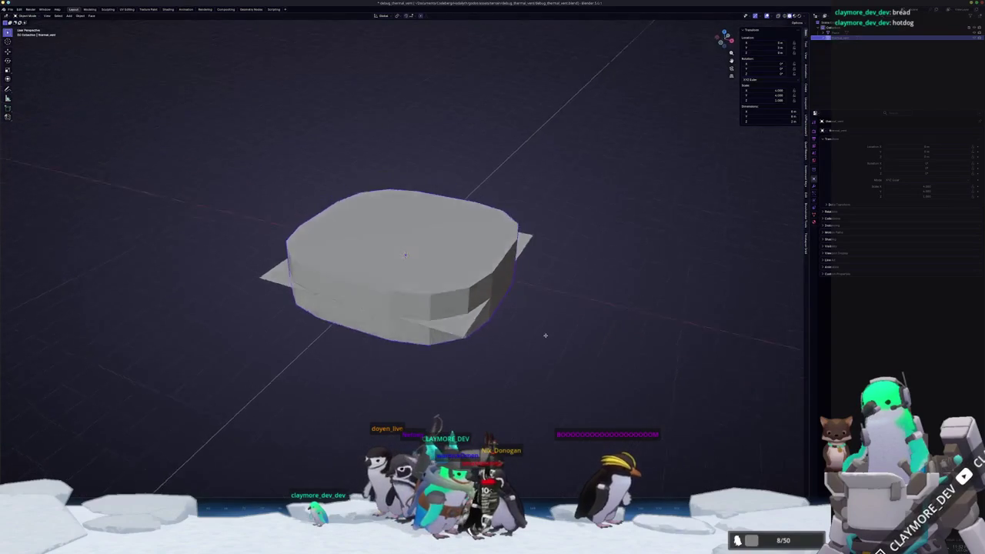
scroll(549, 323, "up", 3)
scroll(551, 338, "down", 4)
scroll(553, 340, "up", 3)
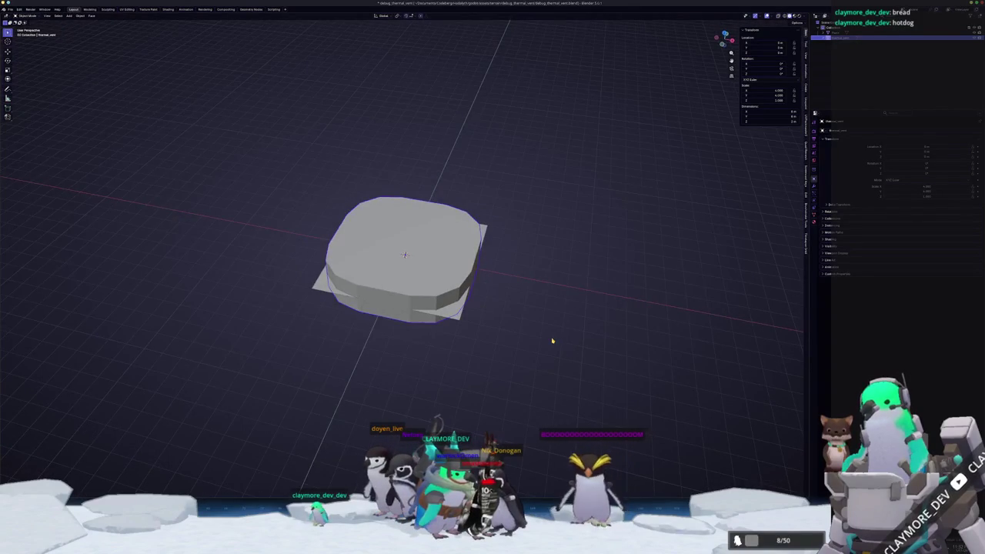
scroll(508, 332, "down", 4)
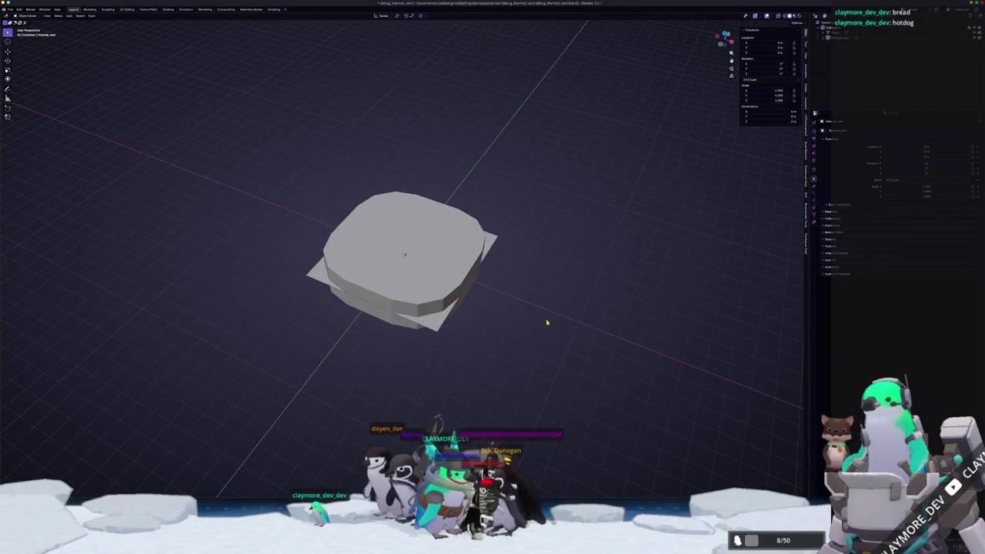
scroll(452, 353, "up", 2)
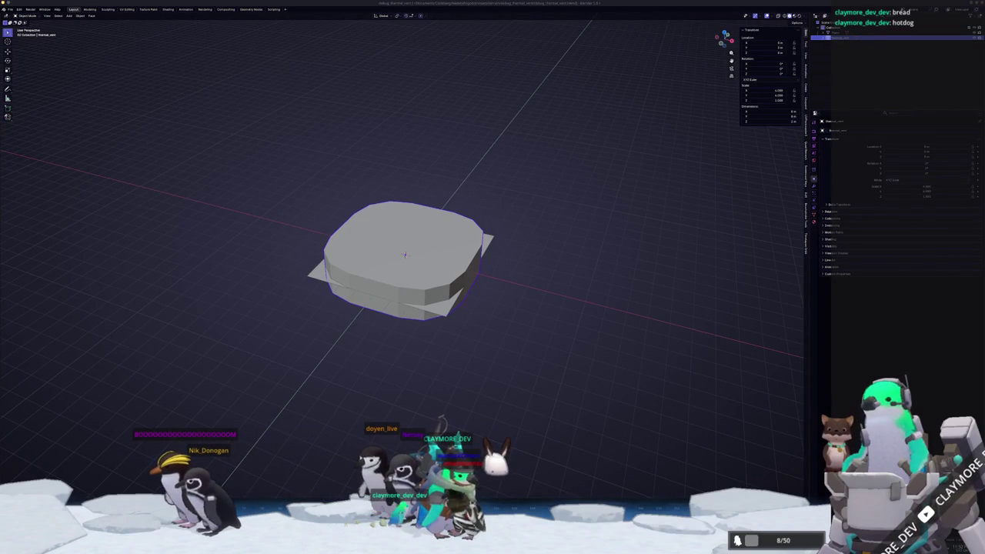
mouse_move(984, 205)
left_mouse_down()
mouse_move(664, 99)
mouse_move(649, 112)
left_mouse_up()
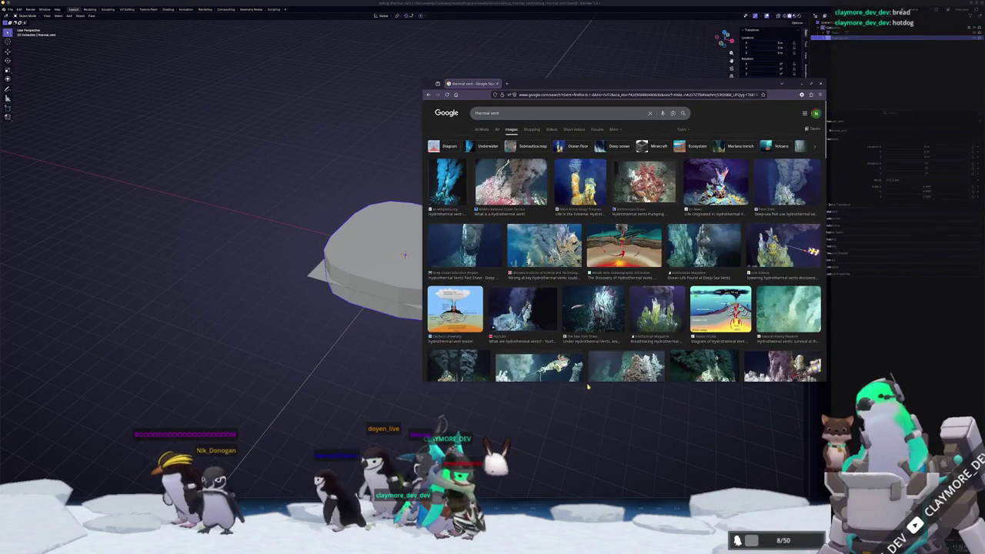
Make the browser taller and open the full Woods Hole vent diagram in a second tab
left_click_drag(586, 382, 581, 483)
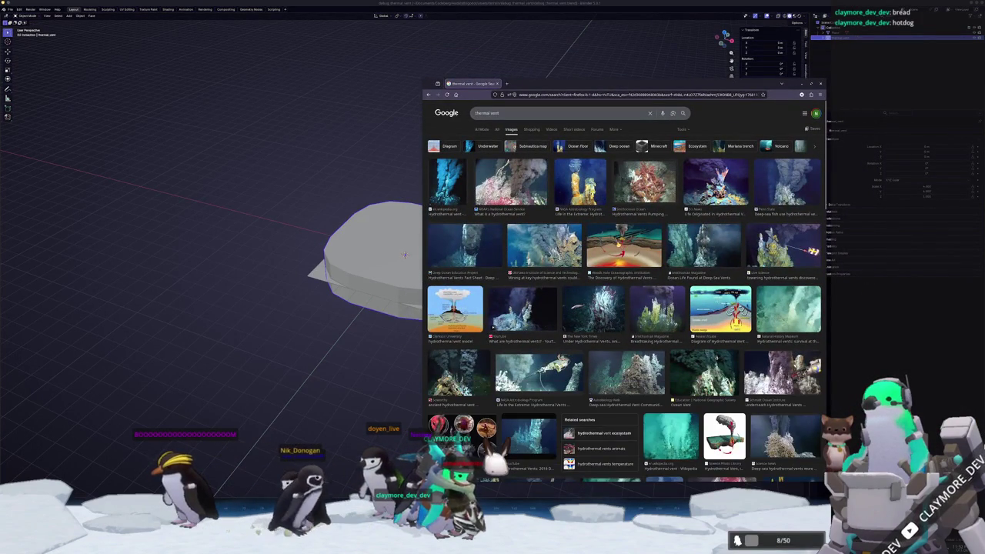
left_click(623, 246)
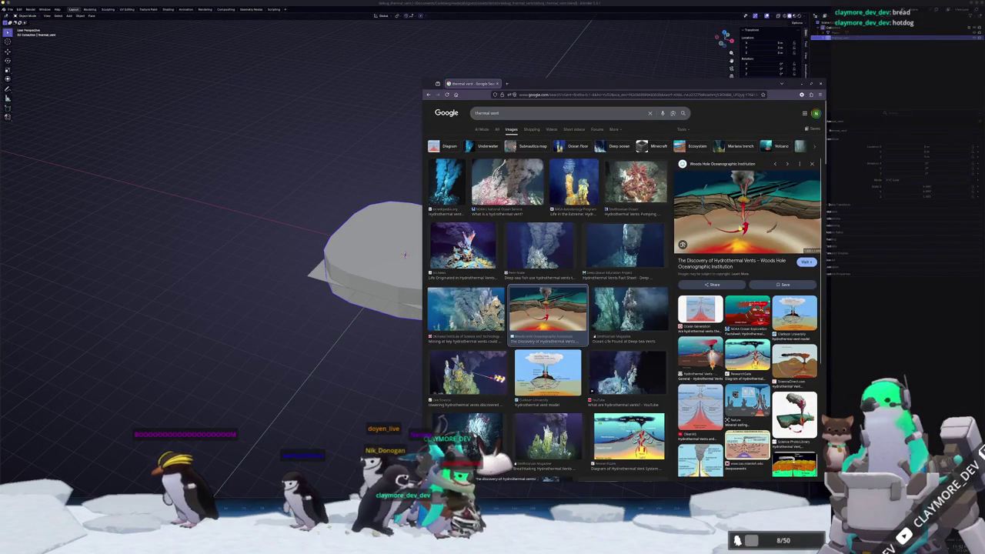
middle_click(779, 303)
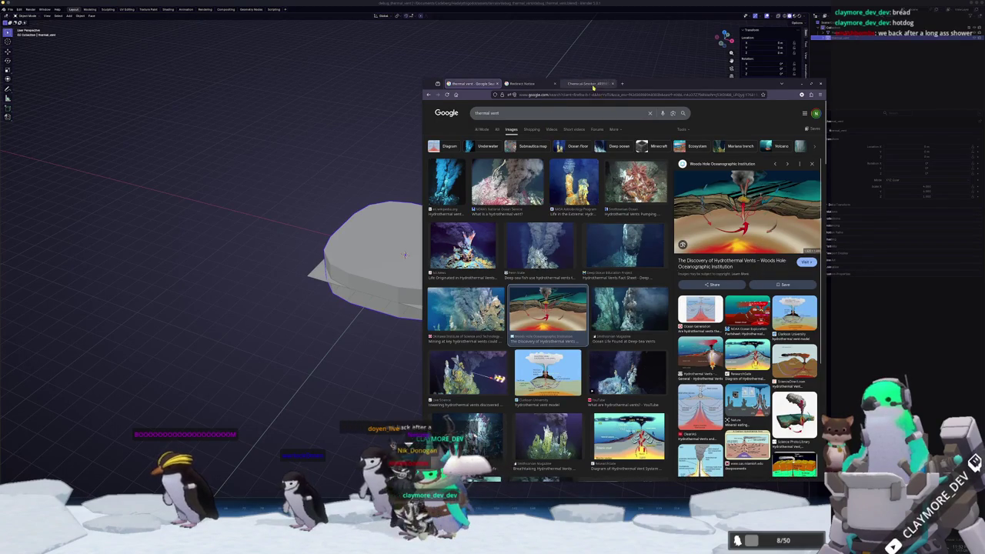
left_click(592, 85)
middle_click(532, 85)
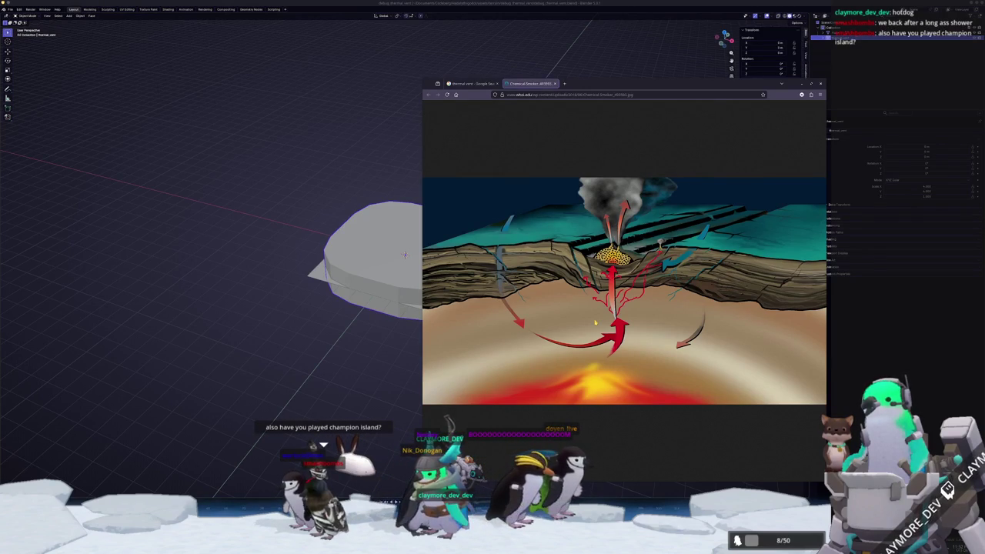
left_click(473, 83)
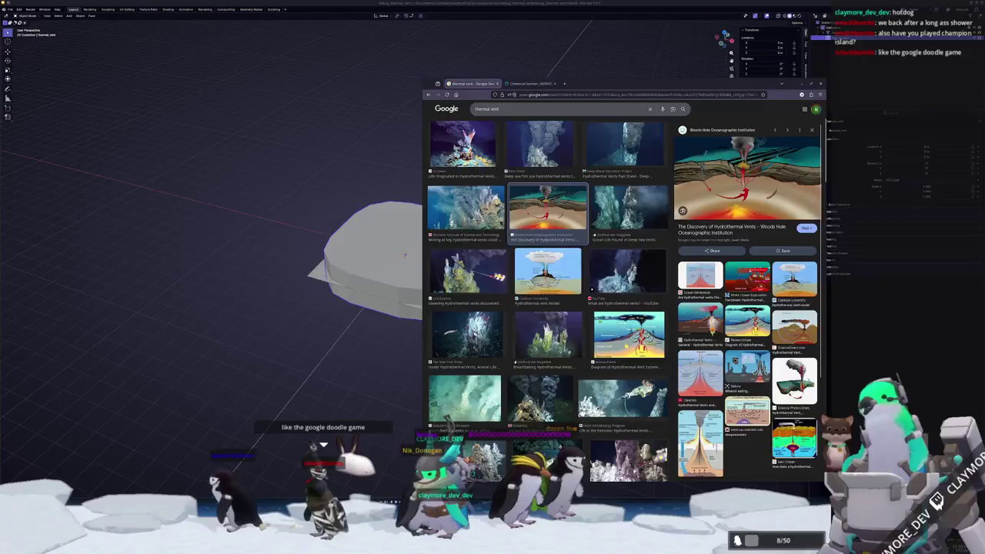
Preview the vent model, Towering vents, USA Today, fact sheet and black smoker results
left_click(547, 271)
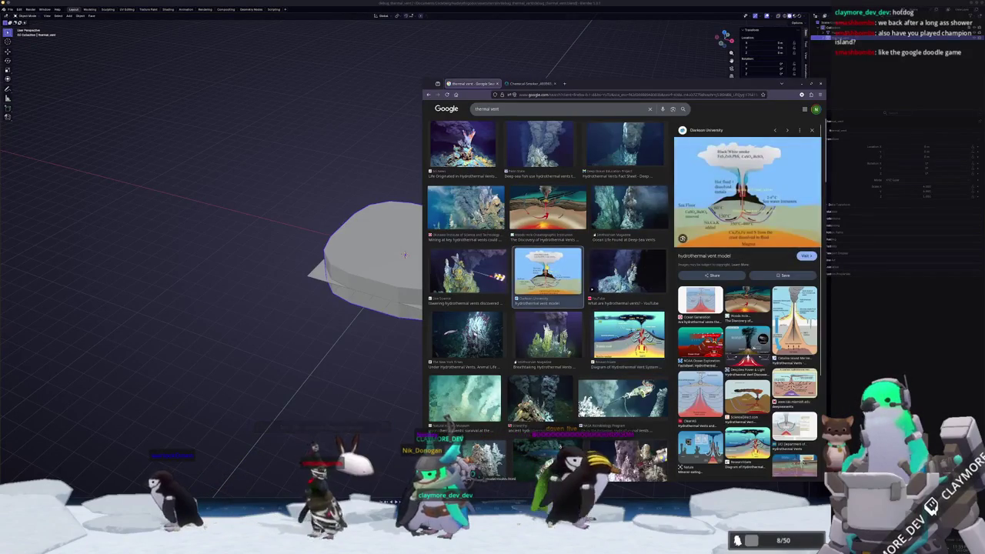
left_click(469, 273)
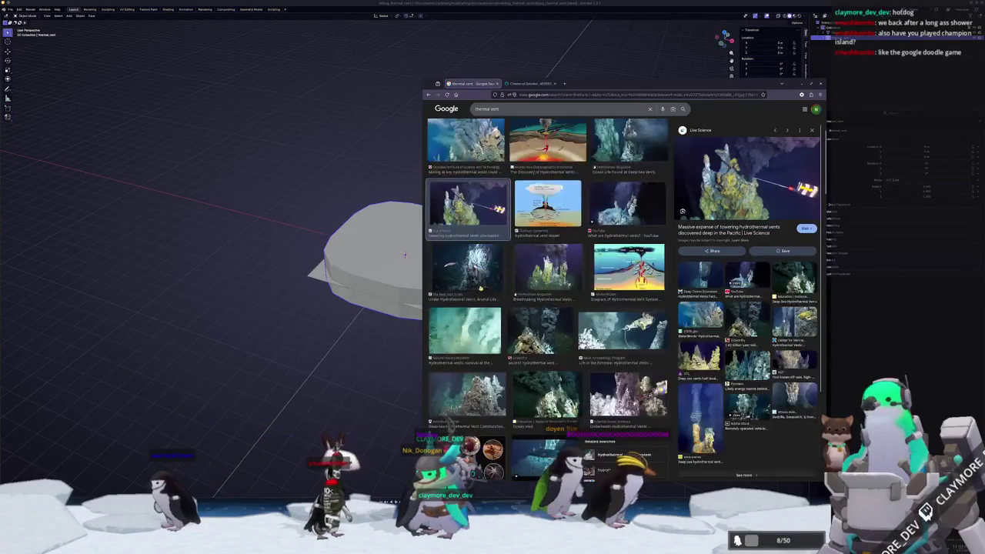
left_click(546, 269)
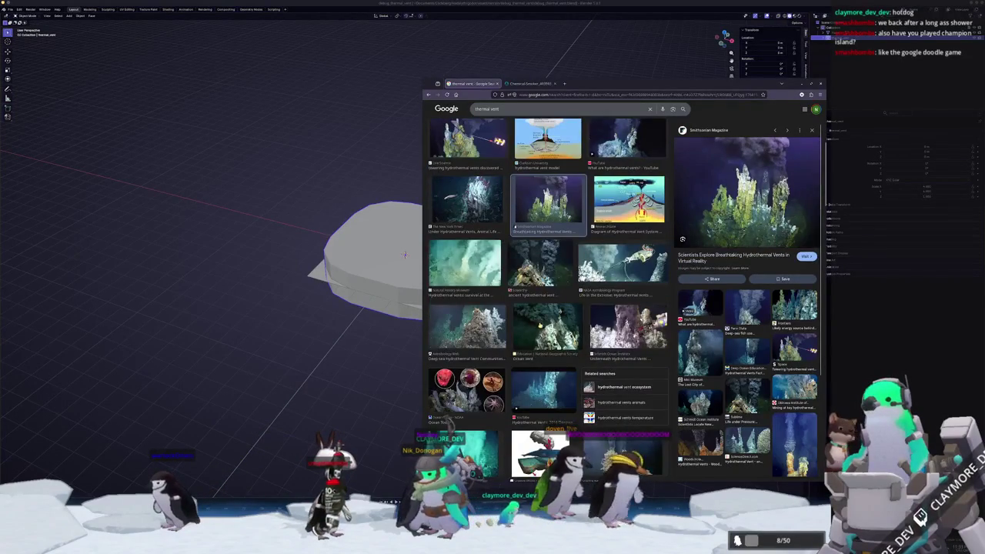
scroll(549, 315, "down", 3)
scroll(562, 312, "down", 2)
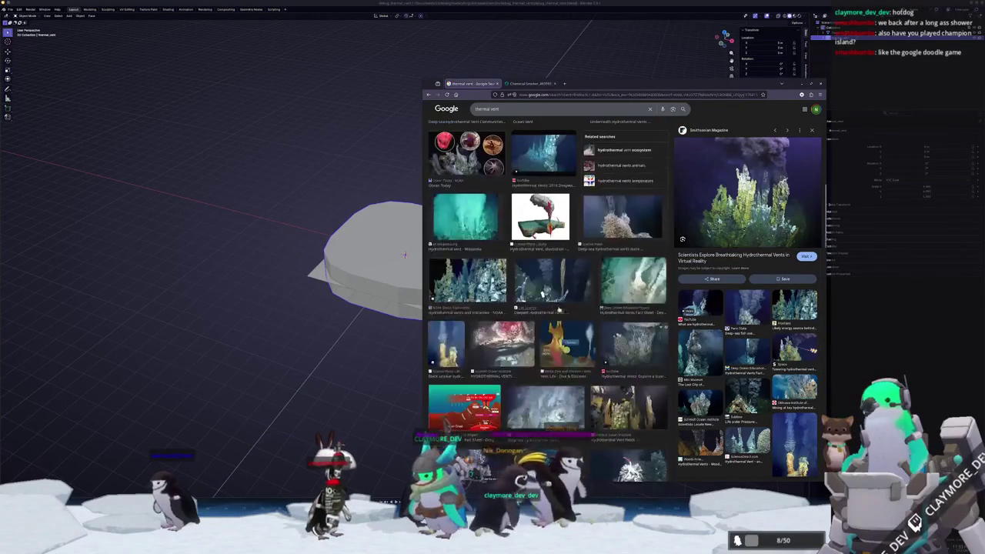
left_click(569, 308)
left_click(548, 376)
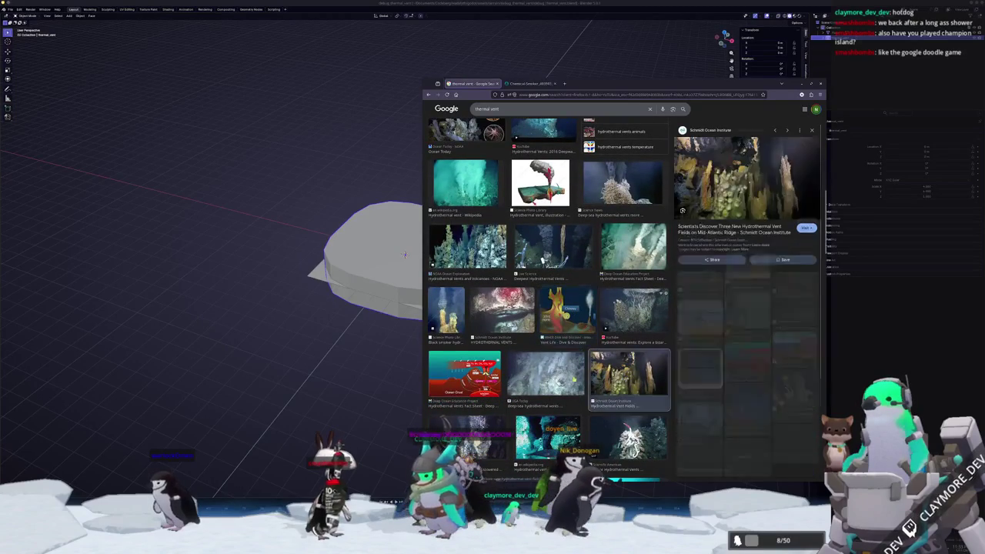
left_click(465, 374)
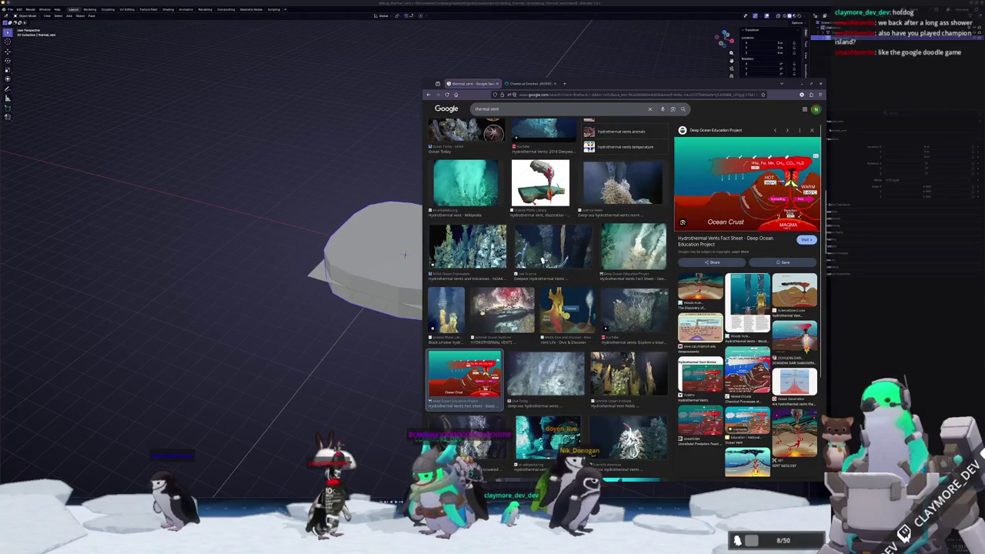
left_click(447, 310)
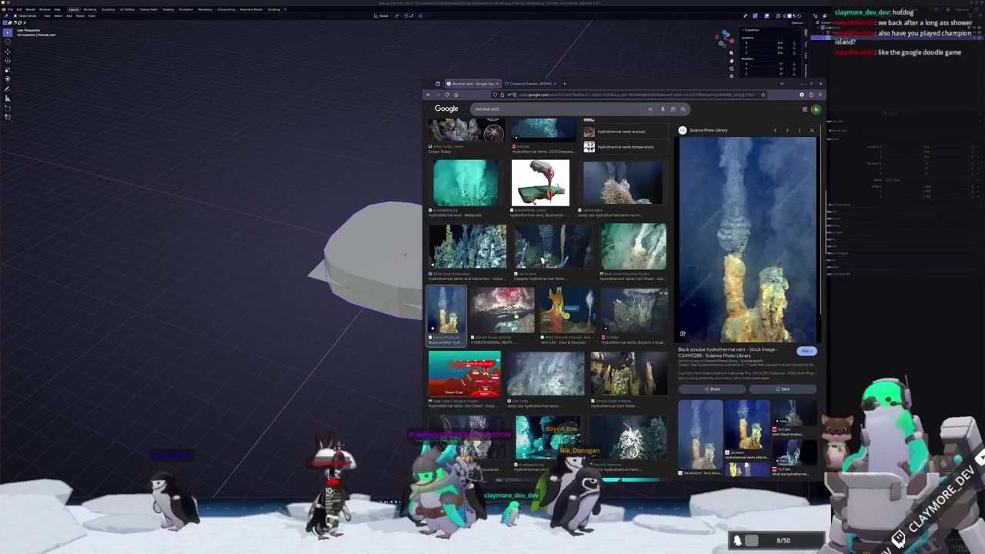
left_click(501, 310)
scroll(530, 314, "down", 3)
scroll(530, 314, "down", 2)
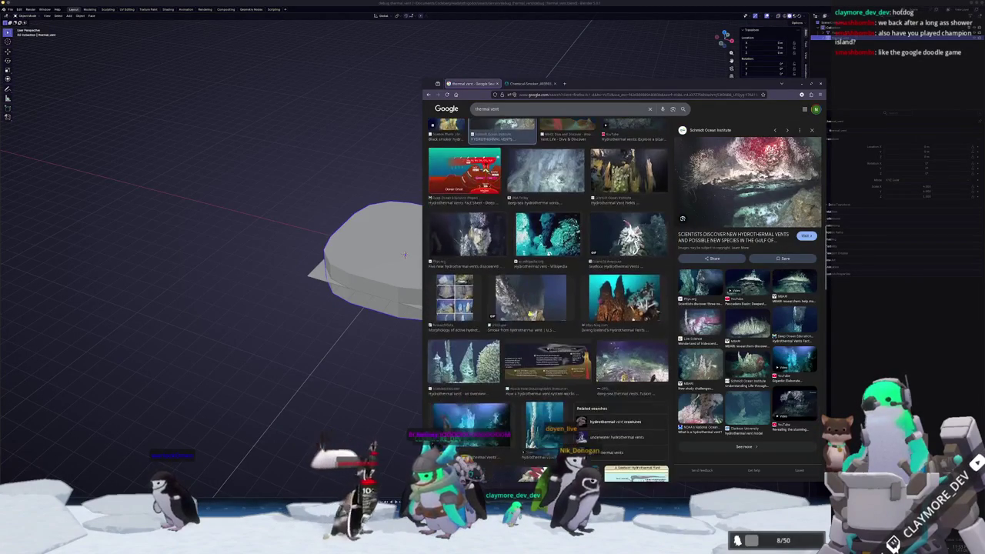
Browse further down through the white smoker, mussel-covered, IceAGE3 and Deep Sea Spy images
left_click(530, 312)
scroll(532, 314, "down", 2)
left_click(538, 358)
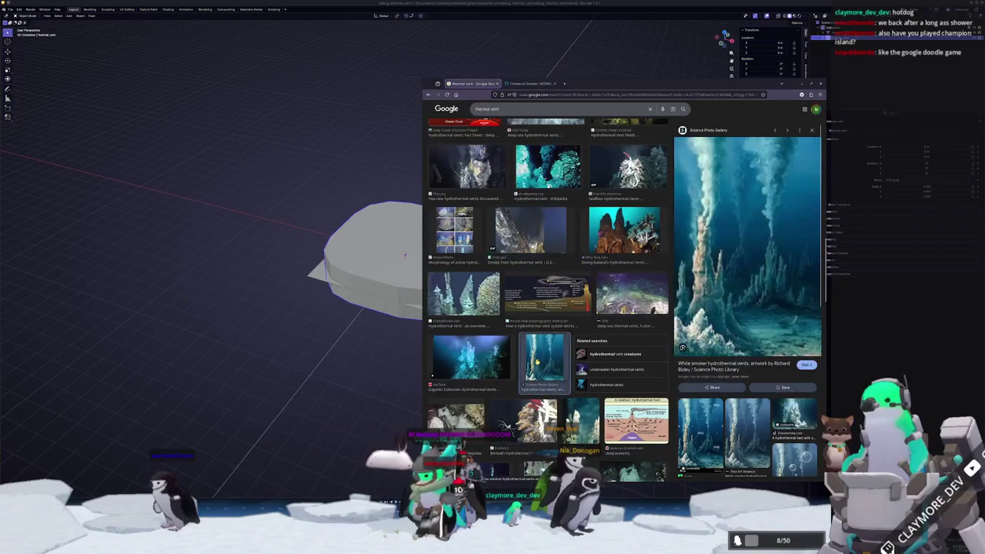
scroll(548, 300, "down", 5)
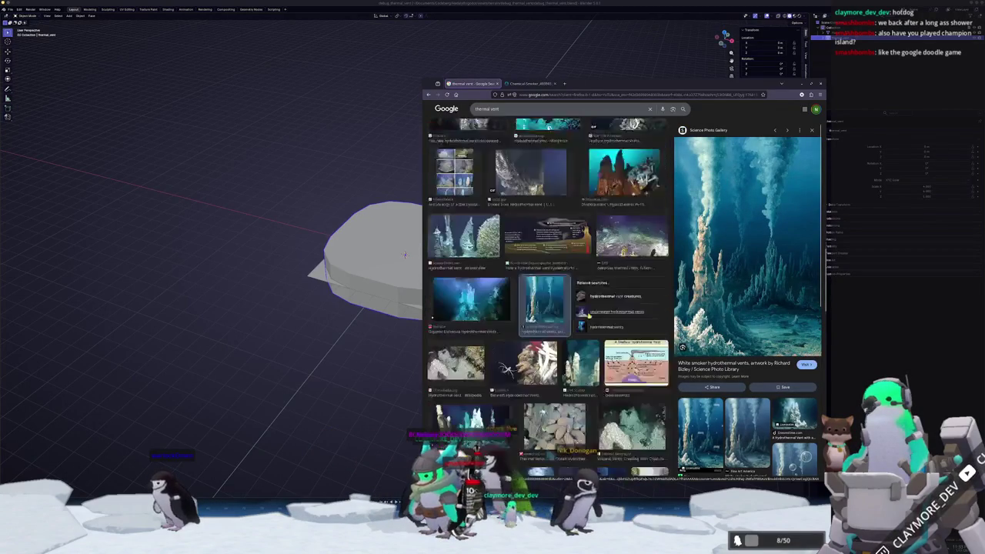
left_click(553, 280)
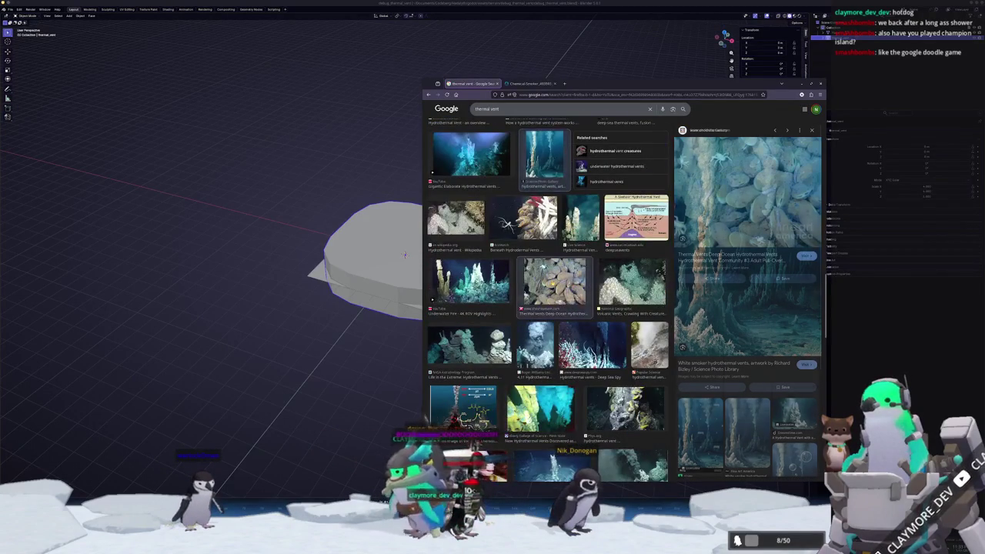
scroll(499, 276, "down", 2)
left_click(540, 308)
scroll(548, 308, "down", 2)
left_click(552, 303)
scroll(548, 308, "down", 2)
left_click(592, 126)
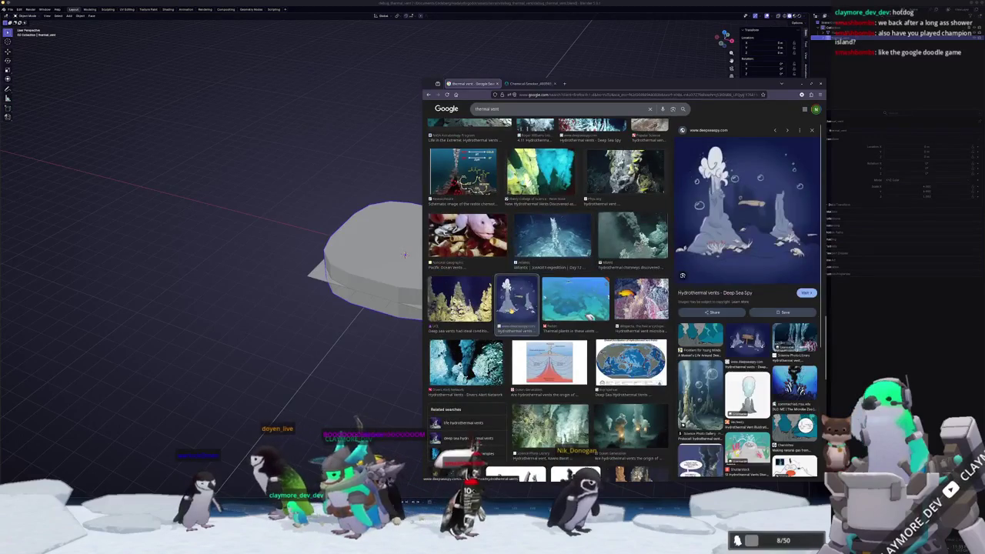
Scroll back up and settle on the ResearchGate hydrothermal vent system diagram
scroll(511, 311, "up", 5)
scroll(510, 311, "up", 3)
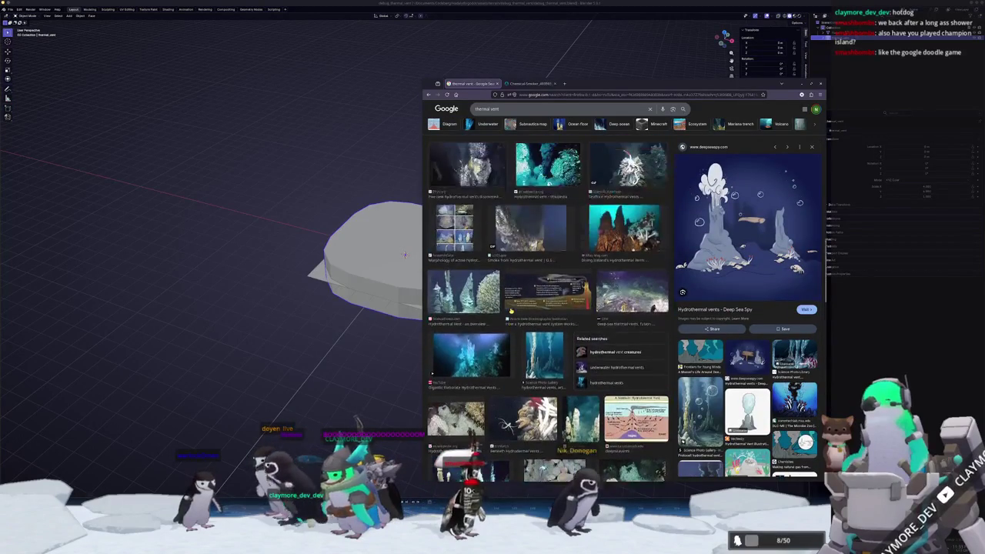
scroll(509, 307, "up", 3)
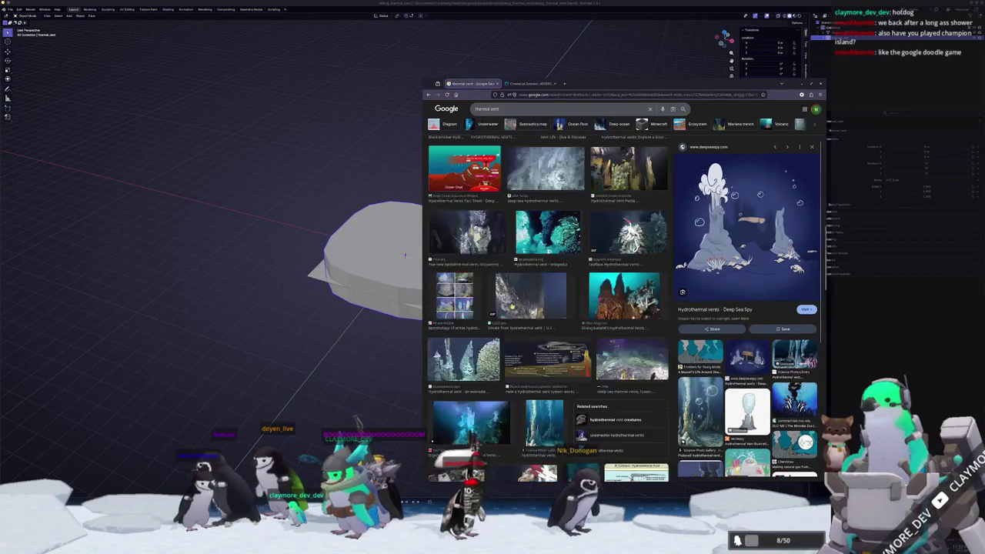
scroll(568, 305, "up", 5)
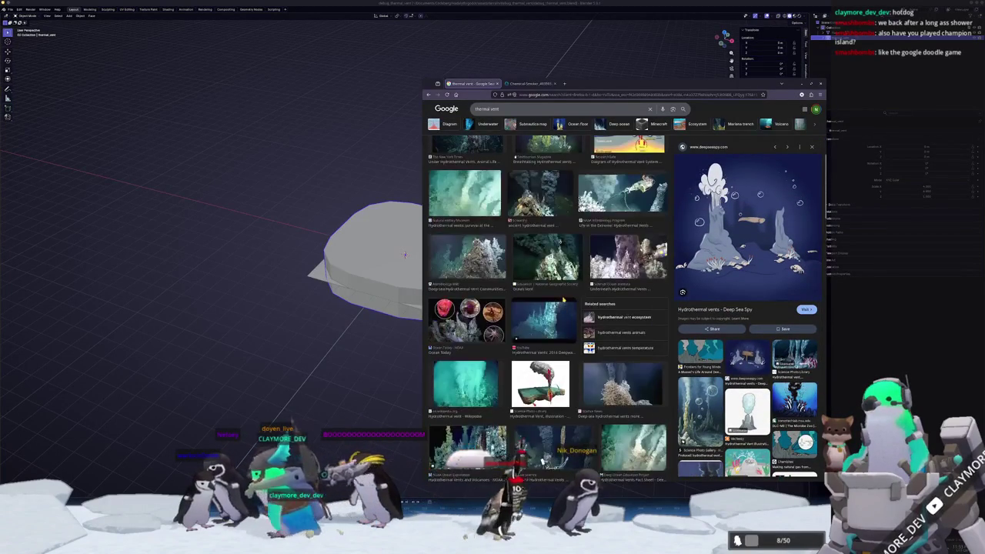
scroll(563, 300, "down", 2)
left_click(540, 316)
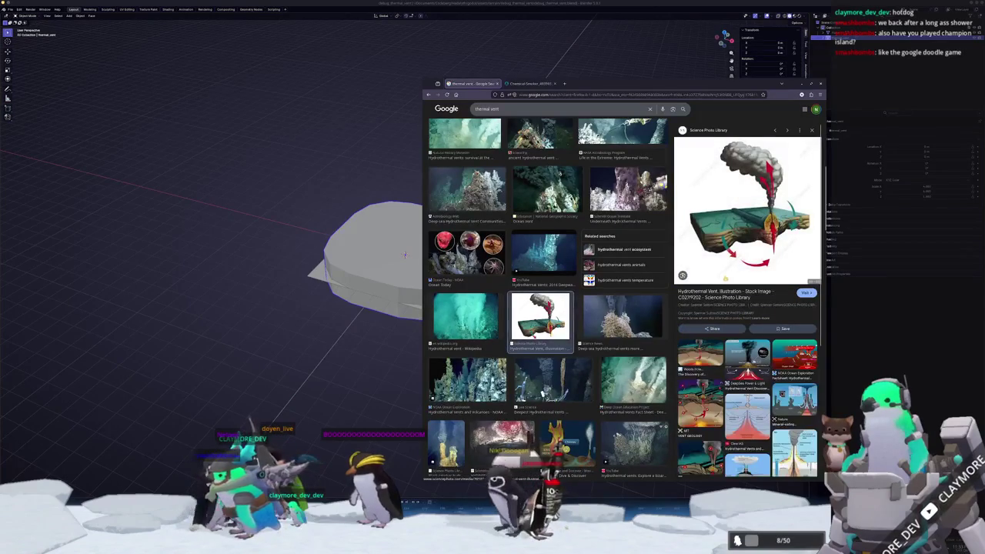
scroll(550, 360, "up", 5)
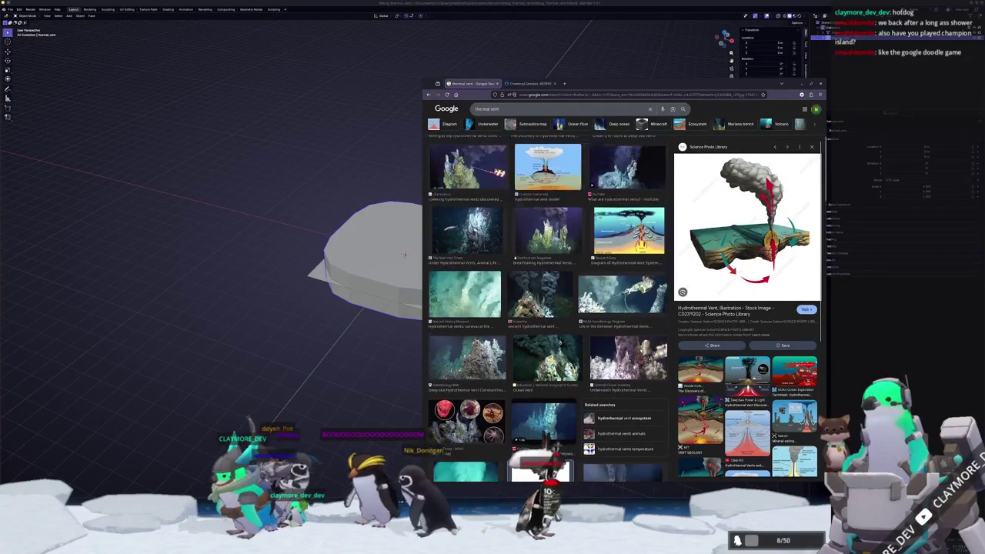
scroll(551, 358, "up", 2)
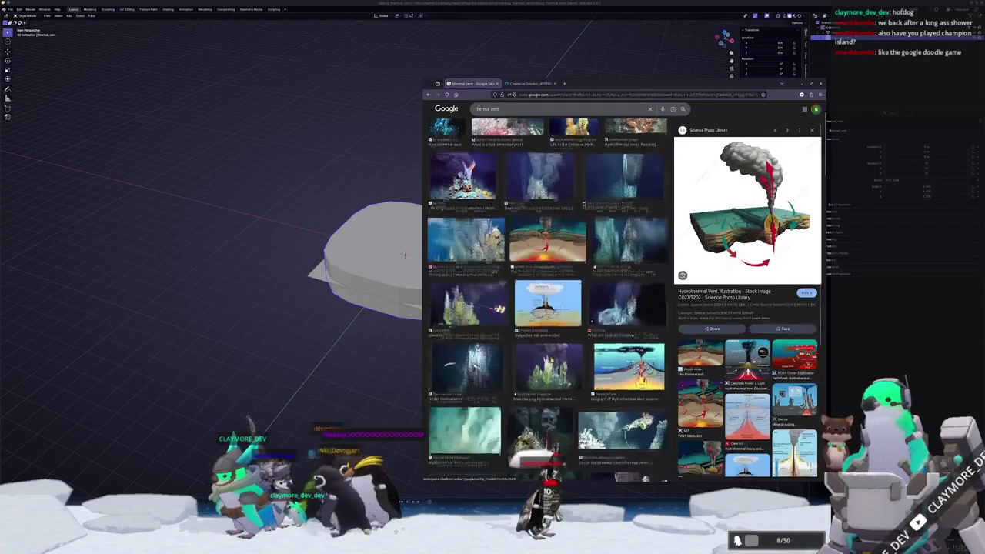
left_click(636, 366)
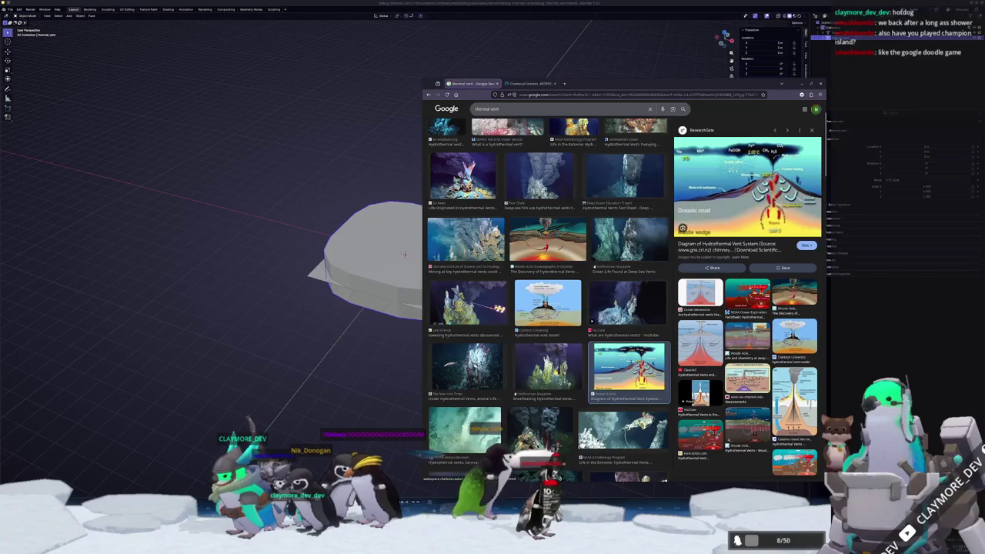
scroll(551, 360, "up", 1)
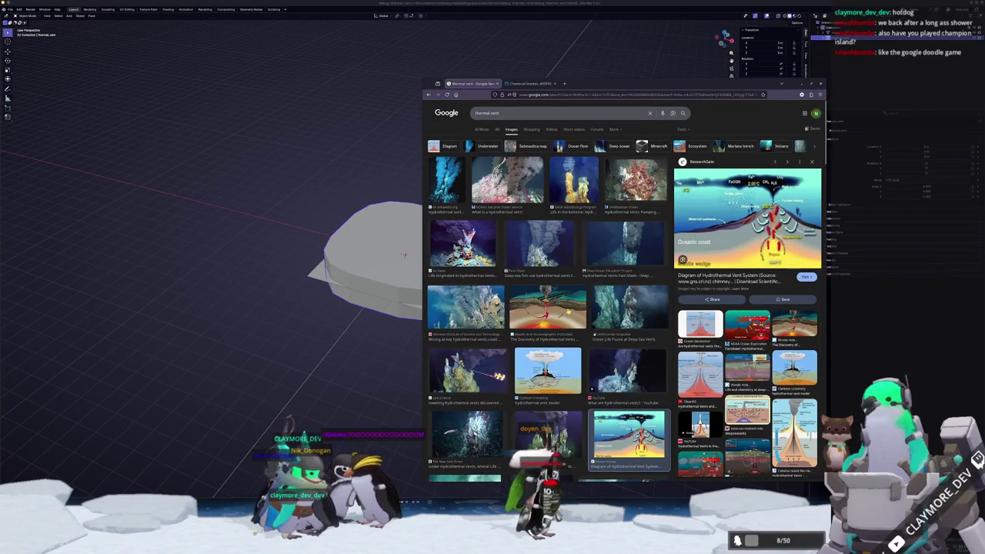
Scroll the results and preview the Penn State and NOAA hydrothermal vent photos
scroll(547, 308, "down", 2)
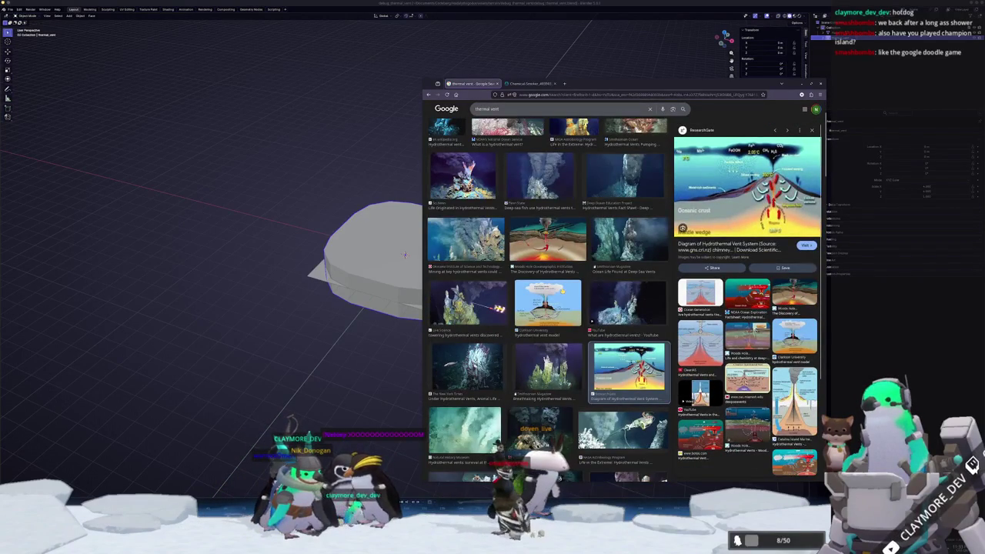
scroll(563, 292, "down", 3)
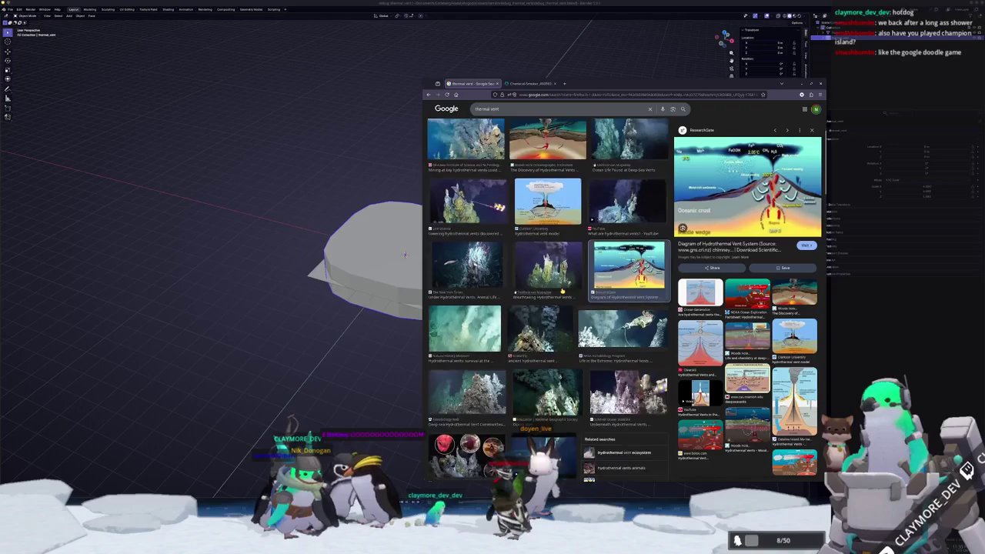
scroll(563, 290, "down", 1)
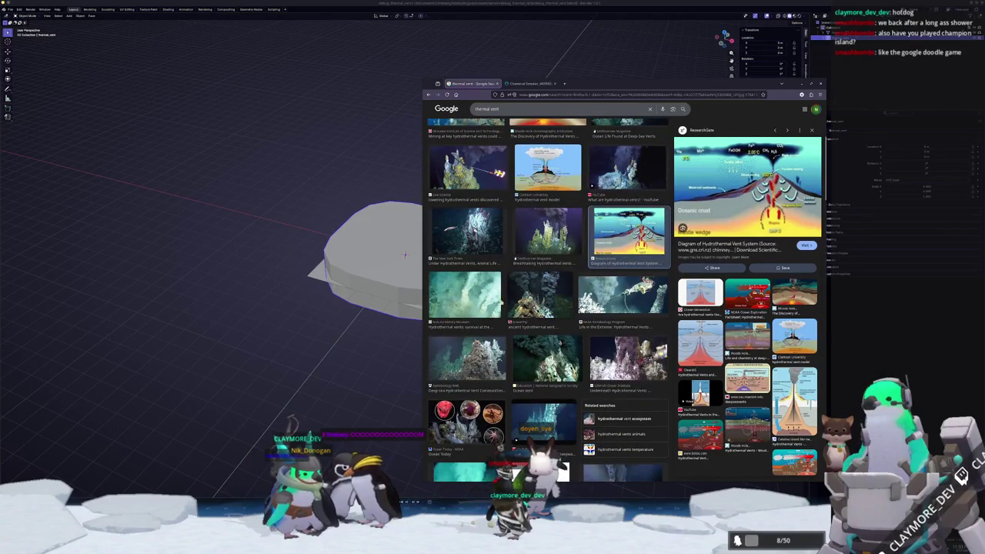
scroll(560, 343, "down", 6)
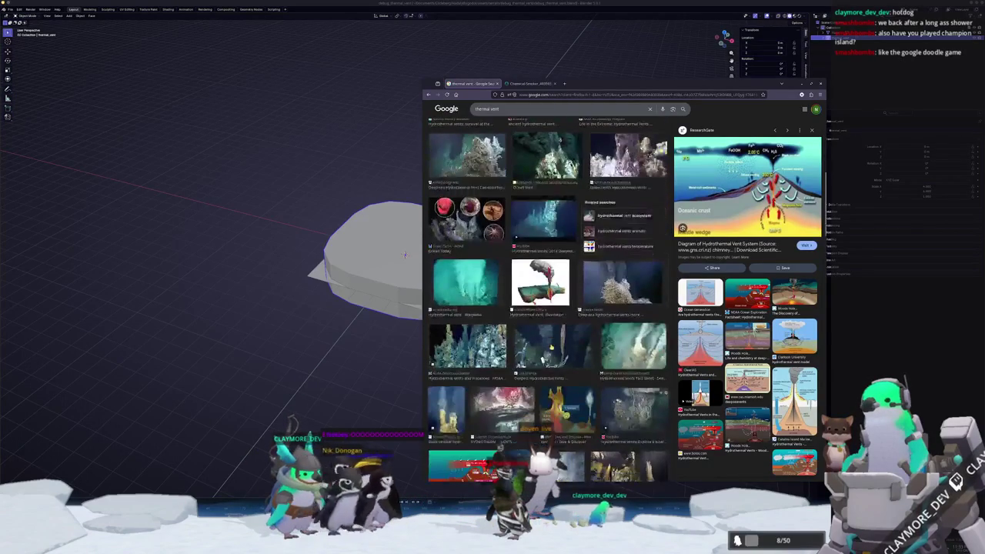
scroll(551, 347, "up", 5)
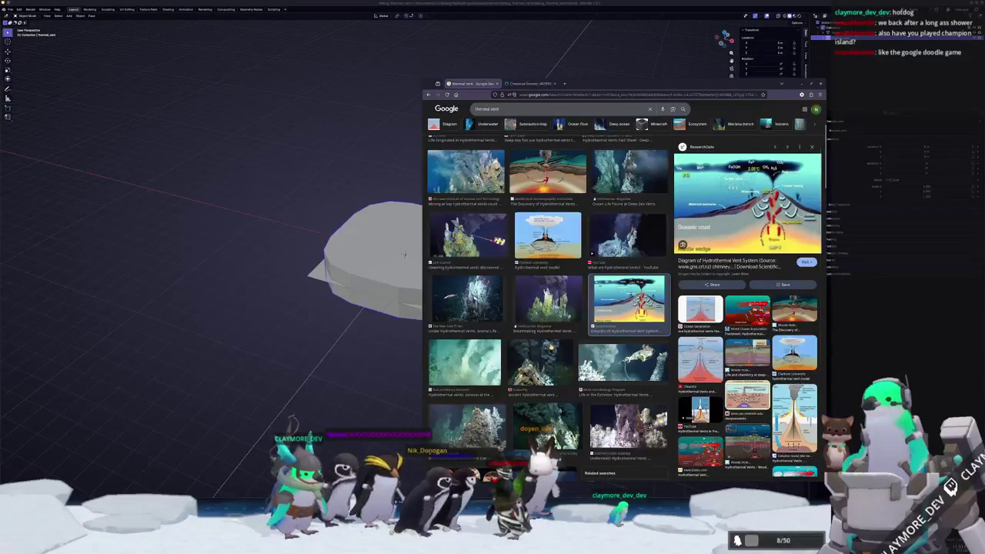
scroll(547, 308, "up", 4)
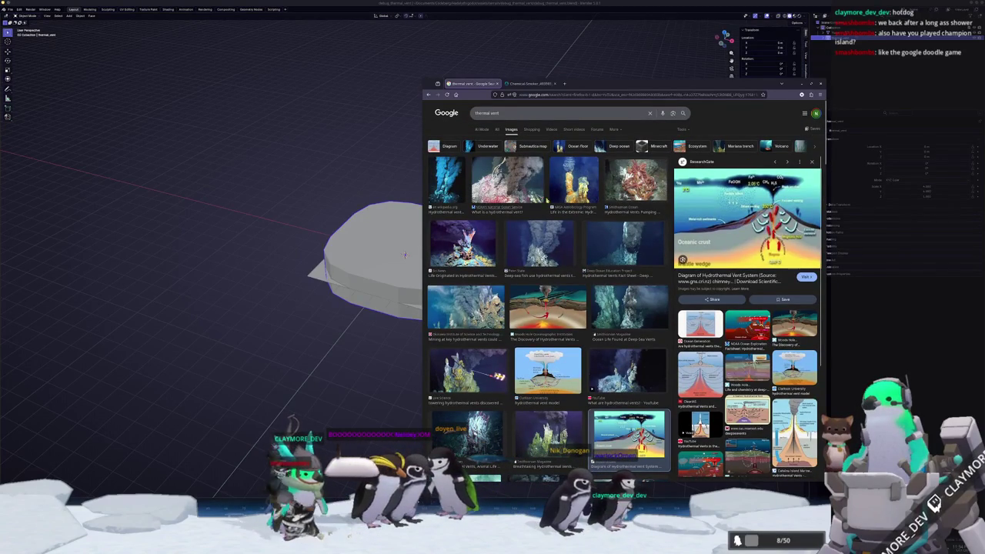
left_click(573, 179)
left_click(539, 244)
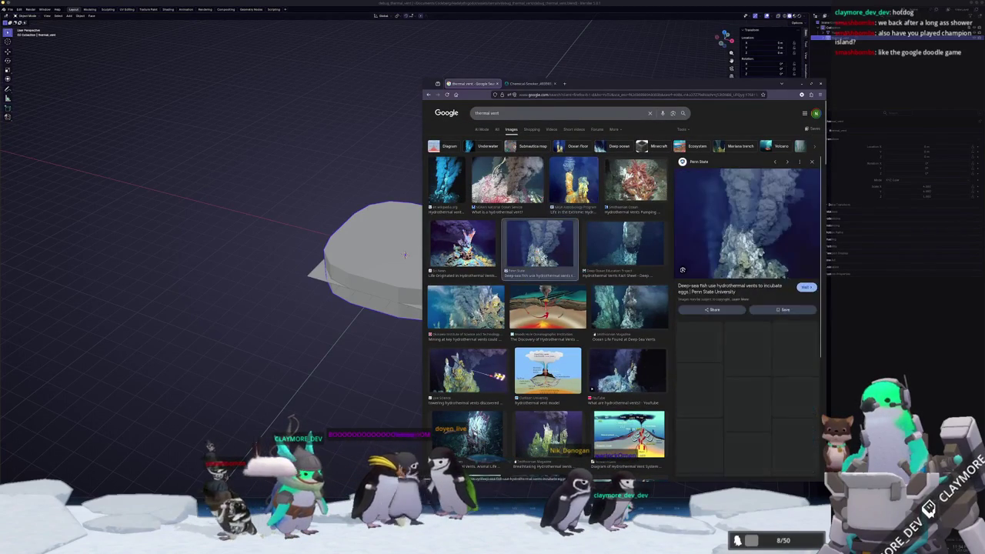
left_click(462, 244)
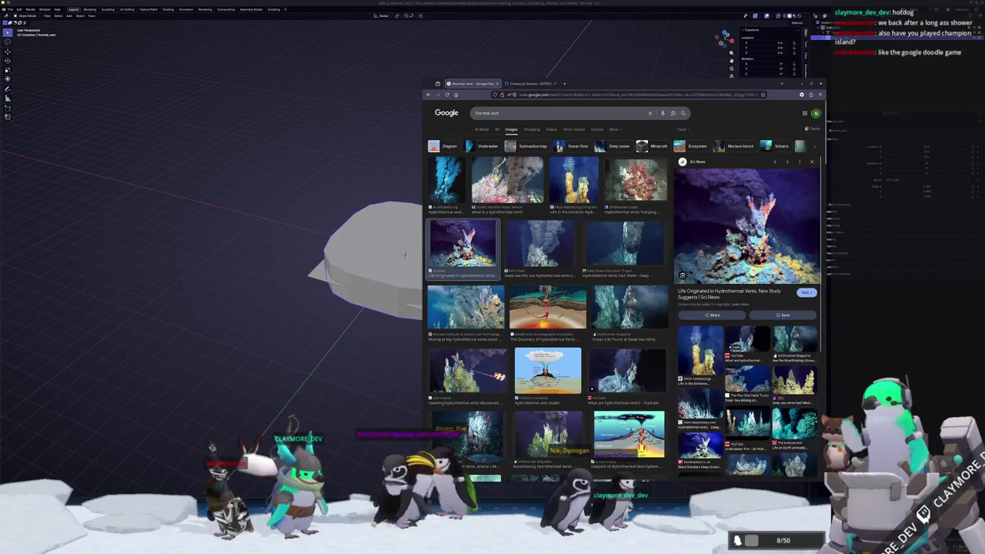
left_click(506, 179)
scroll(513, 253, "down", 4)
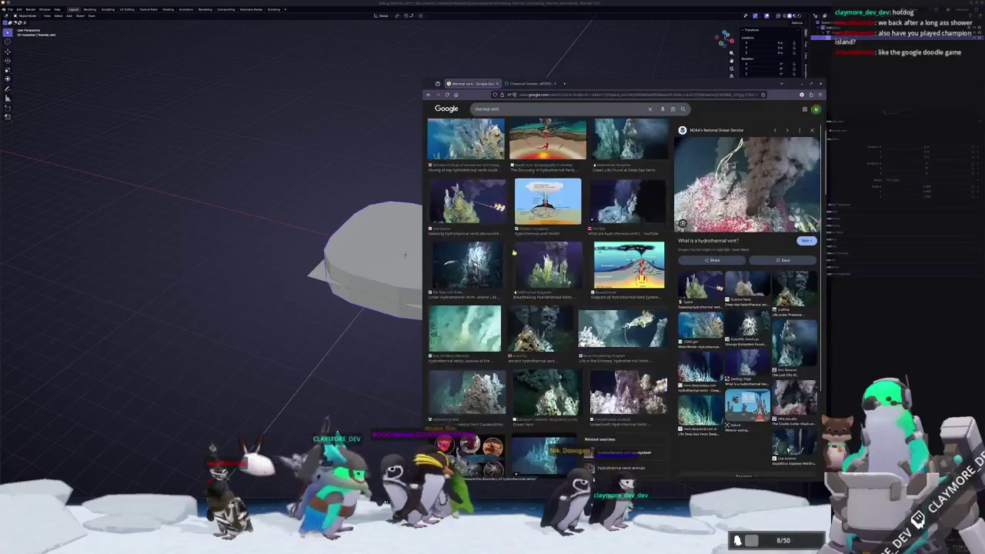
Preview the NASA, Wikipedia, Scientific American and Strytan vent chimney images
left_click(622, 329)
scroll(581, 285, "down", 3)
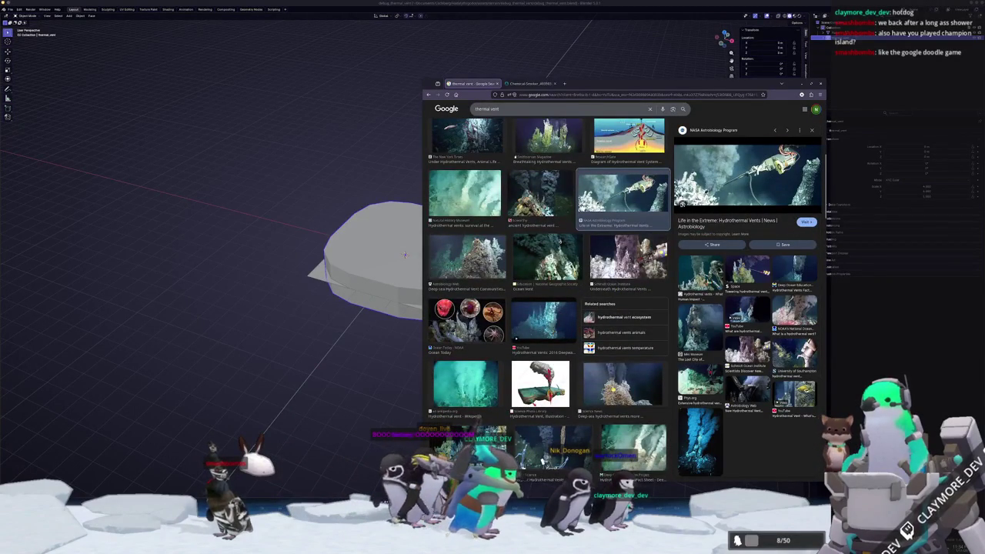
left_click(465, 383)
scroll(539, 346, "down", 2)
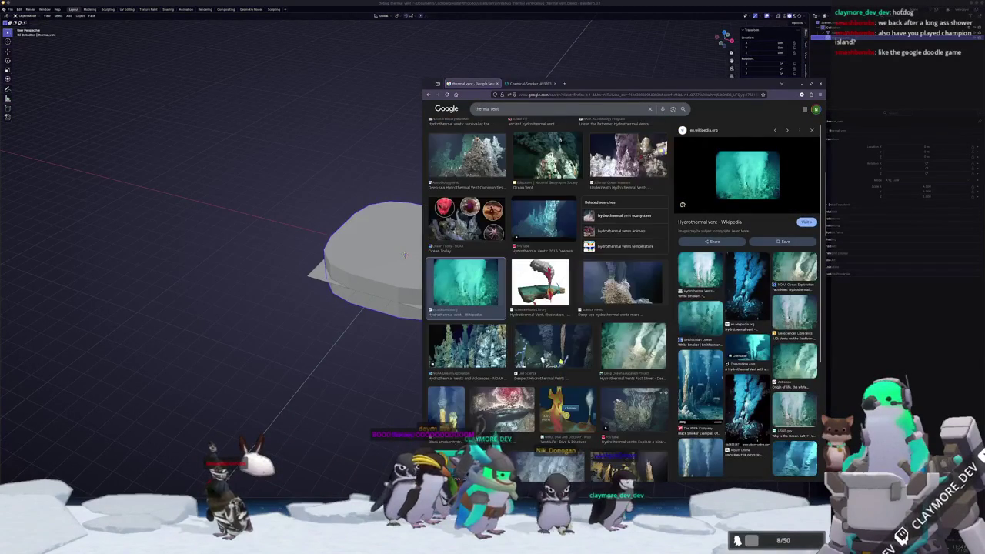
scroll(562, 360, "down", 3)
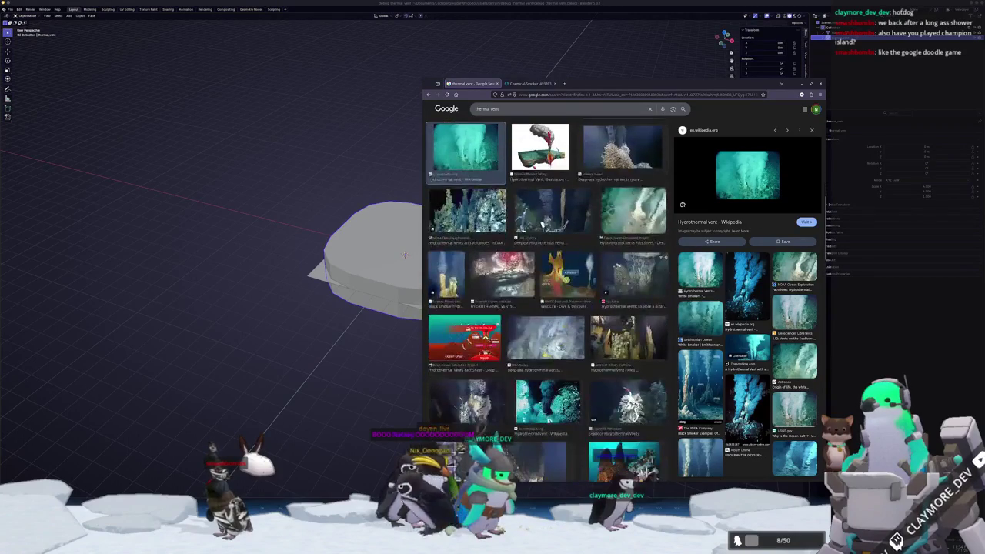
left_click(467, 400)
left_click(547, 400)
left_click(627, 400)
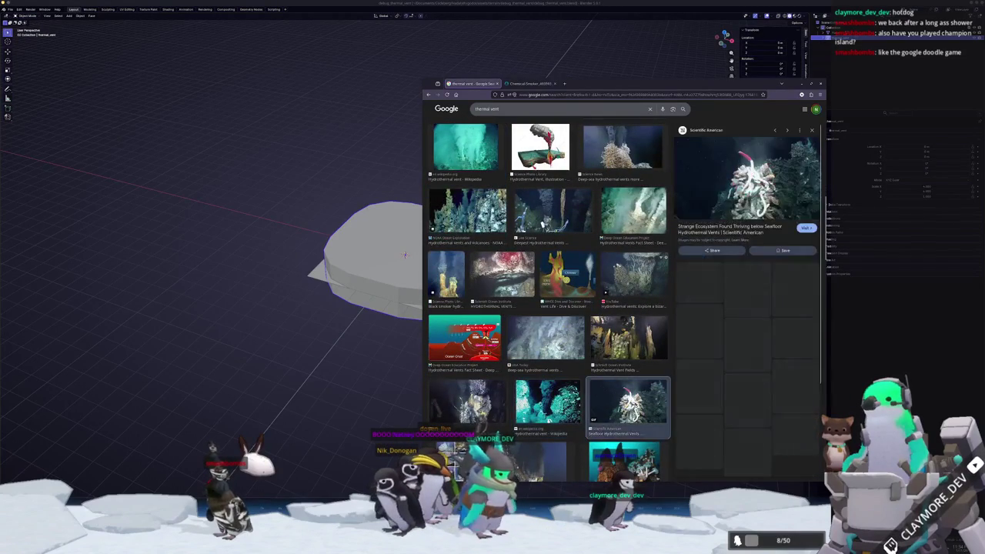
scroll(541, 223, "down", 2)
left_click(545, 397)
left_click(625, 397)
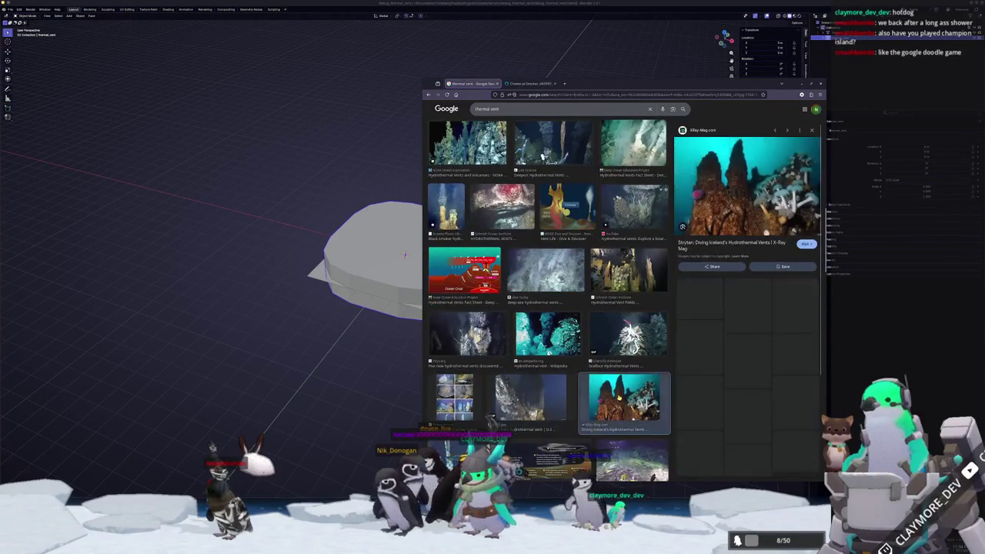
scroll(619, 390, "down", 2)
scroll(620, 390, "down", 2)
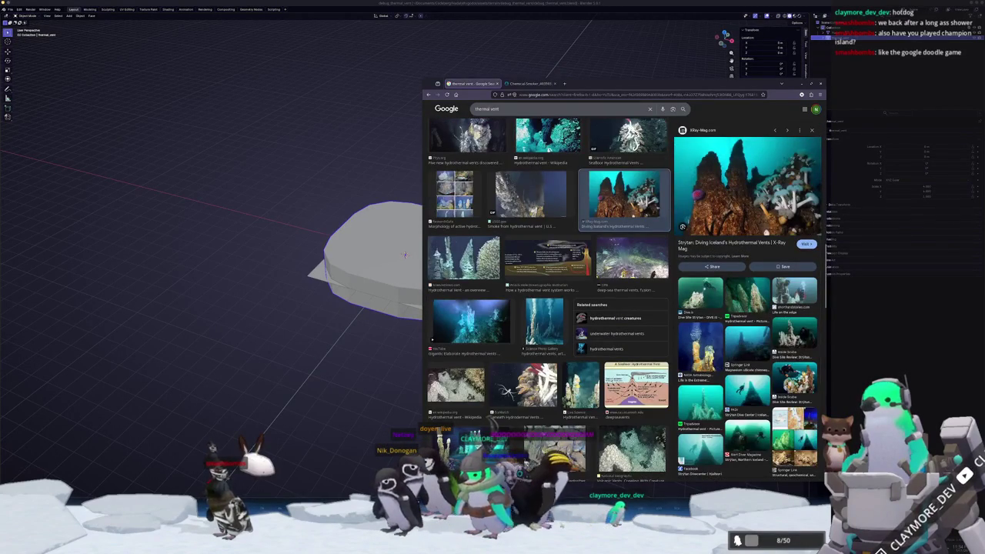
Preview the Remarkable Discovery, clam-bed, IceAGE3 and Deep Sea Spy vent images
left_click(582, 385)
left_click(544, 319)
scroll(548, 308, "down", 1)
left_click(523, 321)
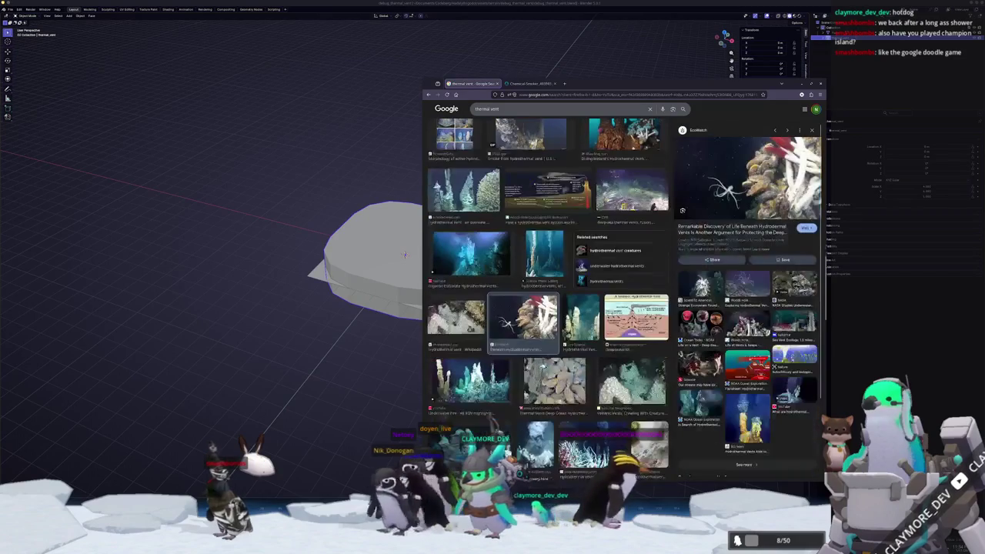
left_click(553, 382)
scroll(548, 338, "down", 1)
left_click(470, 377)
scroll(469, 309, "down", 1)
left_click(539, 373)
scroll(539, 372, "down", 1)
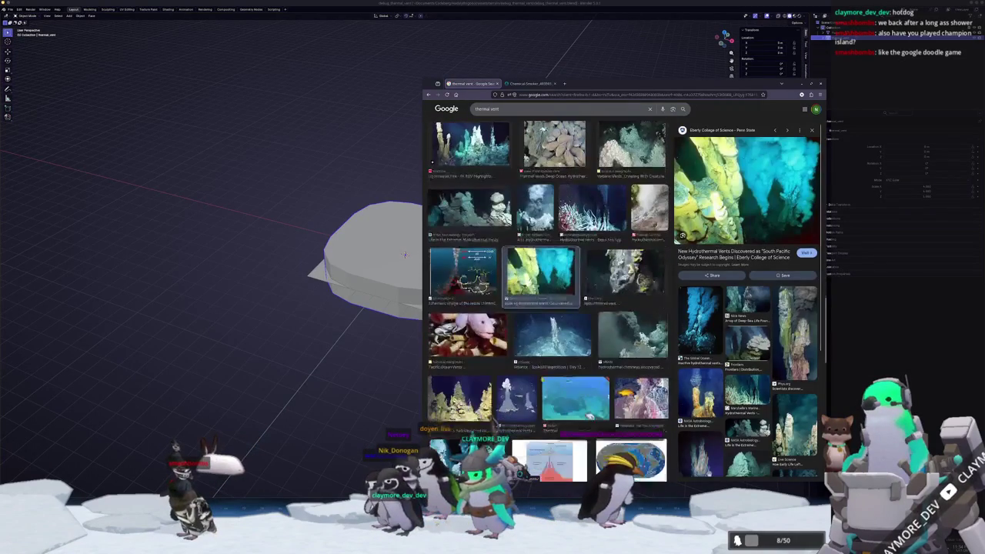
left_click(552, 354)
scroll(552, 353, "down", 1)
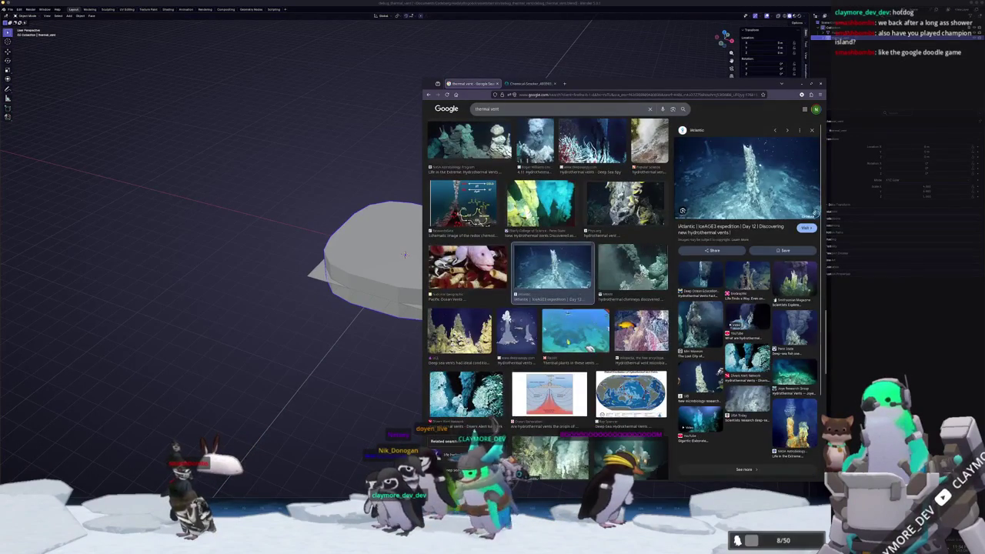
left_click(575, 331)
left_click(514, 339)
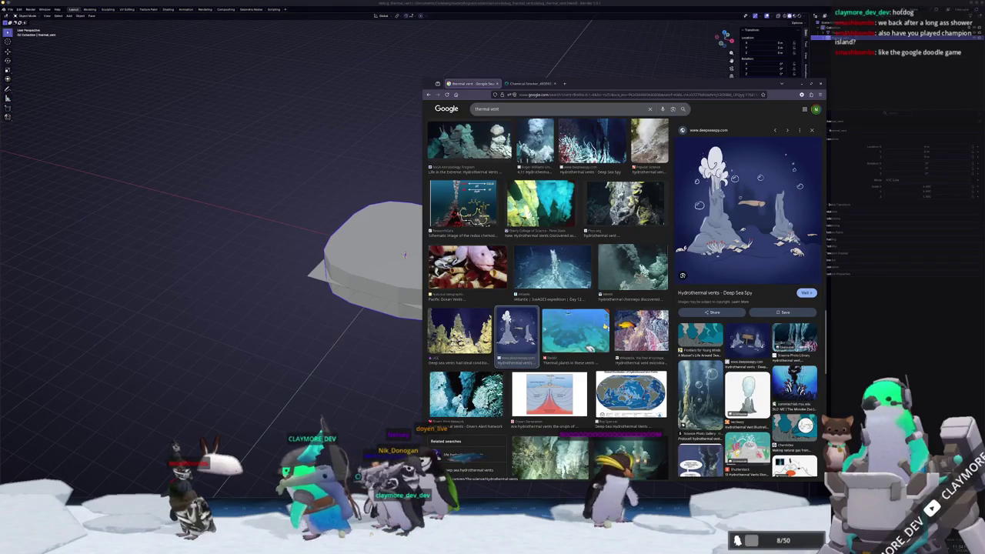
Revisit earlier results, end on the Science Photo Library illustration, then orbit the Blender model
scroll(546, 308, "up", 1)
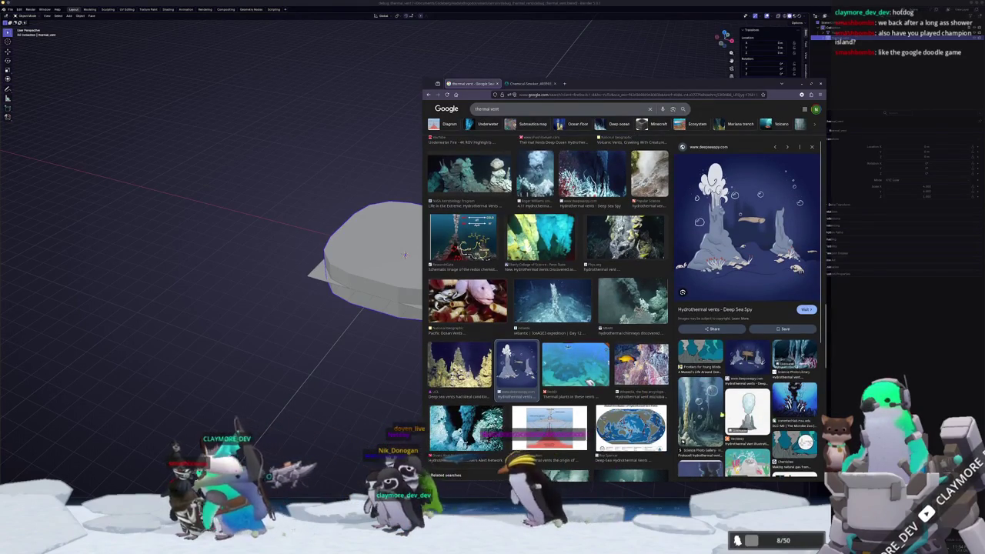
scroll(536, 352, "down", 10)
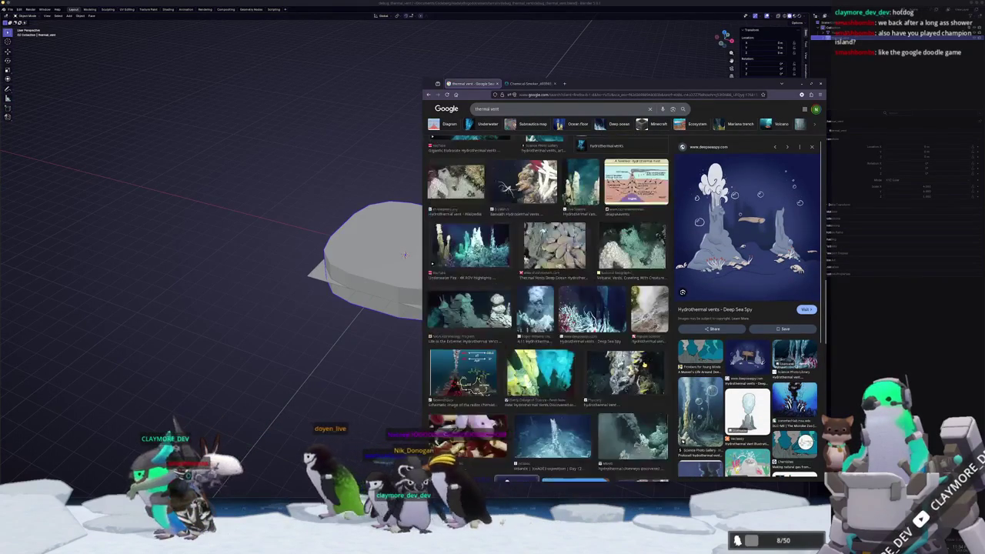
scroll(536, 351, "up", 10)
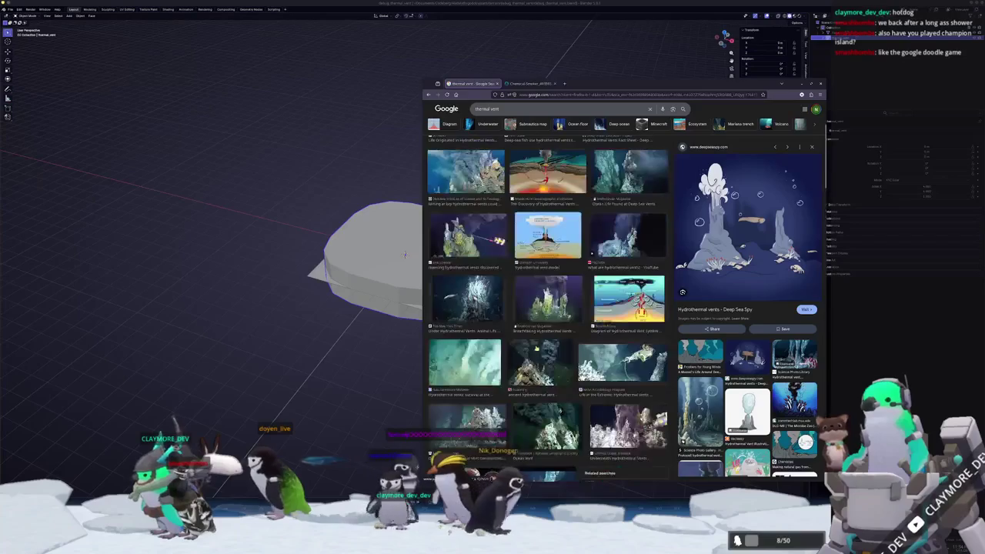
left_click(550, 240)
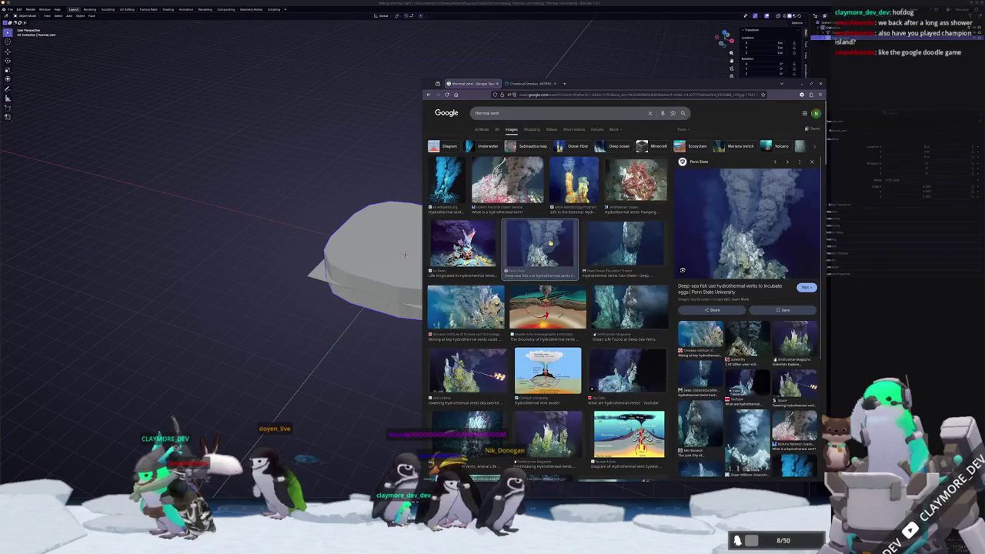
left_click(547, 305)
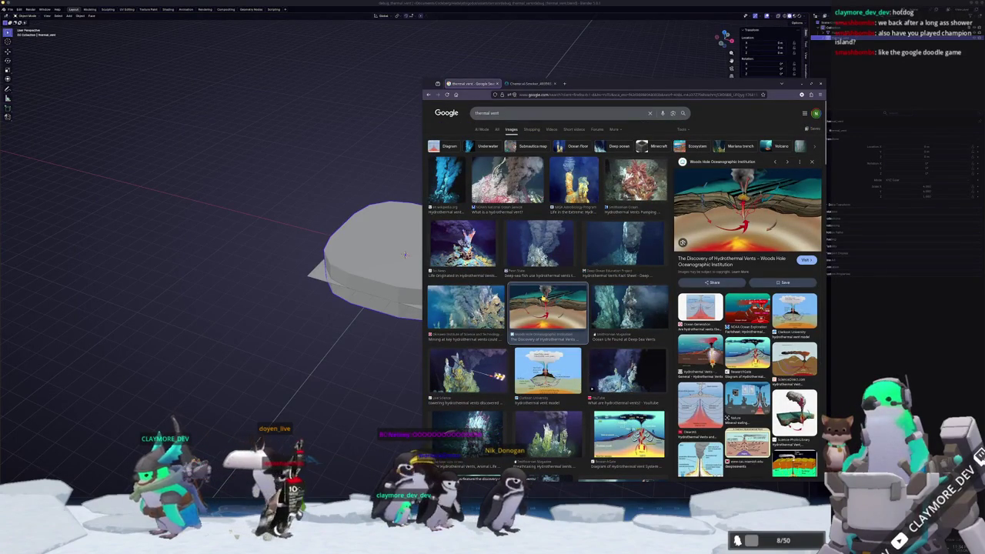
scroll(623, 292, "down", 2)
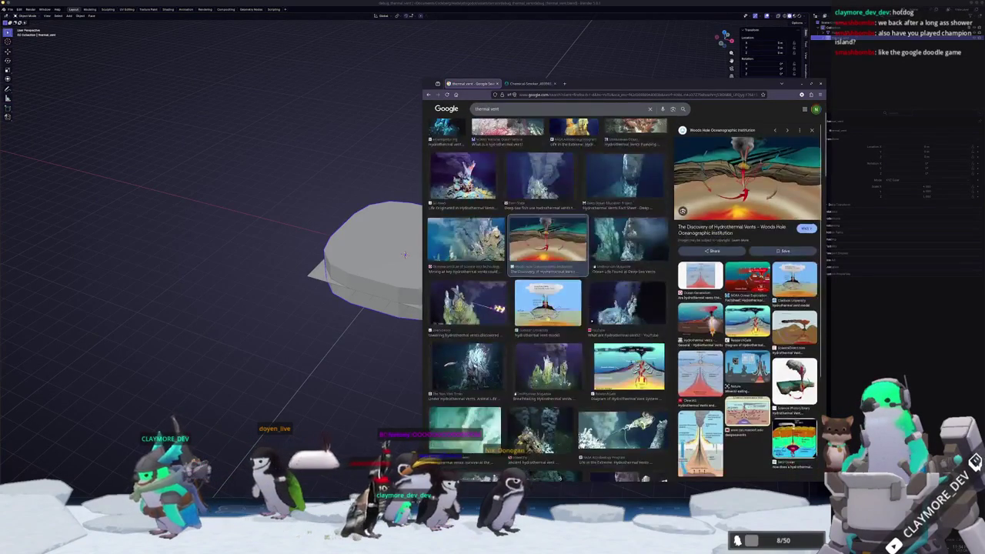
left_click(547, 304)
left_click(629, 366)
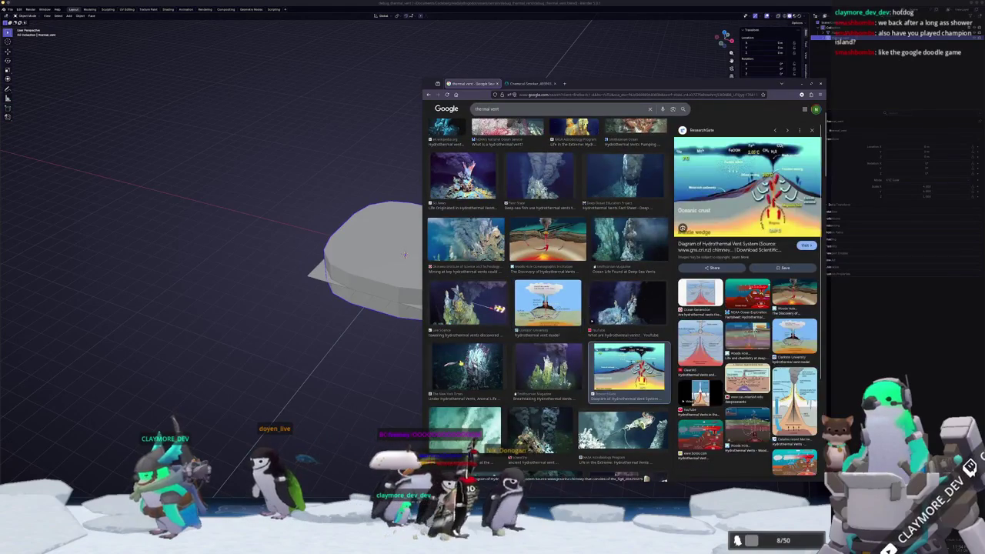
left_click(466, 304)
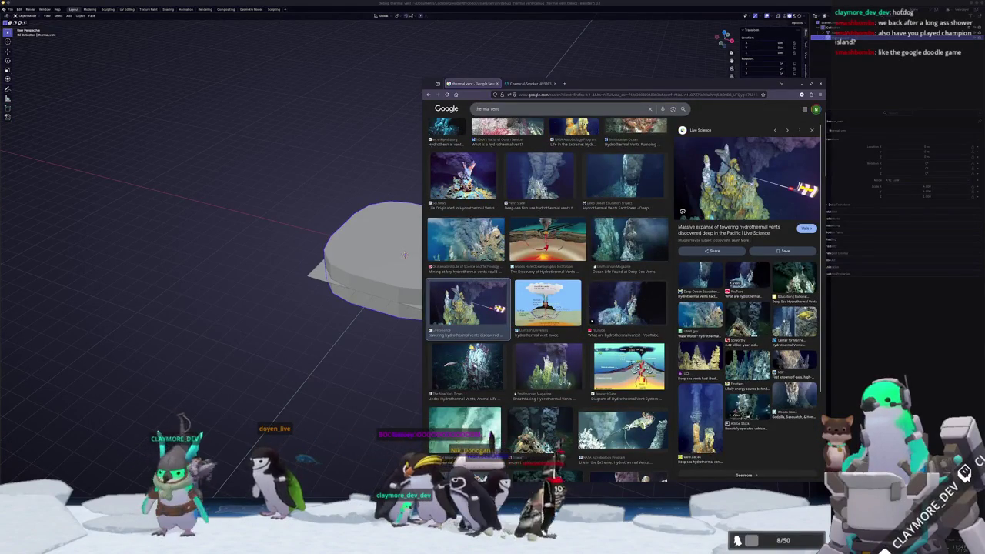
scroll(590, 320, "down", 5)
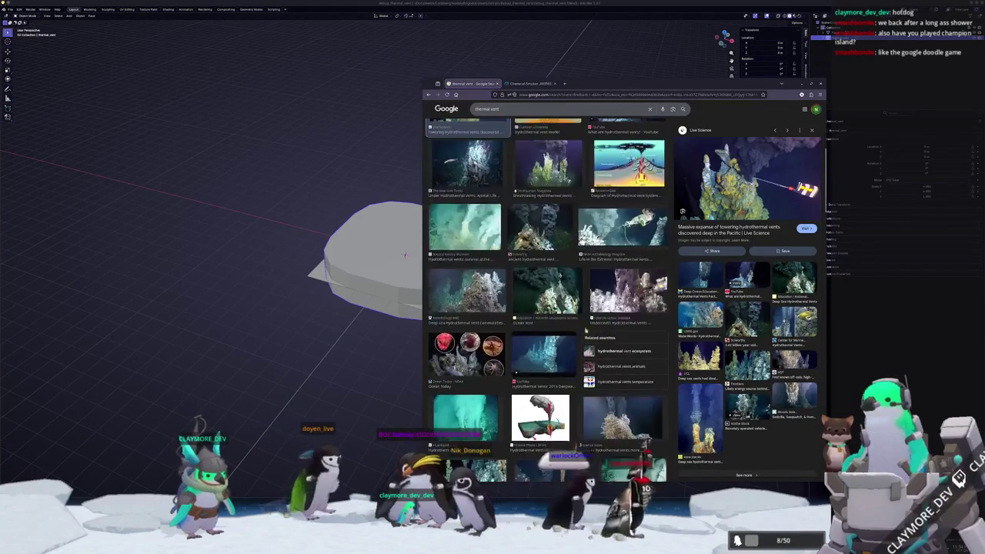
left_click(540, 418)
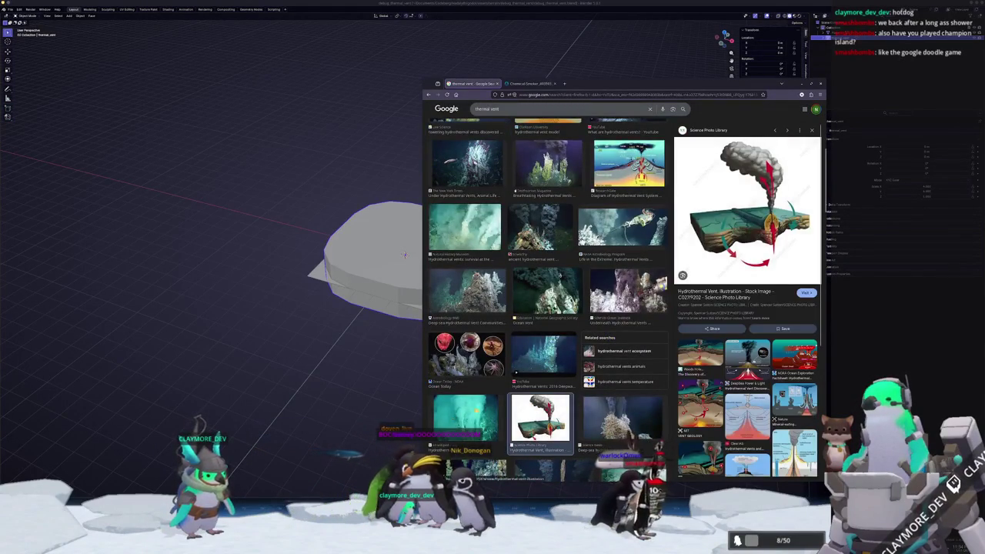
scroll(542, 327, "down", 4)
mouse_move(420, 383)
left_mouse_down()
mouse_move(435, 246)
mouse_move(424, 249)
mouse_move(424, 294)
left_mouse_up()
Add a cube and scale it into a wide, flat slab
key("shift+a")
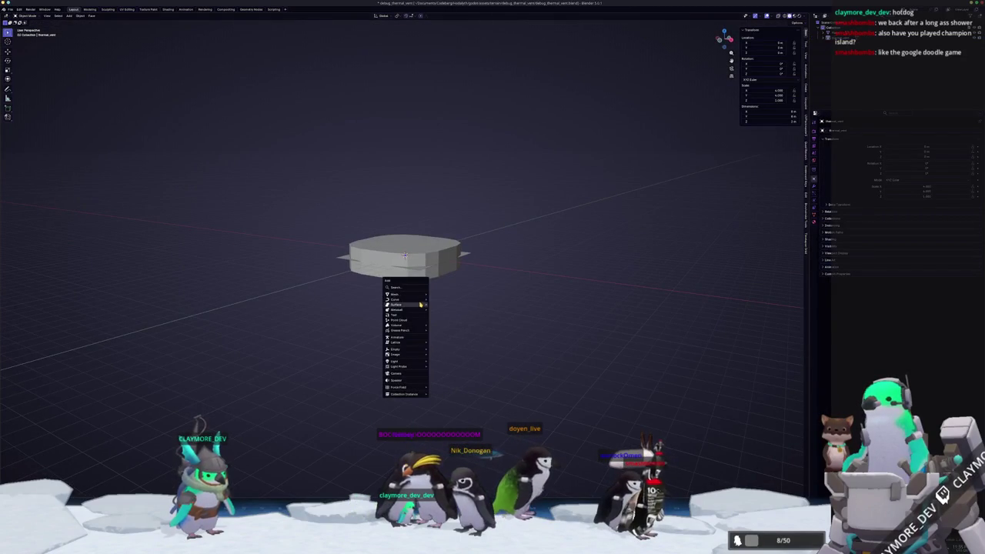
left_click(444, 299)
key("s")
key("z")
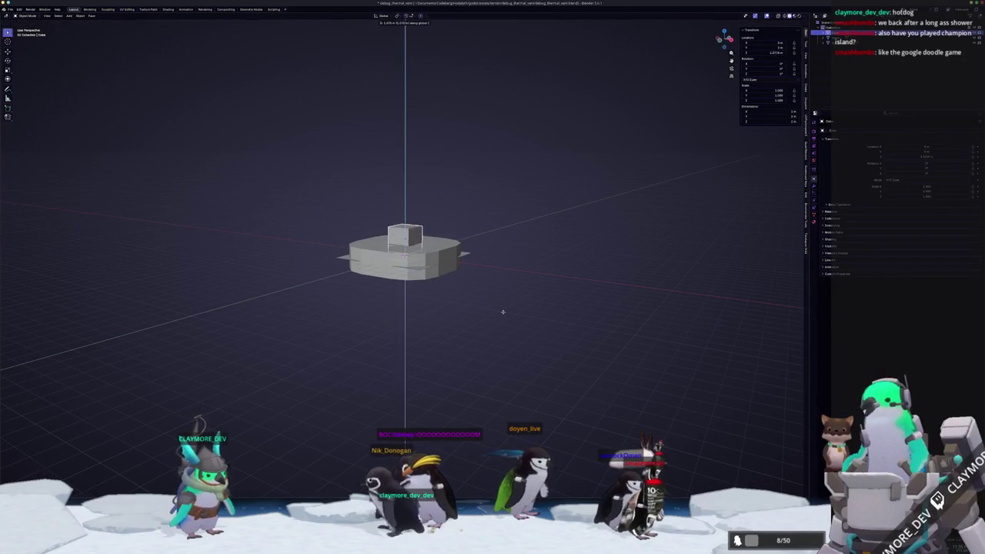
key("shift+z")
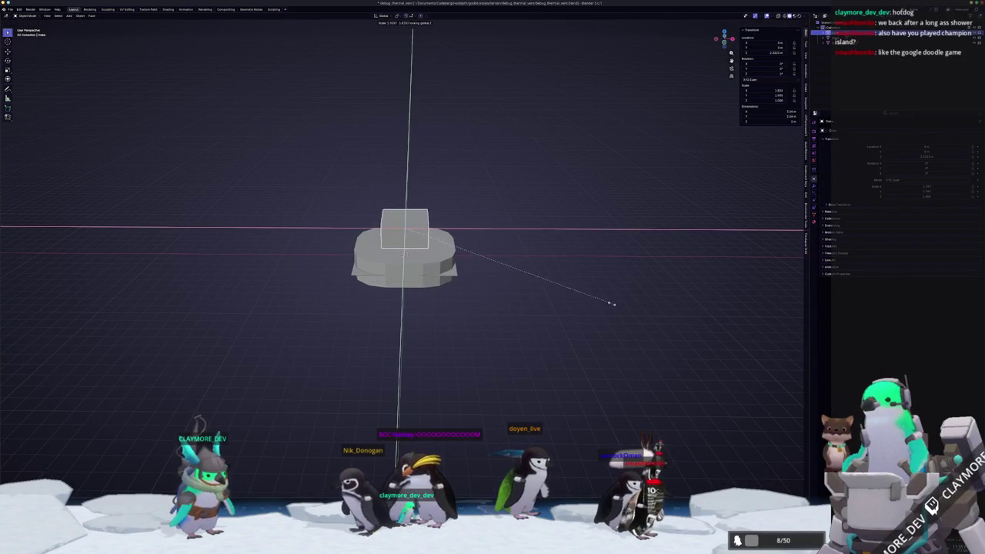
left_click(581, 289)
Rework the cube's proportions: raise its height, shrink its footprint, then shorten it
key("s")
key("z")
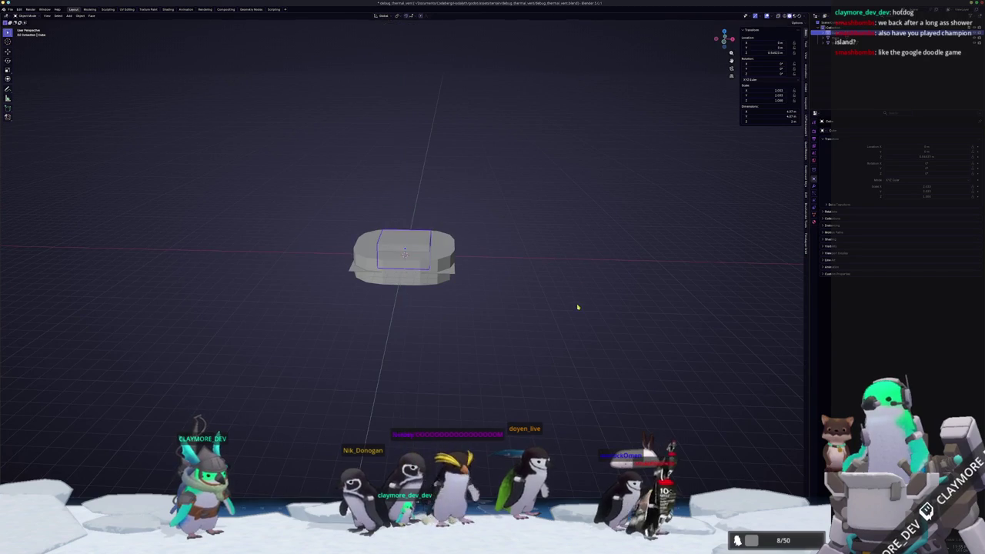
left_click(659, 273)
key("s")
key("shift+z")
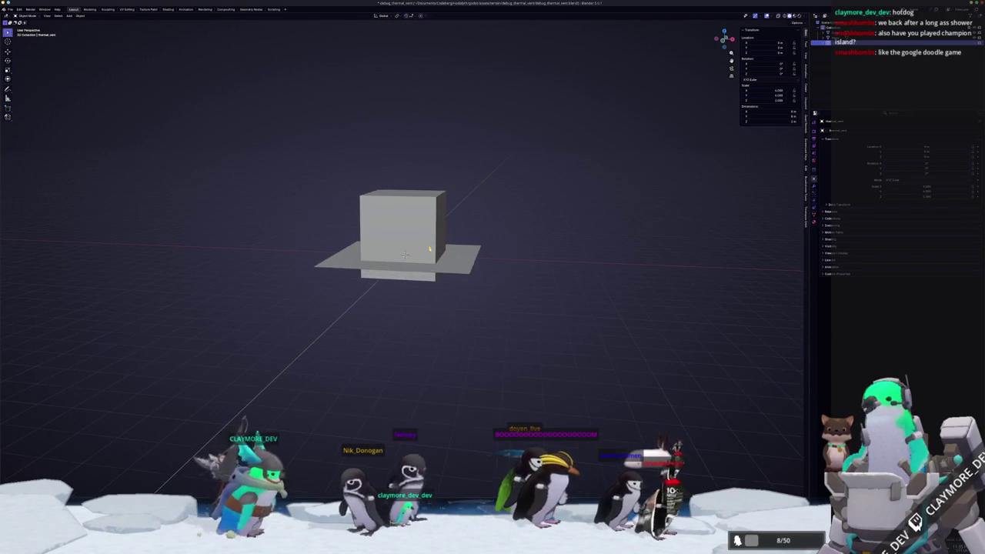
left_click(501, 232)
key("s")
key("z")
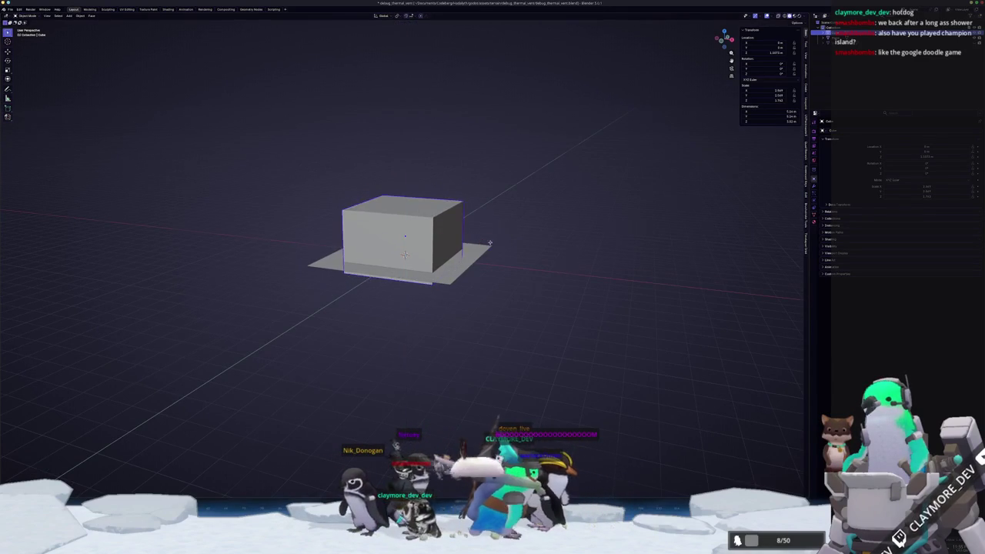
left_click(488, 242)
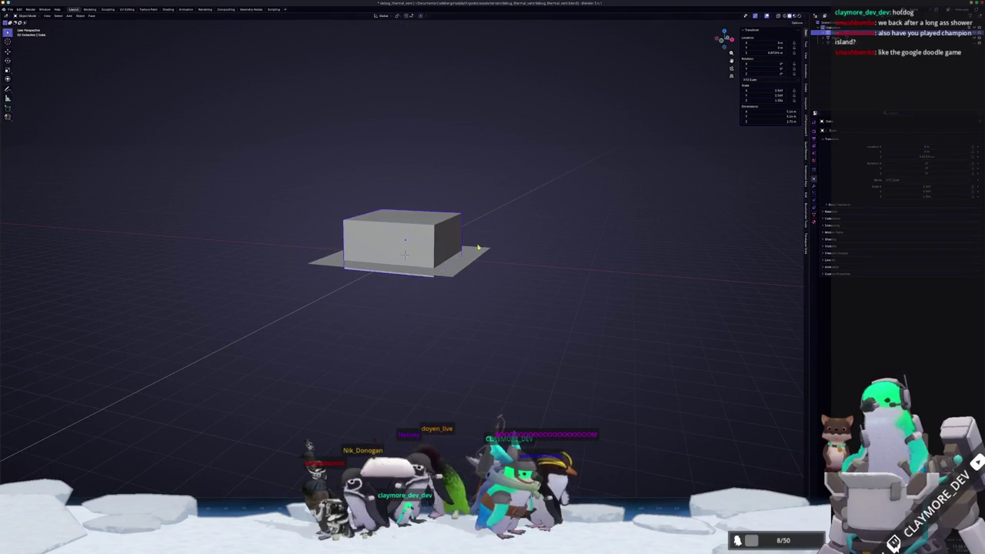
Lift the box vertically onto the base and stretch it taller along Z
key("g")
key("z")
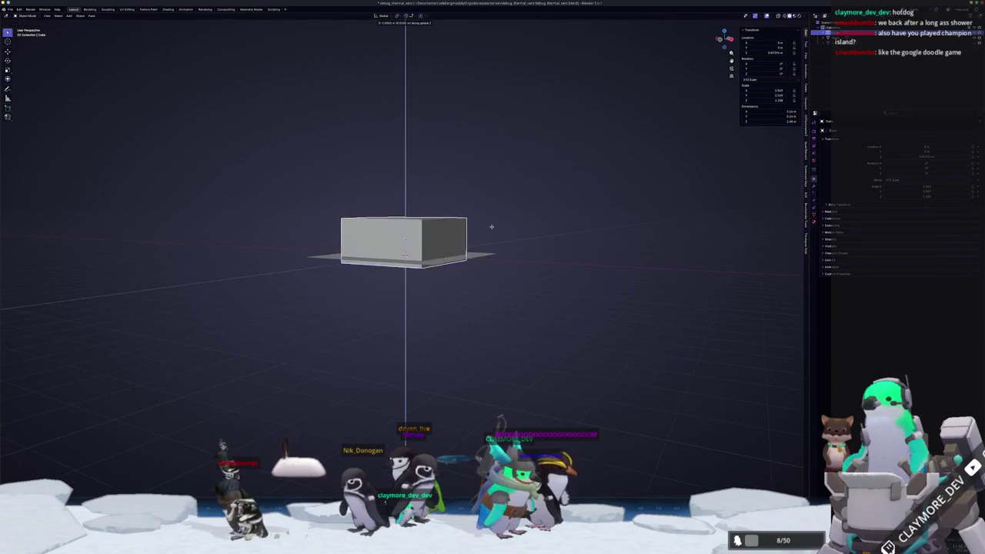
left_click(494, 229)
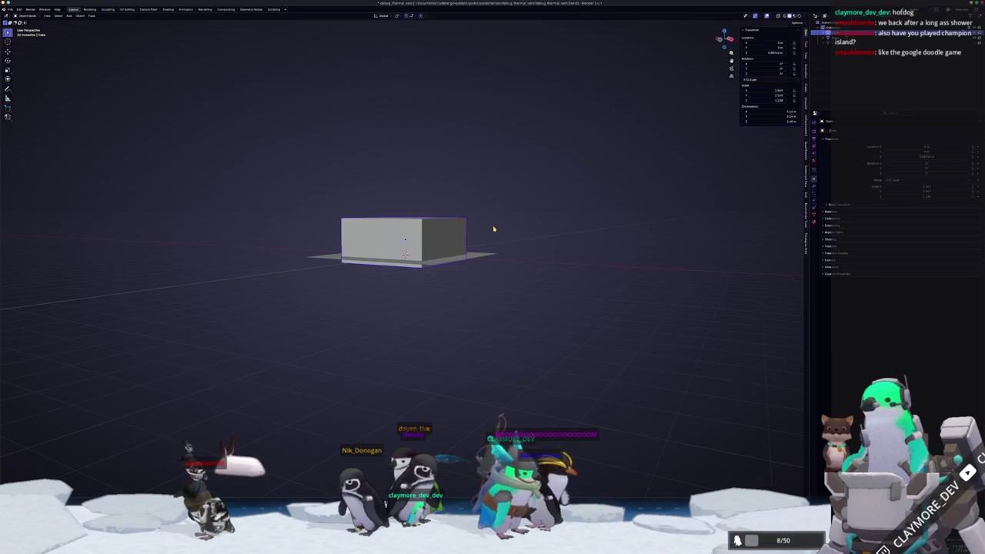
scroll(556, 235, "up", 2)
key("g")
key("z")
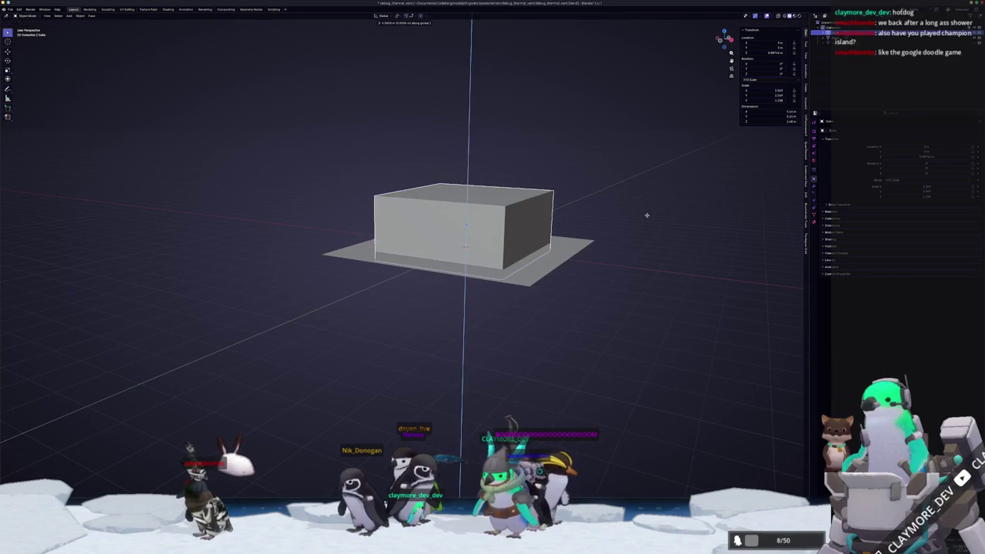
key("s")
key("z")
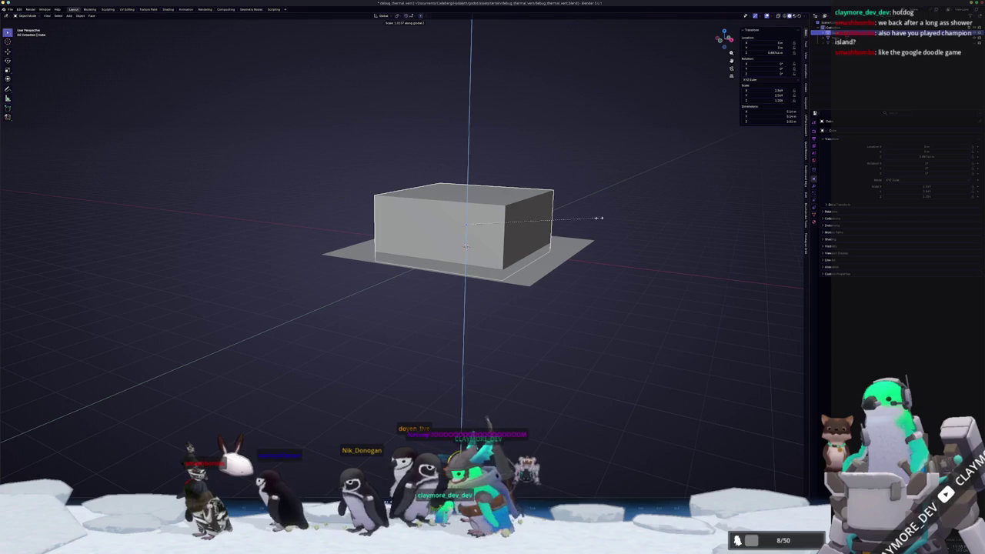
left_click(594, 219)
scroll(604, 228, "up", 3)
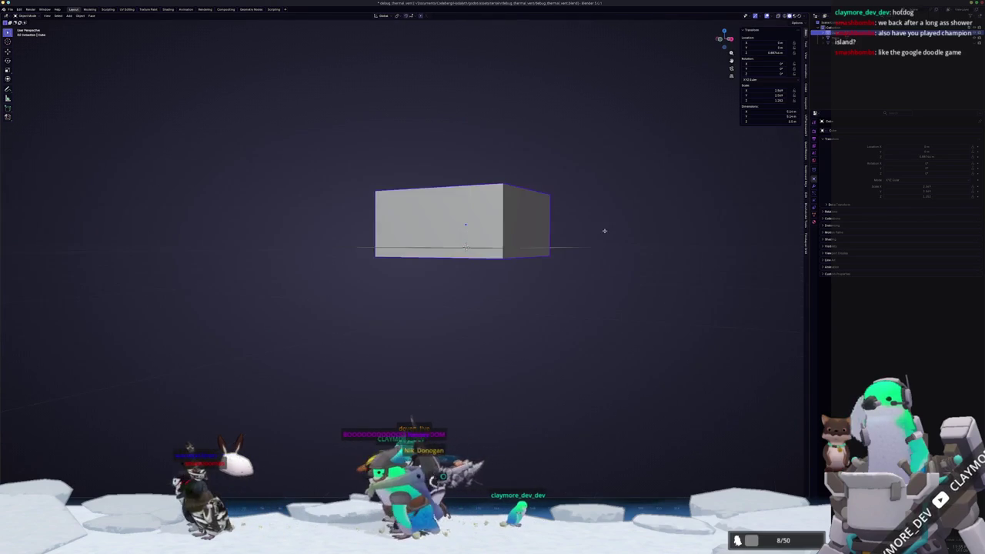
scroll(605, 242, "down", 5)
scroll(630, 242, "down", 1)
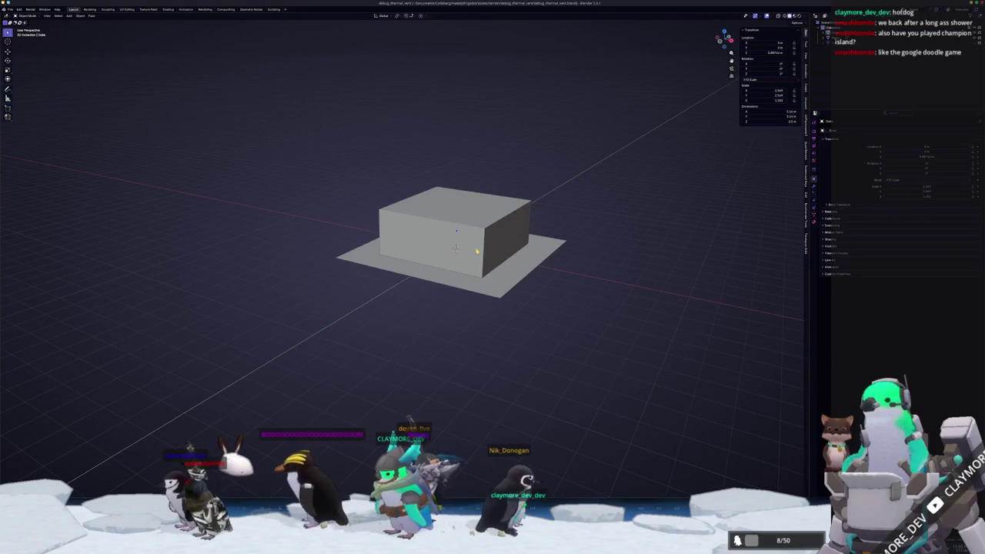
scroll(523, 247, "up", 3)
Enter Edit Mode on the box and run Inset through the F3 search
key("Tab")
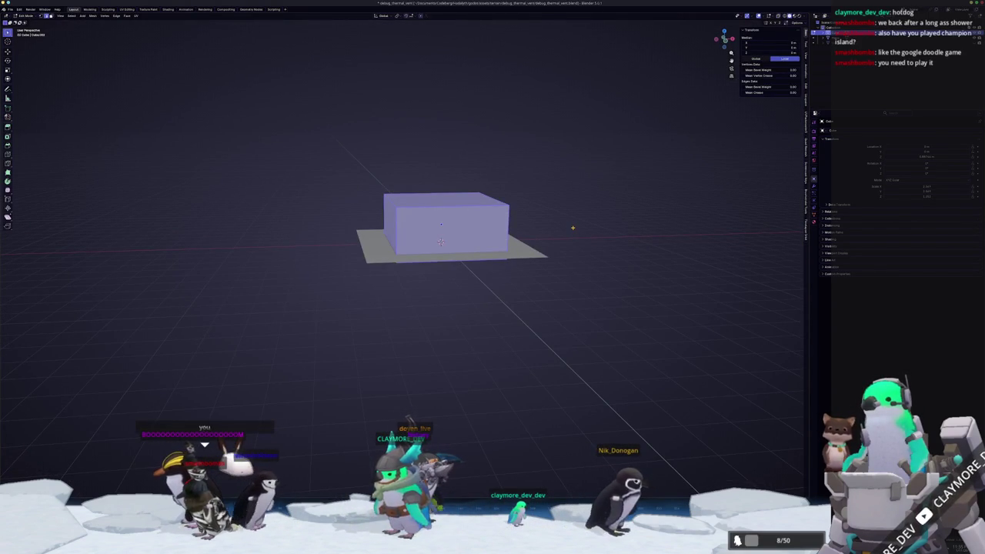
right_click(567, 224)
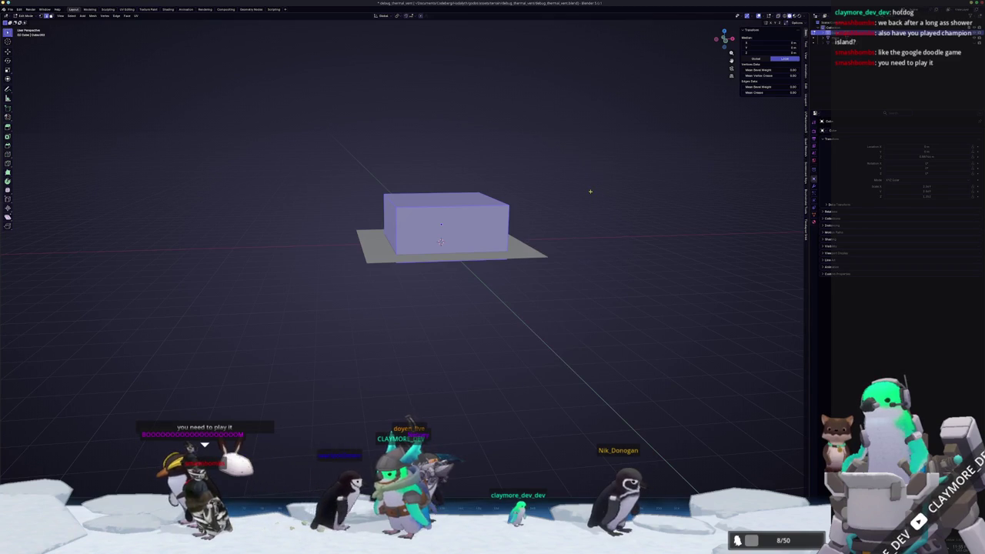
right_click(560, 215)
key("Escape")
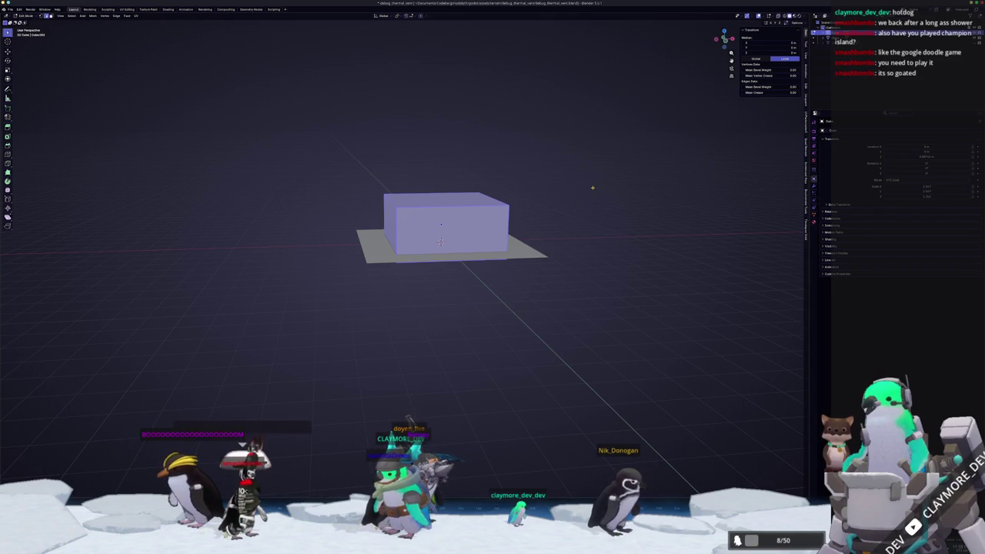
key("F3")
type("inset")
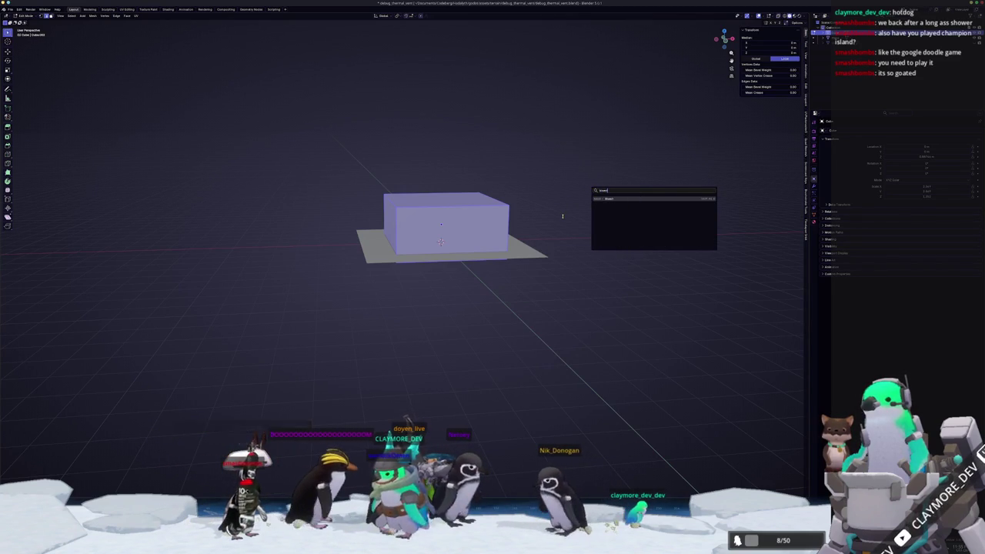
key("Return")
Try a rounded Ctrl+B bevel on the edges, cancel it, and deselect everything
key("ctrl+b")
key("Escape")
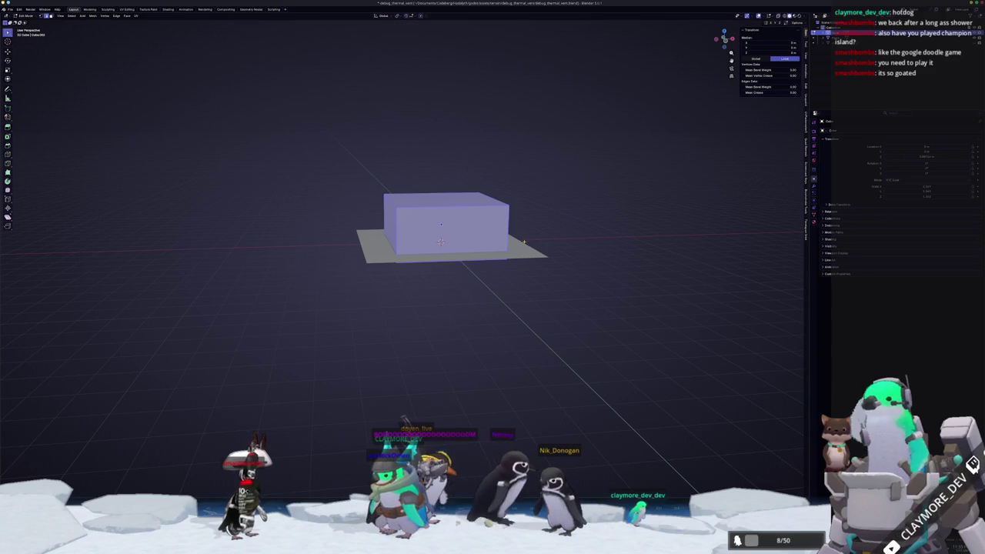
scroll(537, 210, "up", 2)
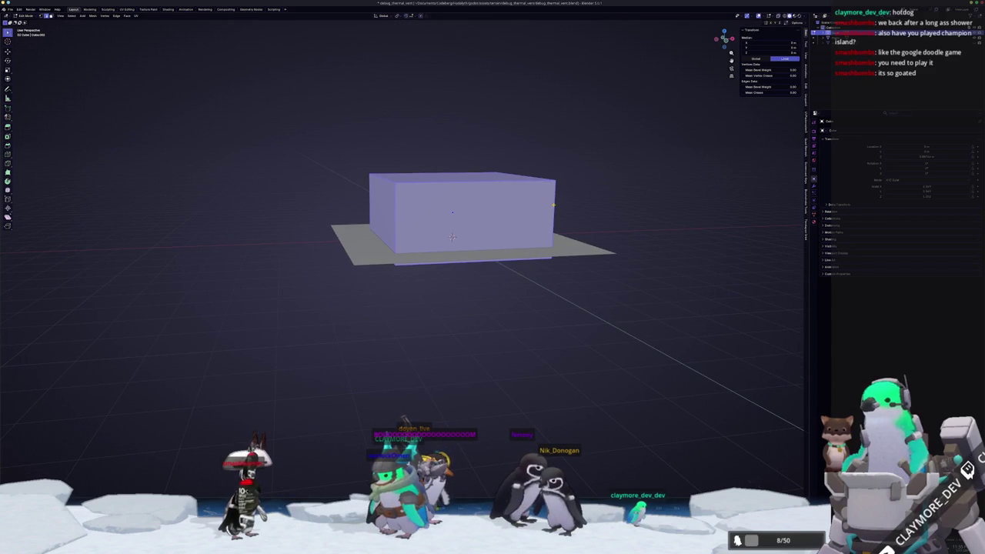
key("ctrl+b")
scroll(588, 214, "up", 4)
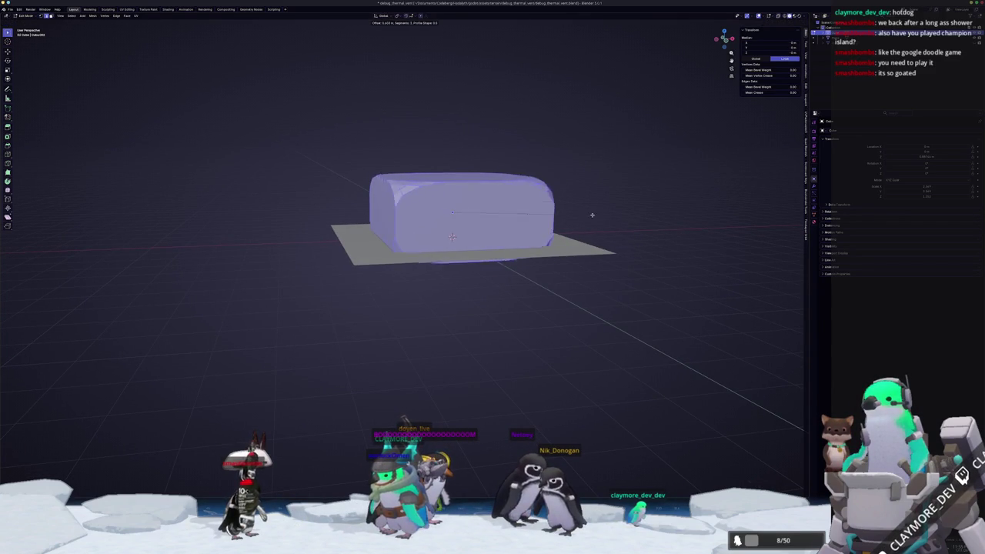
key("Escape")
key("alt+a")
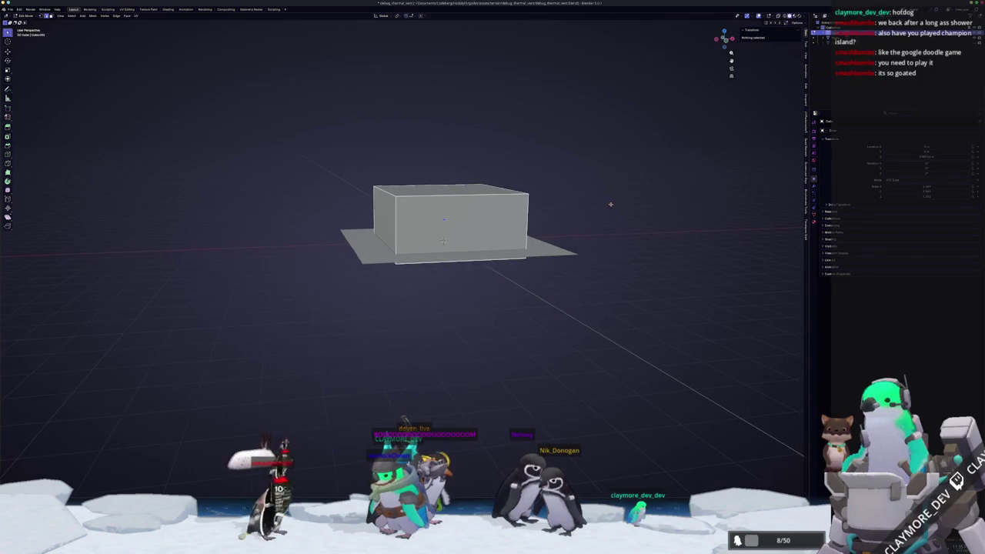
key("F3")
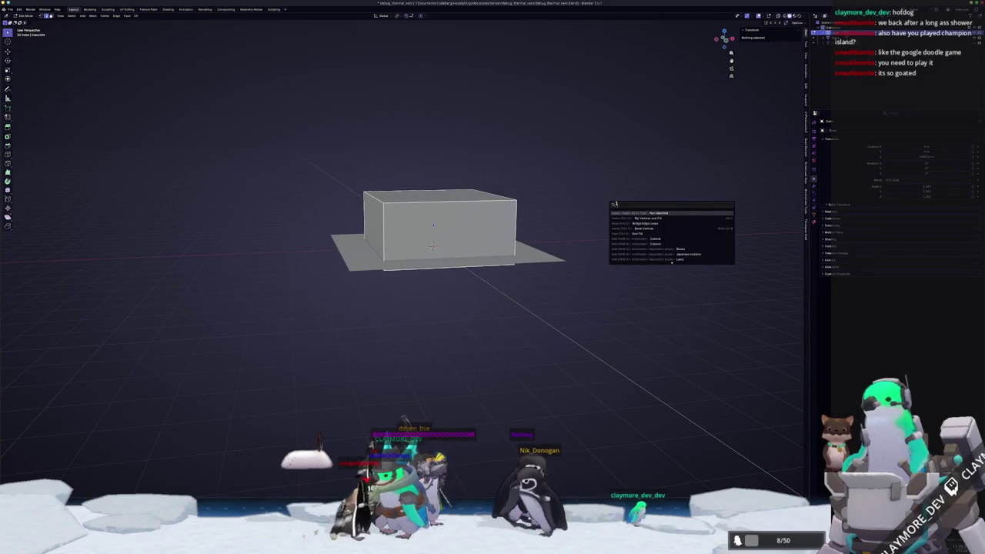
Assign a new keyboard shortcut to the Bevel command from the search results
type("bevel")
right_click(620, 214)
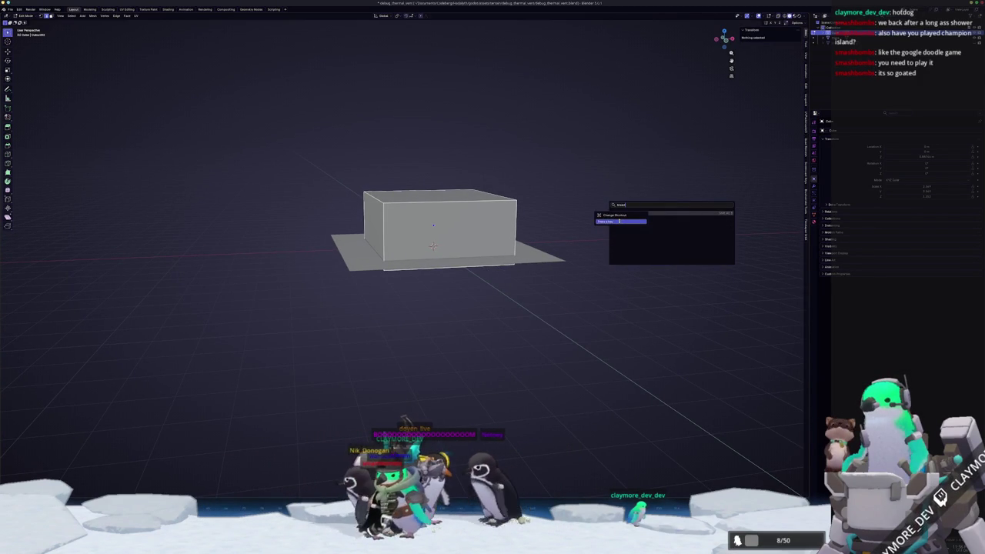
left_click(620, 221)
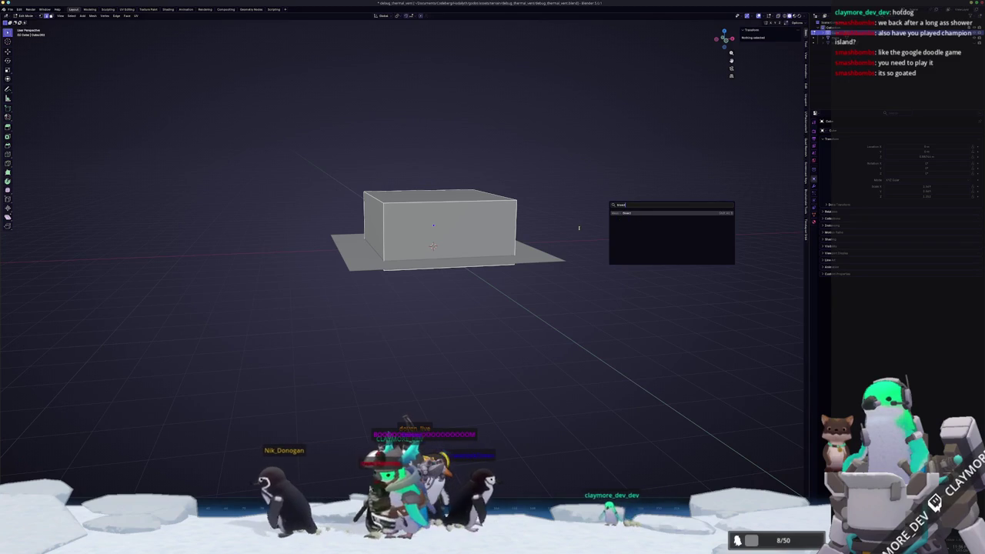
right_click(641, 213)
left_click(641, 214)
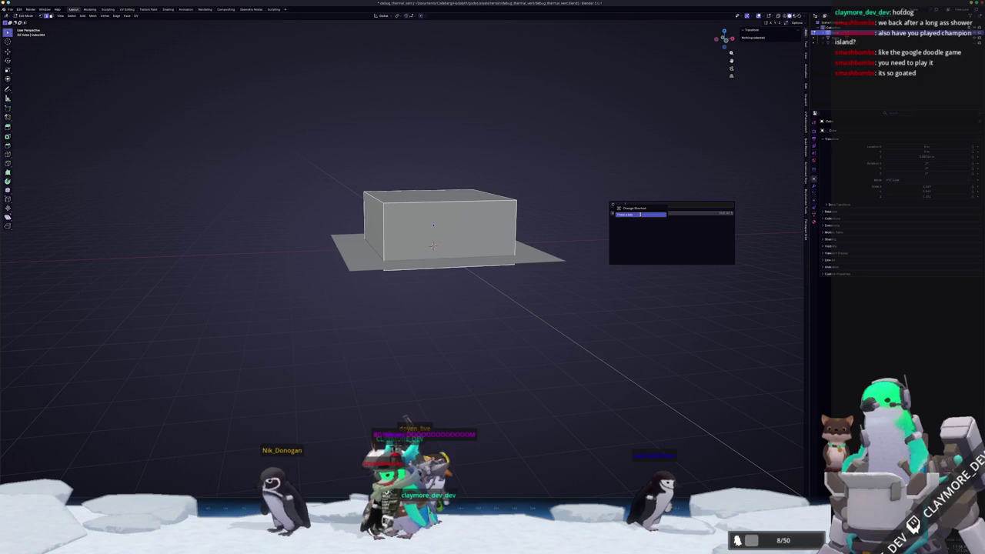
key("Return")
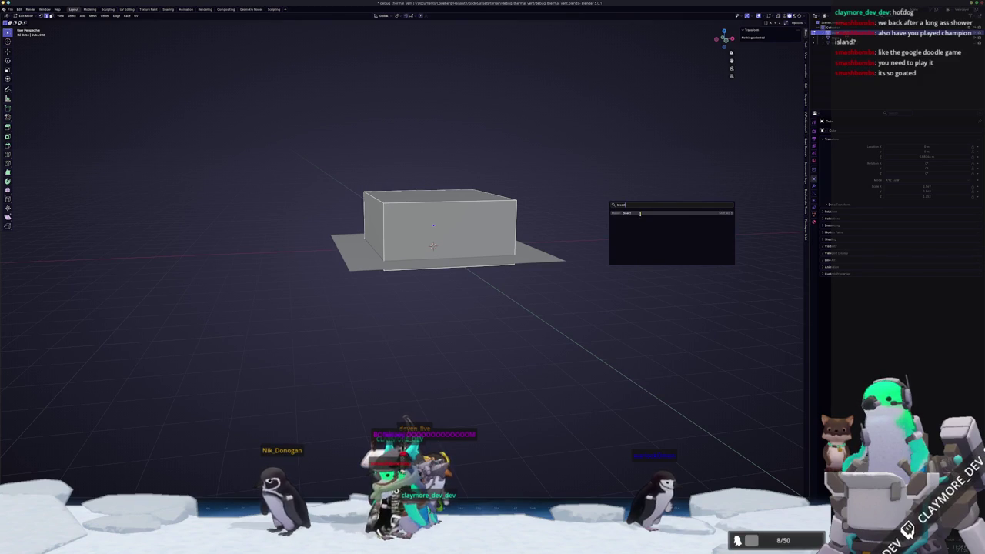
Run Bevel on the mesh, place the 3D cursor above the box, and view from the top
left_click(637, 214)
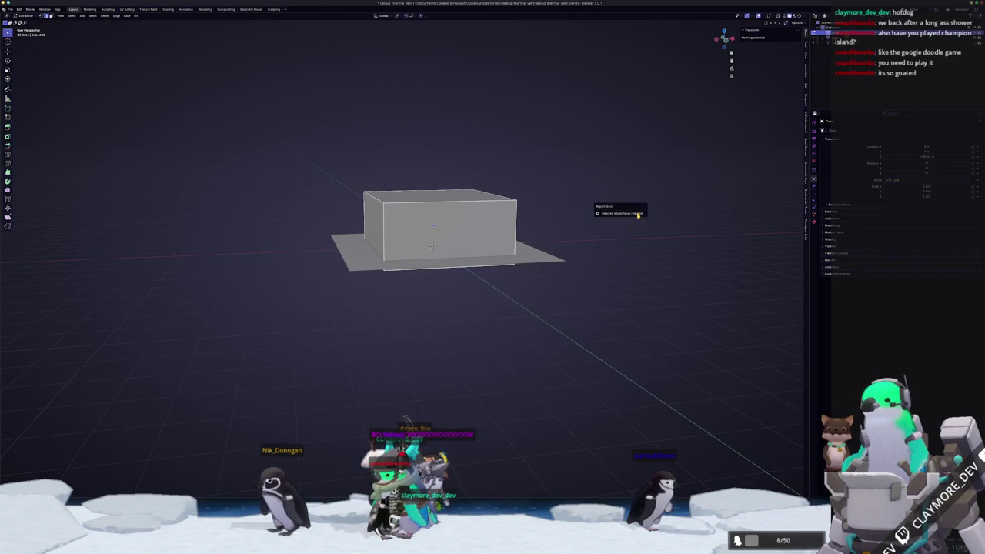
key("a")
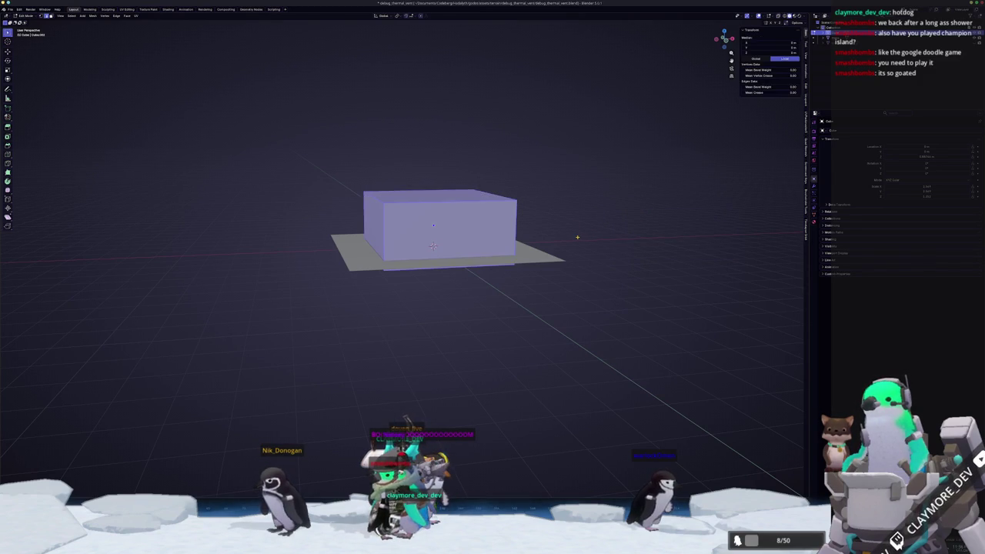
left_click(488, 183)
right_click(487, 183, "shift")
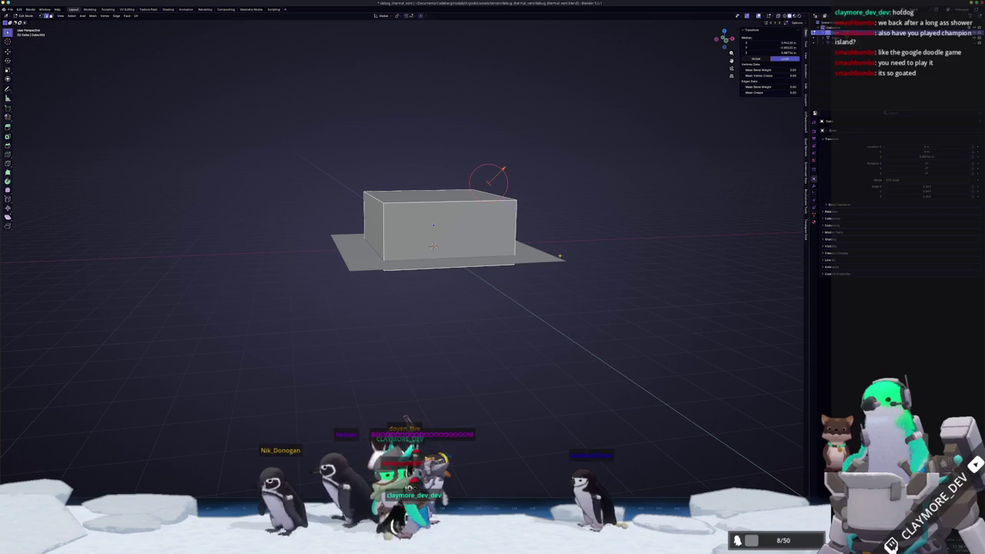
scroll(354, 389, "up", 2)
key("KP_8")
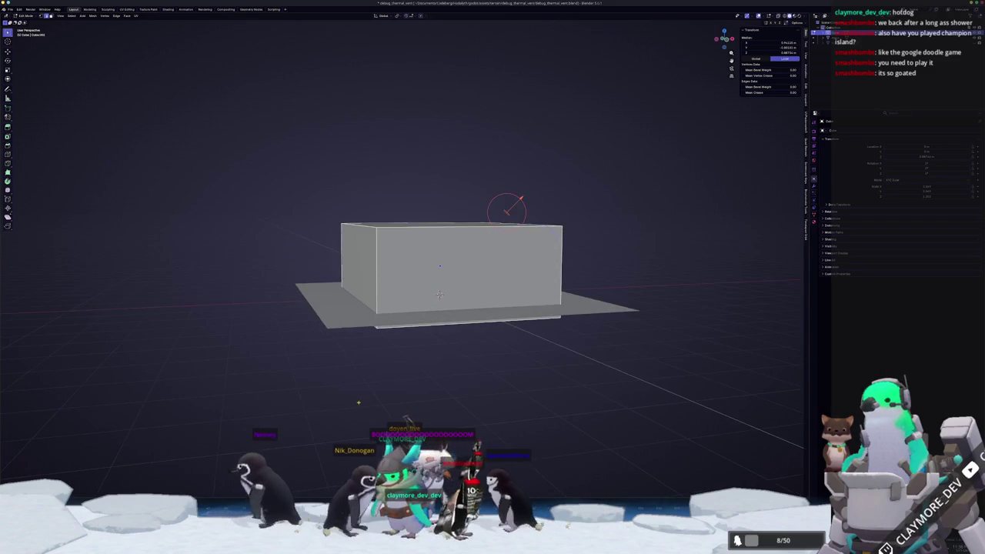
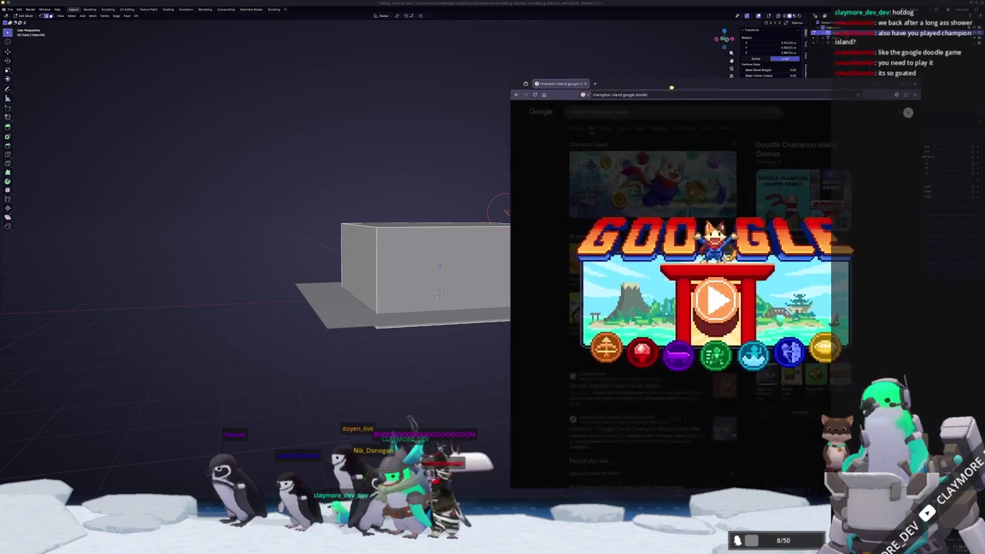
Start the Champion Island doodle and walk down the dock, closing the cat's dialogue
left_click(680, 343)
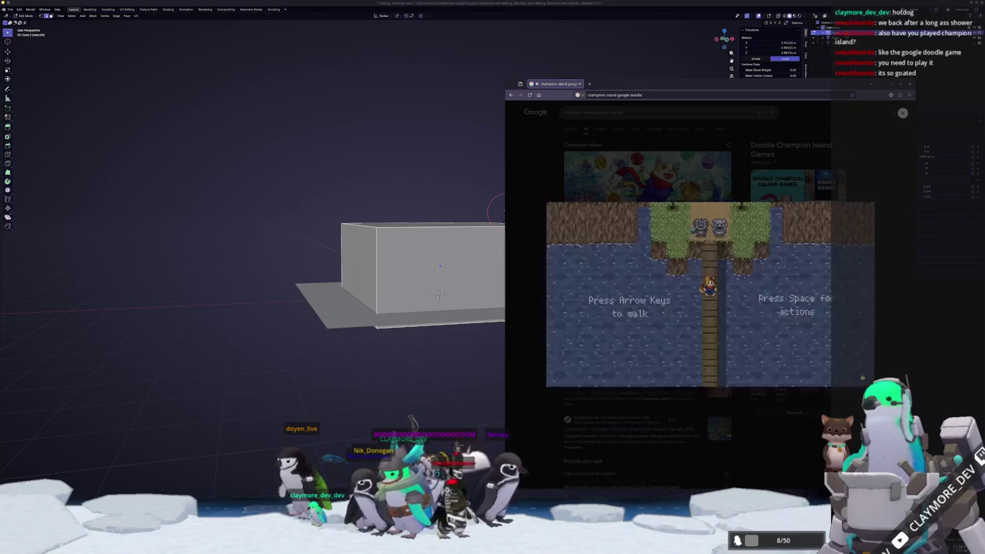
key("Down")
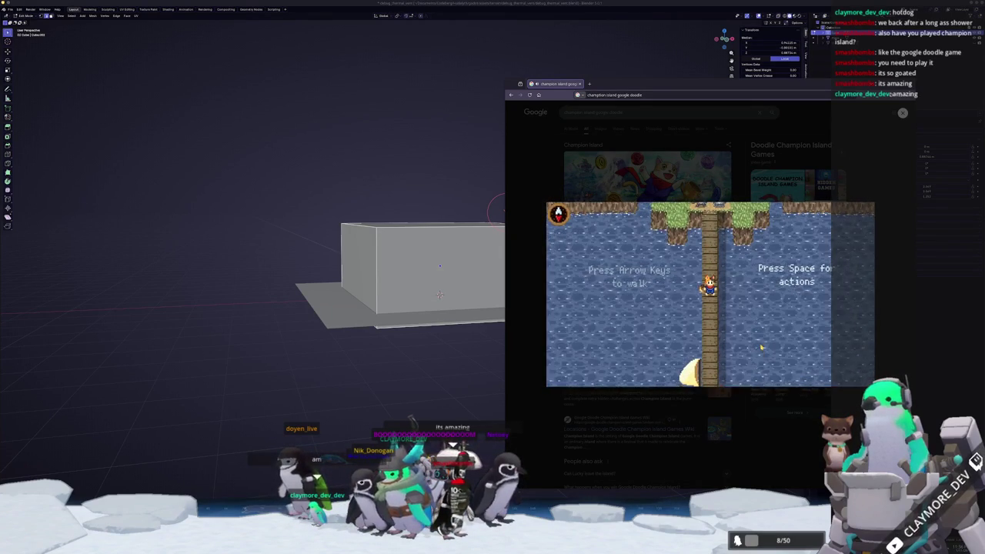
key("Down")
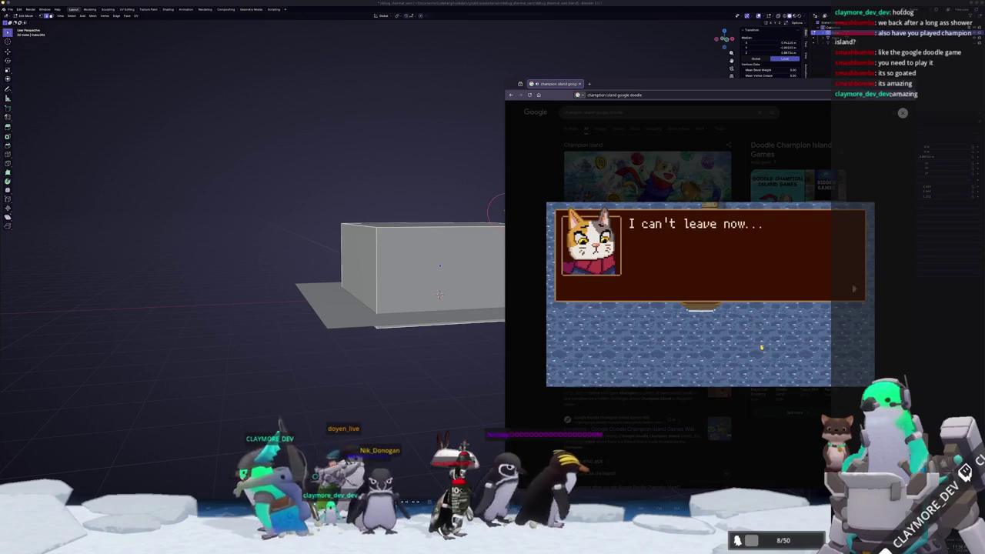
key("space")
key("space")
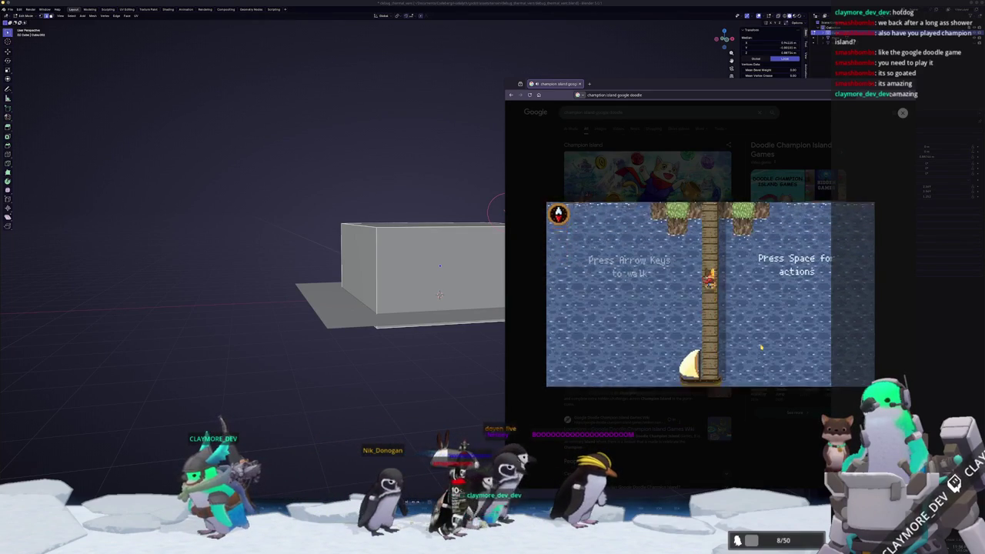
Walk back to the greeter, read the welcome message, and go through the red gate
key("Up")
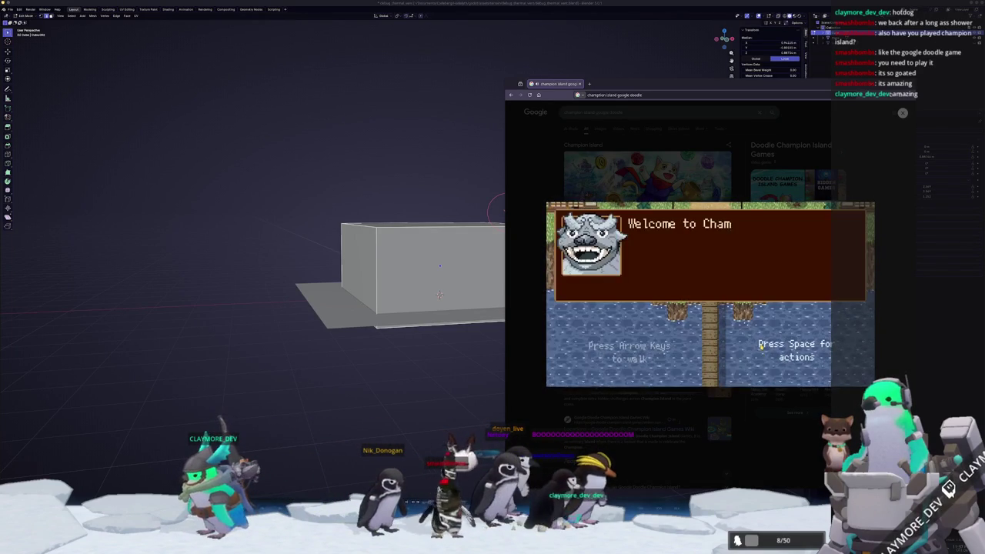
key("space")
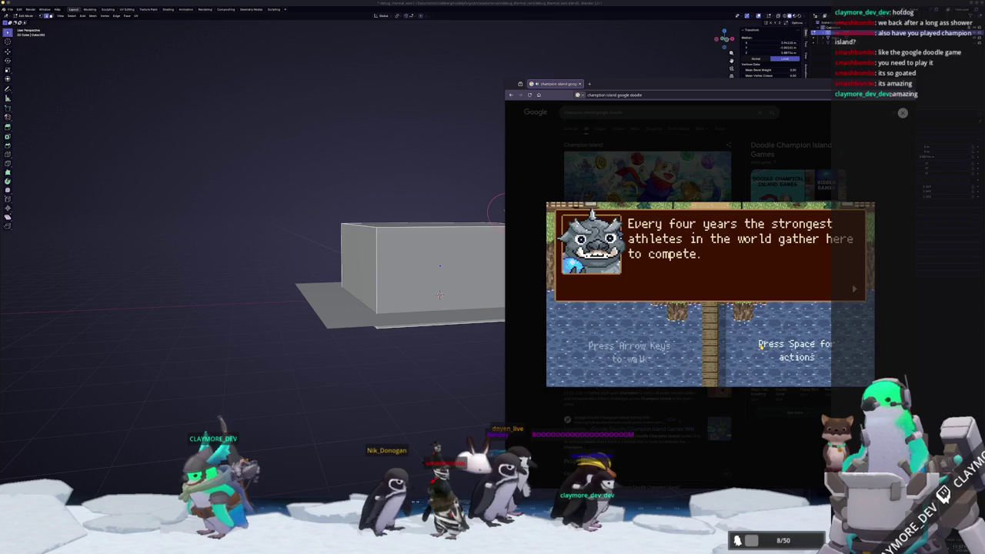
key("space")
key("space")
key("Up")
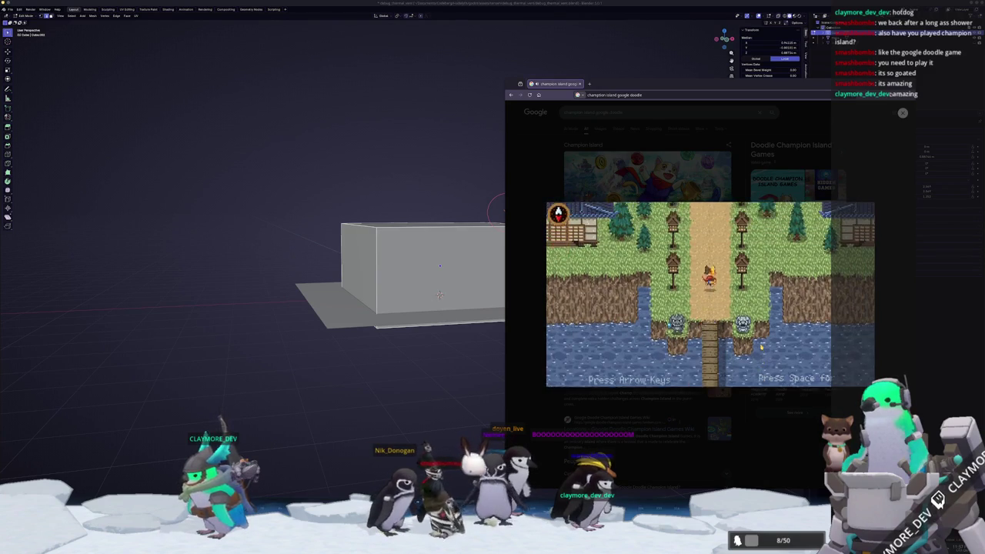
key("Up")
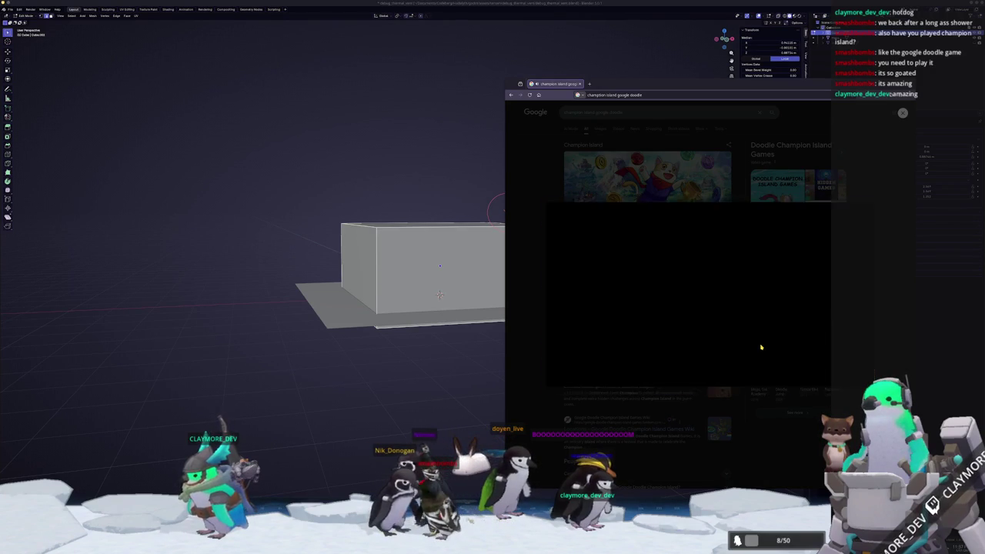
Win the table tennis match 3–0, then walk up from the shore toward the statues
key("space")
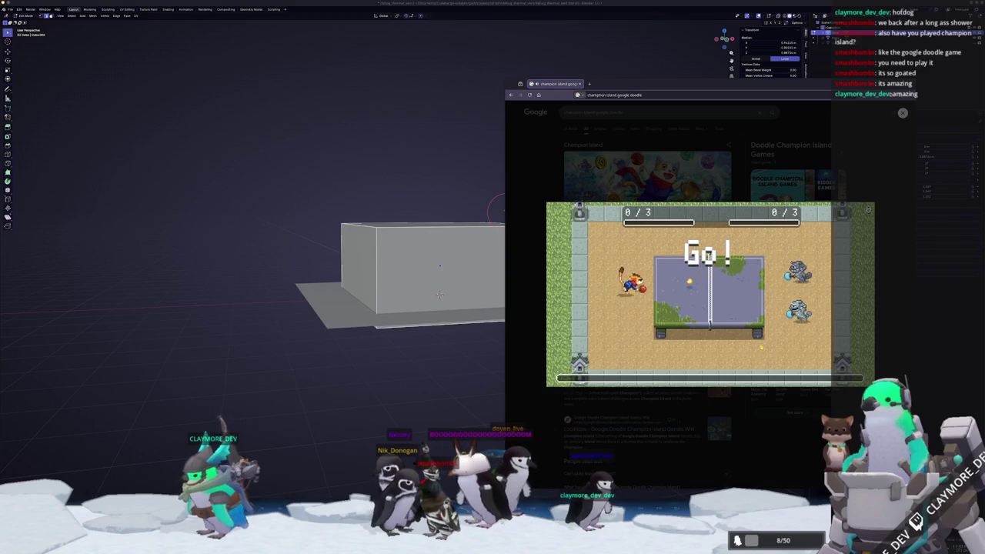
key("Up")
key("Down")
key("space")
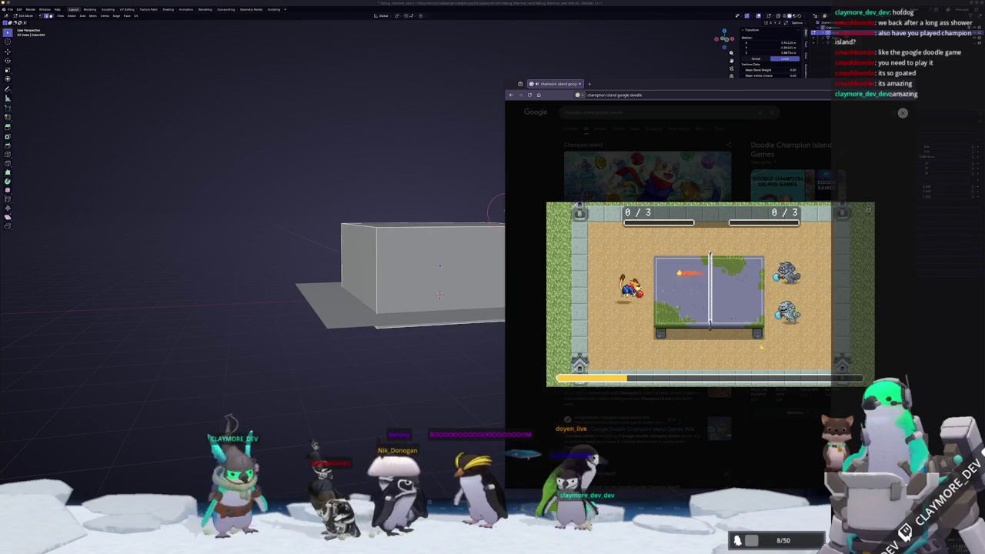
key("Down")
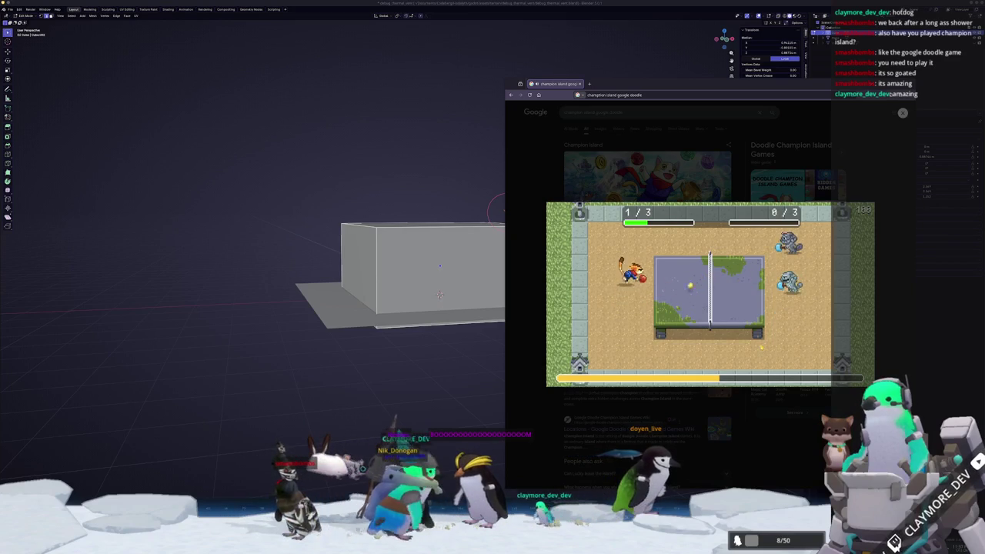
key("space")
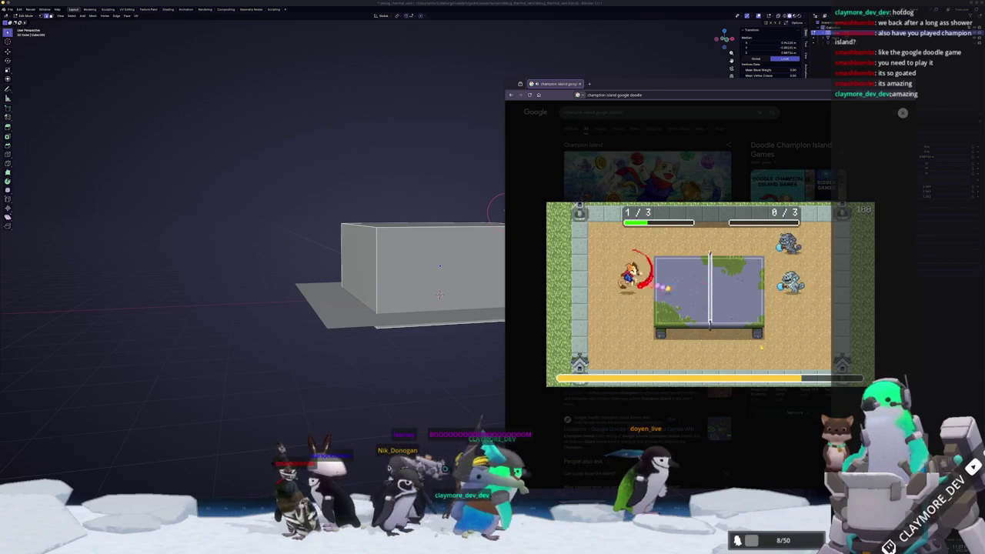
key("Up")
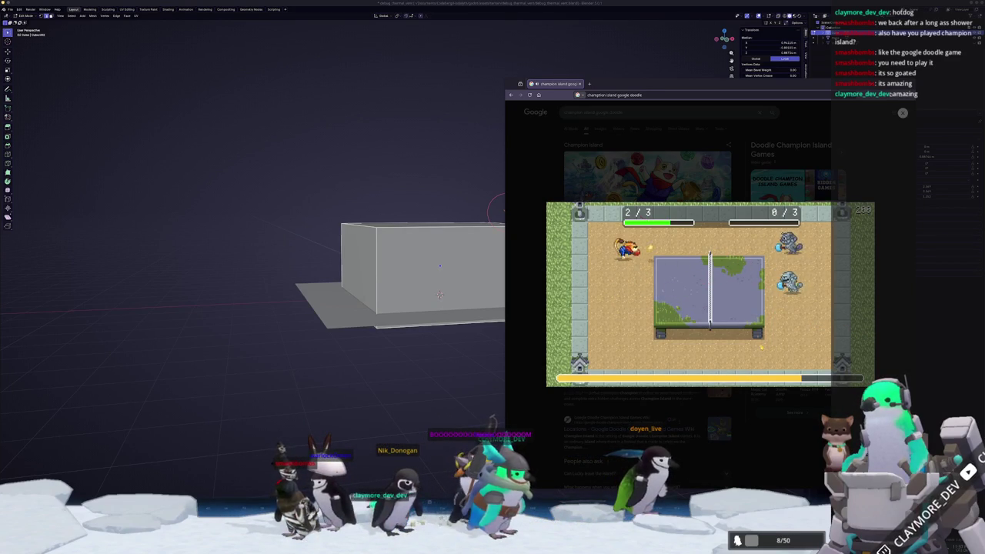
key("Down")
key("space")
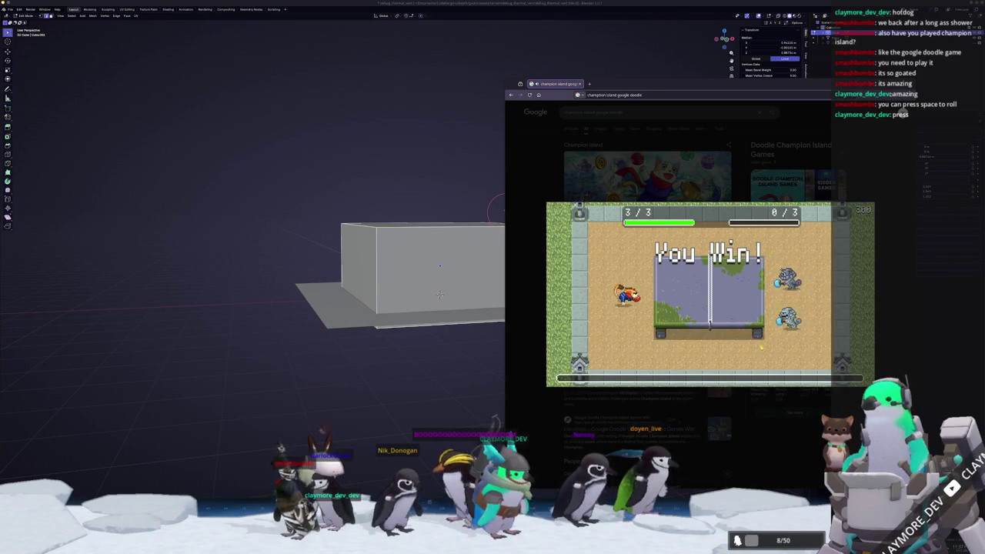
key("Up")
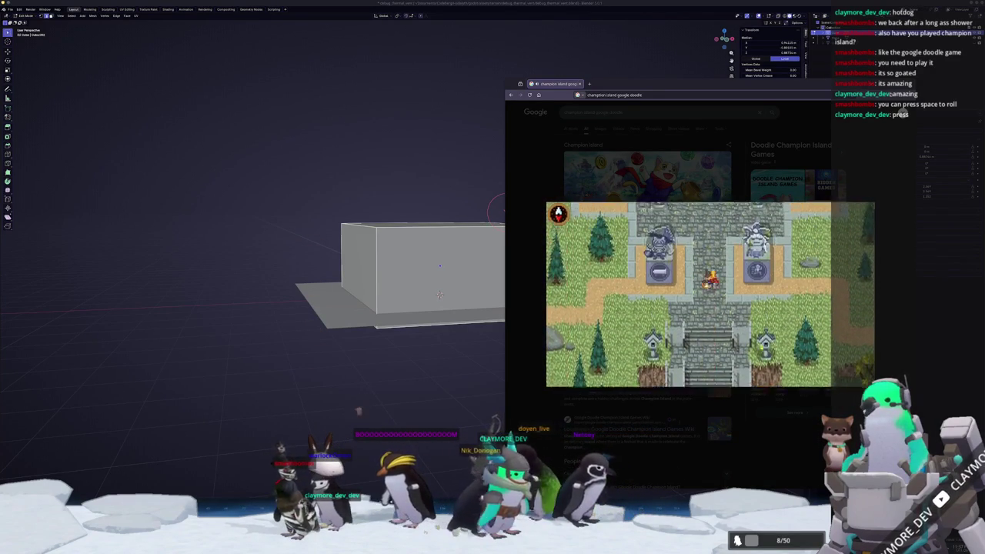
Walk past the statues and along the island paths north-east to the archery event
key("Up")
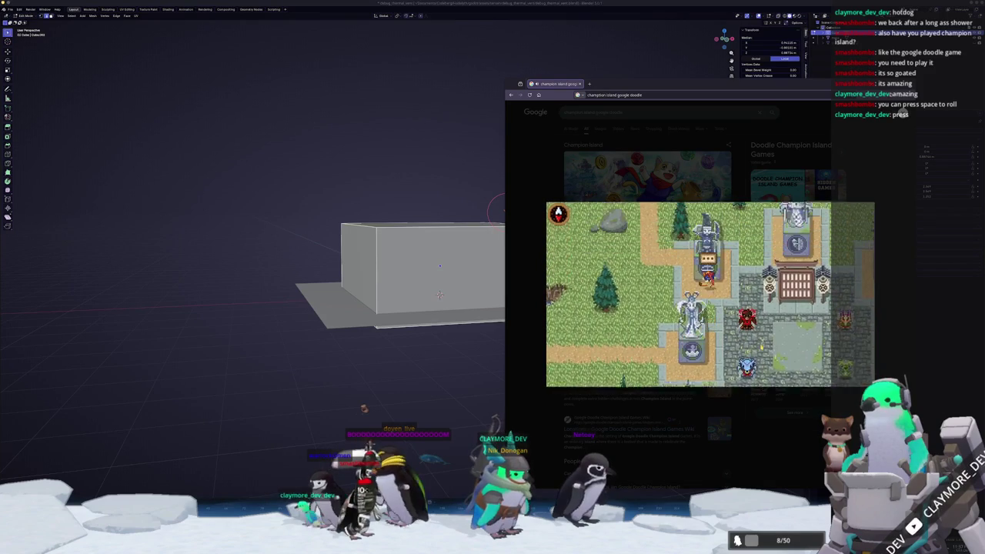
key("Up")
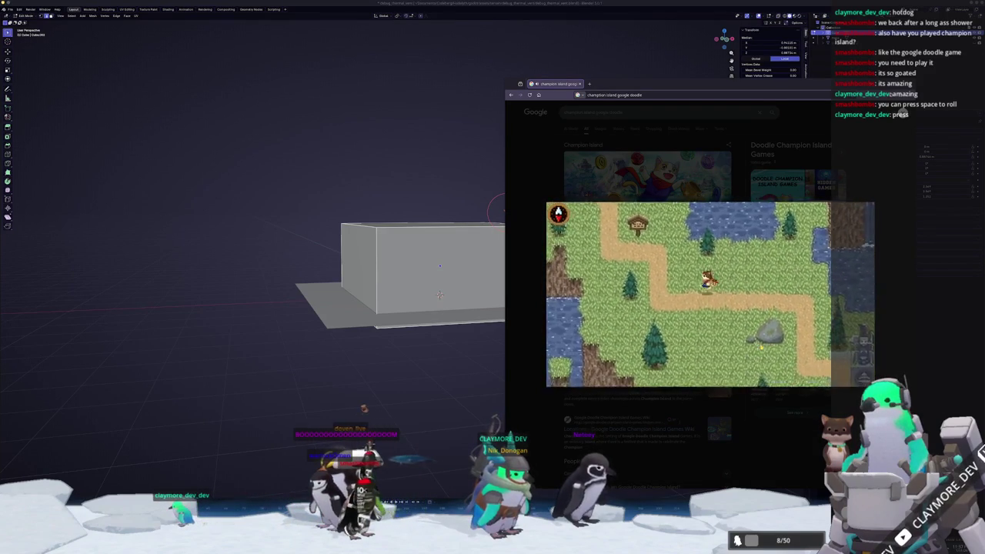
key("Down")
key("Left")
key("Up")
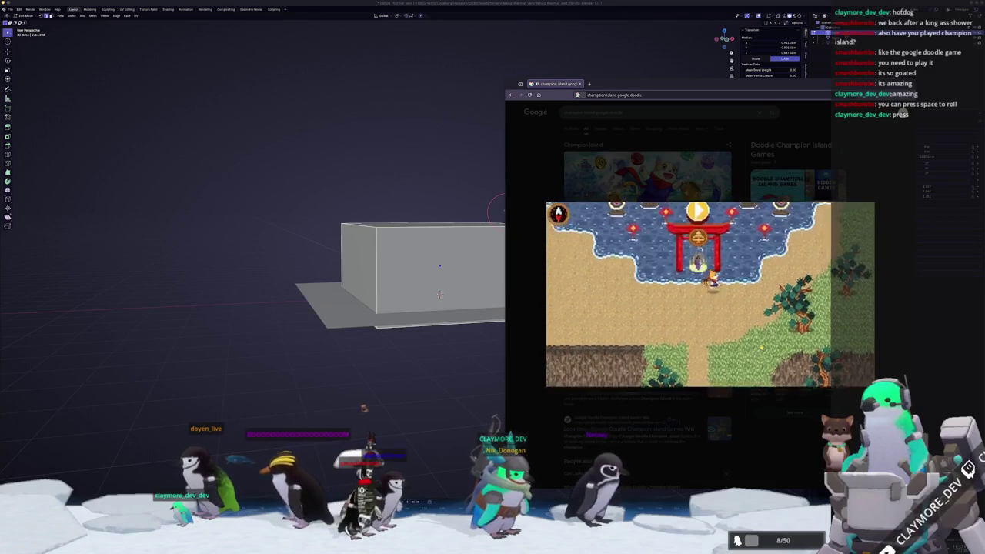
key("Right")
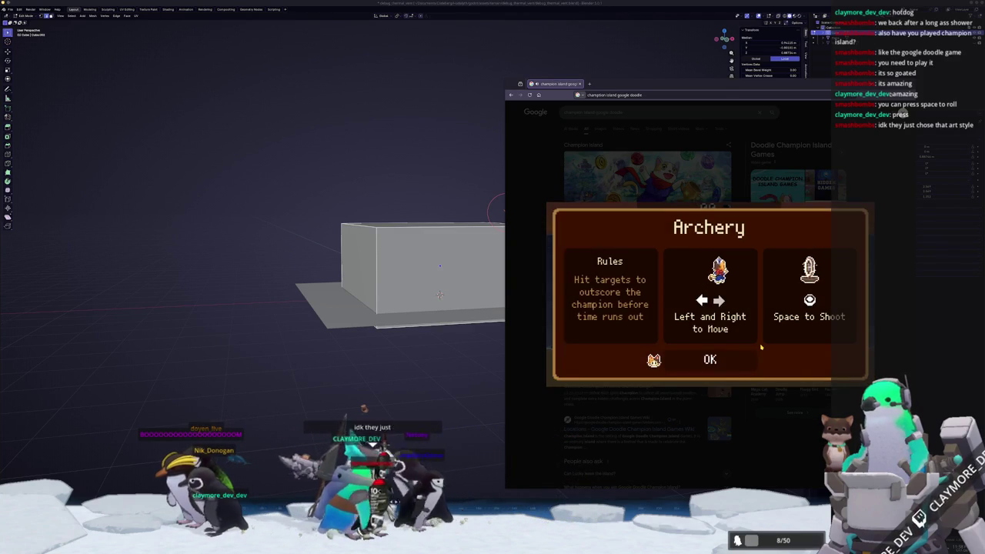
Dismiss the Archery rules and start shooting arrows at the targets
key("space")
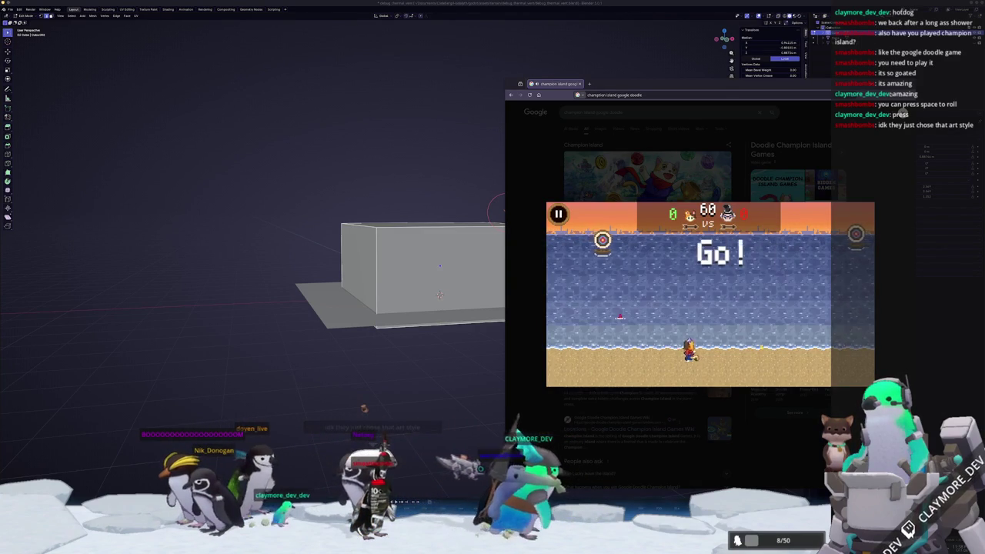
key("space")
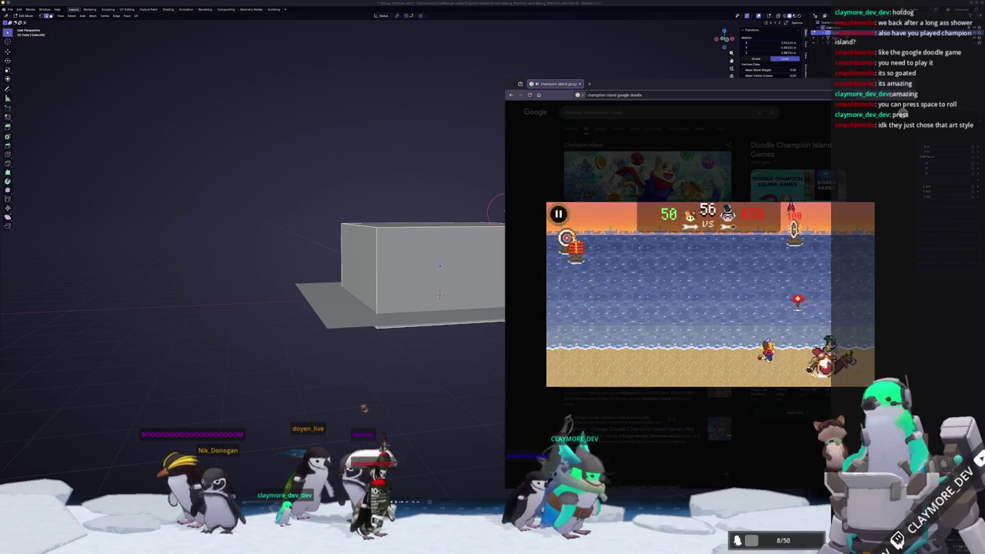
key("space")
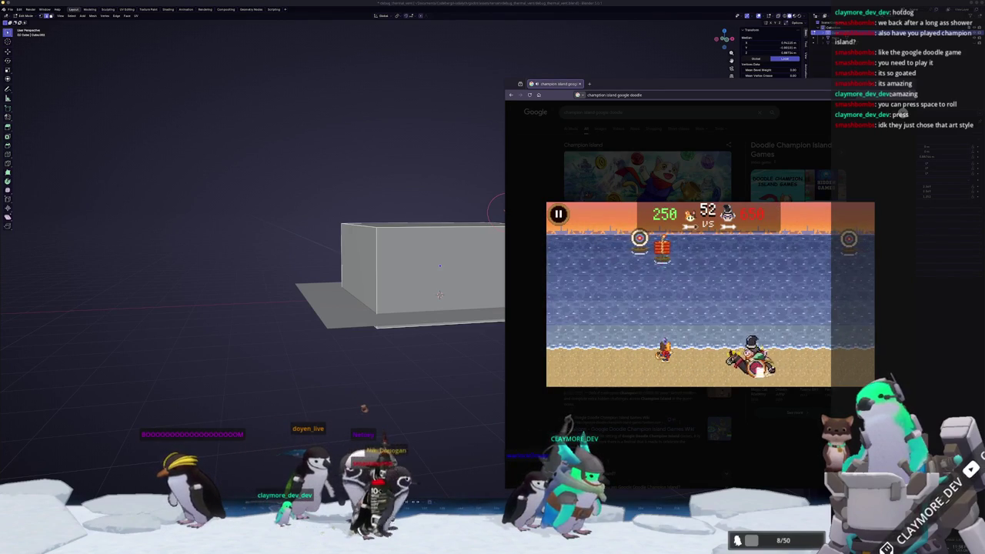
key("space")
key("space")
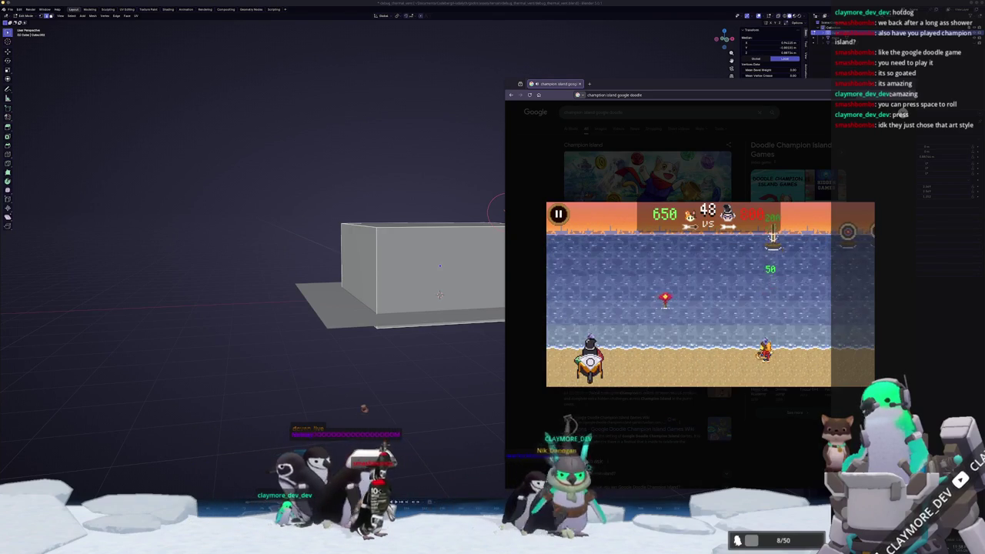
key("space")
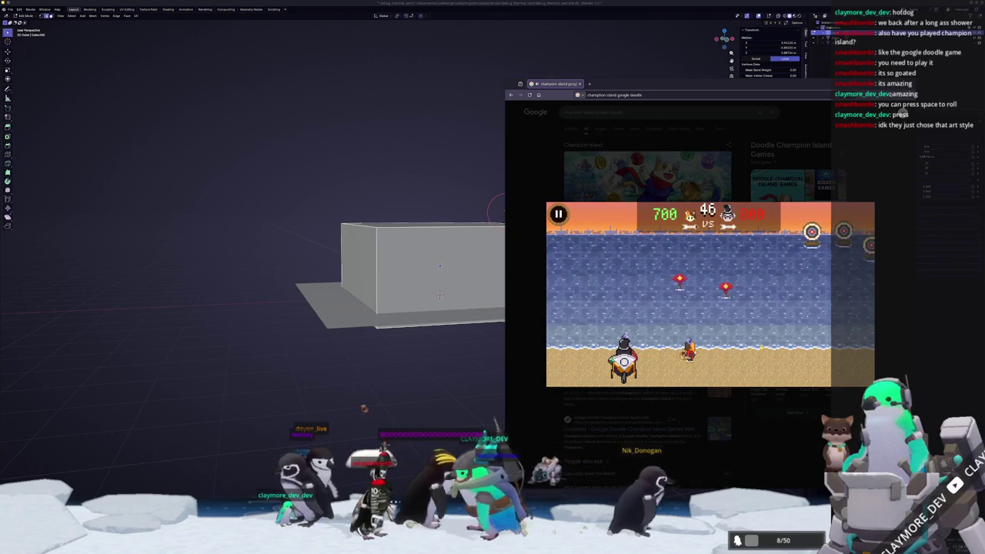
key("space")
key("space")
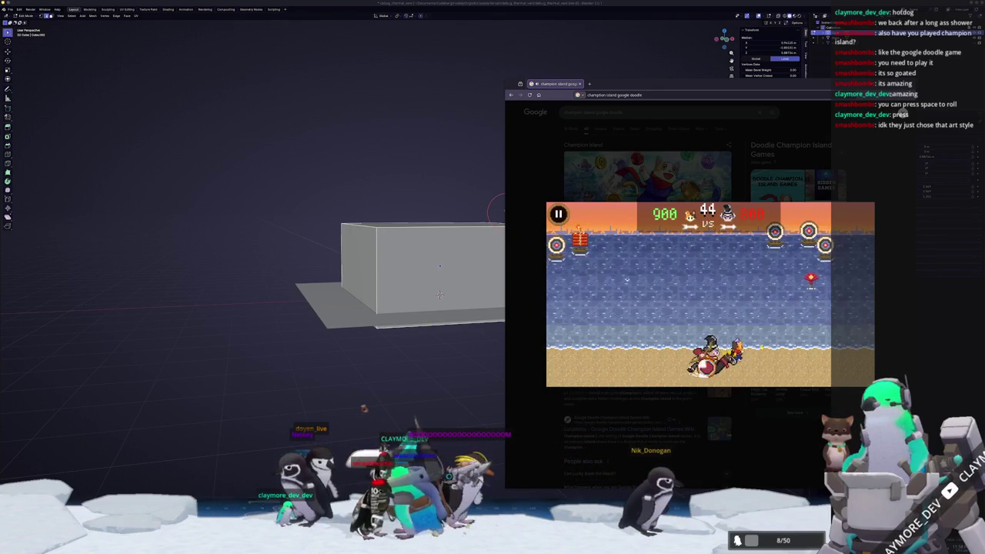
key("space")
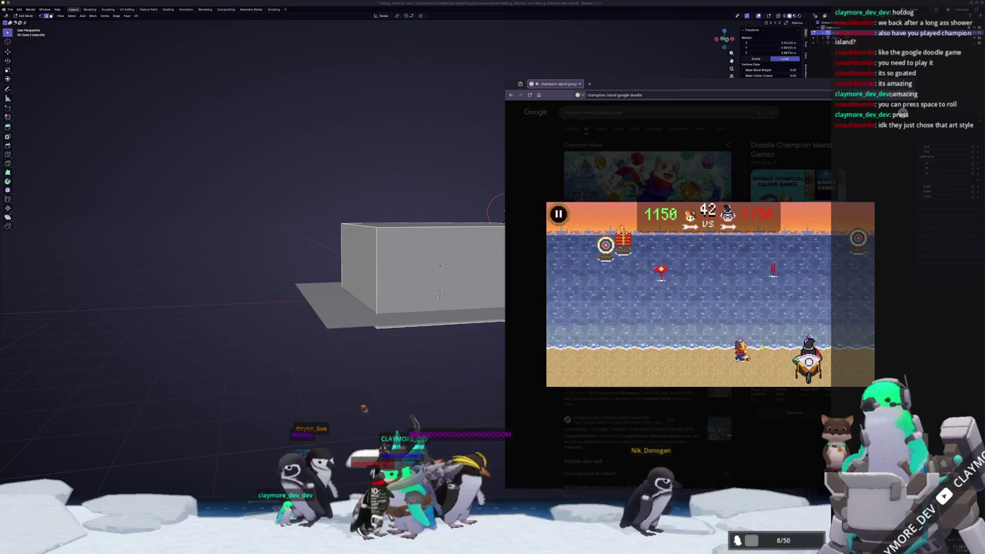
Keep shooting to raise the score until the round ends, then switch back to Blender
key("space")
key("space")
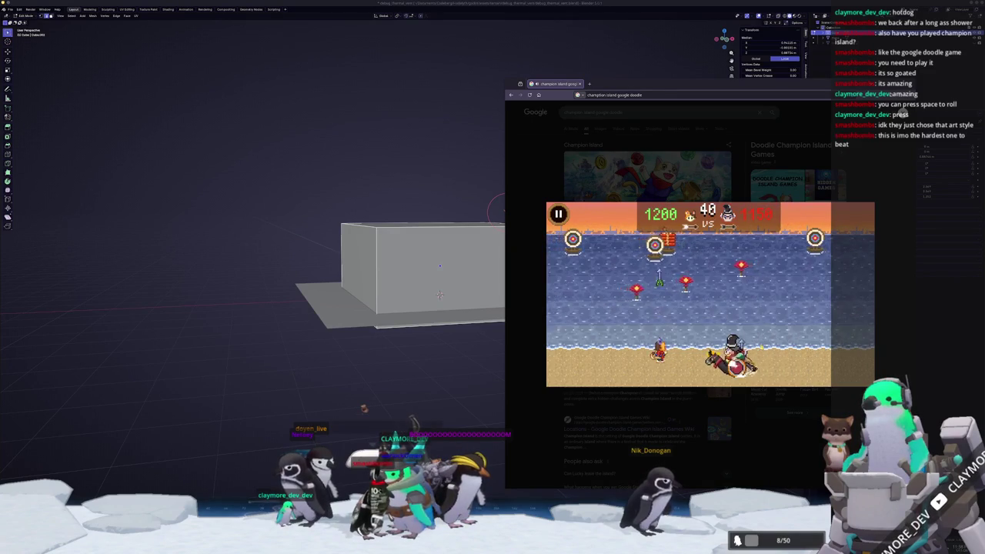
key("space")
key("space")
key("space")
key("space")
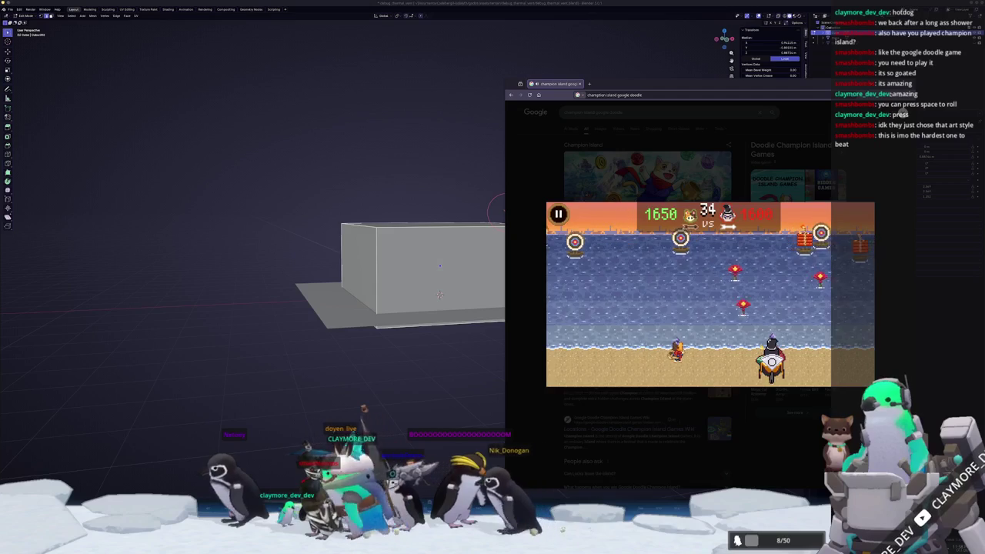
key("space")
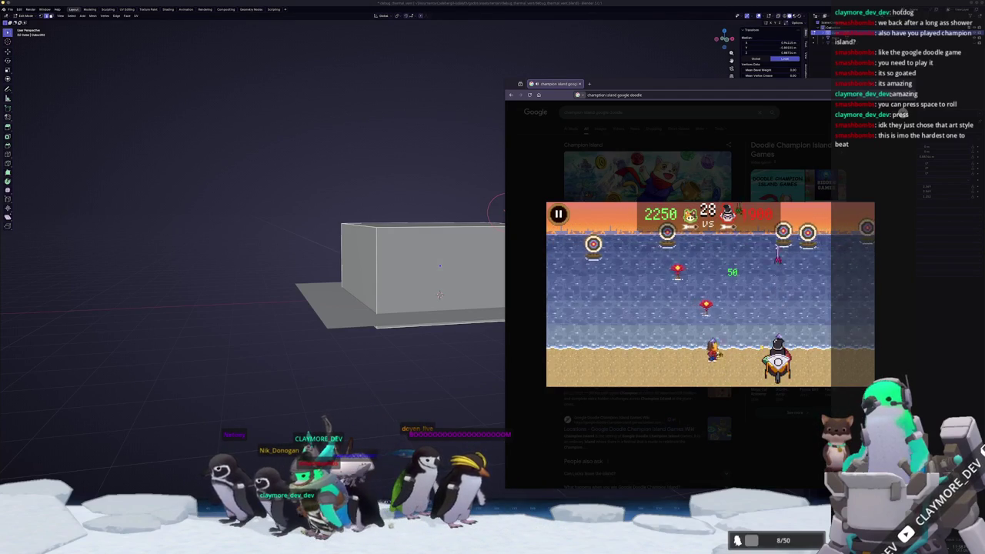
key("space")
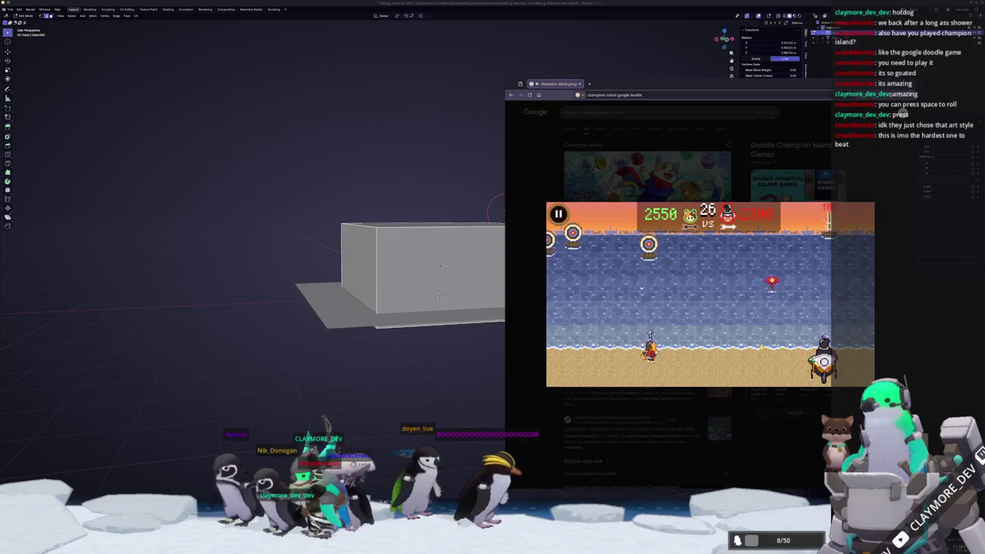
key("space")
key("space")
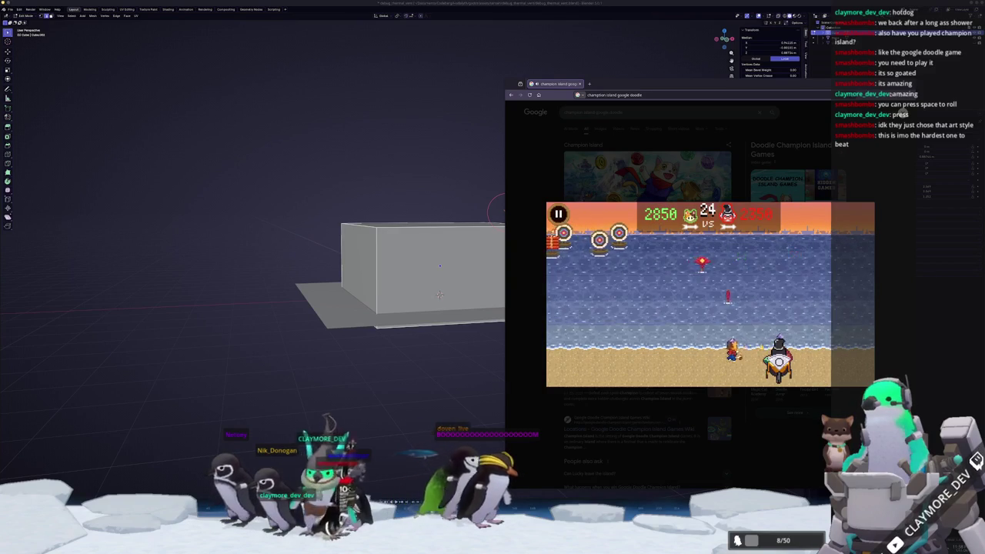
key("space")
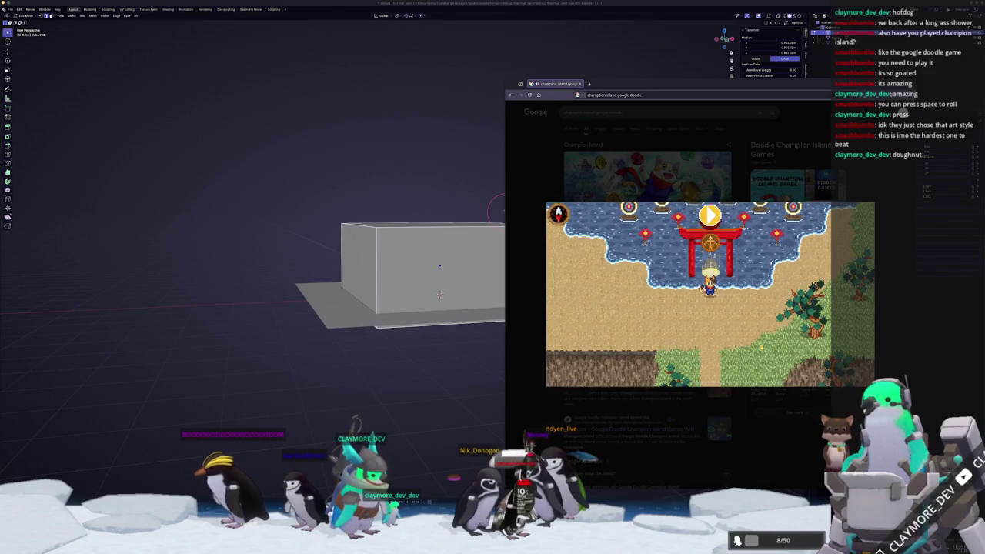
key("alt+Tab")
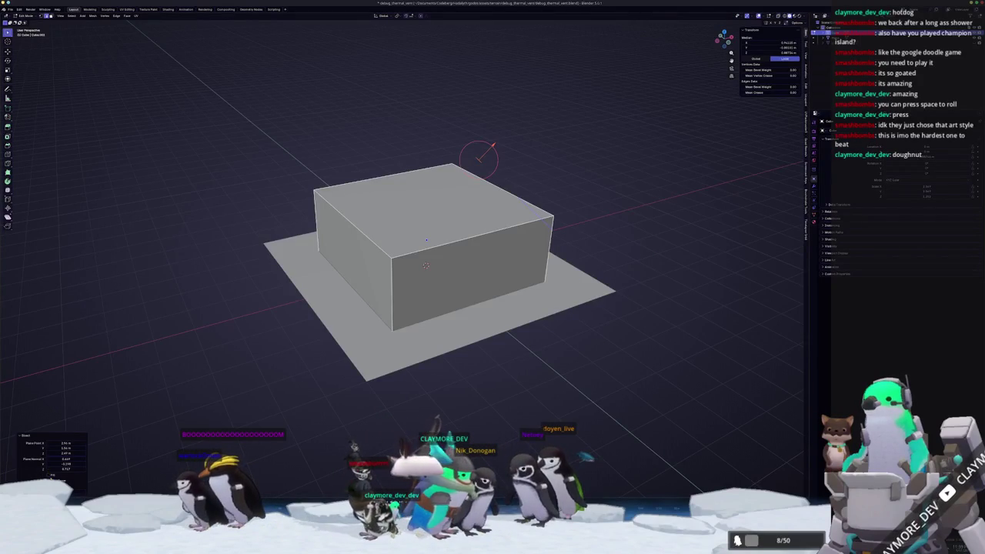
Bisect the box along its right side and slice a corner off near its top
key("h")
key("alt+h")
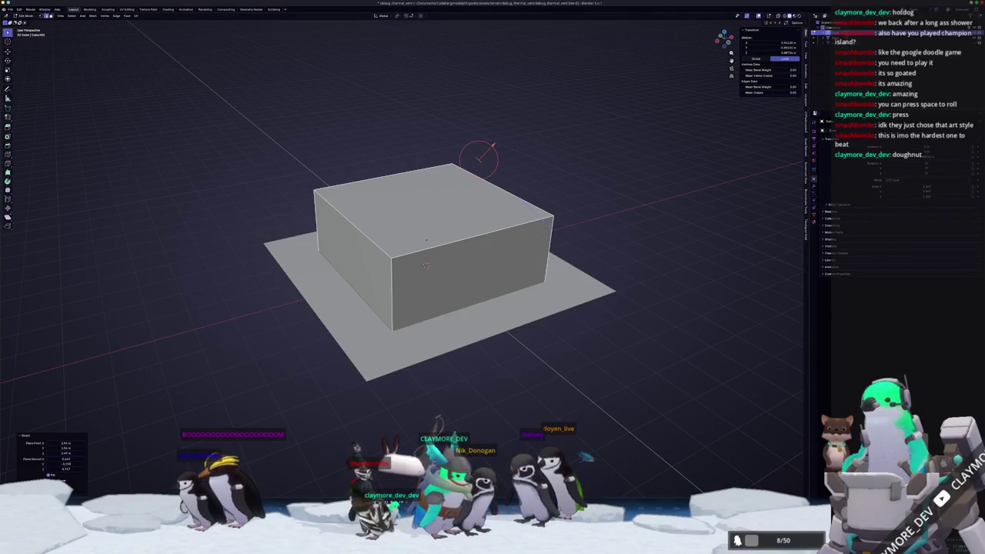
mouse_move(425, 265)
left_mouse_down()
mouse_move(369, 407)
mouse_move(382, 376)
mouse_move(372, 390)
left_mouse_up()
key("a")
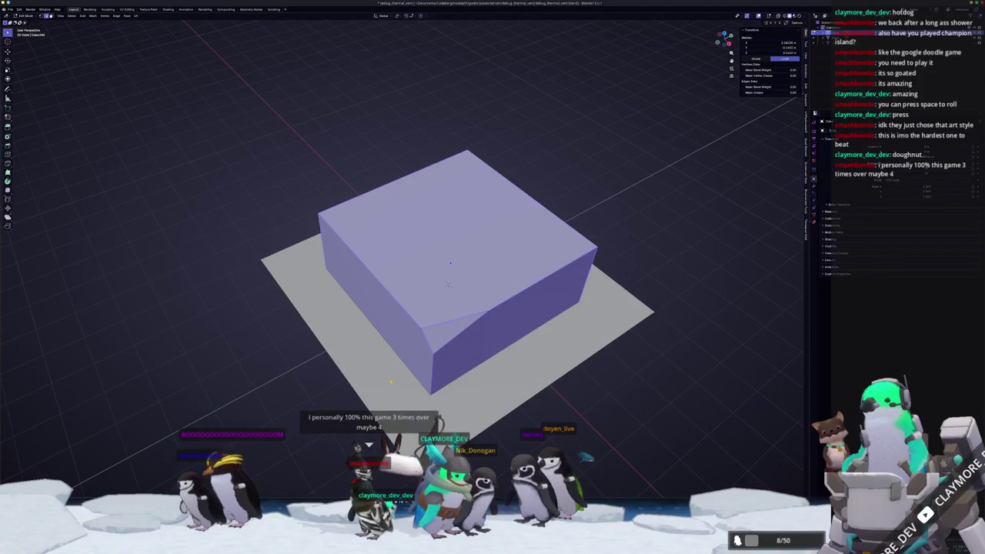
left_click_drag(485, 175, 637, 396)
left_click_drag(536, 403, 530, 395)
key("alt+a")
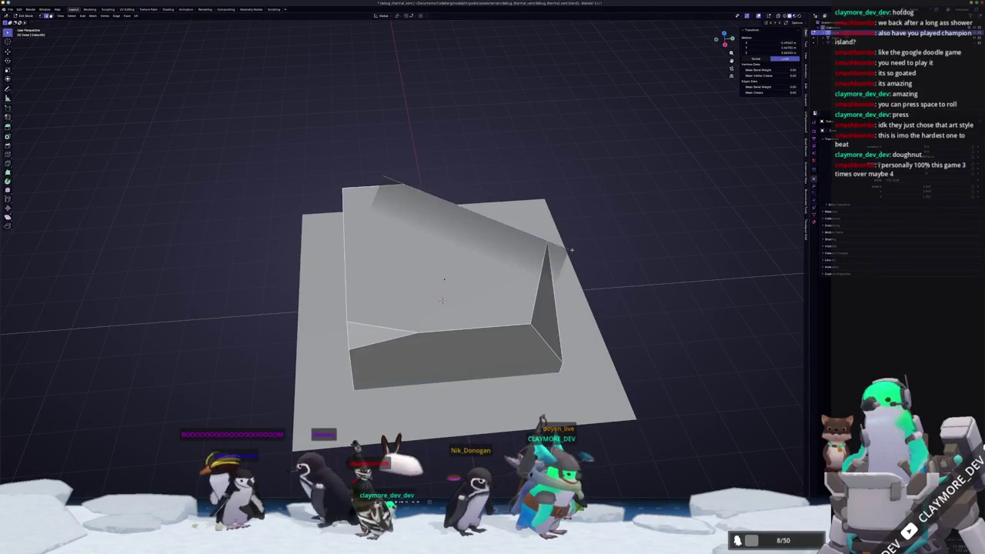
key("a")
left_click_drag(381, 175, 502, 286)
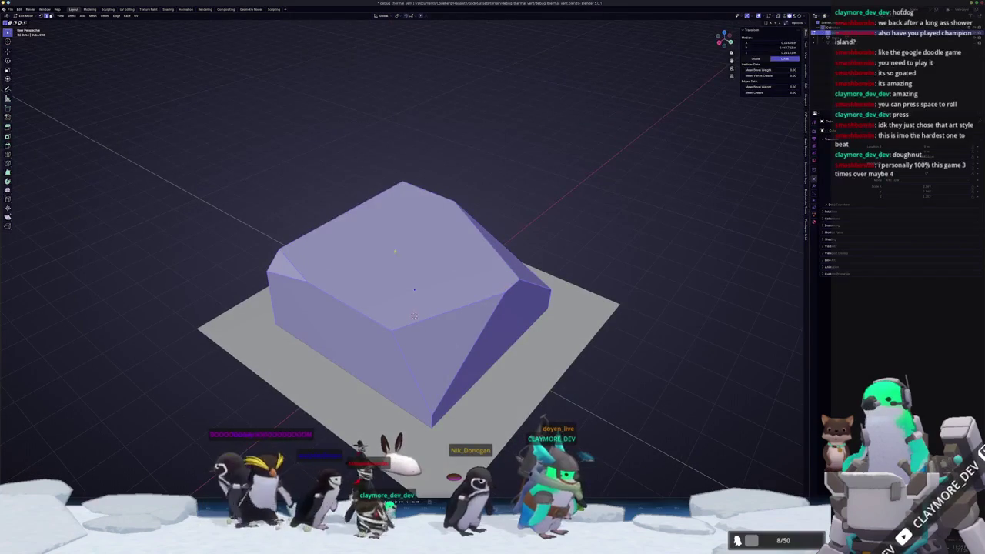
mouse_move(254, 223)
left_mouse_down()
mouse_move(540, 244)
mouse_move(477, 277)
mouse_move(539, 269)
left_mouse_up()
Cut another slice across the box's top and flatten it from the front view
key("a")
key("alt+a")
key("a")
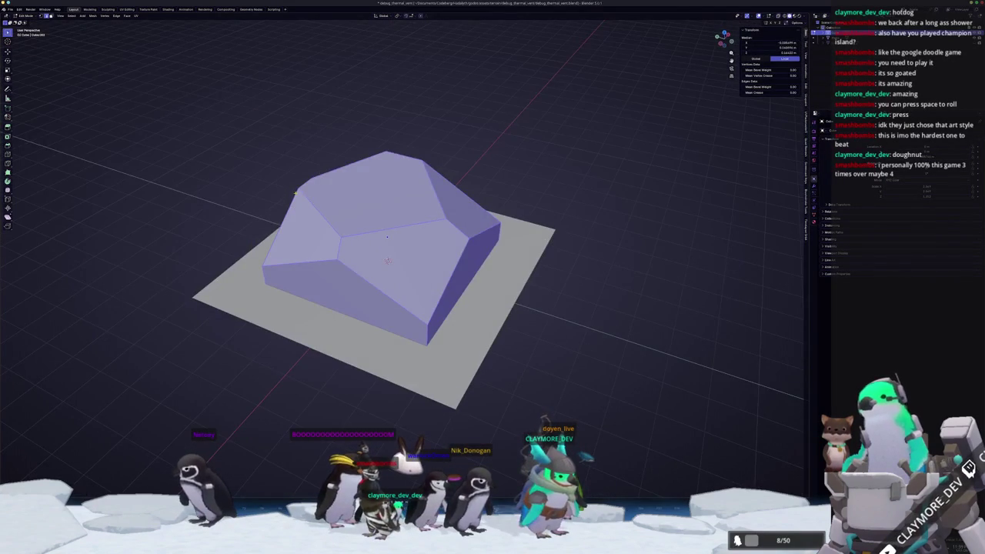
left_click_drag(296, 163, 454, 167)
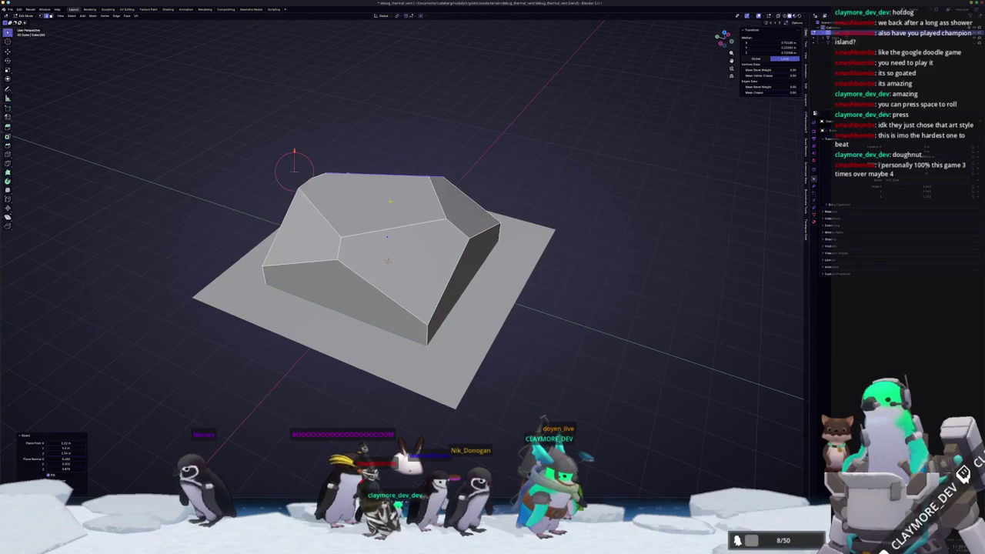
key("a")
key("KP_1")
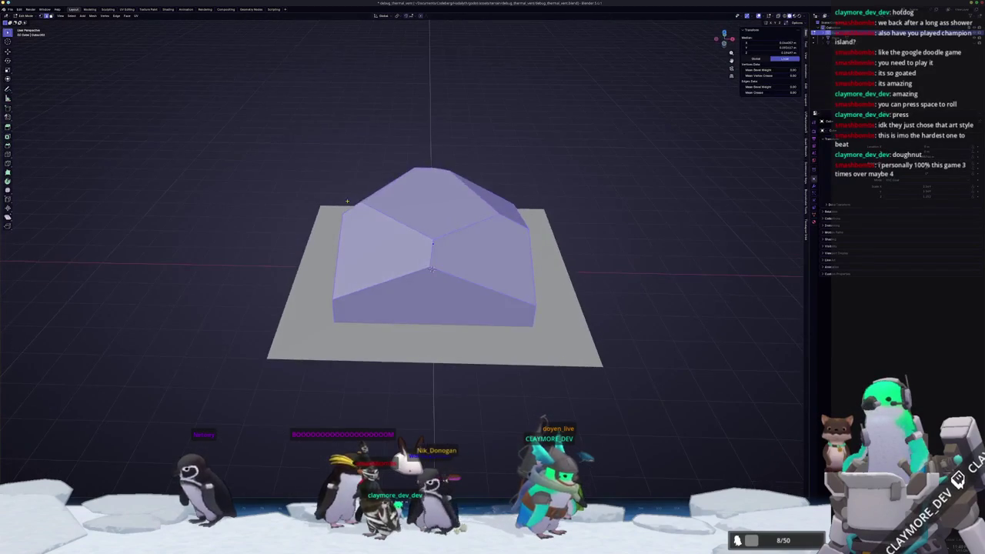
key("Tab")
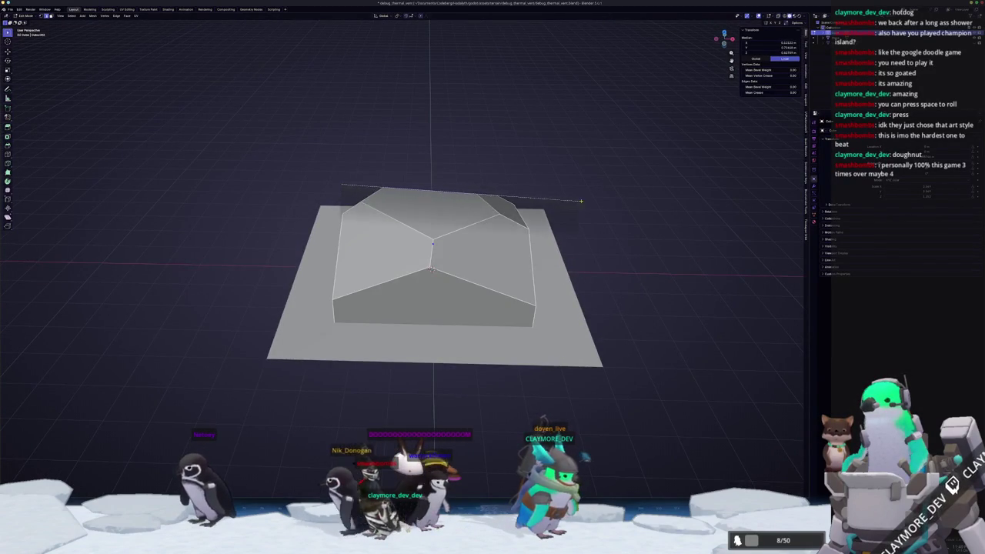
key("Tab")
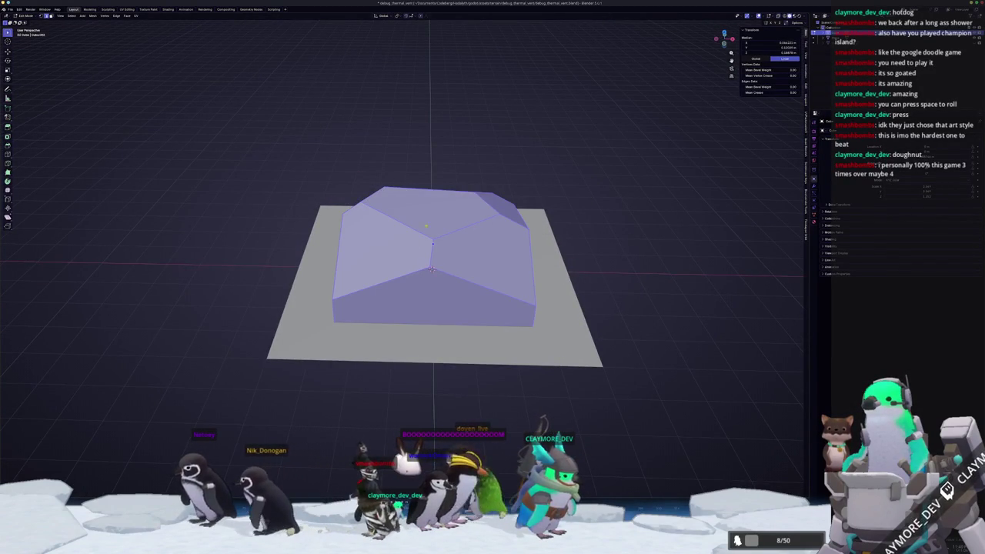
key("Tab")
key("Tab")
Cut another facet off the rock's top from a tilted top-down angle
left_click_drag(282, 266, 347, 191)
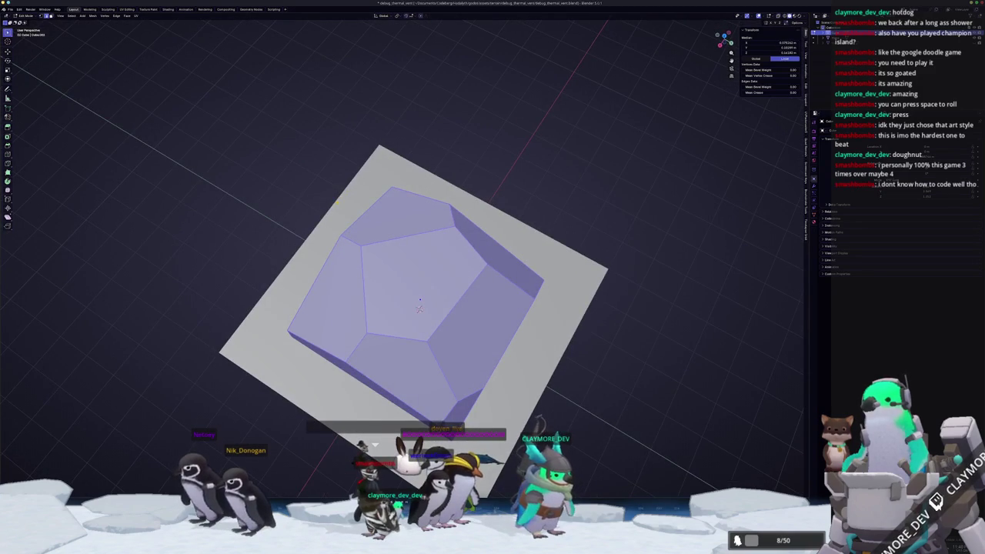
key("Tab")
key("Tab")
left_click_drag(346, 191, 369, 254)
mouse_move(423, 227)
left_mouse_down()
mouse_move(400, 229)
mouse_move(452, 276)
mouse_move(424, 319)
mouse_move(435, 327)
mouse_move(415, 323)
mouse_move(386, 275)
mouse_move(392, 292)
mouse_move(399, 285)
mouse_move(420, 306)
mouse_move(431, 339)
mouse_move(457, 308)
mouse_move(392, 289)
left_mouse_up()
key("Tab")
key("Tab")
key("Tab")
key("Tab")
key("Tab")
key("Tab")
key("Tab")
key("Tab")
key("ctrl+z")
key("a")
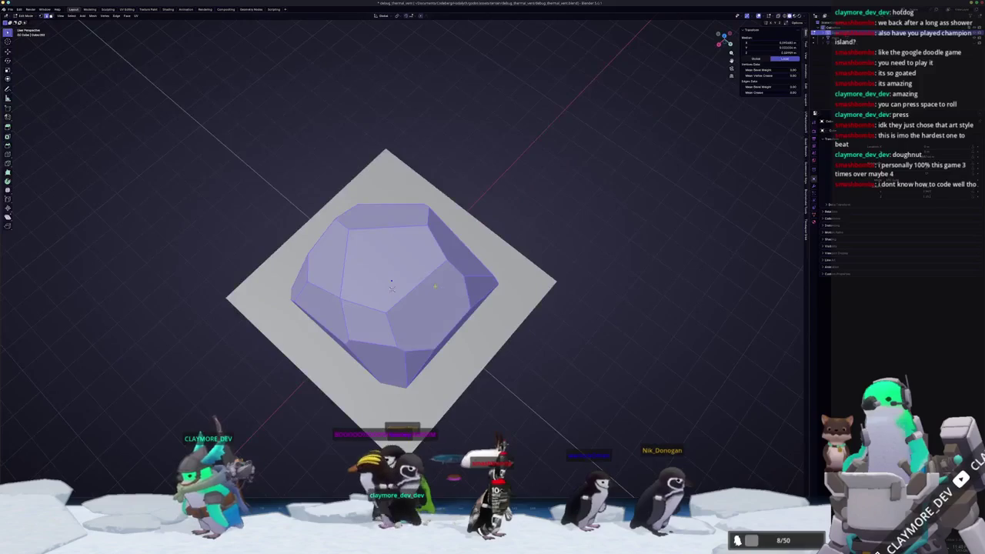
key("a")
mouse_move(391, 288)
left_mouse_down()
mouse_move(375, 313)
mouse_move(363, 307)
left_mouse_up()
Bisect the rock along its top edge from a rotated, tilted view
key("ctrl+z")
key("a")
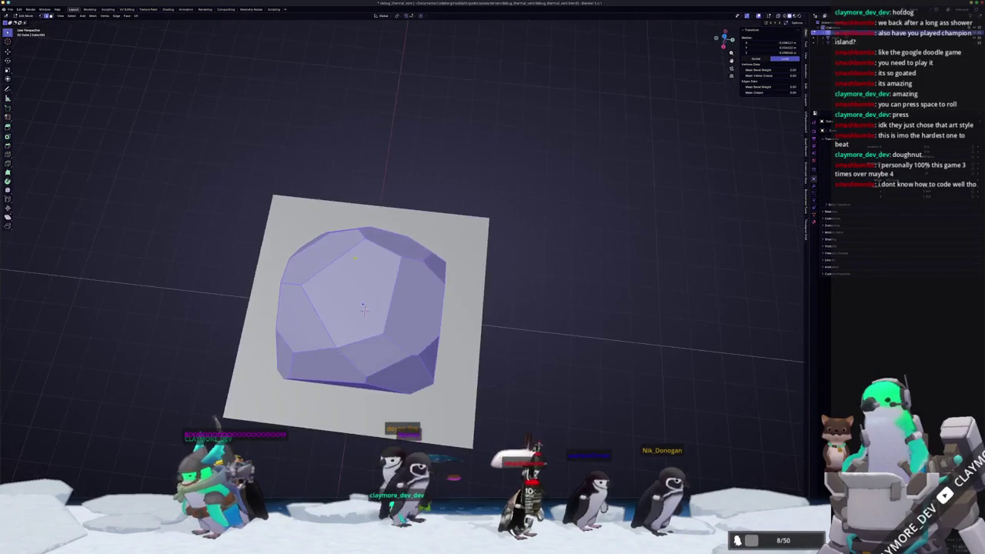
key("alt+a")
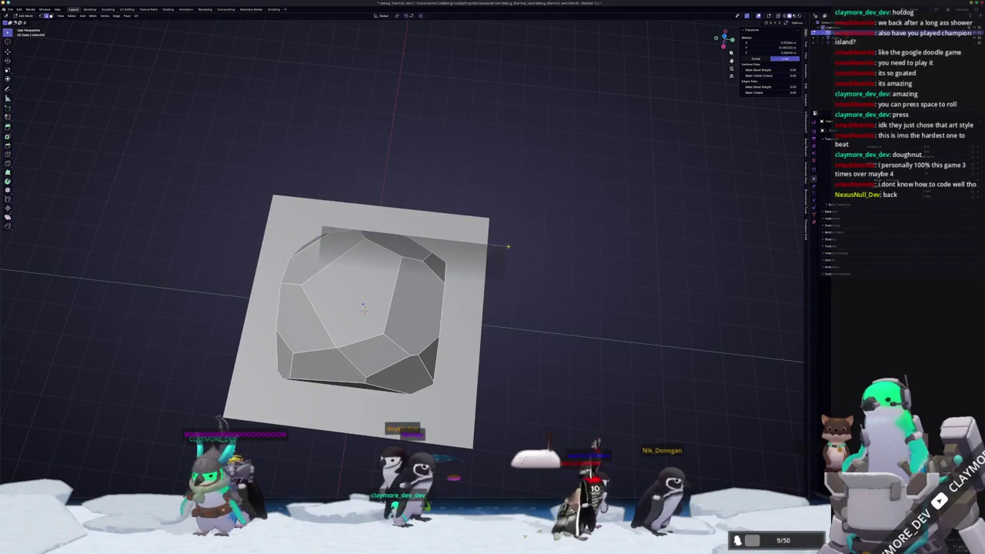
key("a")
left_click_drag(508, 246, 238, 269)
key("alt+a")
key("a")
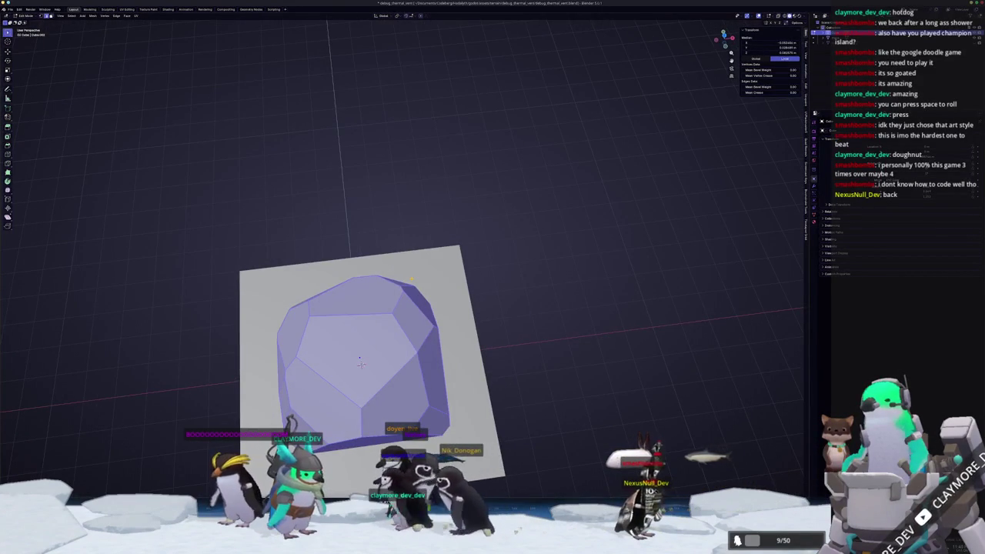
left_click(381, 285)
key("a")
left_click_drag(500, 290, 371, 252)
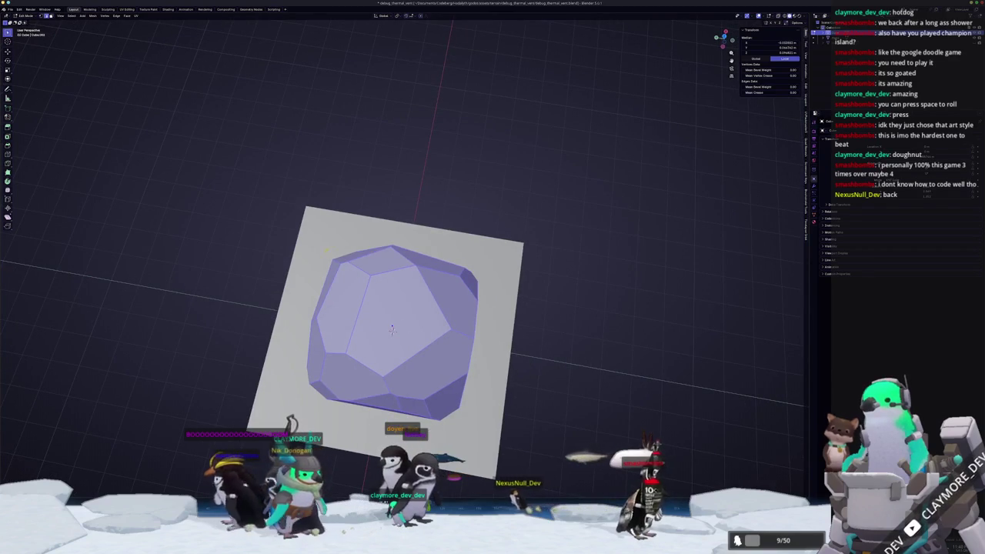
Add a knife cut near the rock's top edge
key("alt+a")
key("a")
mouse_move(392, 330)
left_mouse_down()
mouse_move(380, 346)
mouse_move(450, 358)
mouse_move(400, 336)
mouse_move(431, 368)
left_mouse_up()
key("alt+a")
key("a")
key("alt+a")
key("a")
key("k")
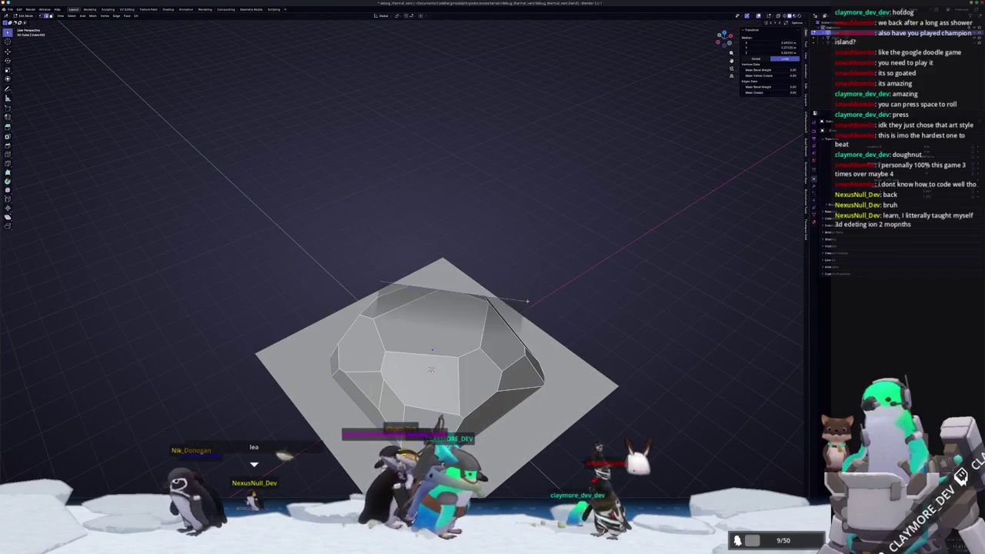
key("Escape")
key("a")
Orbit and zoom around the faceted rock to inspect it from several angles
mouse_move(538, 304)
left_mouse_down()
mouse_move(525, 302)
mouse_move(568, 290)
mouse_move(534, 288)
mouse_move(475, 310)
mouse_move(522, 312)
left_mouse_up()
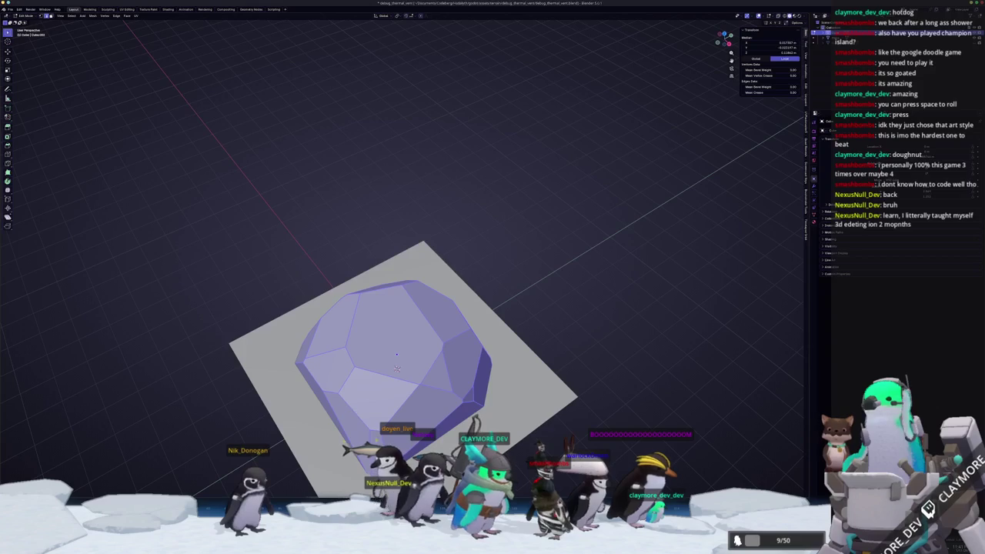
left_click_drag(398, 368, 414, 362)
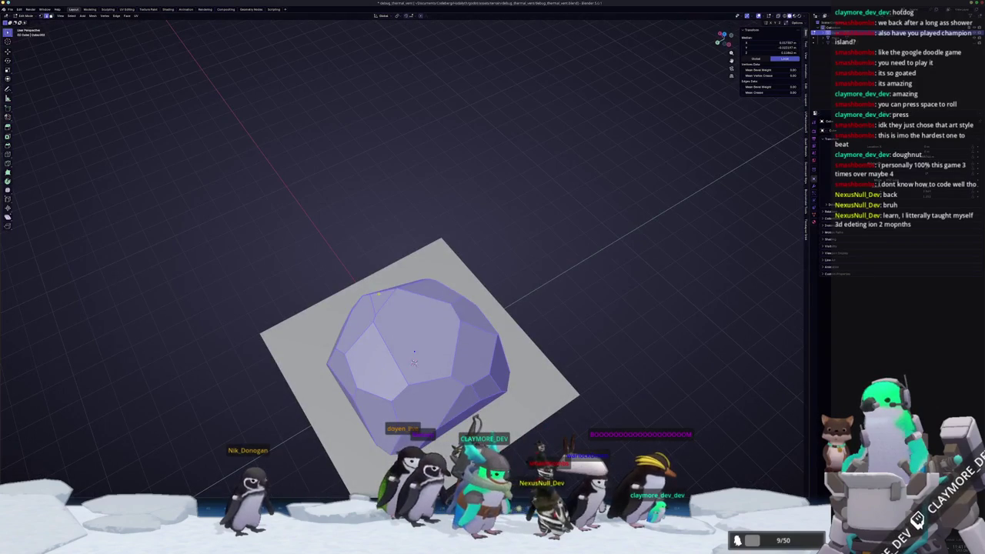
left_click_drag(597, 293, 571, 335)
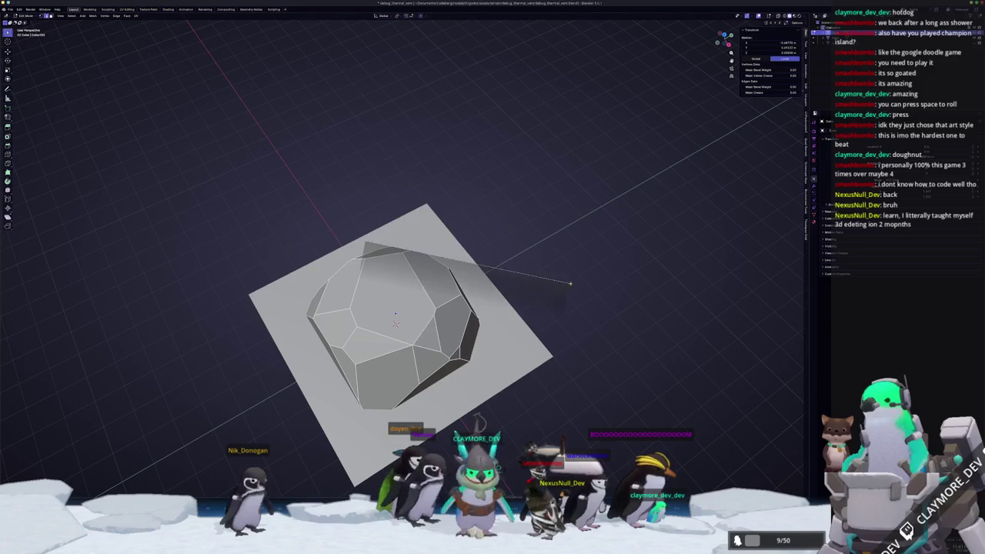
key("a")
left_click_drag(567, 283, 567, 231)
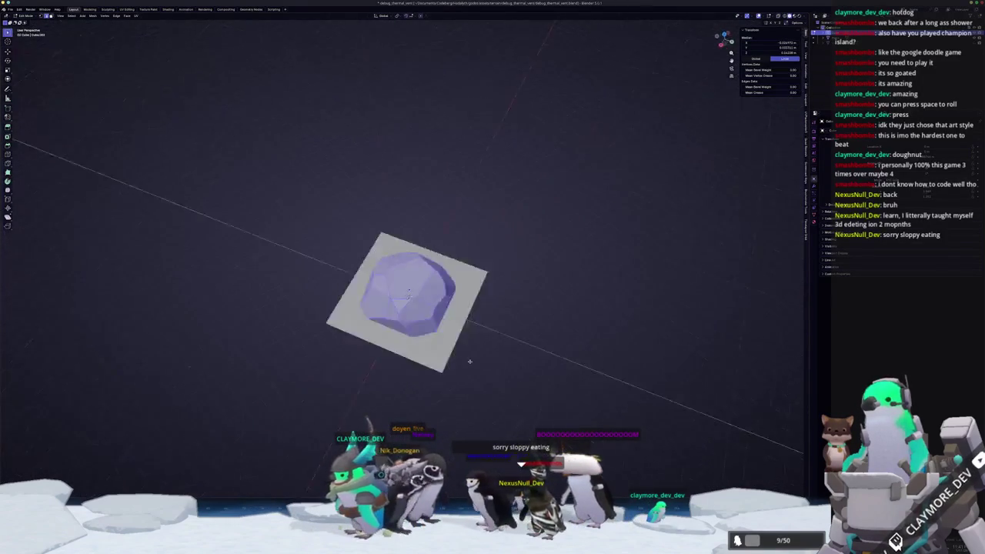
scroll(577, 358, "up", 3)
mouse_move(577, 359)
left_mouse_down()
mouse_move(419, 339)
mouse_move(396, 347)
mouse_move(418, 347)
mouse_move(422, 406)
mouse_move(398, 406)
mouse_move(431, 370)
mouse_move(428, 378)
mouse_move(417, 364)
left_mouse_up()
Scale the whole rock mesh down and confirm its new size
key("a")
key("a")
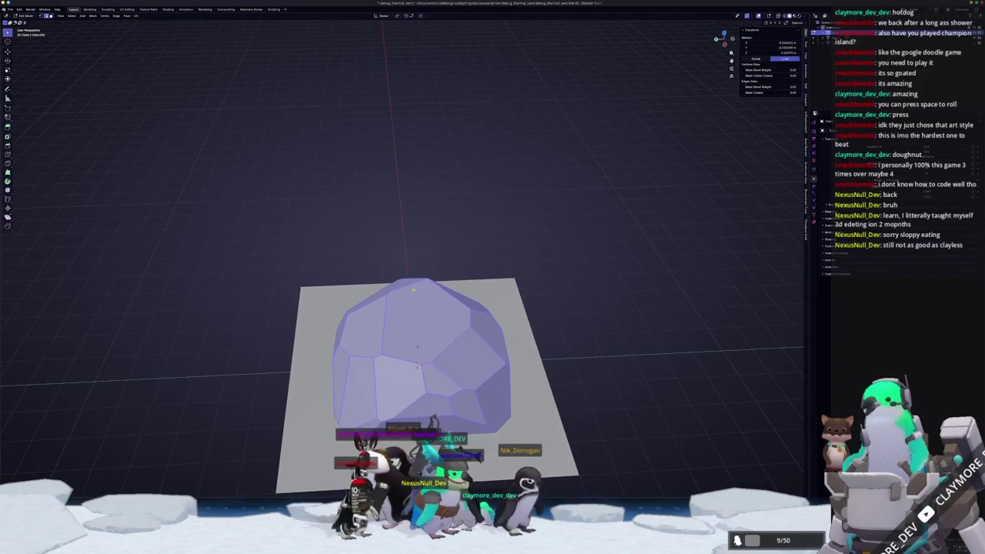
mouse_move(417, 366)
left_mouse_down()
mouse_move(397, 342)
mouse_move(405, 340)
mouse_move(375, 366)
mouse_move(400, 310)
left_mouse_up()
key("a")
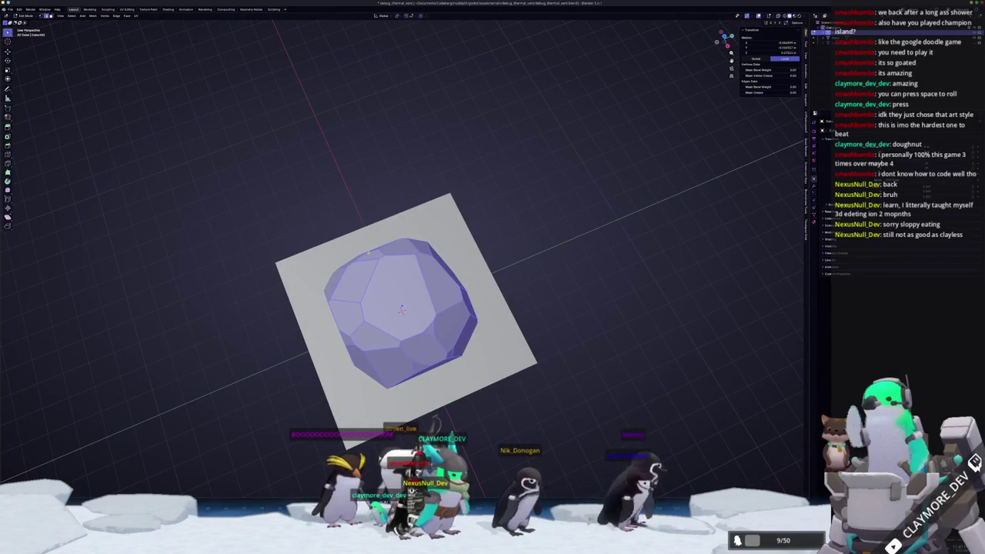
mouse_move(529, 247)
left_mouse_down()
mouse_move(331, 296)
mouse_move(324, 288)
left_mouse_up()
key("a")
key("s")
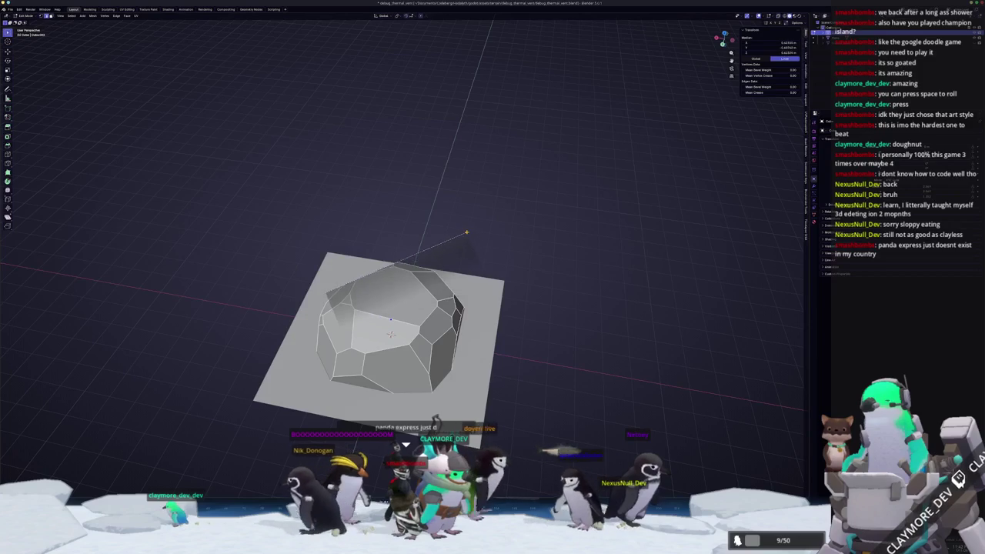
left_click(467, 235)
left_click_drag(466, 233, 408, 230)
mouse_move(398, 302)
left_mouse_down()
mouse_move(404, 372)
mouse_move(408, 355)
left_mouse_up()
key("a")
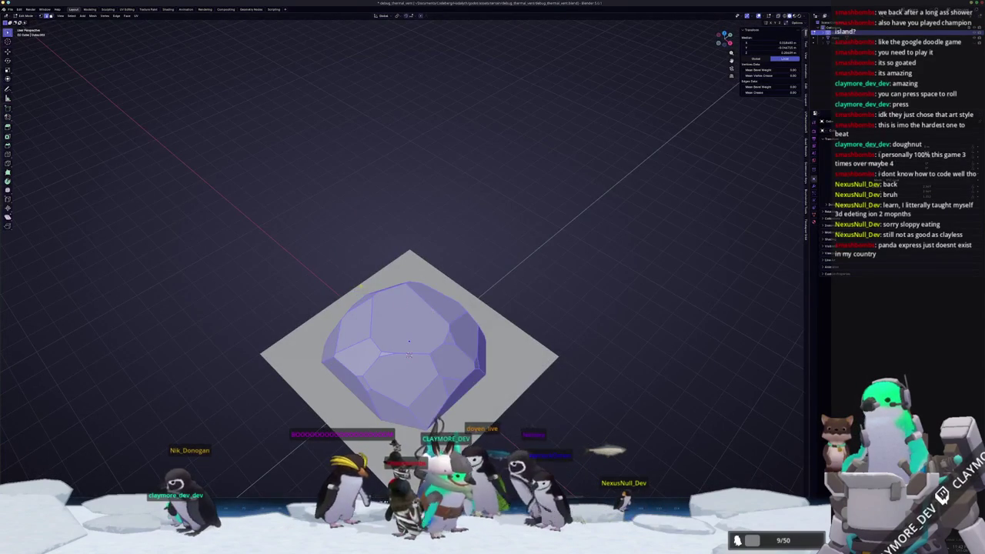
left_click(540, 295)
left_click_drag(539, 295, 537, 315)
mouse_move(416, 329)
left_mouse_down()
mouse_move(410, 350)
mouse_move(492, 317)
mouse_move(510, 277)
mouse_move(508, 294)
mouse_move(492, 305)
mouse_move(503, 330)
mouse_move(520, 335)
mouse_move(500, 339)
left_mouse_up()
Box-select the rock's top faces from a new viewing angle
key("alt+a")
key("a")
key("Tab")
key("Tab")
scroll(501, 325, "up", 3)
key("a")
left_click_drag(525, 258, 452, 298)
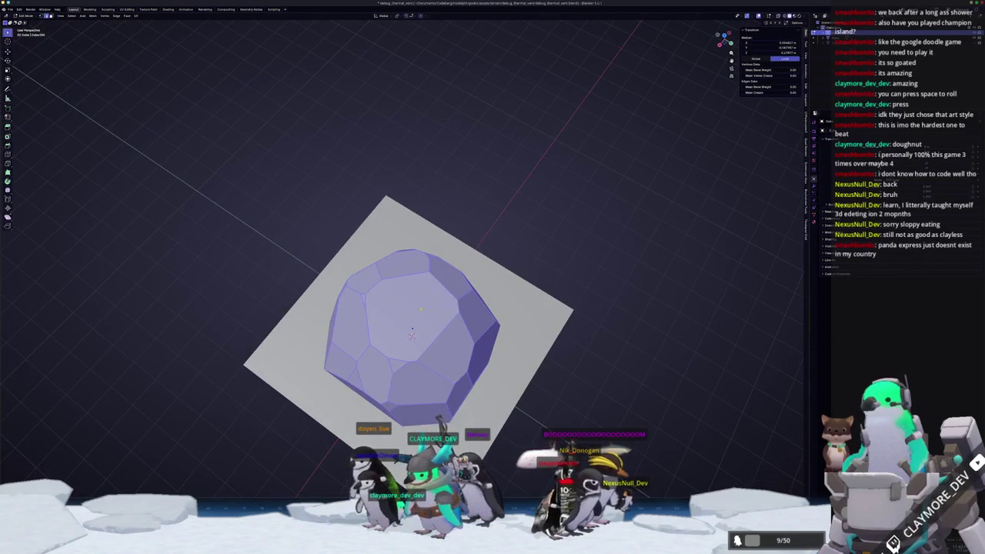
mouse_move(488, 252)
left_mouse_down()
mouse_move(464, 299)
mouse_move(388, 347)
left_mouse_up()
key("a")
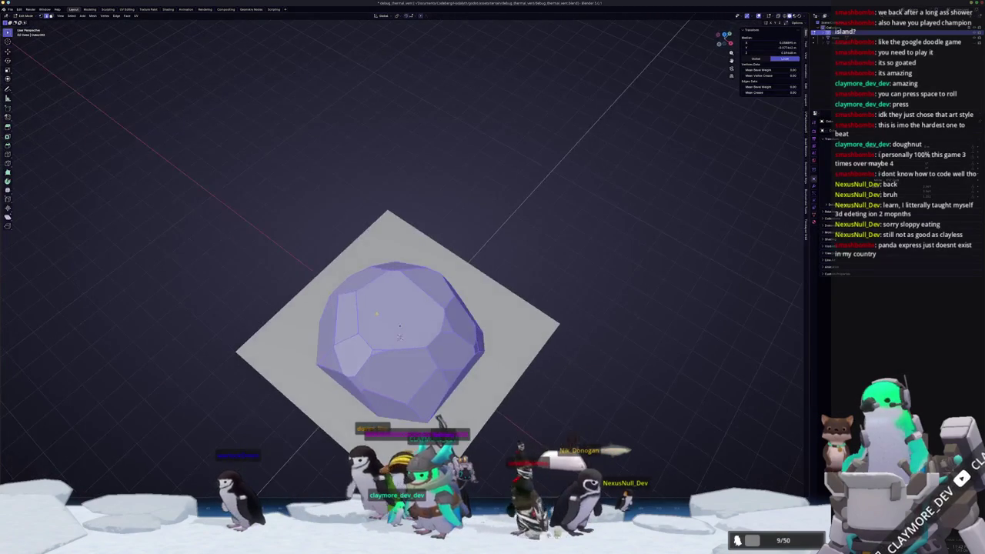
left_click_drag(359, 303, 471, 261)
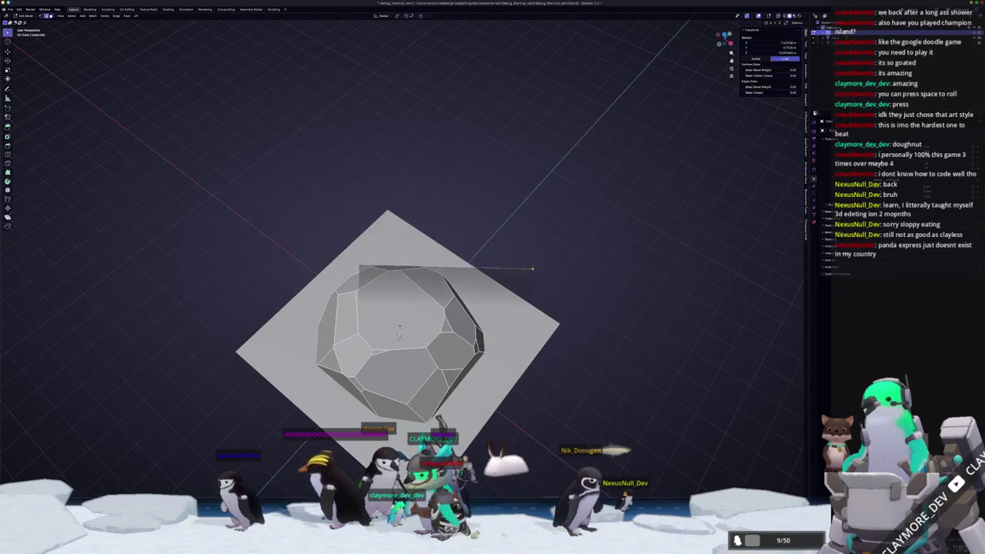
mouse_move(572, 280)
left_mouse_down()
mouse_move(524, 347)
mouse_move(608, 453)
mouse_move(583, 453)
left_mouse_up()
key("a")
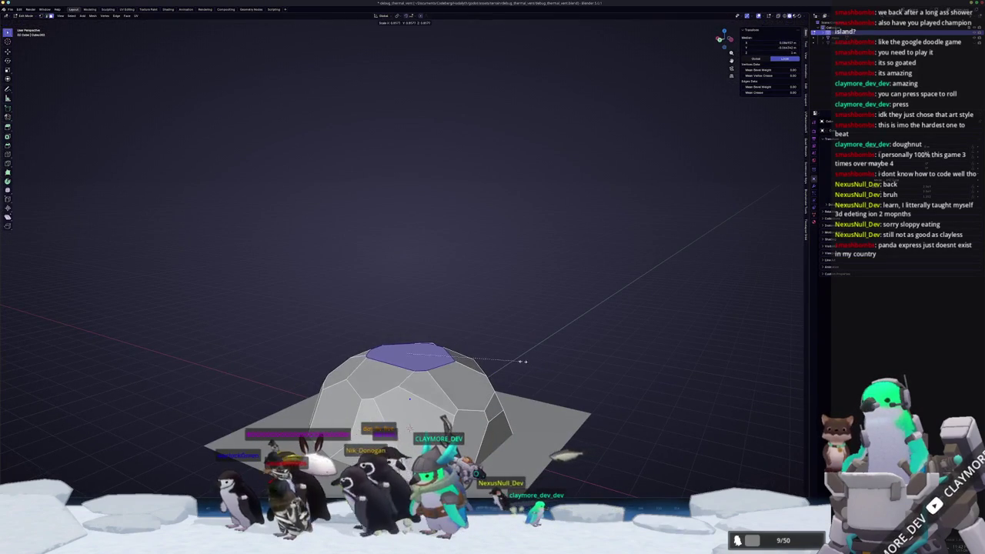
Confirm the top face's scale and move it down along Z
left_click(517, 358)
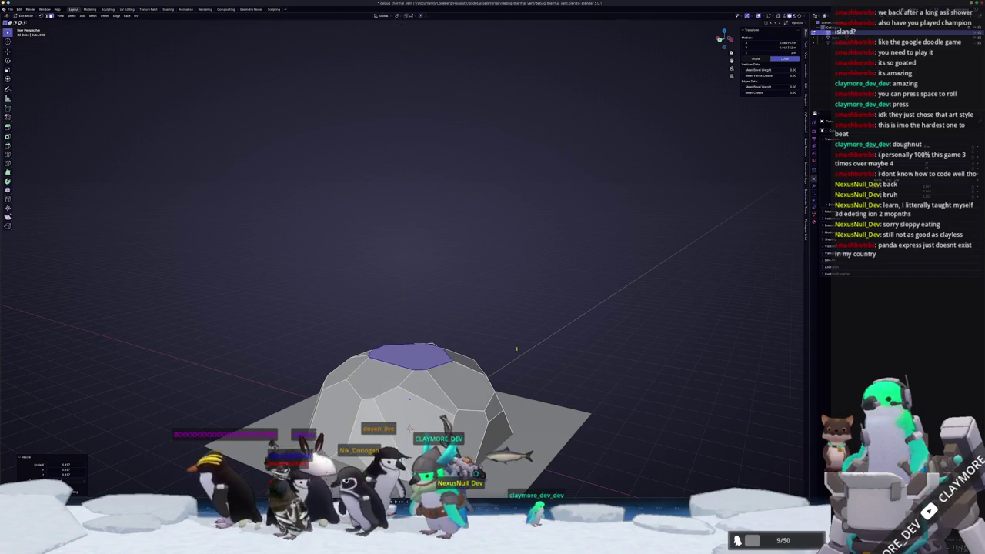
key("g")
key("z")
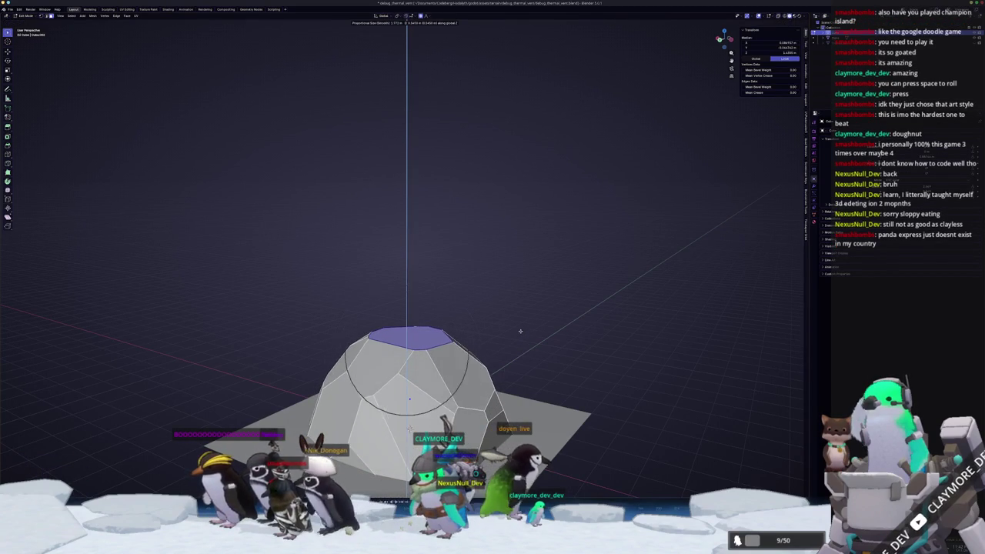
left_click(521, 337)
mouse_move(495, 395)
left_mouse_down()
mouse_move(447, 319)
mouse_move(531, 307)
left_mouse_up()
key("Tab")
scroll(462, 323, "down", 5)
Lower the top face further along global Z and return to Object Mode
key("Tab")
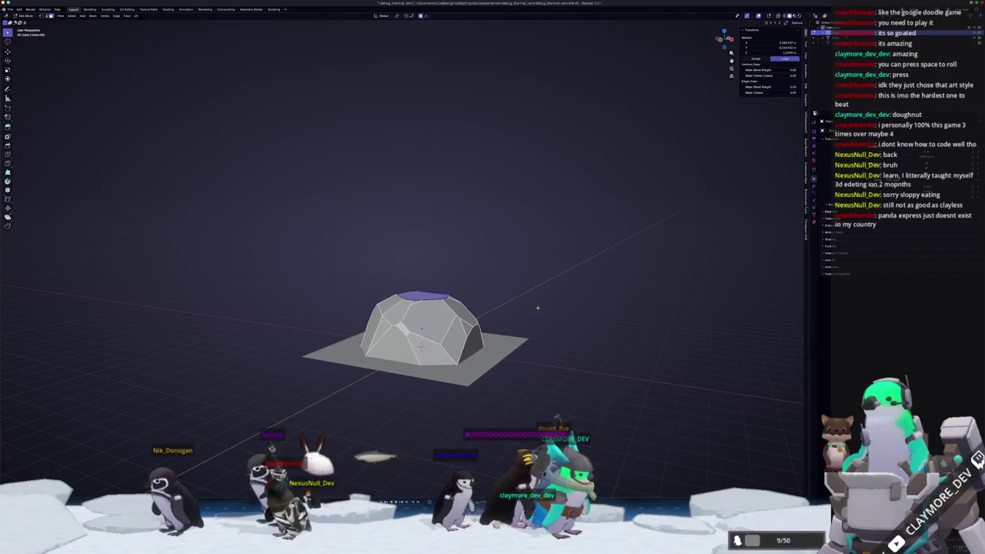
key("g")
key("z")
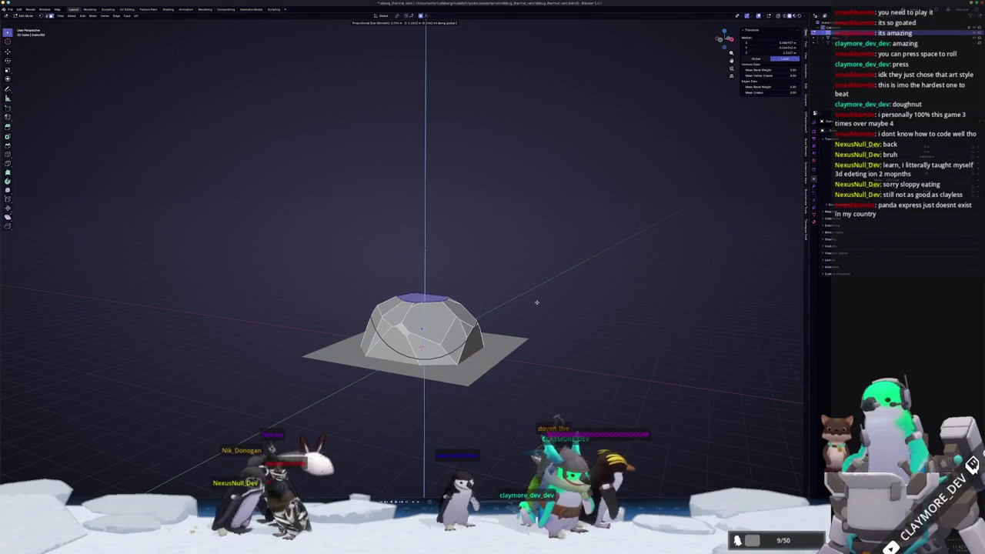
left_click(536, 299)
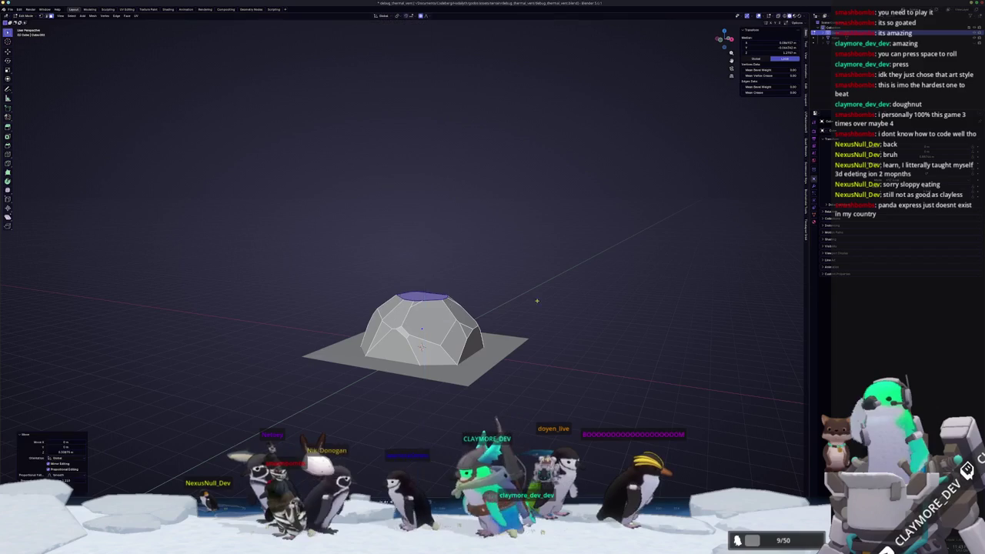
key("Tab")
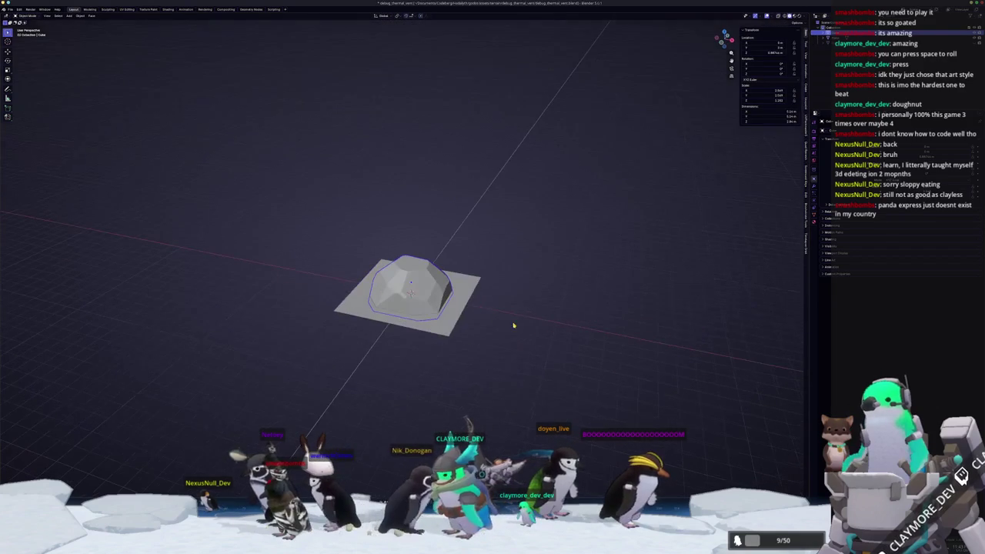
Add a cube and place it beside the rock dome from top view
key("shift+a")
left_click(542, 327)
scroll(534, 330, "up", 2)
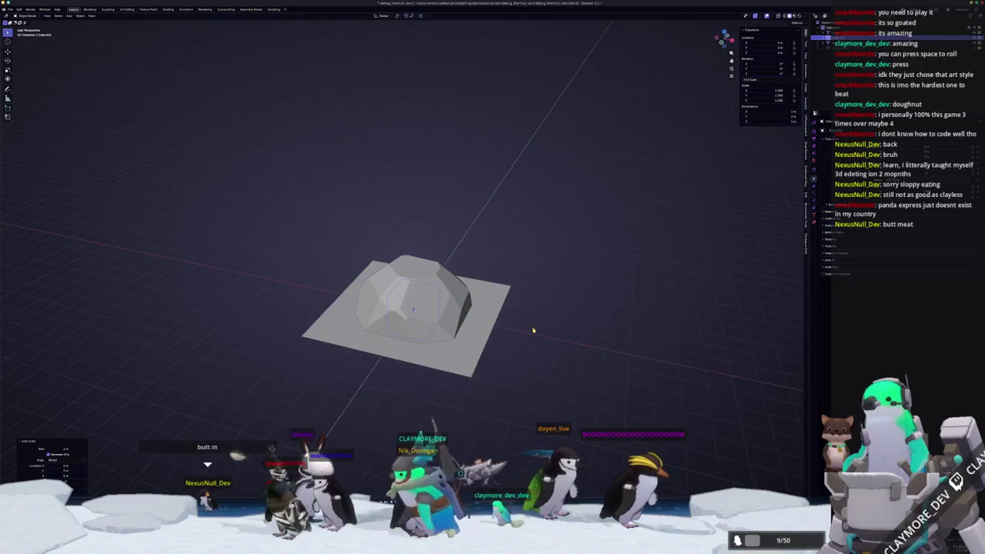
key("KP_7")
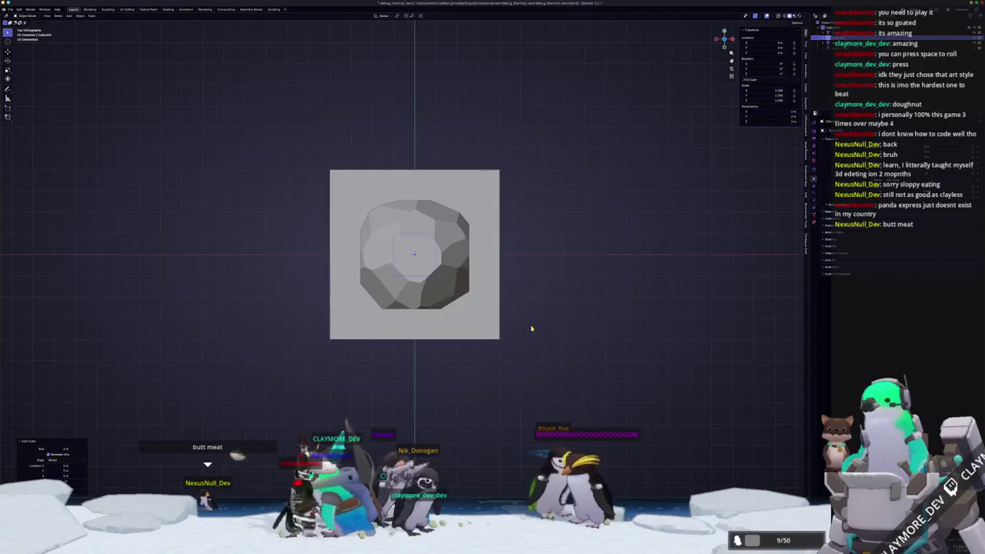
left_click(527, 341)
mouse_move(526, 342)
left_mouse_down()
mouse_move(494, 313)
mouse_move(506, 285)
mouse_move(523, 299)
mouse_move(541, 359)
left_mouse_up()
key("Tab")
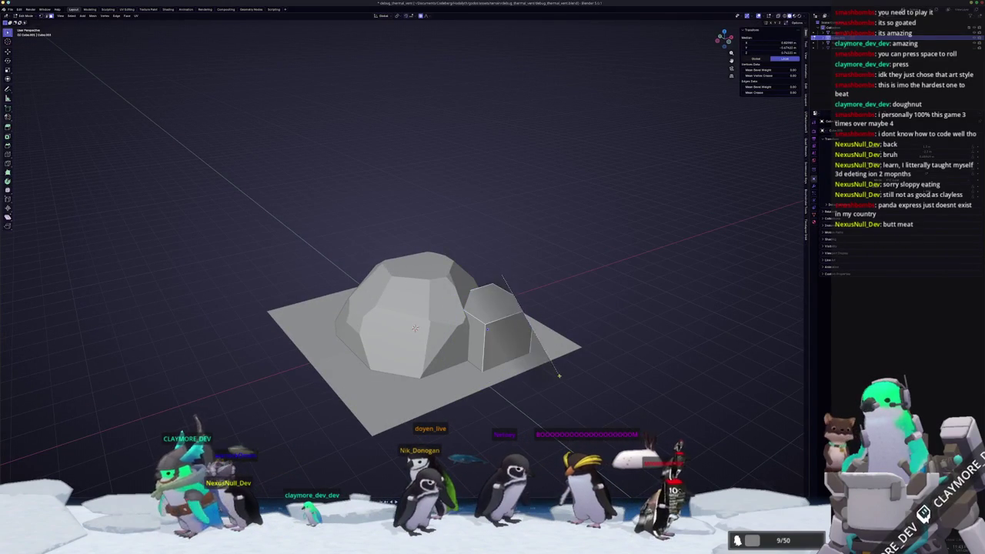
Select a face on the cube and delete it to open the tunnel entrance
key("a")
left_click_drag(553, 363, 419, 337)
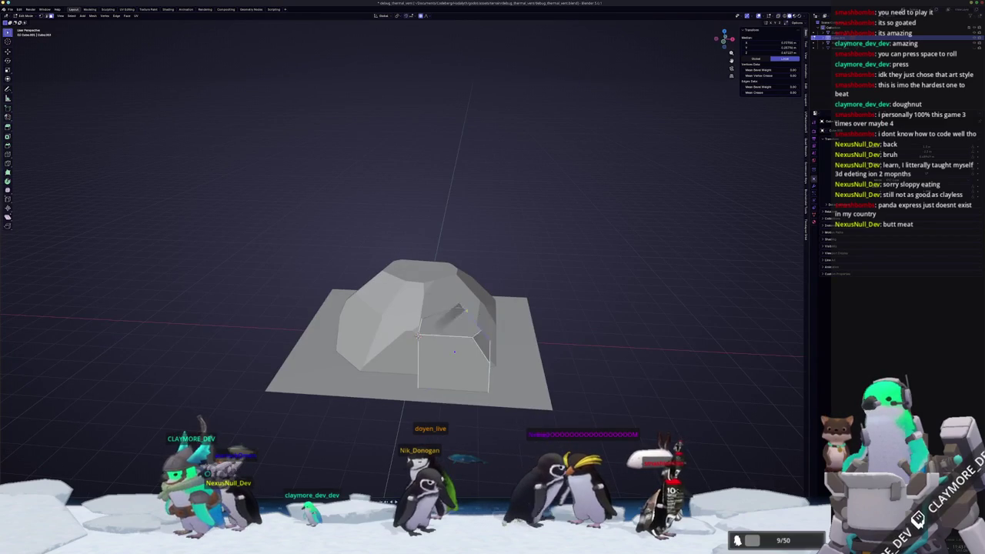
left_click(454, 351)
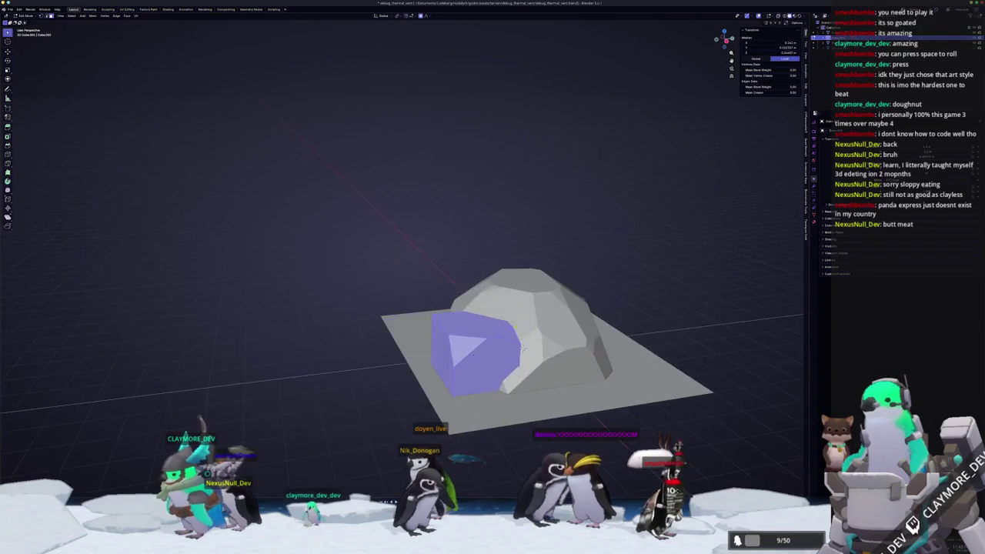
mouse_move(522, 348)
left_mouse_down()
mouse_move(520, 361)
mouse_move(324, 430)
left_mouse_up()
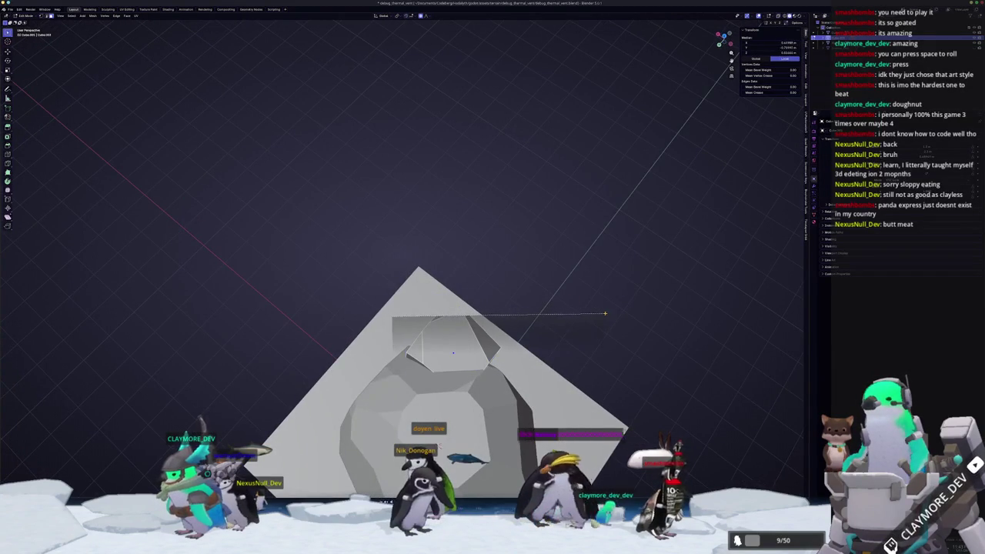
mouse_move(603, 313)
left_mouse_down()
mouse_move(483, 420)
mouse_move(406, 405)
mouse_move(470, 311)
left_mouse_up()
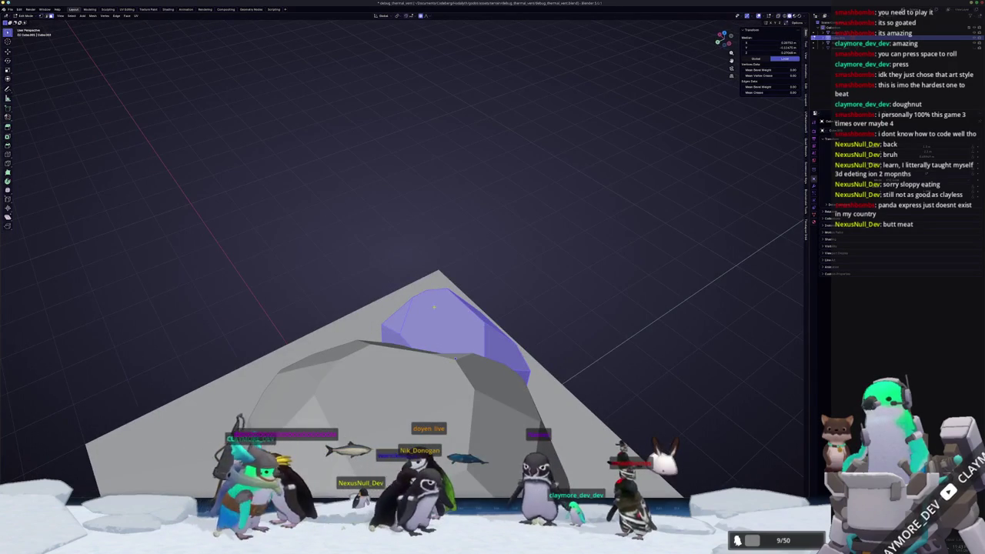
left_click_drag(529, 300, 373, 347)
key("x")
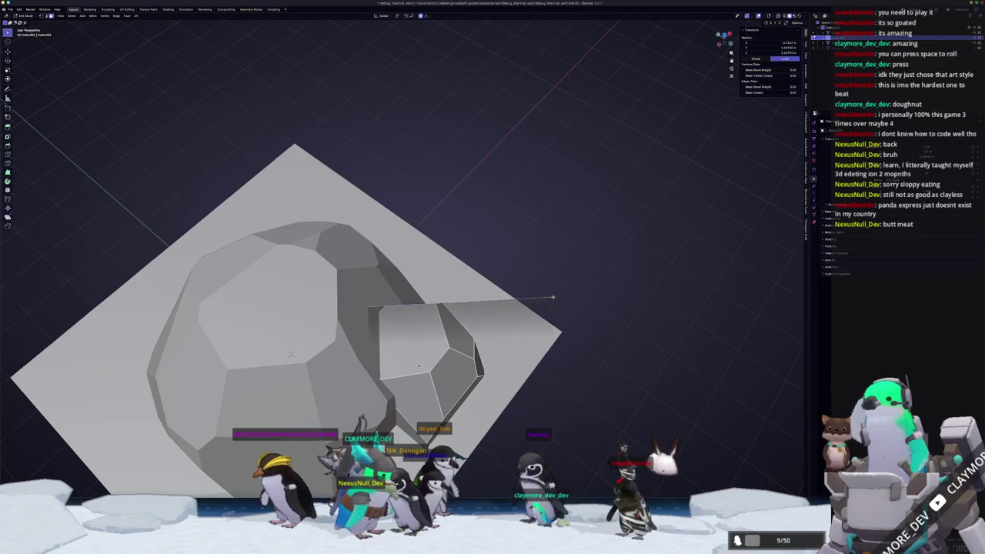
Select an entrance face and knife-cut a new edge across the mesh
left_click_drag(550, 296, 471, 316)
left_click(471, 315)
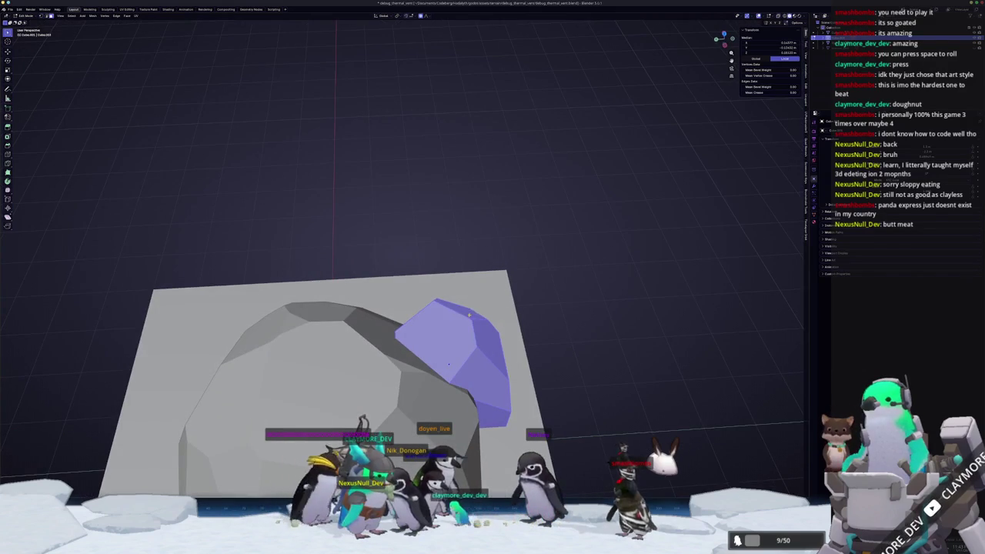
left_click_drag(376, 317, 467, 321)
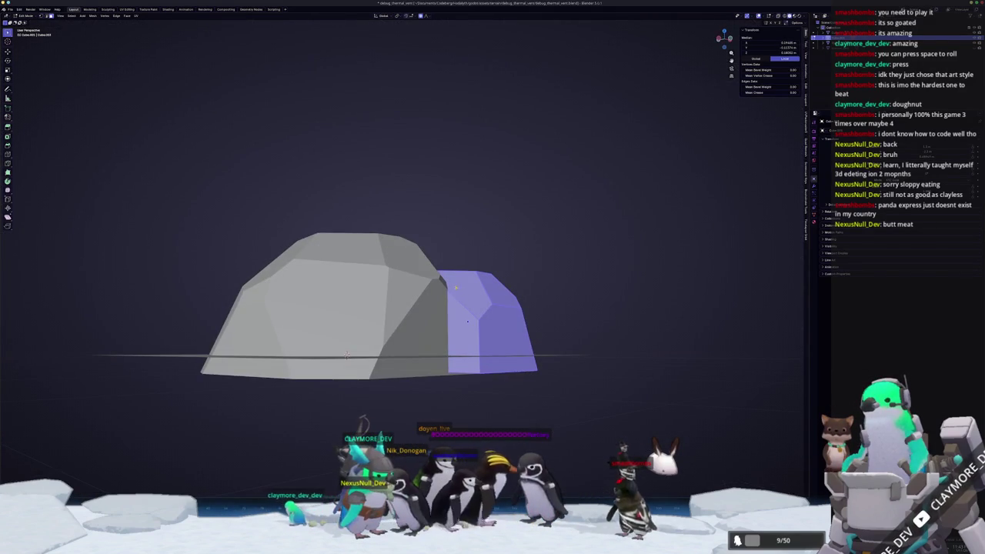
key("k")
left_click(419, 252)
key("Escape")
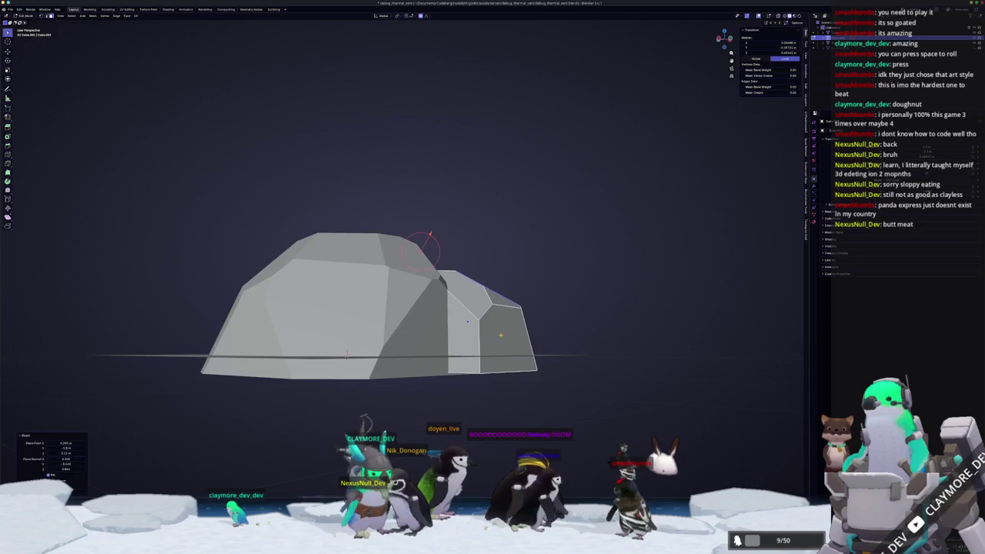
Move the selected entrance faces into shape against the dome, then return to Object Mode
left_click_drag(479, 185, 470, 327)
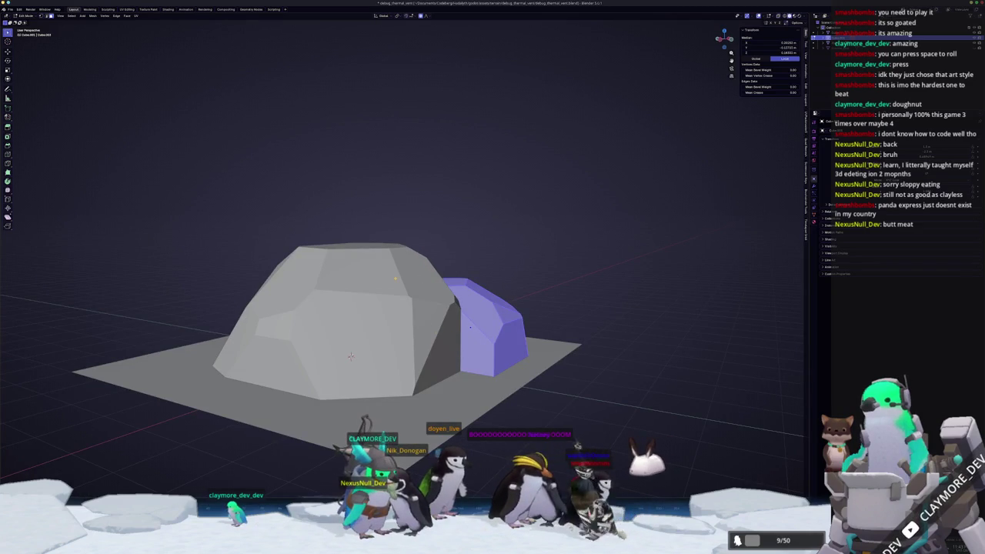
mouse_move(350, 355)
left_mouse_down()
mouse_move(440, 330)
mouse_move(497, 343)
left_mouse_up()
key("g")
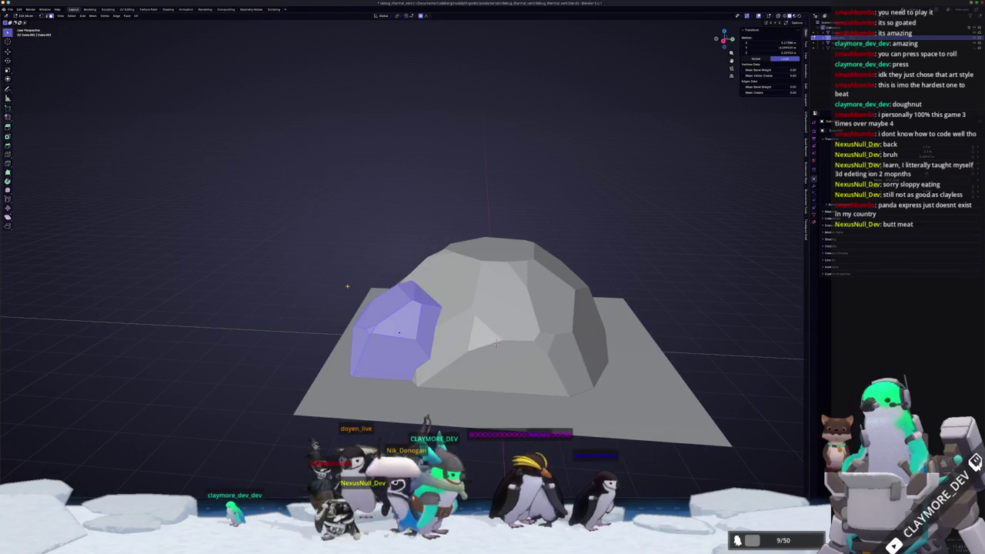
mouse_move(497, 343)
left_mouse_down()
mouse_move(388, 419)
mouse_move(563, 374)
mouse_move(364, 378)
mouse_move(350, 405)
mouse_move(316, 416)
mouse_move(305, 375)
mouse_move(394, 340)
mouse_move(516, 352)
left_mouse_up()
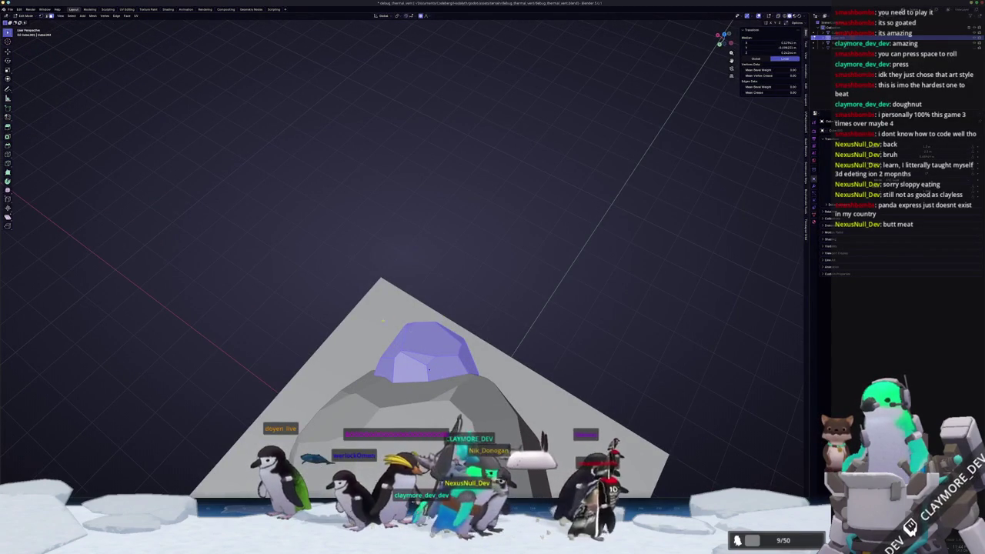
mouse_move(597, 361)
left_mouse_down()
mouse_move(717, 375)
mouse_move(712, 434)
left_mouse_up()
key("Tab")
scroll(432, 346, "up", 2)
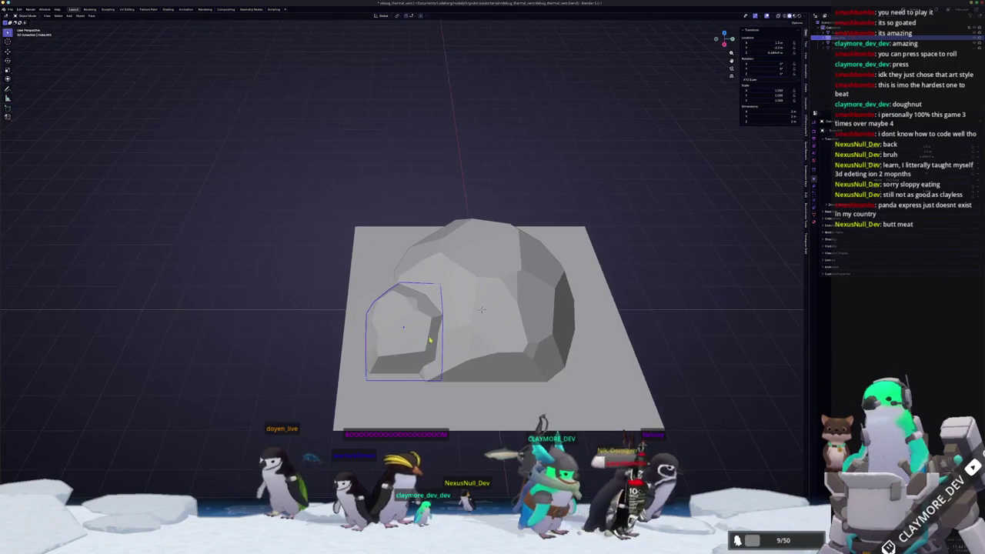
key("KP_7")
scroll(429, 341, "down", 3)
scroll(462, 202, "up", 2)
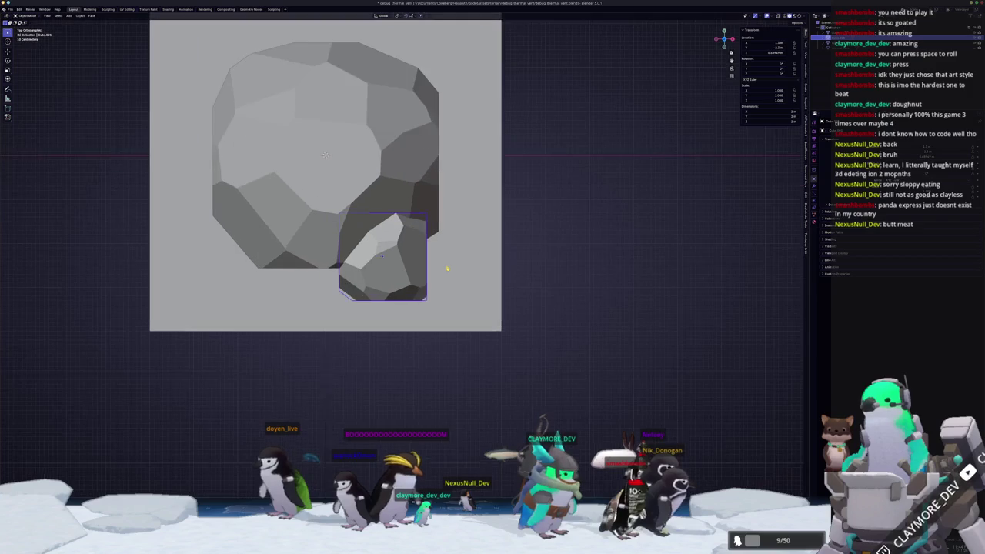
key("Tab")
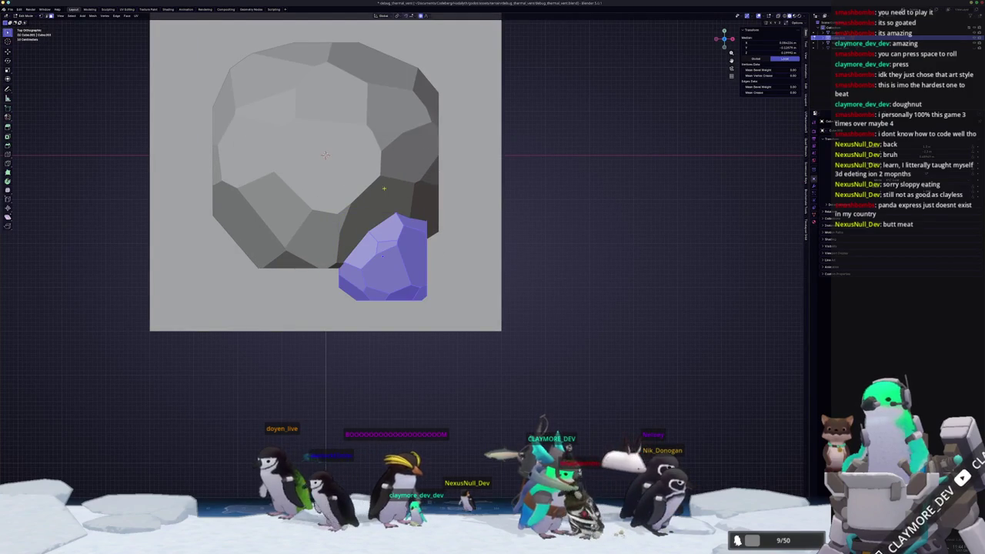
key("g")
key("Escape")
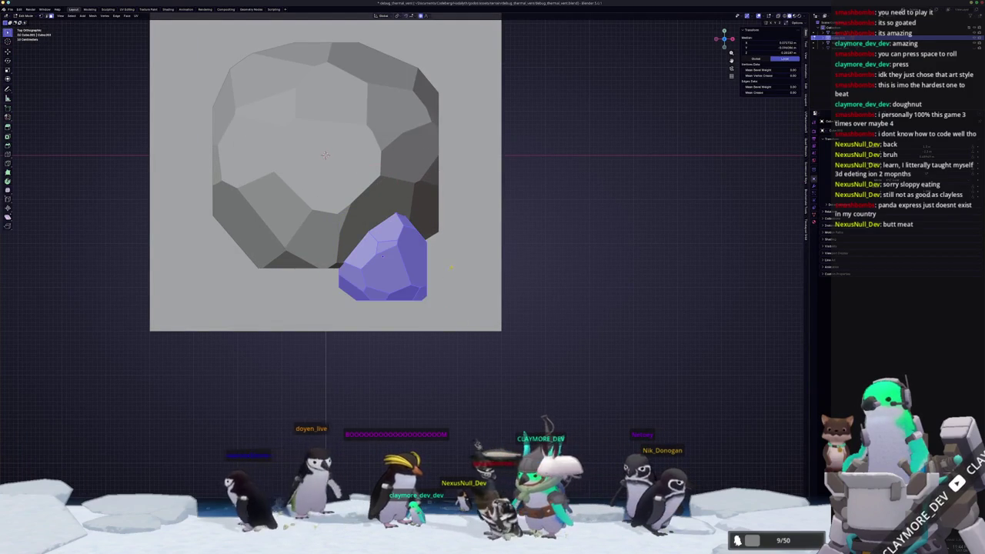
key("g")
left_click(396, 334)
key("ctrl+alt+z")
left_click(339, 361)
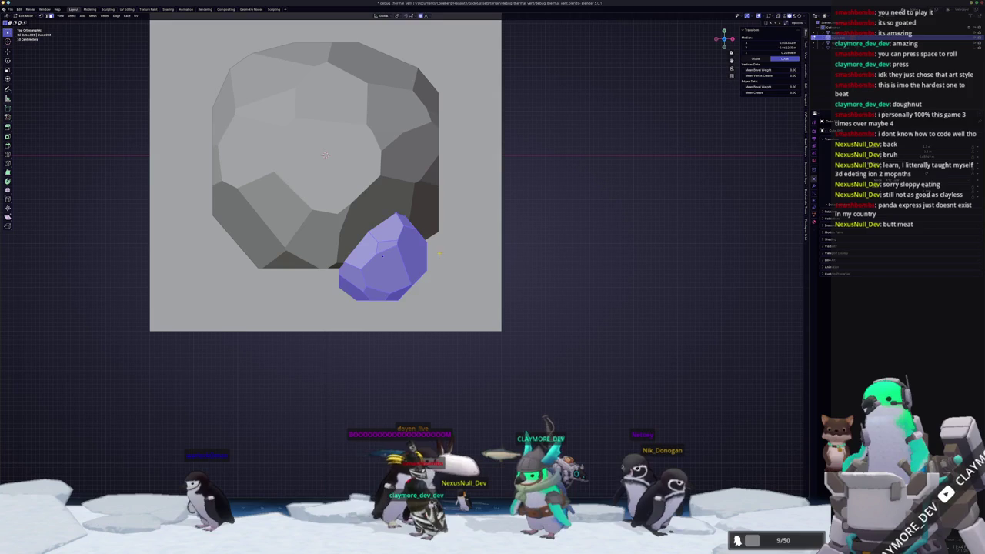
key("g")
key("Escape")
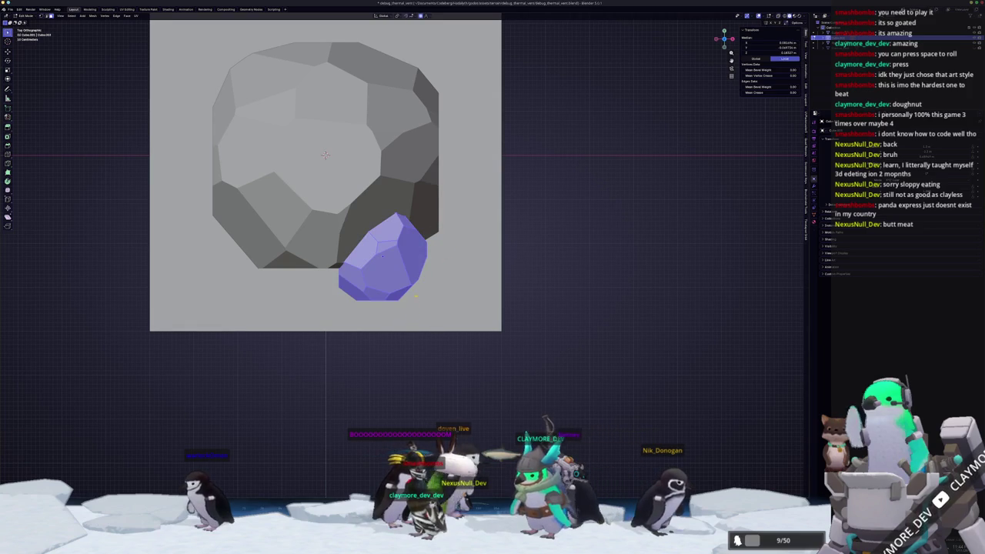
key("g")
key("Escape")
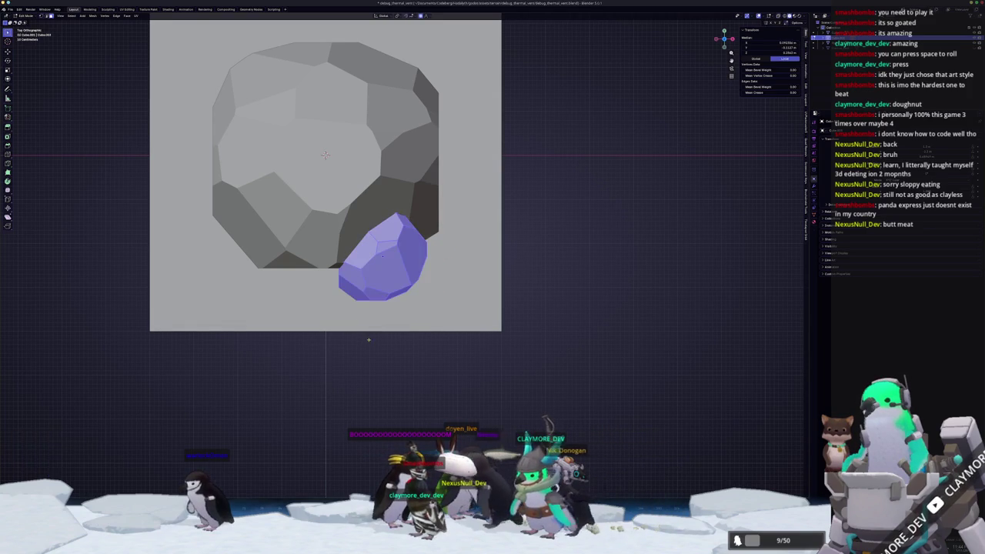
Flatten the small rock piece along Z, shift it vertically, and return to Object Mode
left_click_drag(367, 309, 368, 356)
key("s")
key("z")
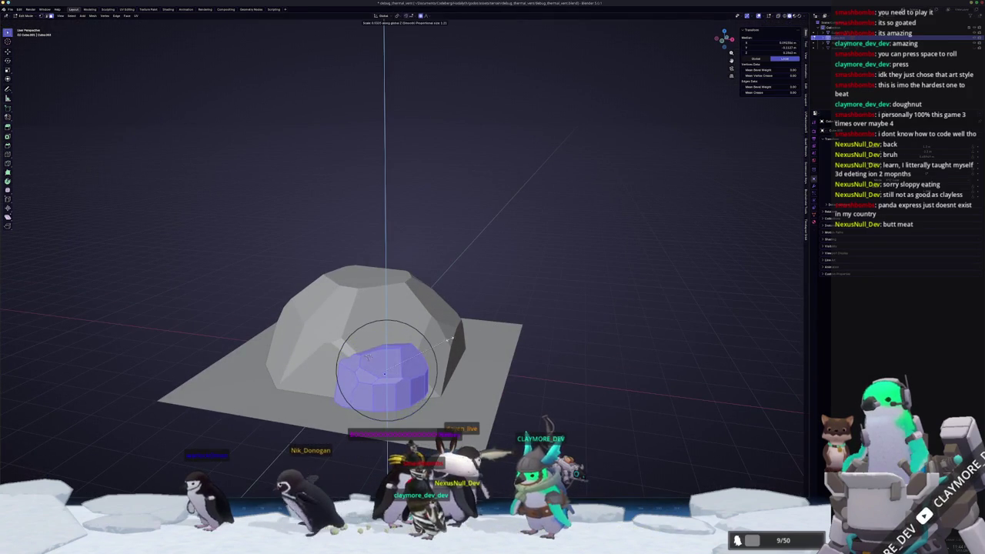
left_click(451, 338)
key("g")
key("z")
mouse_move(462, 344)
left_mouse_down()
mouse_move(466, 355)
mouse_move(453, 359)
mouse_move(463, 330)
left_mouse_up()
left_click_drag(360, 346, 450, 345)
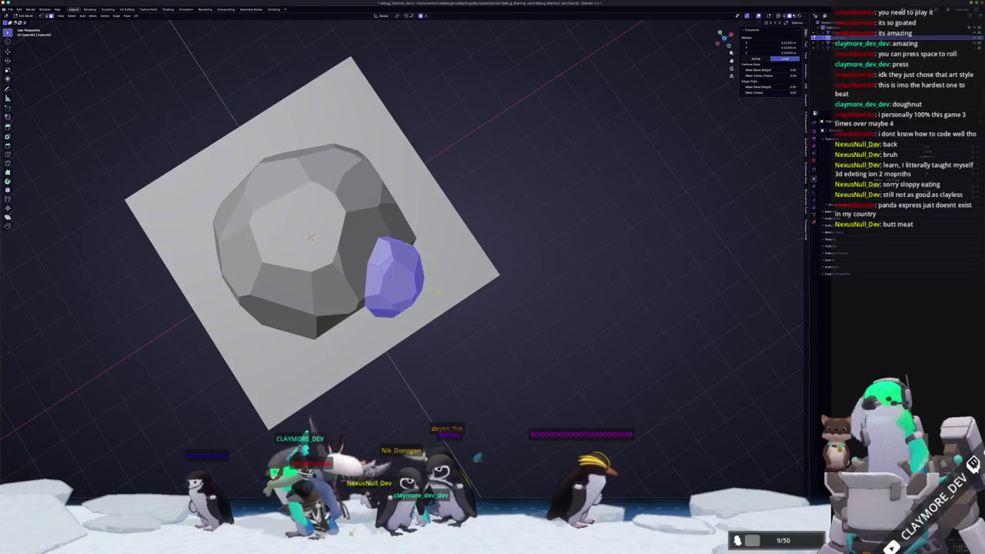
mouse_move(331, 323)
left_mouse_down()
mouse_move(345, 370)
mouse_move(542, 284)
mouse_move(427, 303)
mouse_move(410, 292)
left_mouse_up()
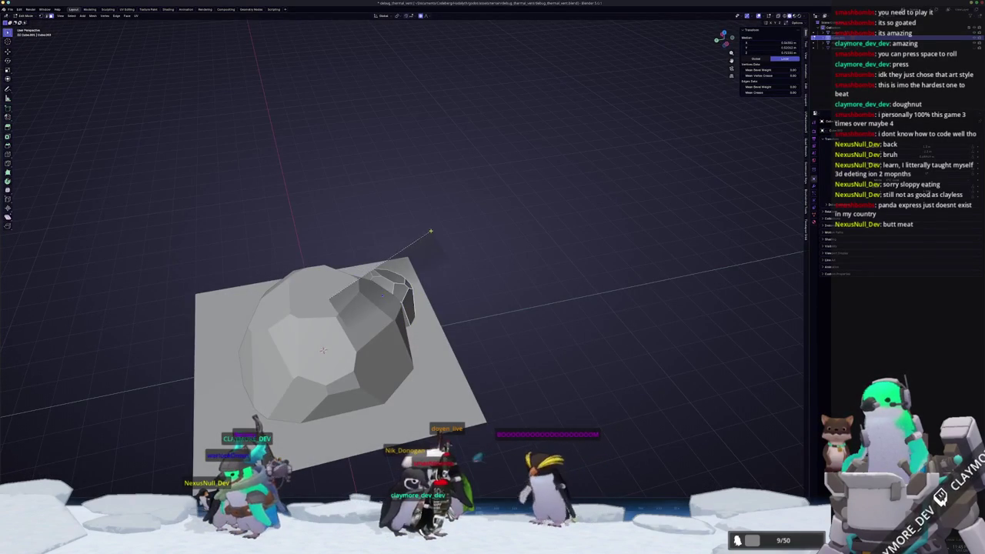
mouse_move(430, 231)
left_mouse_down()
mouse_move(392, 286)
mouse_move(397, 260)
mouse_move(400, 278)
mouse_move(339, 308)
mouse_move(403, 285)
left_mouse_up()
key("Tab")
In top view, duplicate the small rock, then rotate and slightly enlarge the copy
key("KP_7")
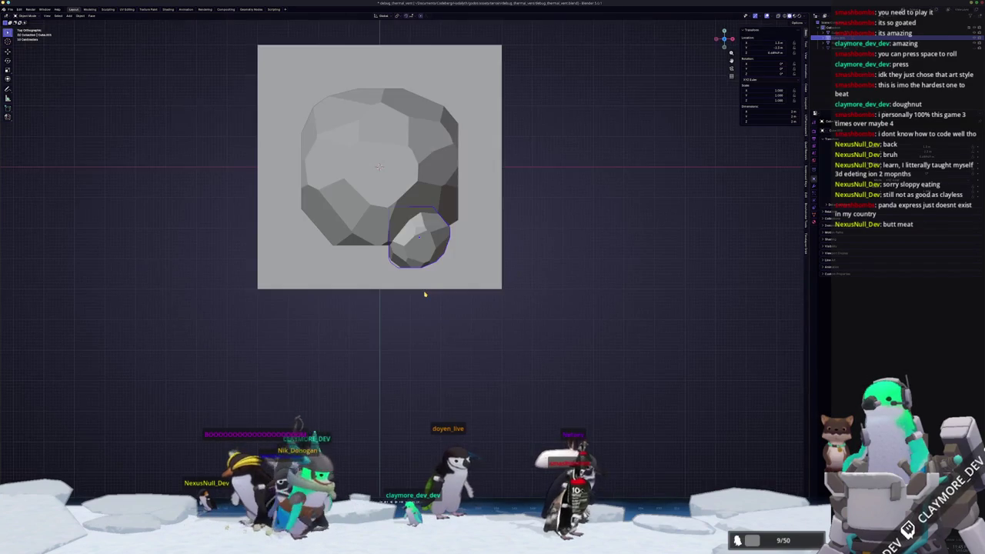
key("shift+d")
left_click(390, 296)
key("r")
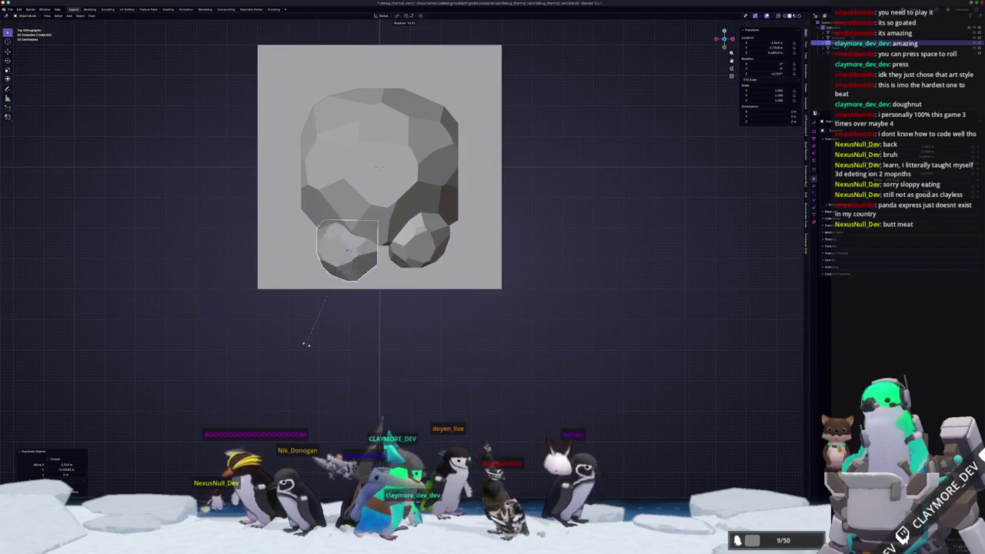
key("s")
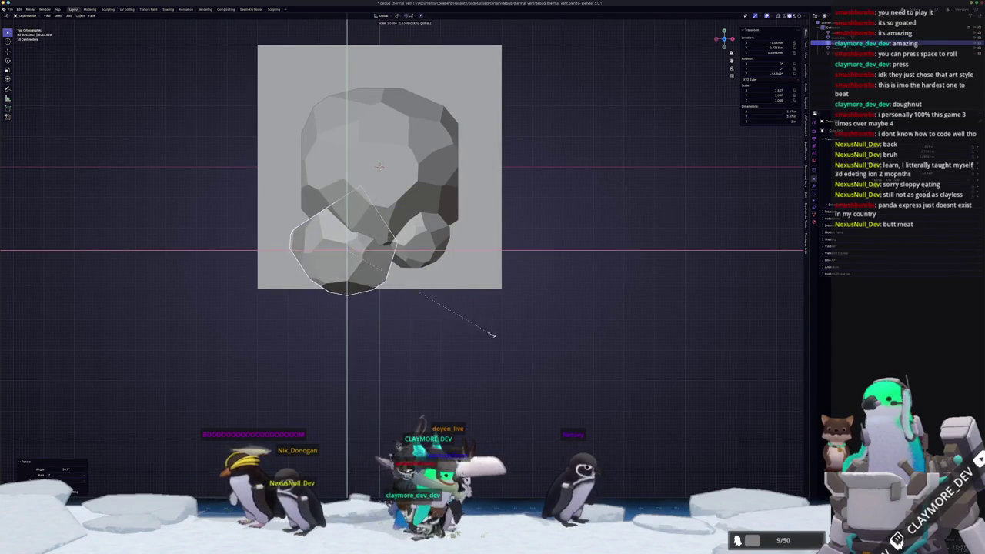
left_click(457, 322)
Move the rock copy beside the first, flatten it along Z, and select its whole mesh
key("g")
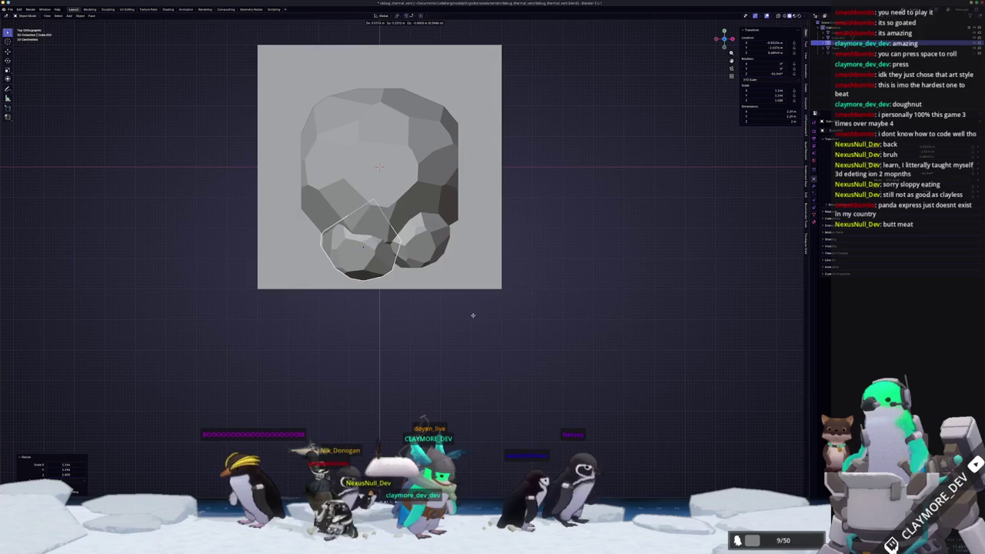
left_click(472, 315)
key("s")
key("z")
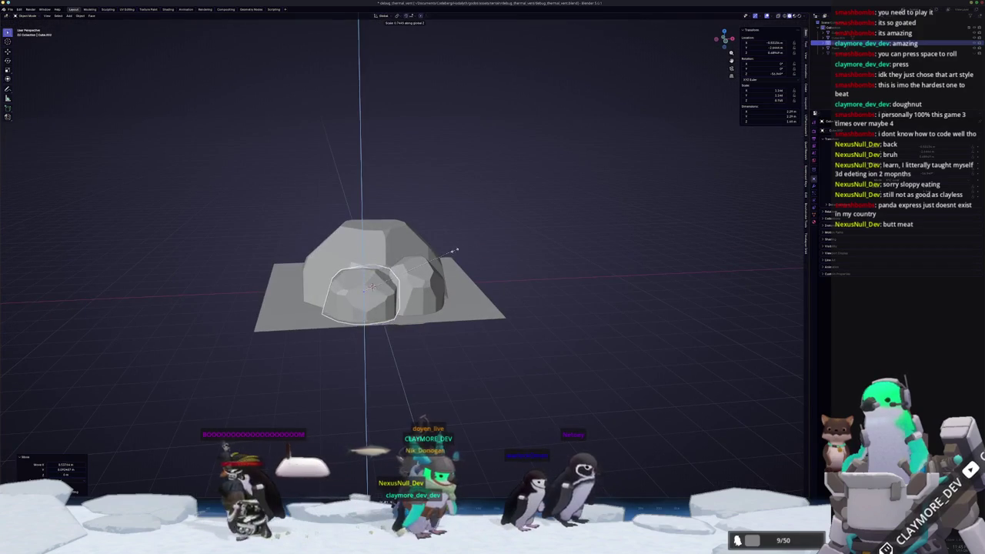
left_click(457, 253)
key("Tab")
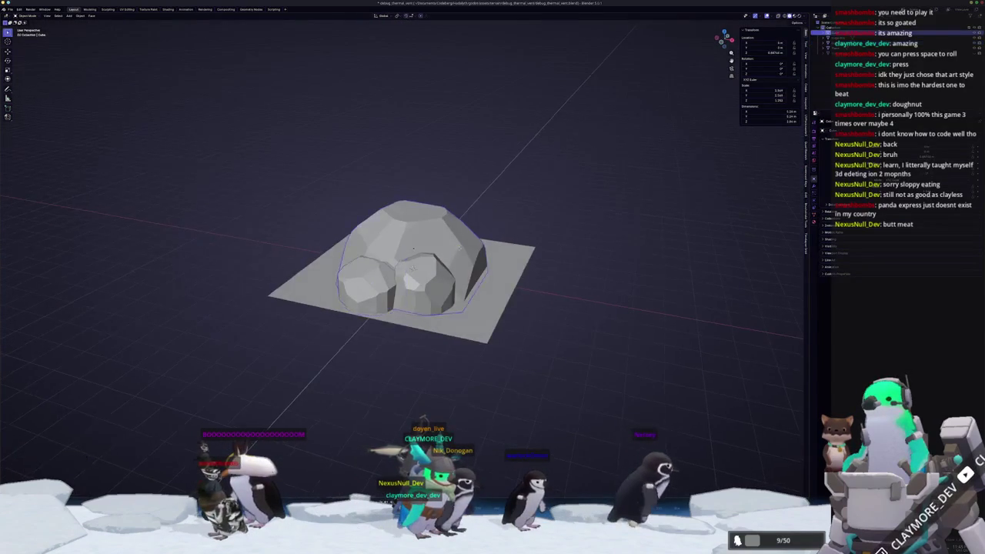
key("a")
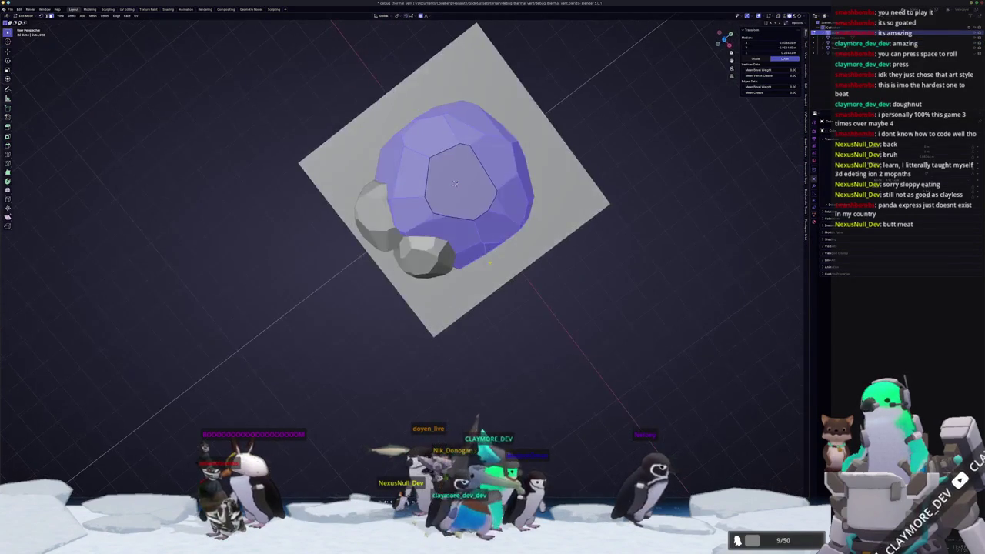
key("KP_7")
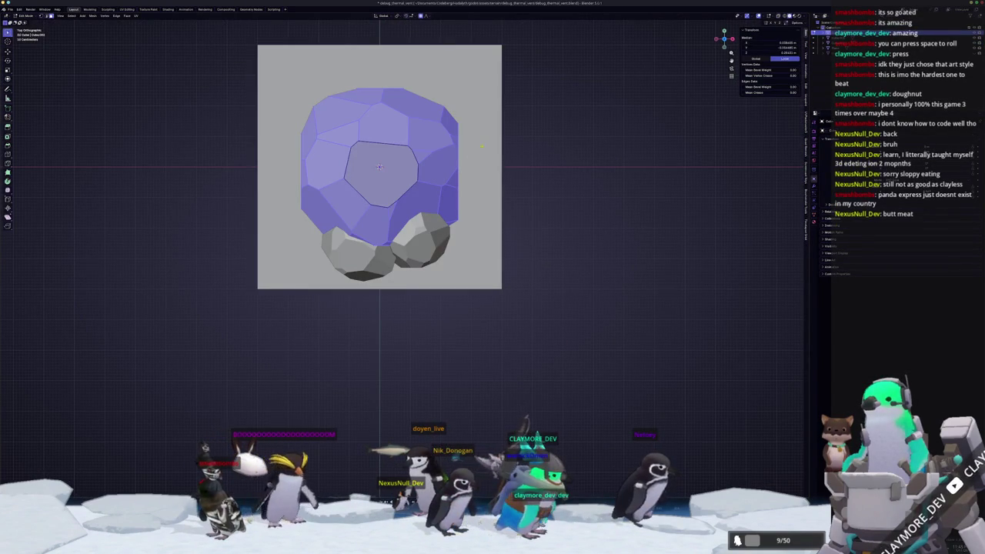
key("alt+a")
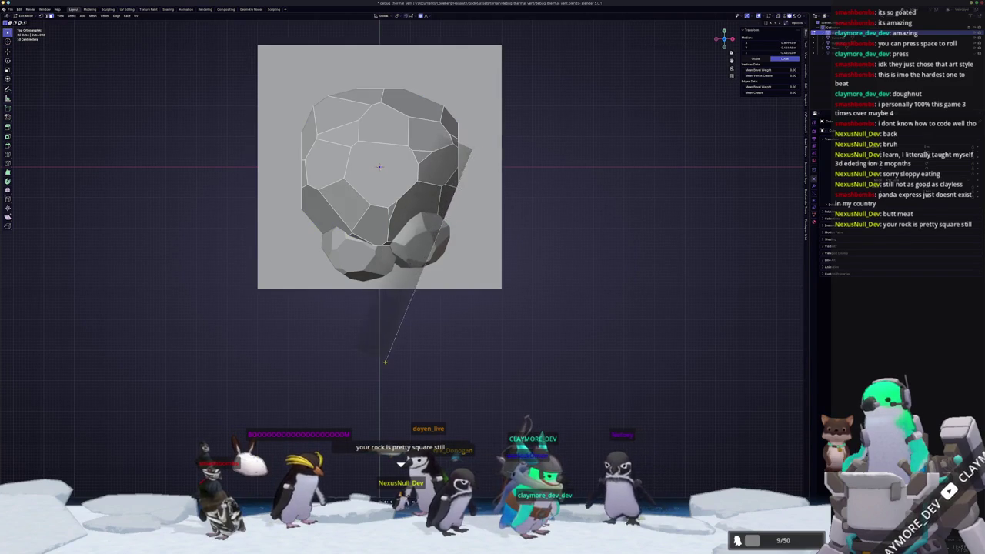
key("Escape")
key("alt+a")
key("a")
key("alt+a")
key("a")
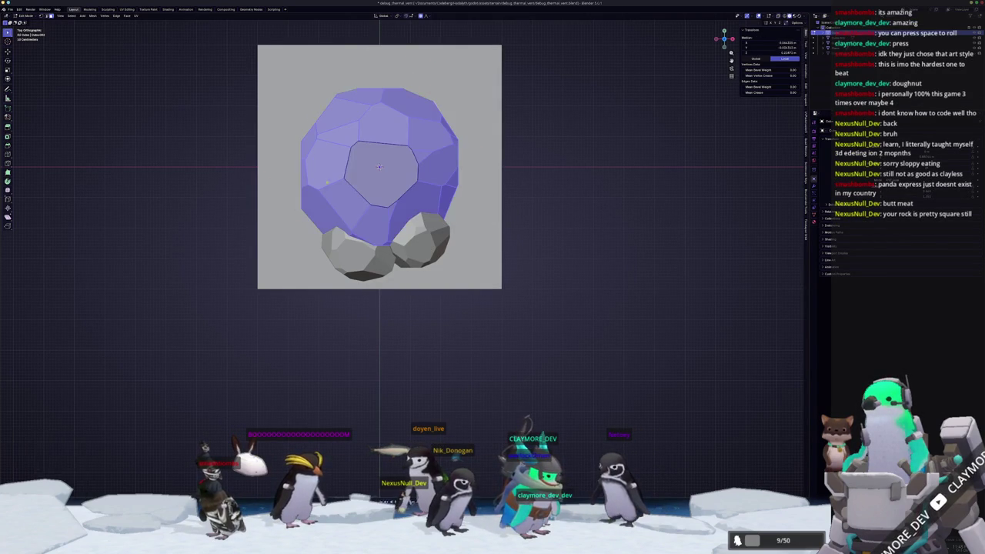
key("alt+a")
left_click(302, 142)
key("g")
key("Escape")
key("a")
key("alt+a")
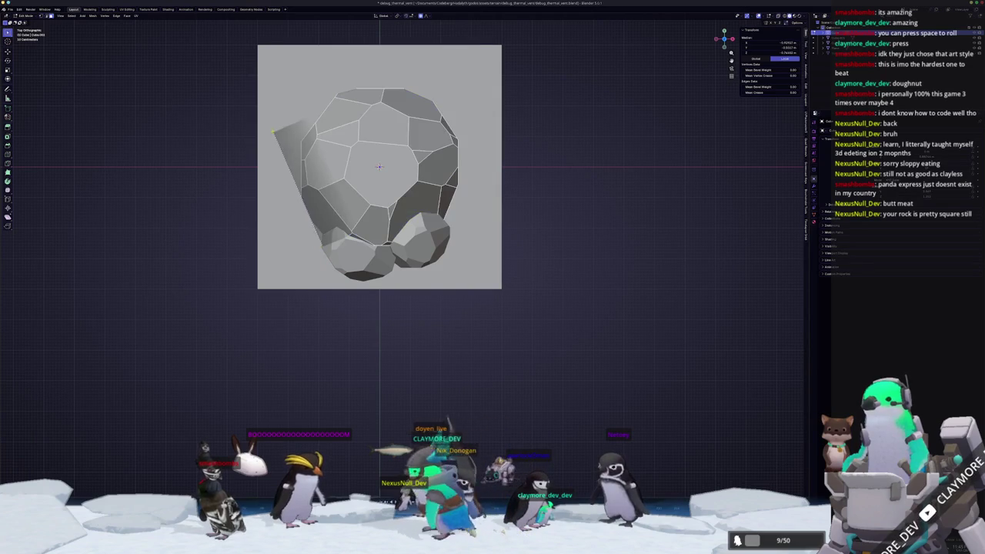
key("a")
mouse_move(323, 247)
left_mouse_down()
mouse_move(280, 230)
mouse_move(382, 243)
left_mouse_up()
left_click(438, 217)
key("g")
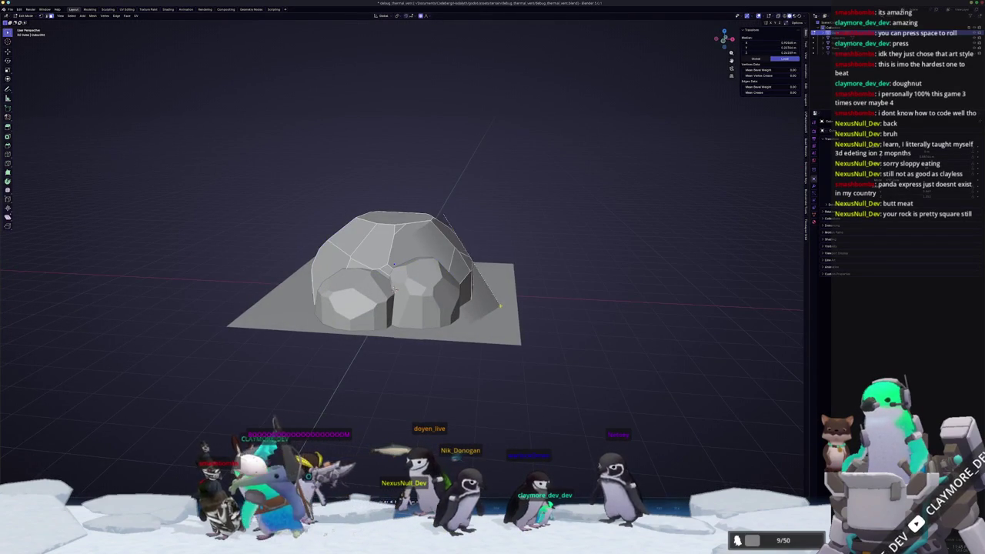
right_click(499, 306)
left_click(445, 219)
mouse_move(445, 220)
left_mouse_down()
mouse_move(508, 242)
mouse_move(485, 265)
mouse_move(498, 296)
left_mouse_up()
Duplicate the small front rock in top view and enlarge the copy
key("Tab")
left_click(498, 296)
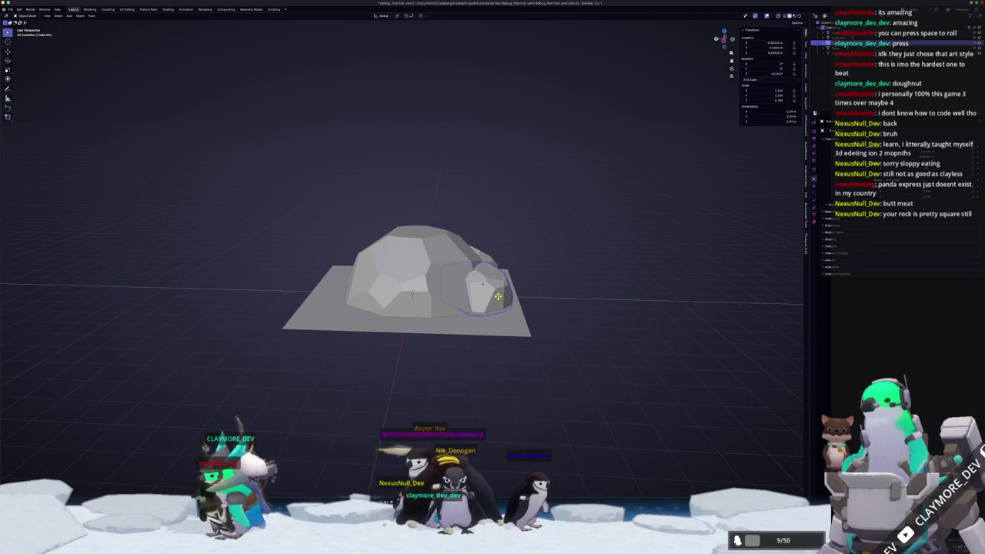
key("KP_7")
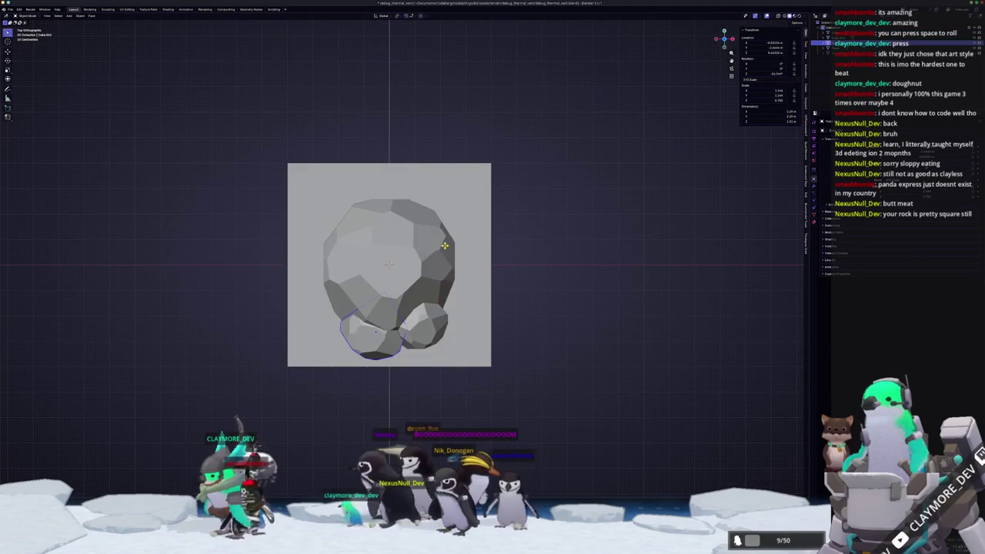
scroll(444, 245, "up", 2)
key("shift+d")
key("s")
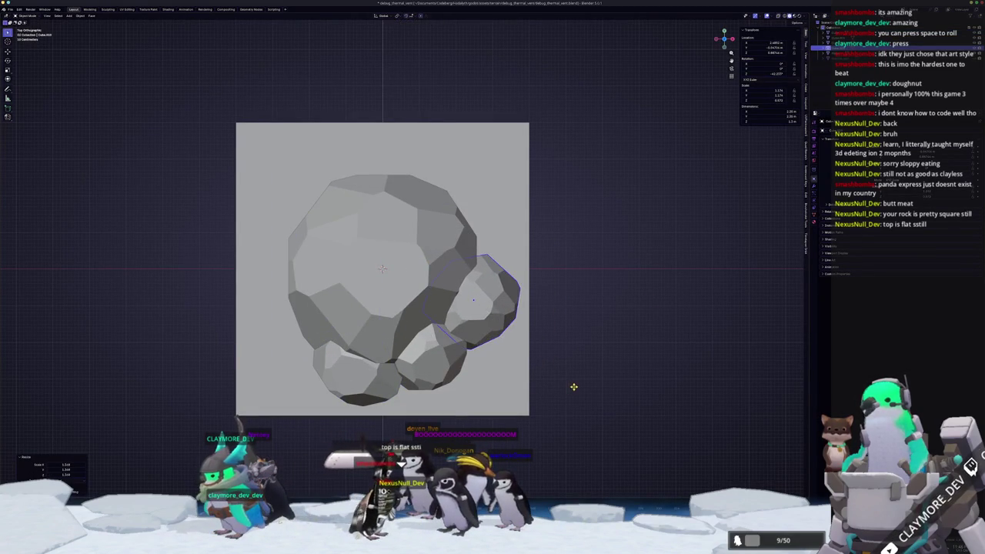
left_click_drag(567, 389, 471, 288)
mouse_move(379, 297)
left_mouse_down()
mouse_move(479, 247)
mouse_move(383, 273)
left_mouse_up()
key("s")
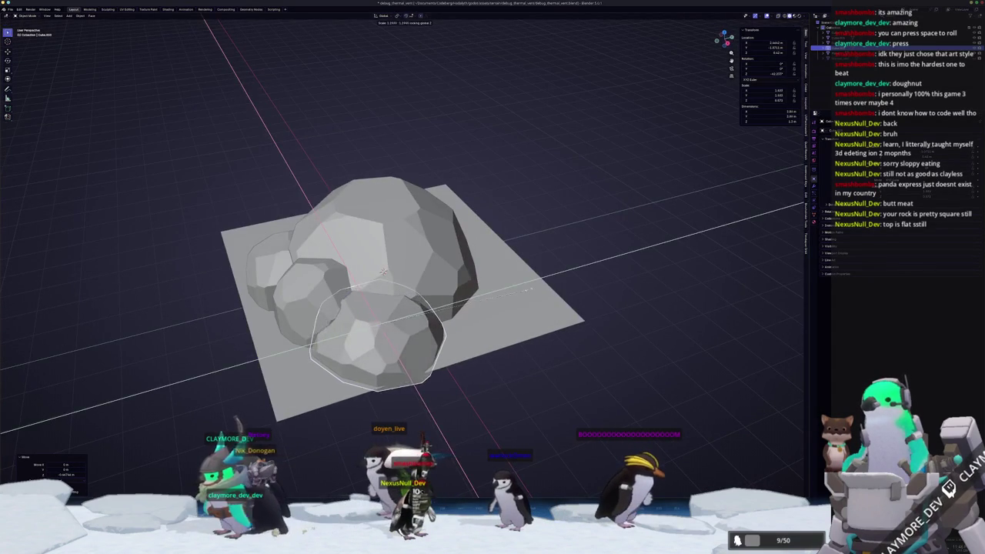
left_click(516, 296)
Add another rotated rock copy at the lower right, sunk into the slab
key("KP_7")
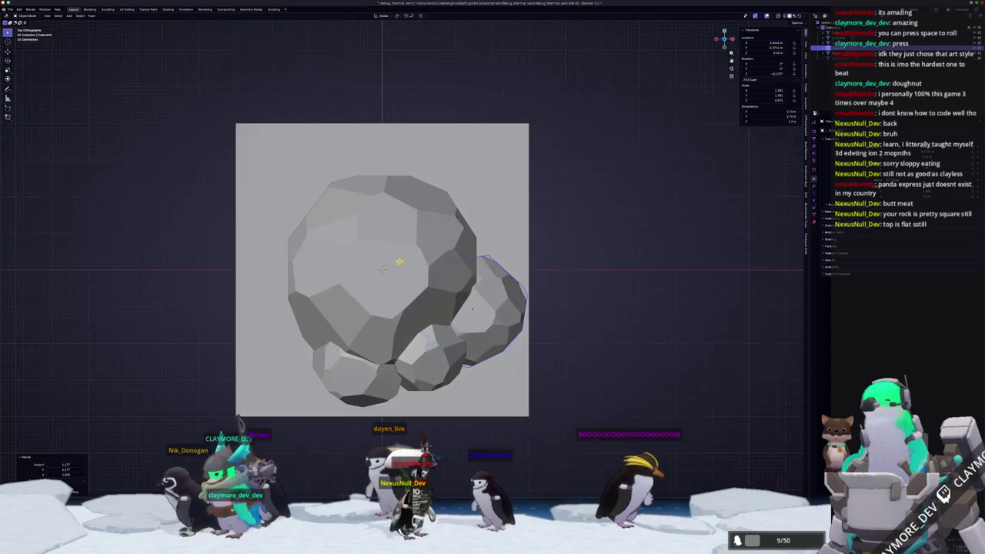
key("shift+d")
key("r")
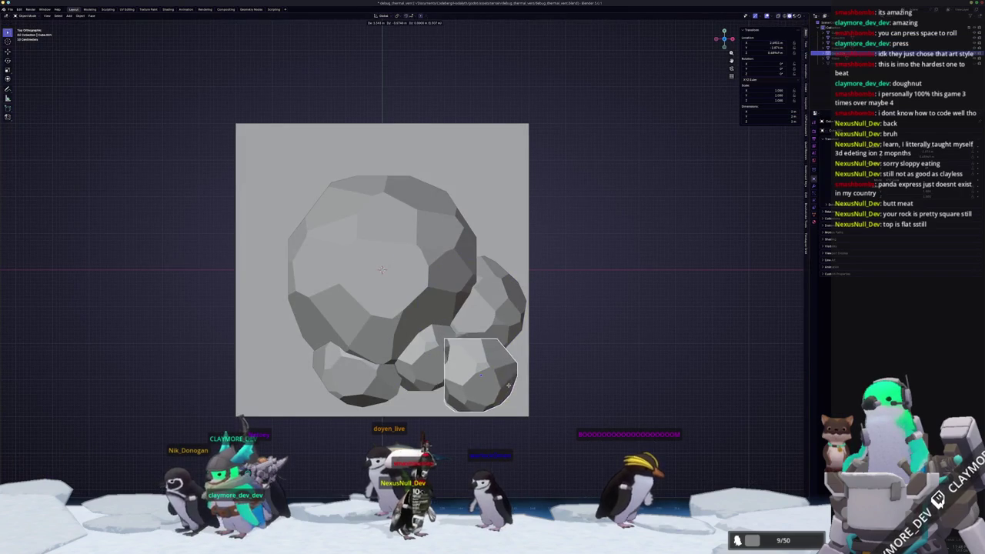
left_click(550, 397)
key("g")
key("z")
left_click(526, 376)
left_click(518, 372)
left_click_drag(518, 373, 492, 331)
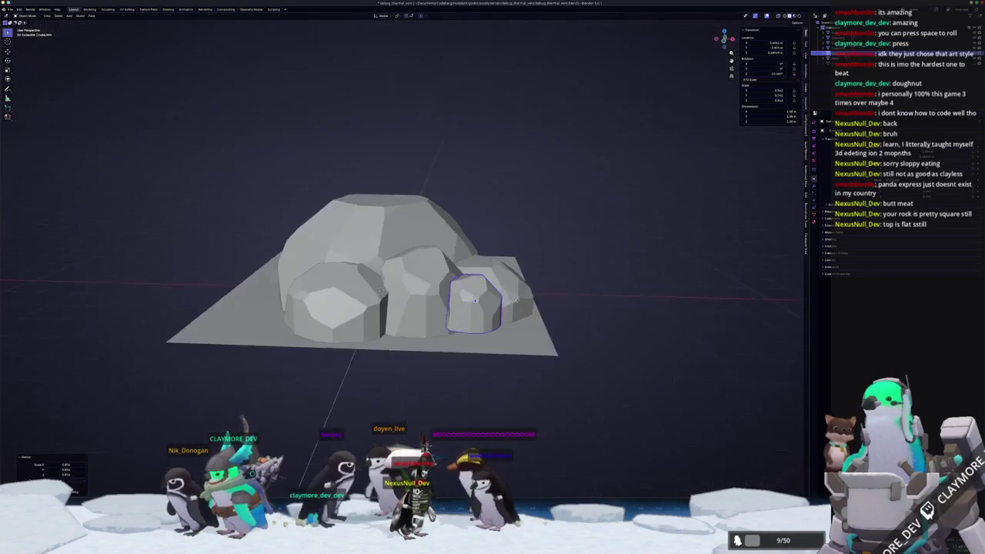
Reposition the small rock, rotate it around Z, and select its whole mesh
key("g")
left_click(503, 308)
key("r")
key("z")
left_click(528, 345)
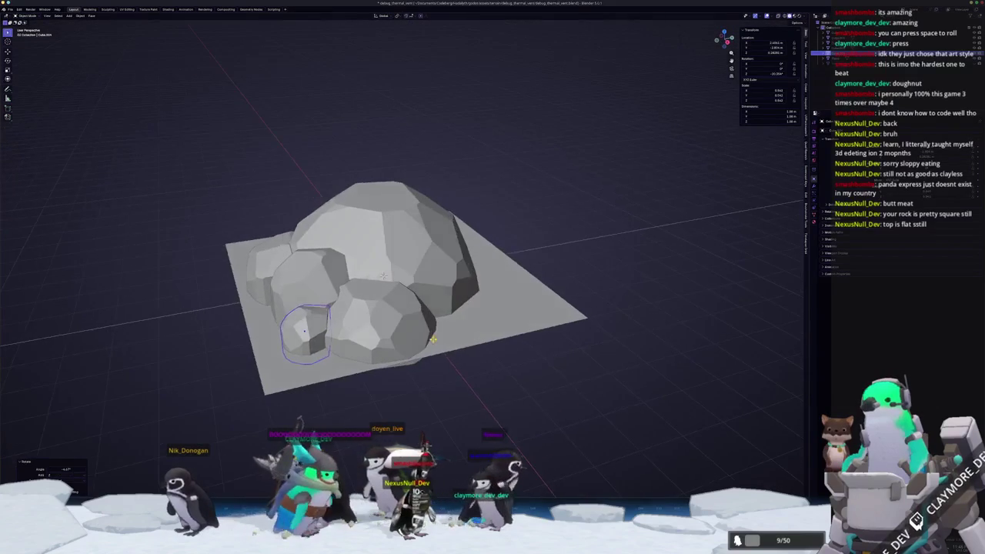
key("Tab")
key("alt+a")
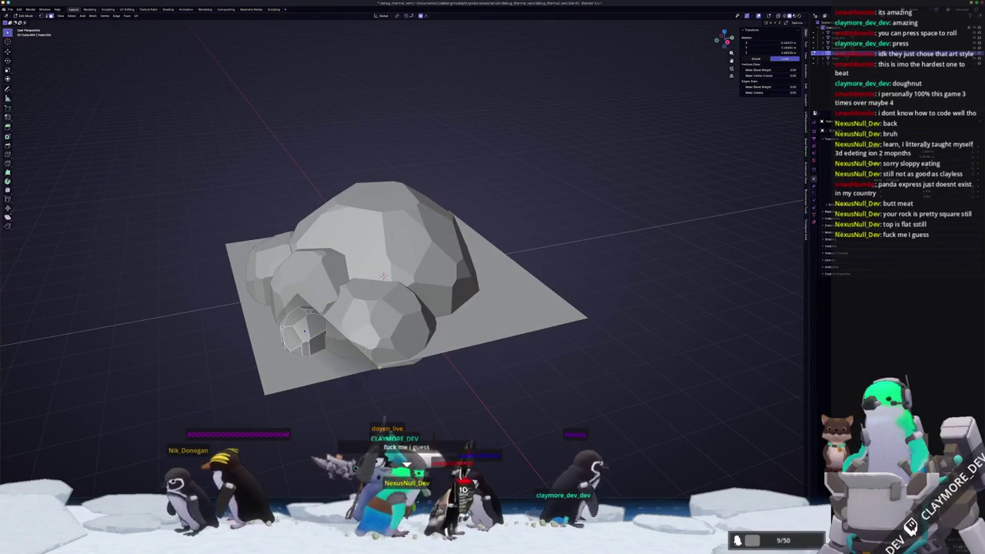
key("a")
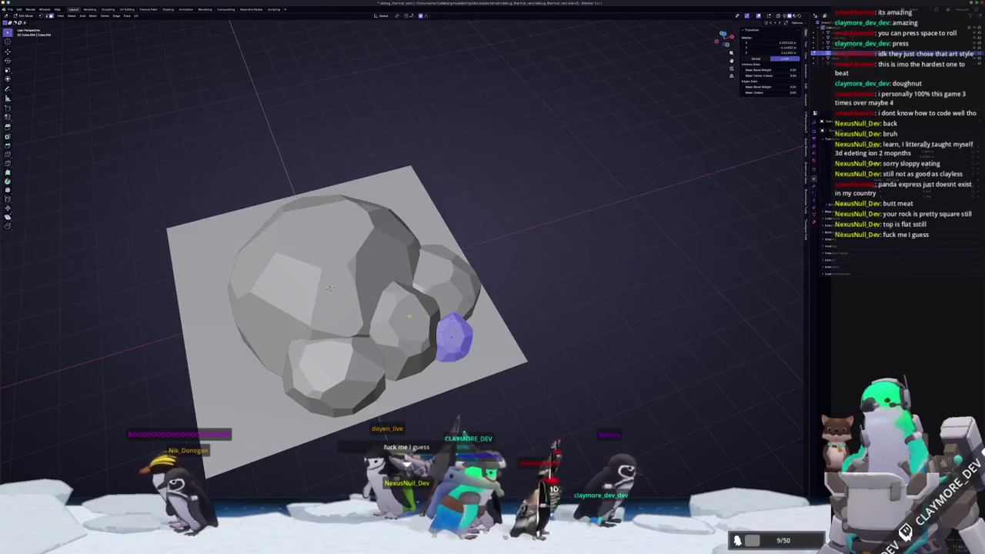
Back in Object Mode, select the right rock and then the large central rock
key("Tab")
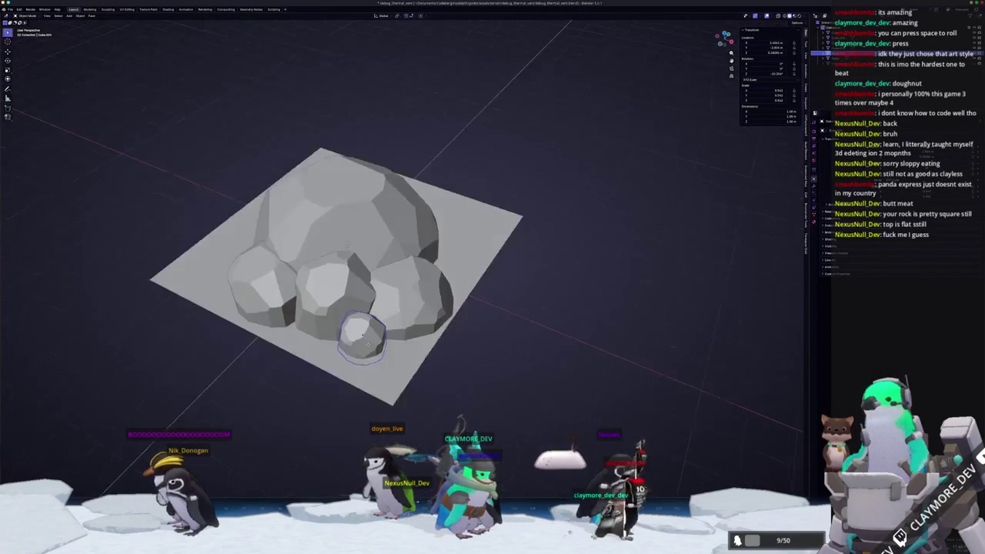
left_click(416, 319)
key("KP_7")
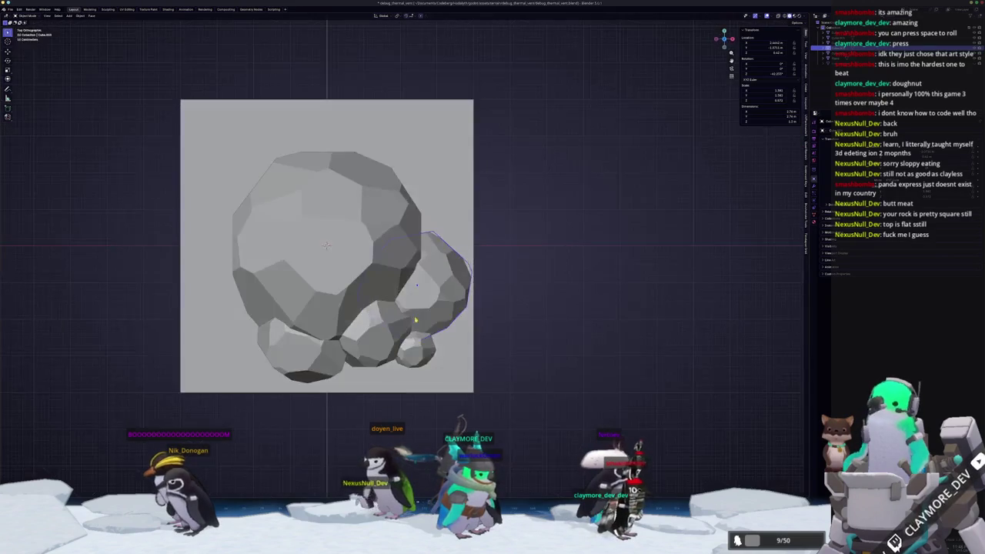
left_click(371, 294)
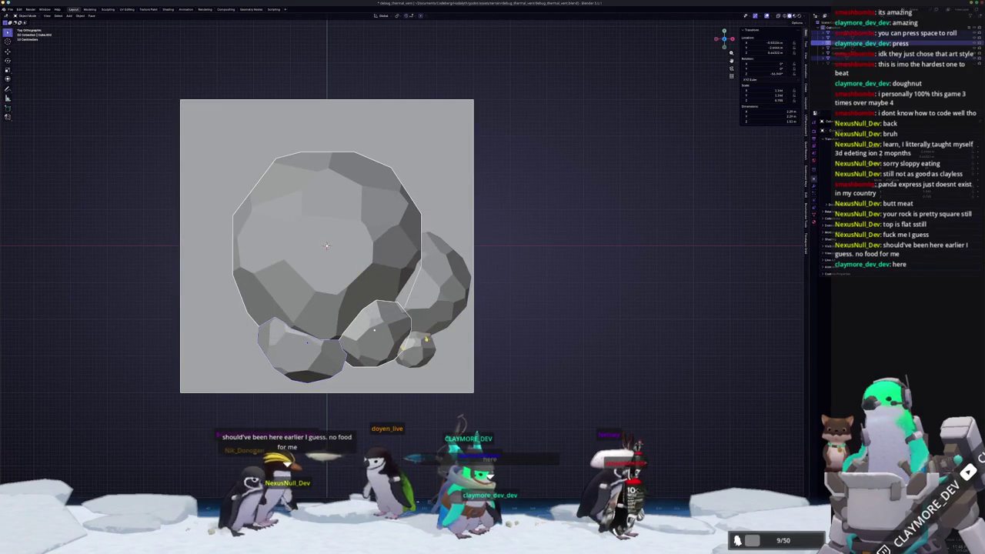
Duplicate the selected rocks, rotate the copies, and move them along Z
key("shift+d")
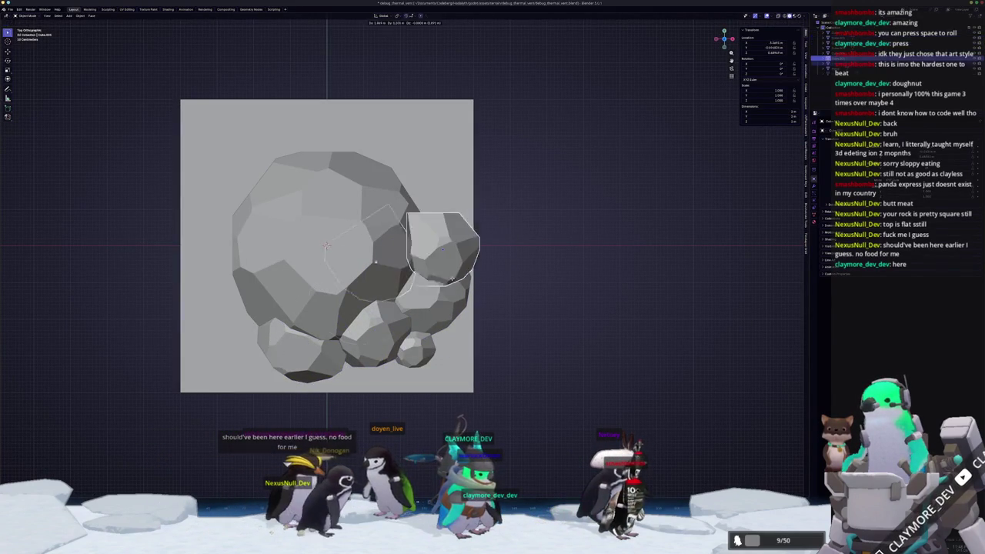
left_click(330, 123)
key("r")
key("g")
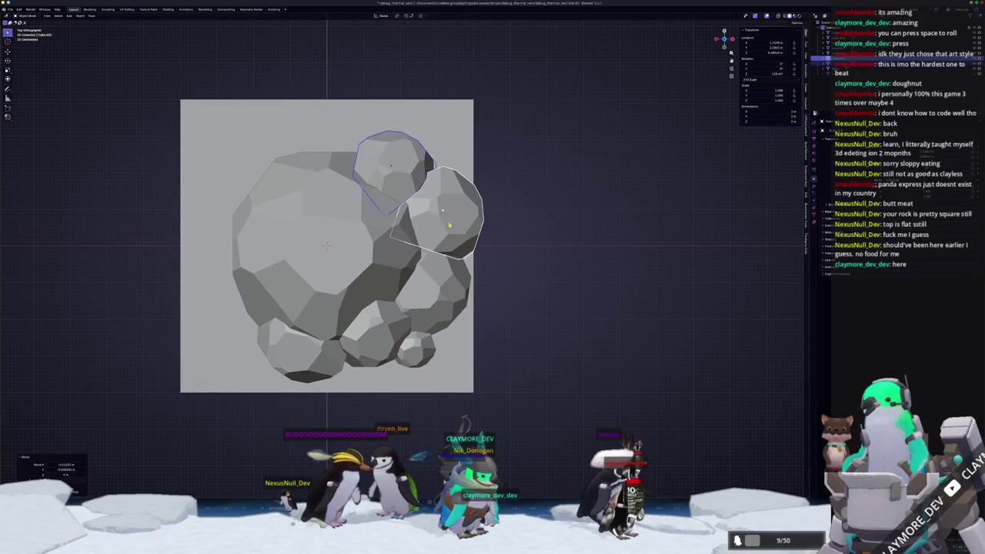
key("z")
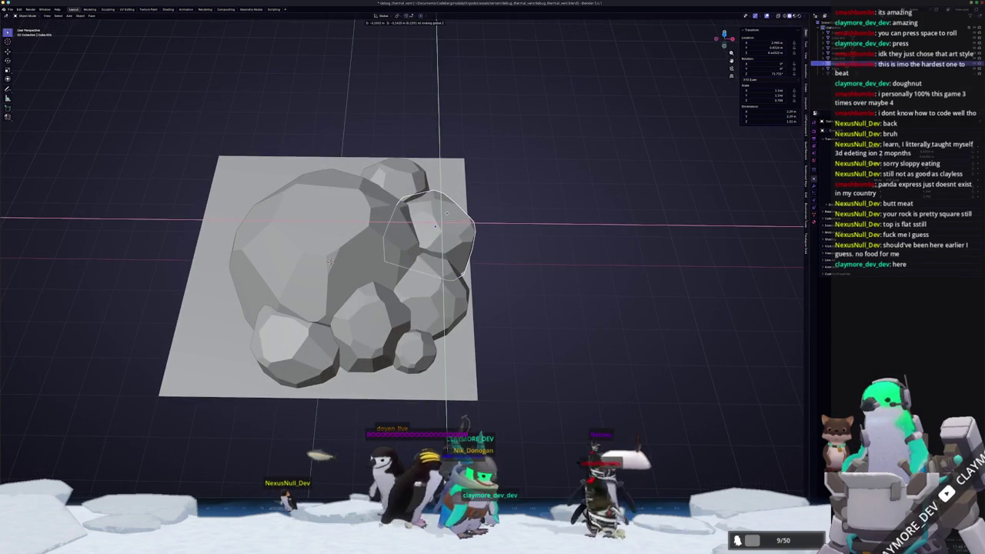
left_click(447, 213)
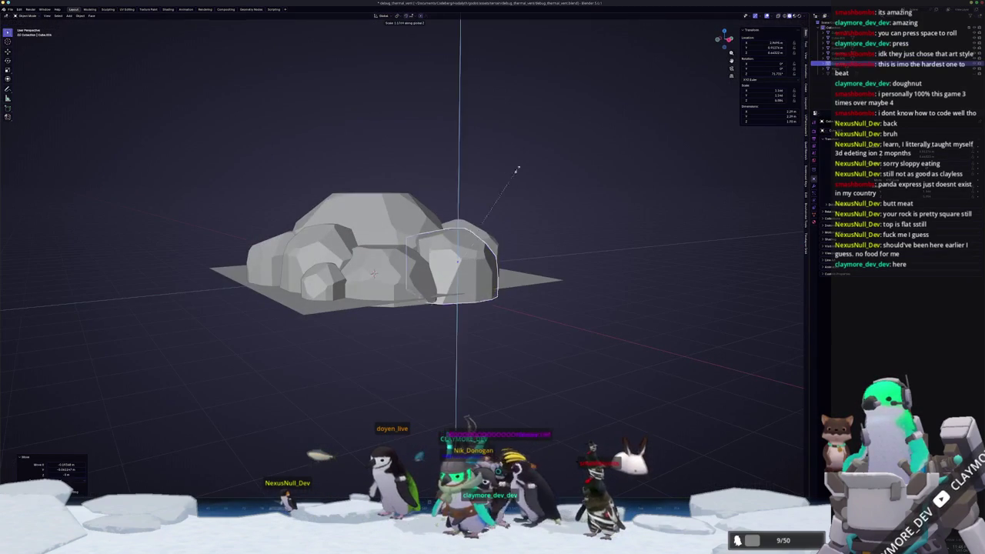
Confirm the ball's vertical scaling, cancel a repeat scale, and enter Edit Mode
left_click(530, 166)
key("s")
key("shift+z")
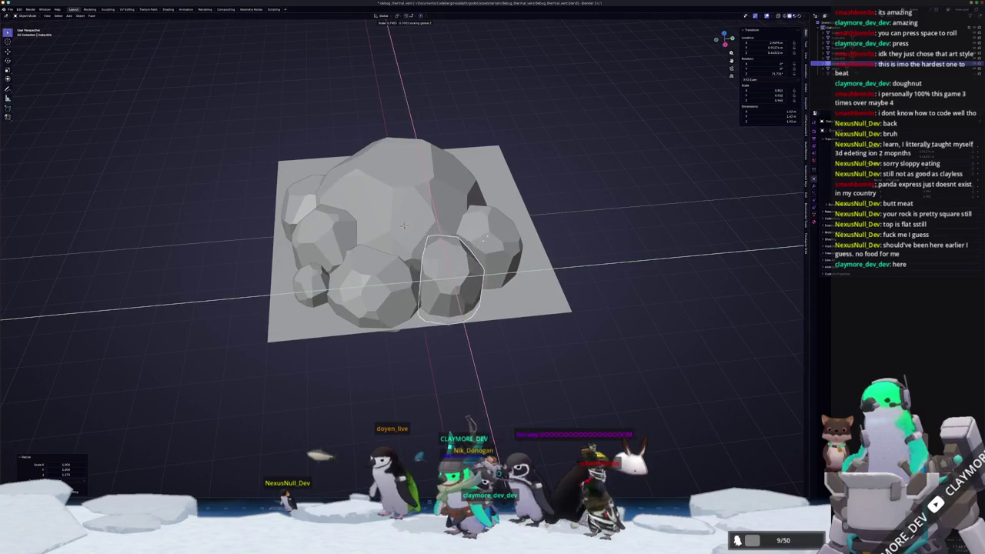
key("Return")
key("Tab")
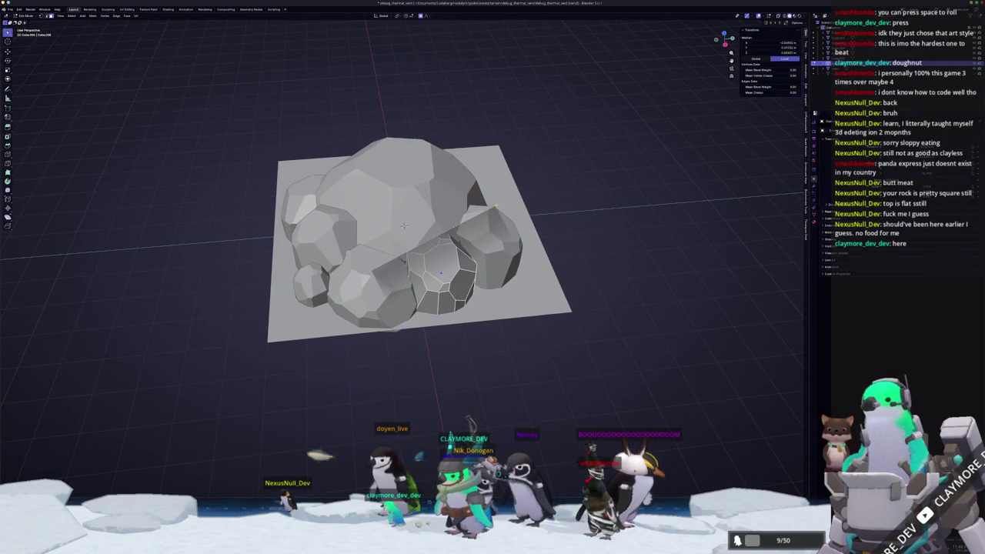
Select all of the ball's geometry and return to Object Mode
key("a")
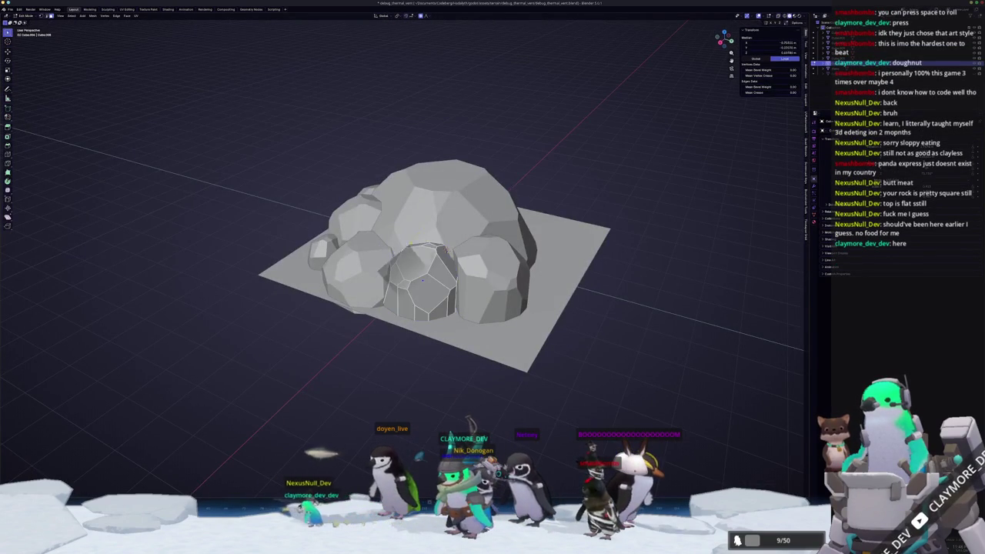
key("a")
mouse_move(422, 281)
left_mouse_down()
mouse_move(412, 264)
mouse_move(437, 241)
mouse_move(366, 263)
mouse_move(338, 316)
left_mouse_up()
key("Tab")
scroll(412, 264, "down", 5)
scroll(438, 241, "up", 4)
Knife-cut across the selected rock pieces in Edit Mode, then exit to Object Mode
key("a")
key("Tab")
key("Tab")
key("Tab")
scroll(338, 316, "up", 4)
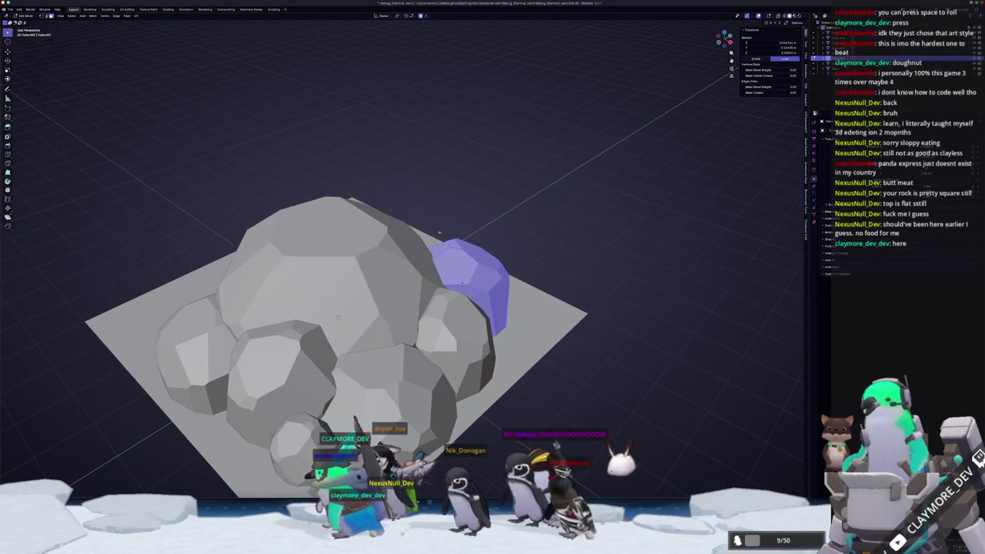
key("k")
left_click(419, 238)
key("Escape")
left_click_drag(547, 254, 446, 308)
key("Tab")
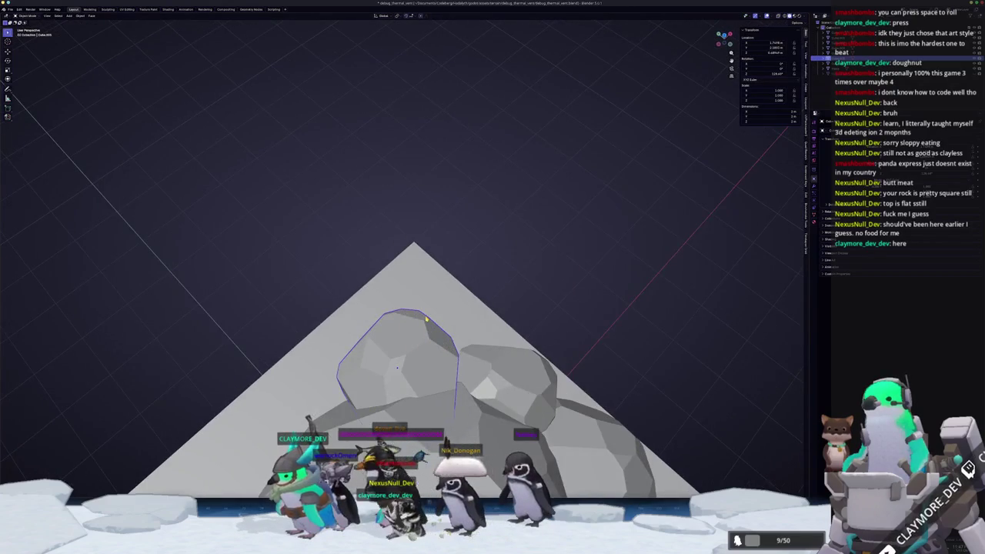
Reopen the rock's mesh from top view and select all its geometry
key("KP_7")
key("Tab")
key("a")
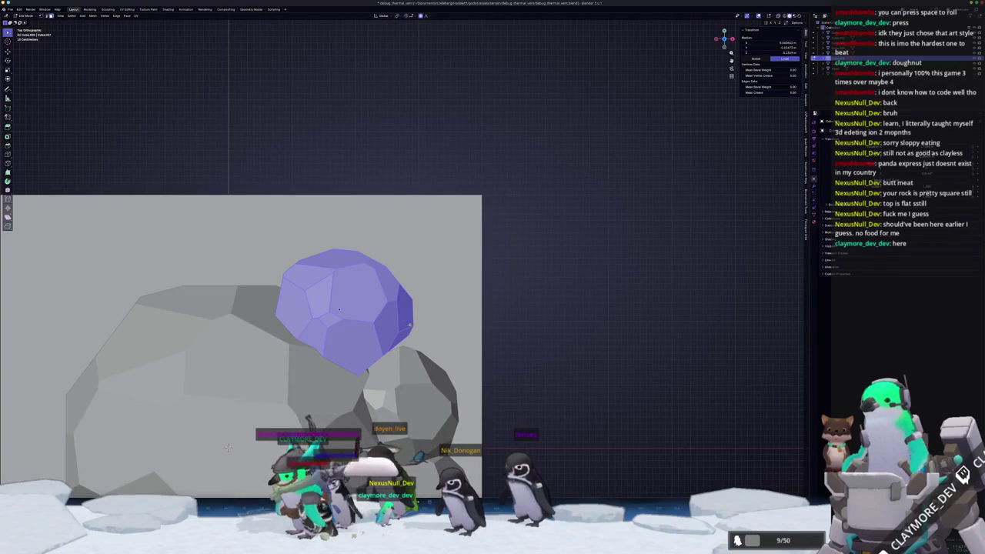
key("alt+a")
key("Tab")
mouse_move(339, 309)
left_mouse_down()
mouse_move(353, 315)
mouse_move(361, 286)
mouse_move(377, 304)
left_mouse_up()
key("Tab")
key("a")
Select the linked top ball and slice it with a bisect plane, then exit Edit Mode
scroll(356, 292, "down", 3)
scroll(372, 298, "up", 3)
scroll(377, 304, "up", 2)
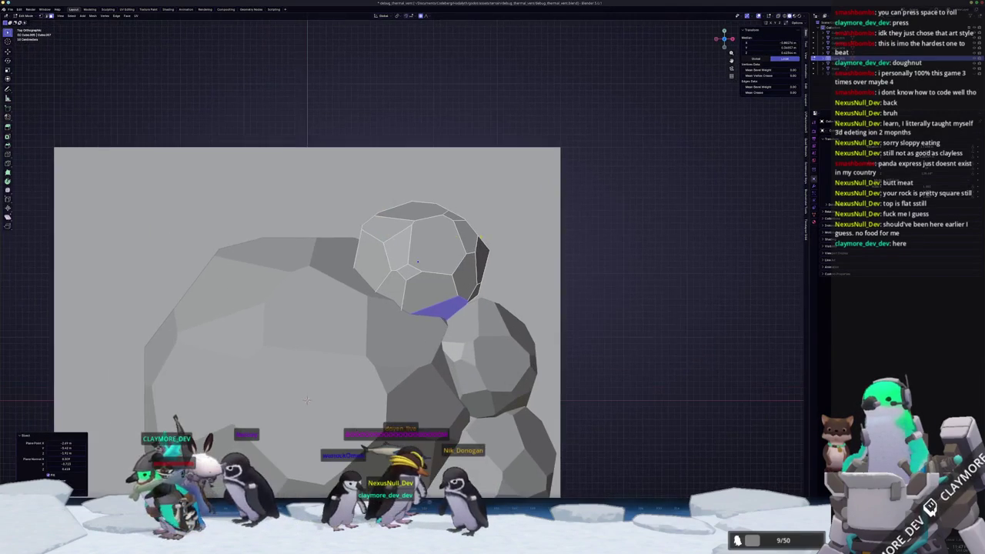
left_click(417, 262)
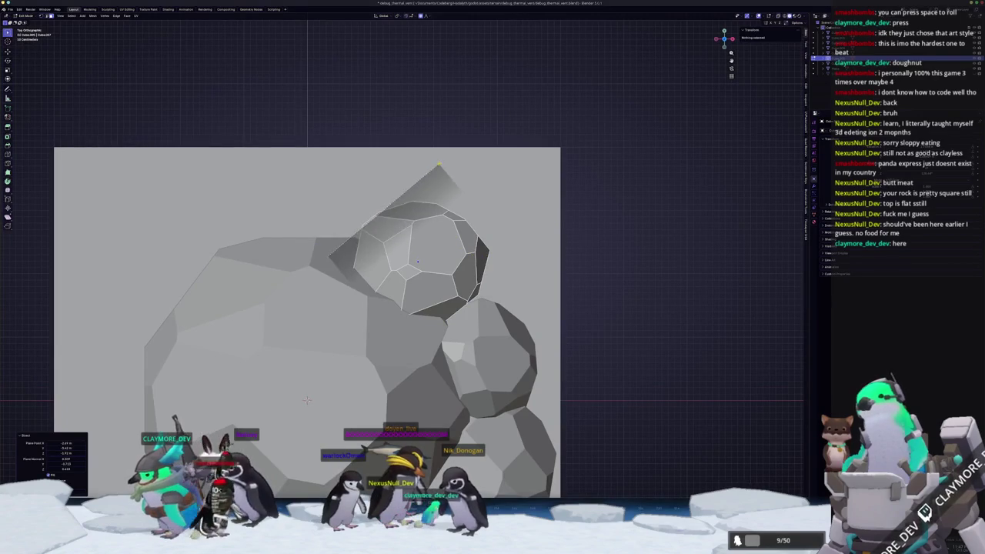
key("l")
scroll(415, 261, "down", 1)
mouse_move(416, 262)
left_mouse_down()
mouse_move(400, 177)
mouse_move(458, 165)
left_mouse_up()
left_click_drag(458, 165, 346, 293)
mouse_move(321, 378)
left_mouse_down()
mouse_move(285, 220)
mouse_move(353, 214)
mouse_move(352, 204)
mouse_move(358, 241)
left_mouse_up()
key("Tab")
Rotate the small top rock slightly in top view, then bring Godot to the front
key("KP_7")
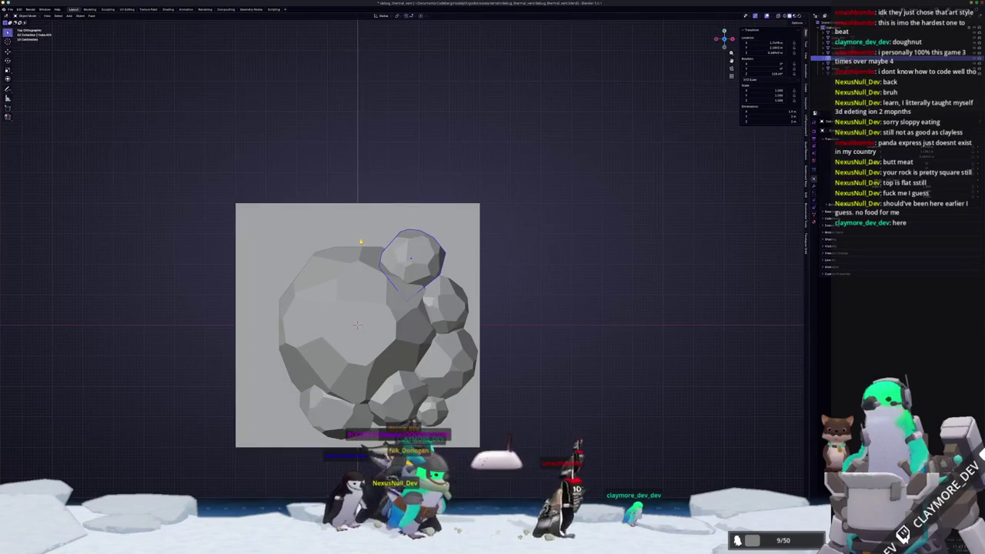
key("r")
left_click(508, 242)
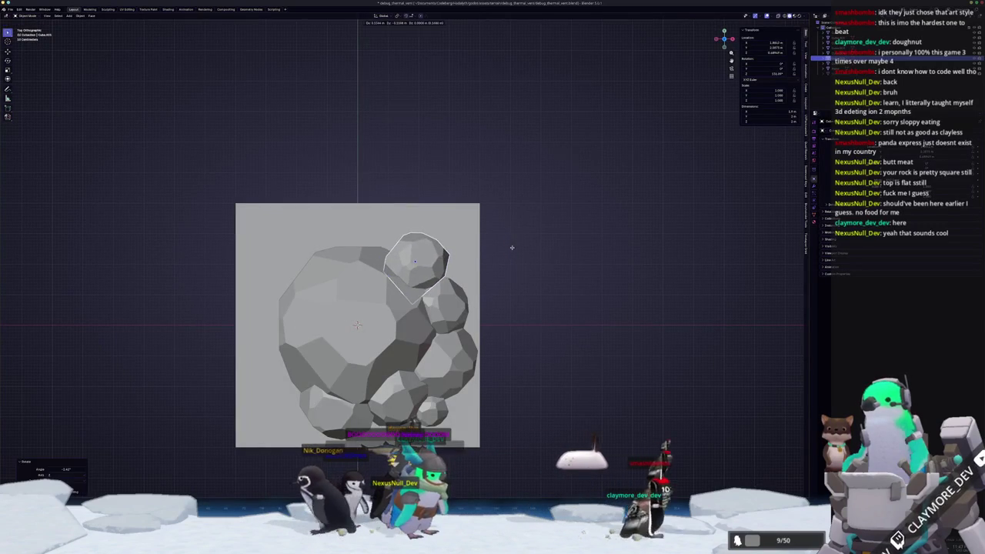
left_click_drag(528, 277, 574, 300)
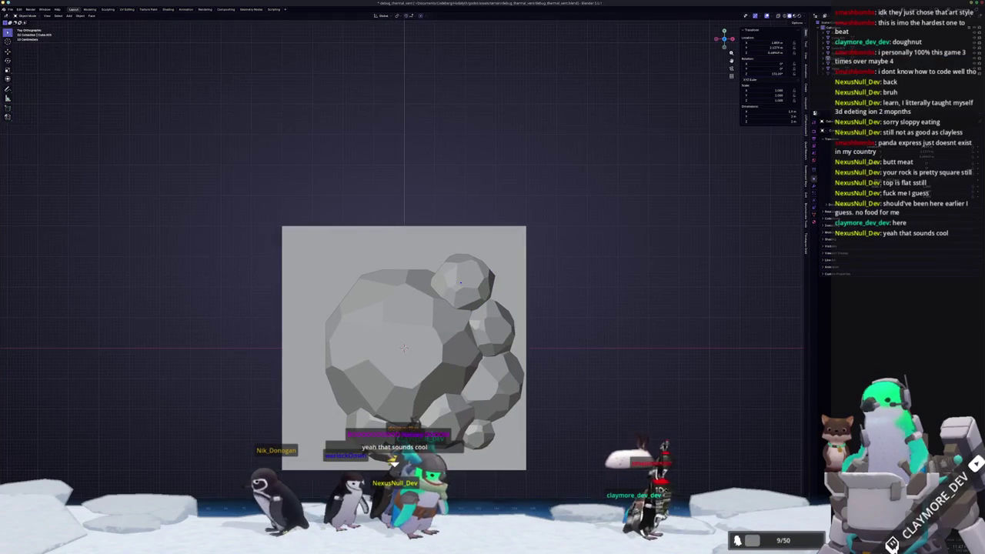
key("alt+Tab")
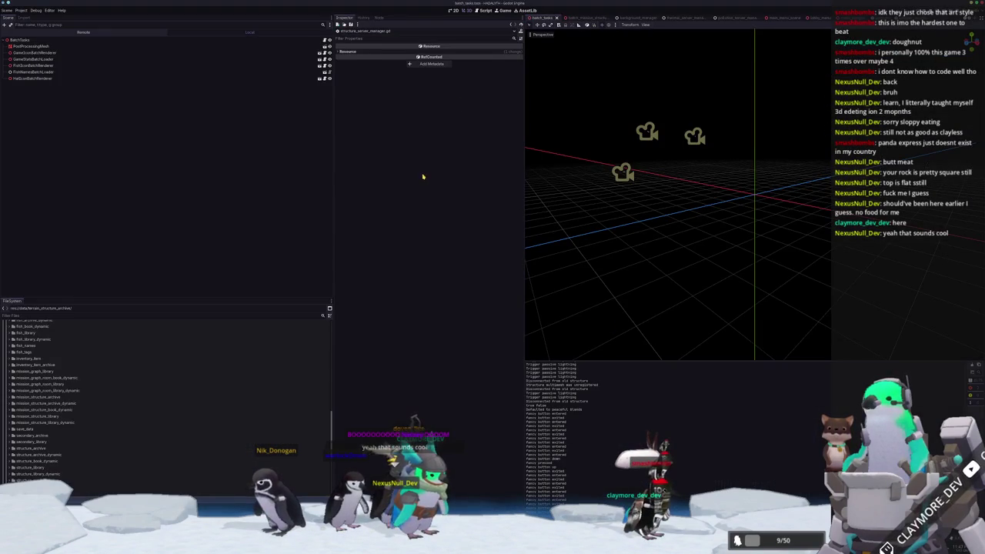
Open the thermal_vent scene via Quick Open
key("alt+shift+o")
type("terrai")
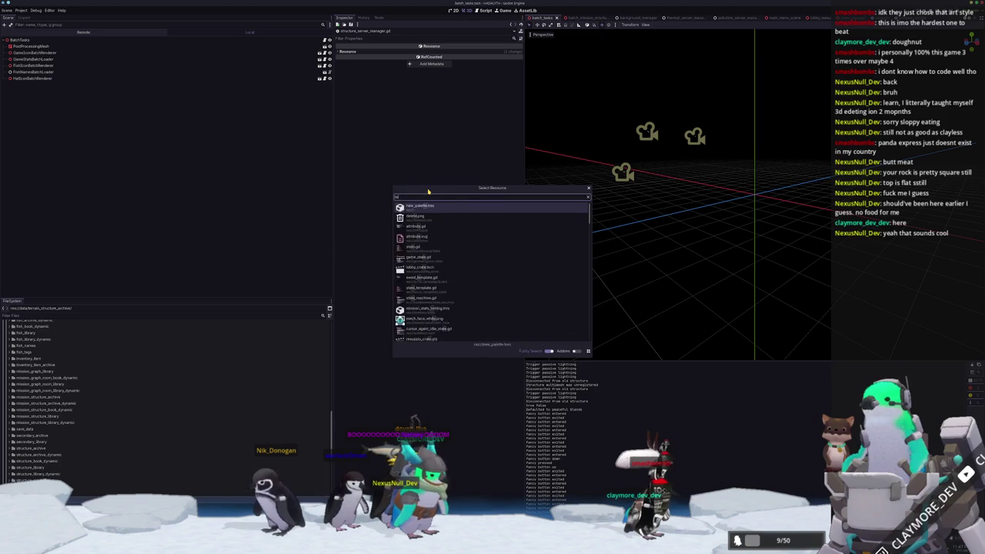
key("BackSpace")
key("BackSpace")
key("BackSpace")
type("thermal")
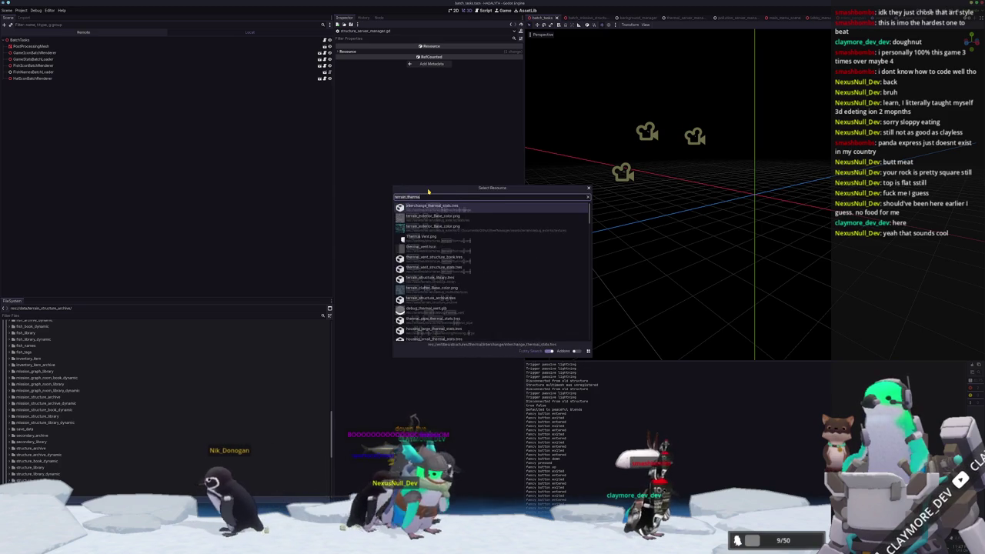
type("_vent")
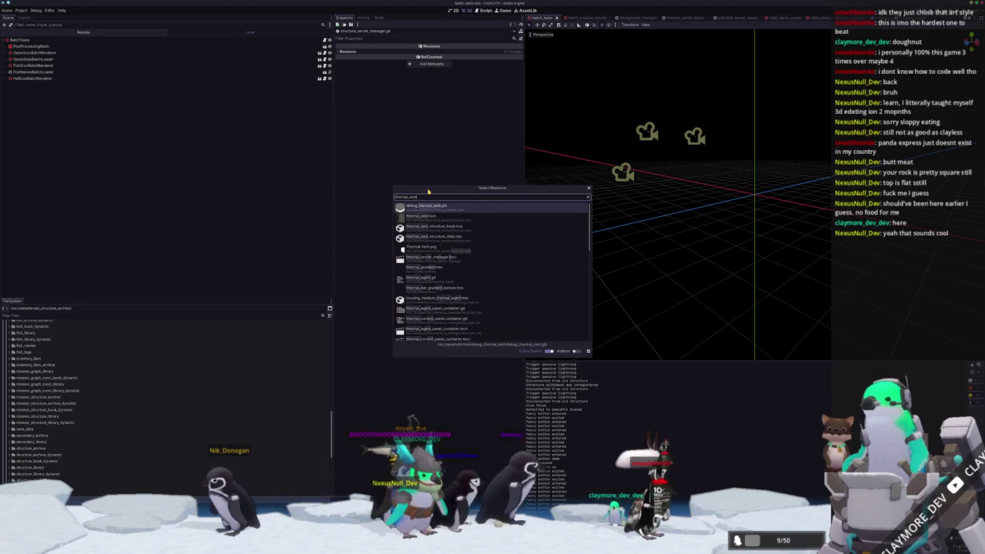
key("Return")
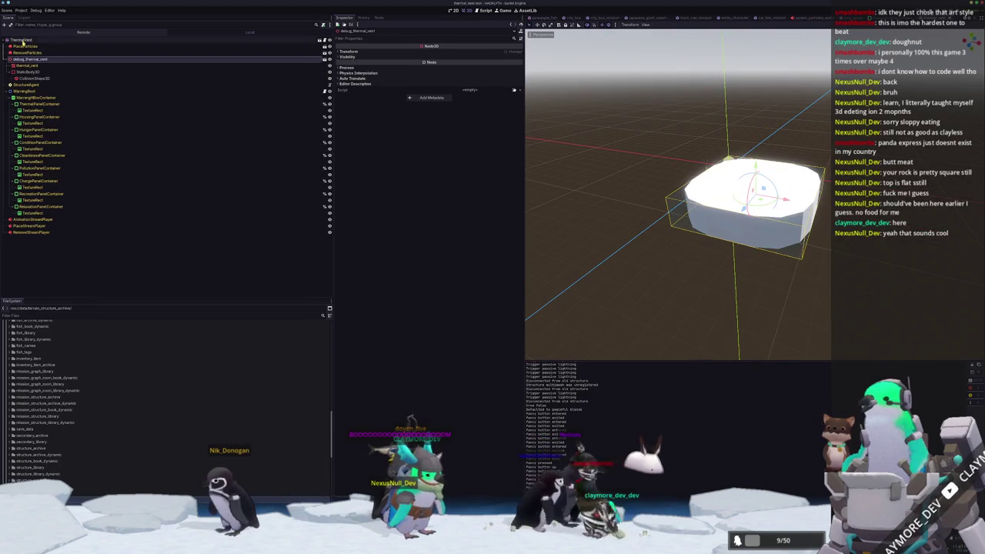
Add a ThermalAgent child node under the ThermalVent root
left_click(24, 39)
key("ctrl+a")
type("thermal")
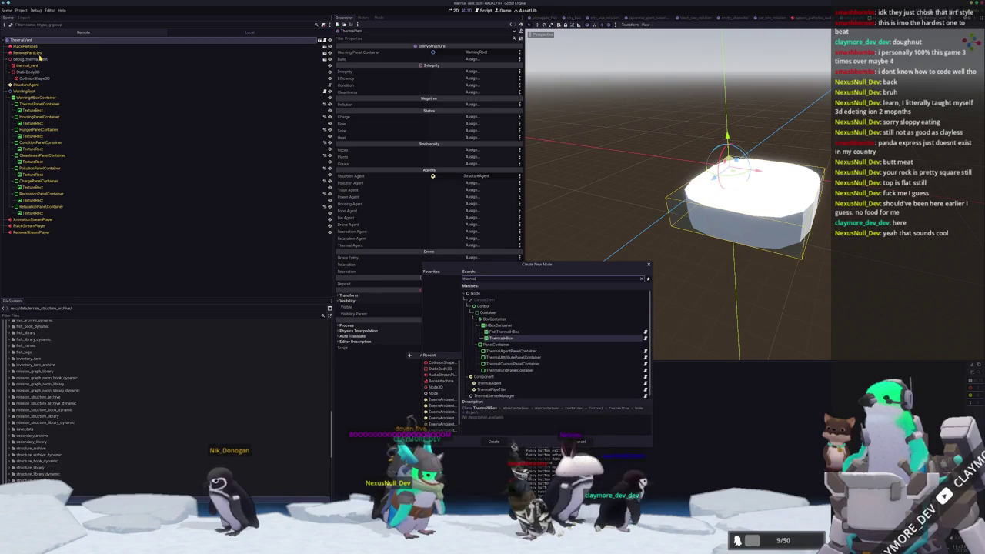
type("agent")
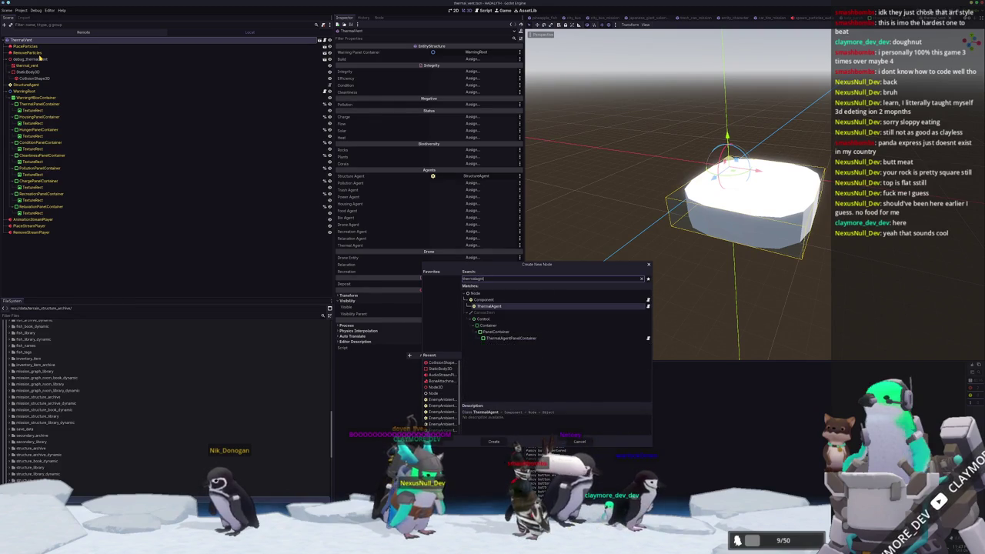
key("Return")
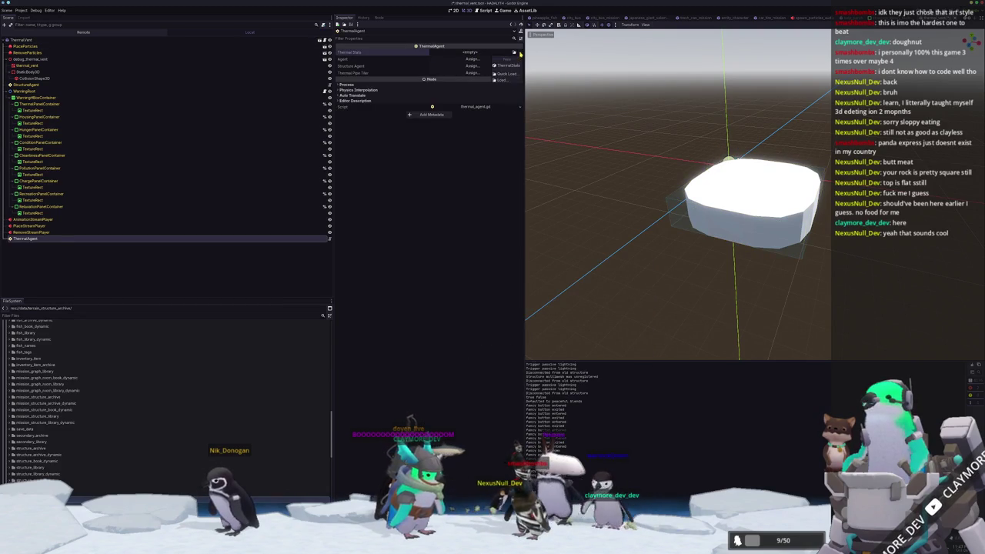
Give the ThermalAgent a new ThermalStats resource with Thermal Type Core, then open VS Code's file search
left_click(507, 66)
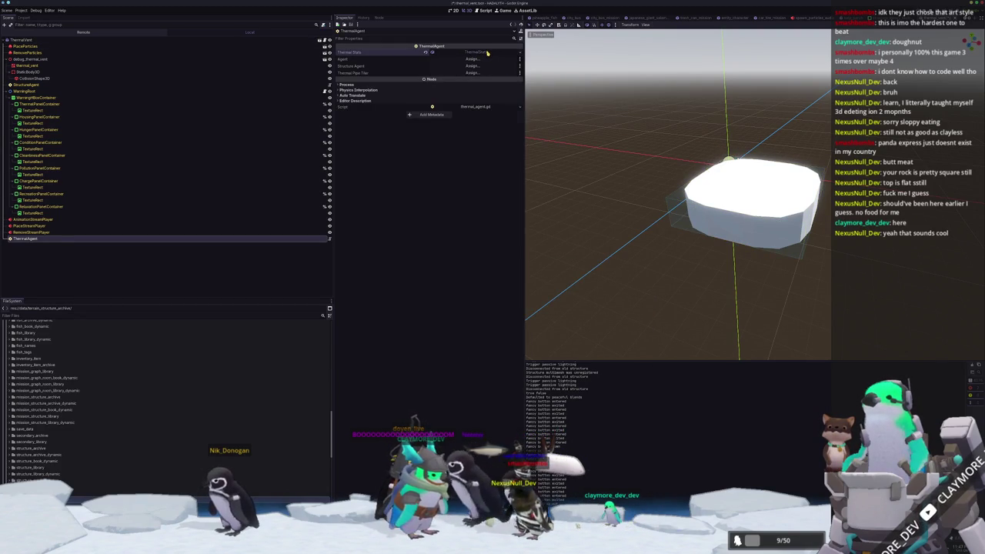
left_click(487, 54)
left_click(462, 60)
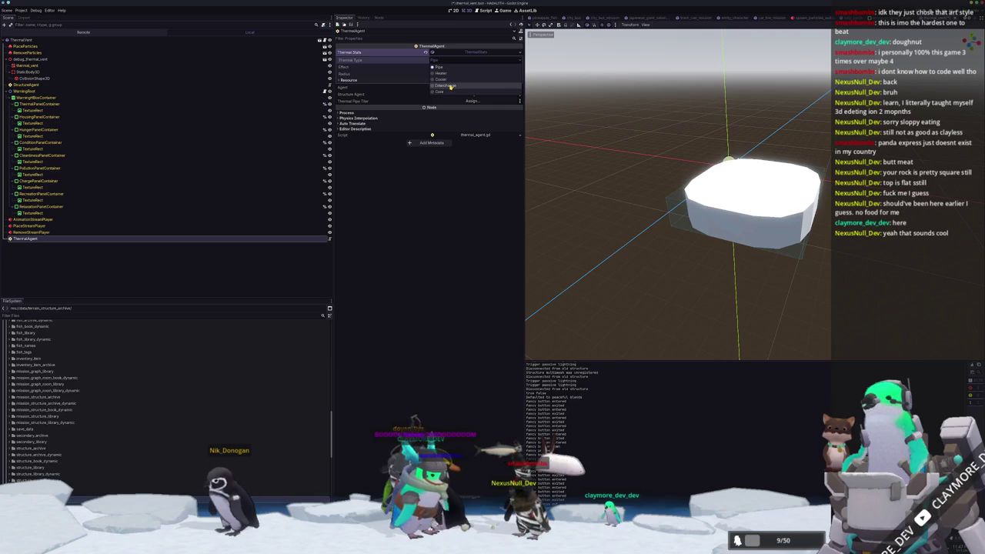
left_click(451, 86)
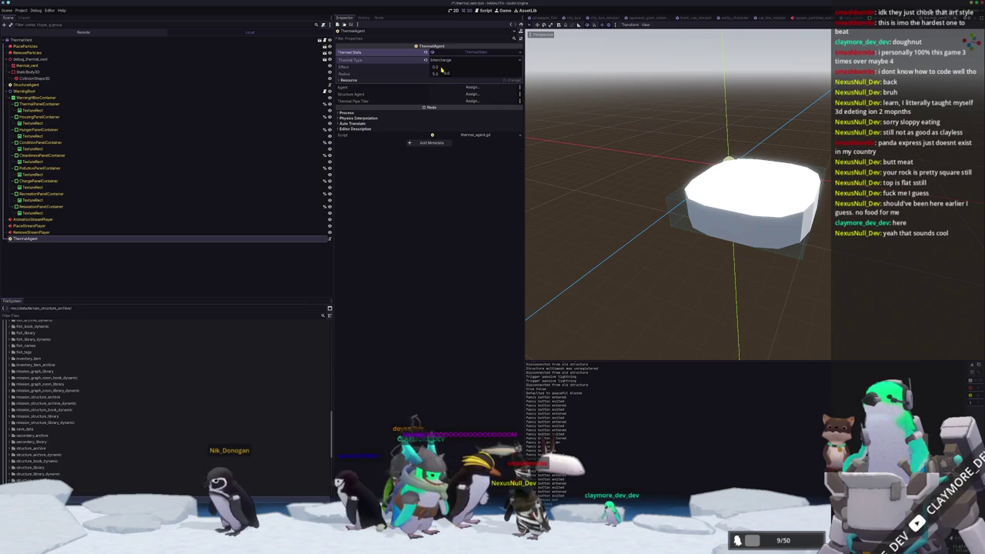
left_click(440, 60)
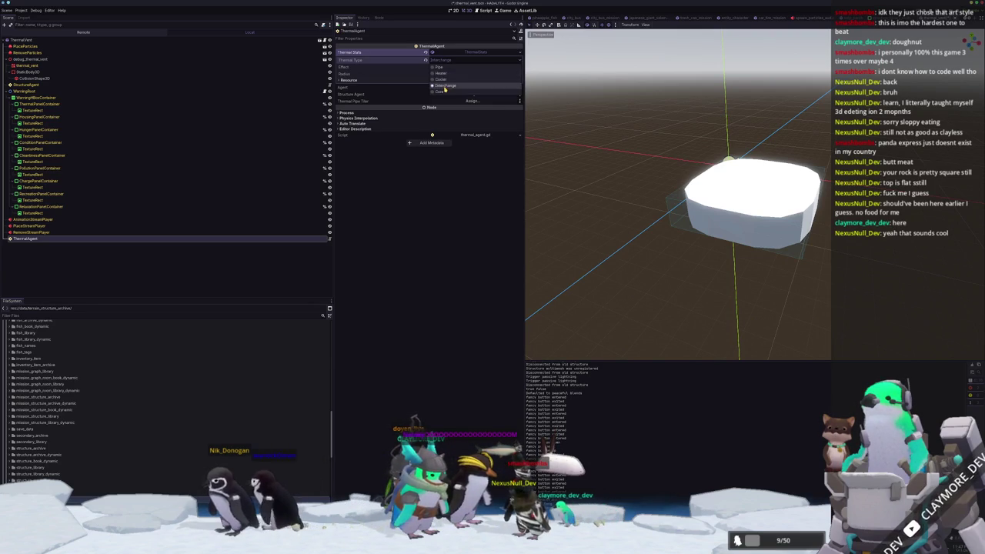
left_click(440, 91)
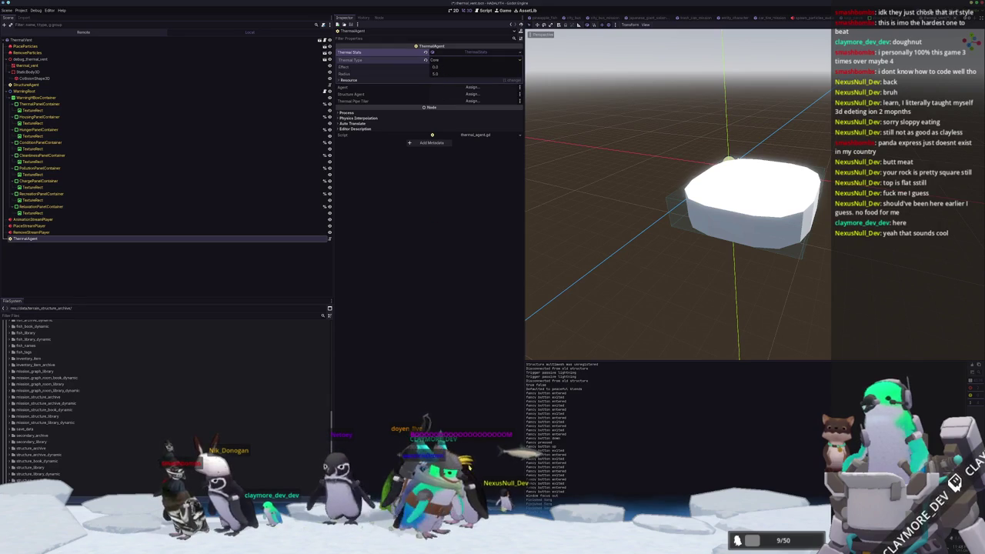
key("alt+Tab")
left_click(550, 6)
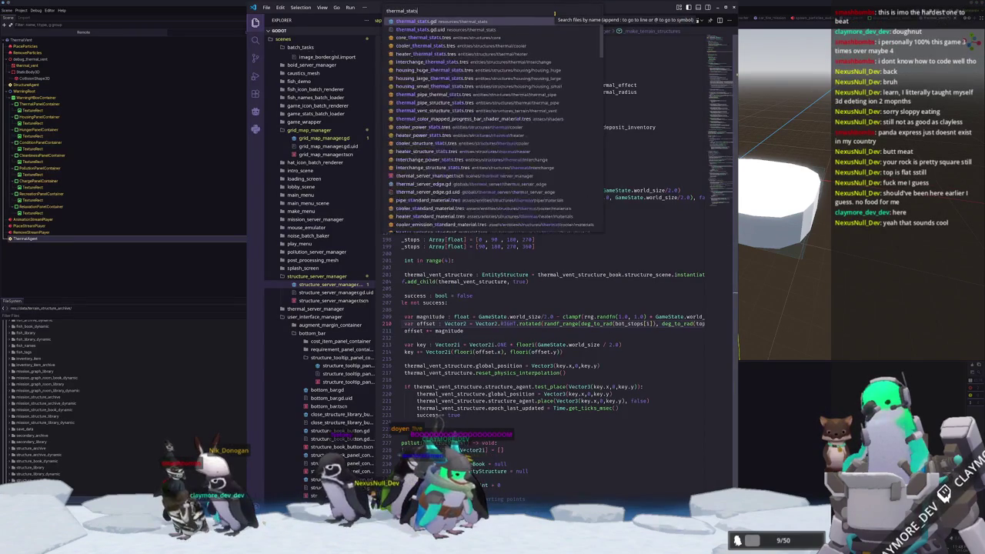
Add VENT = 1001 after CORE in the ThermalType enum of thermal_stats.gd and save
key("Return")
left_click(471, 102)
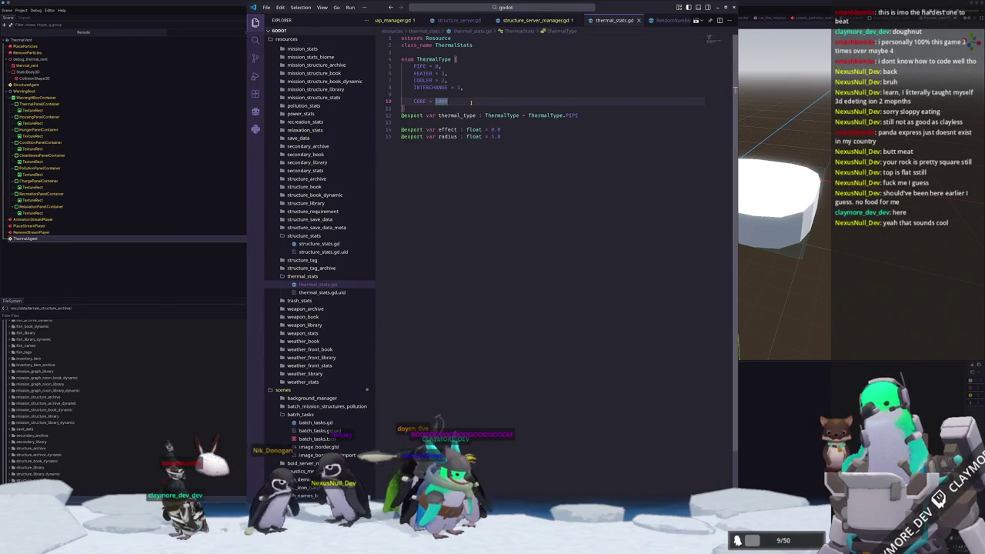
key("Return")
type("VENT = 1001")
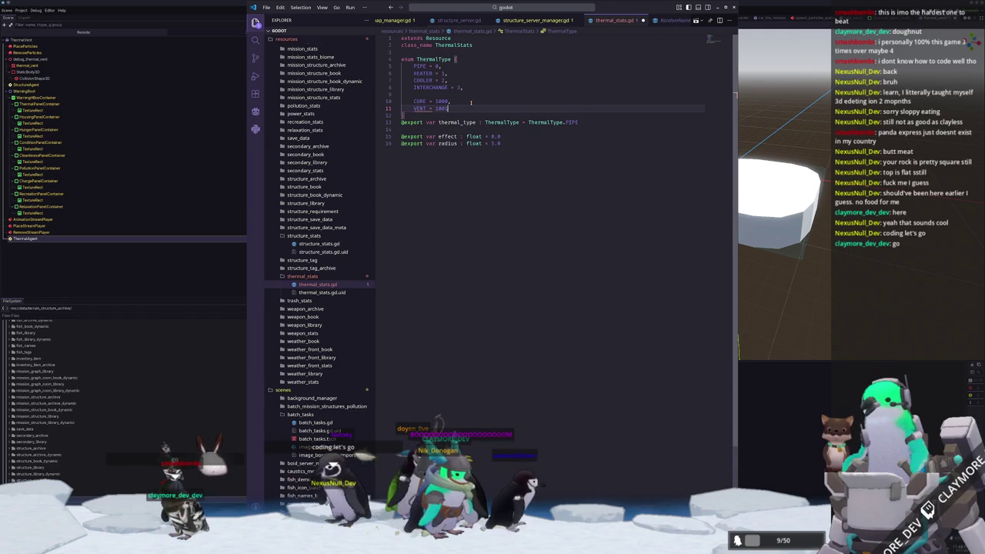
type(",")
key("ctrl+s")
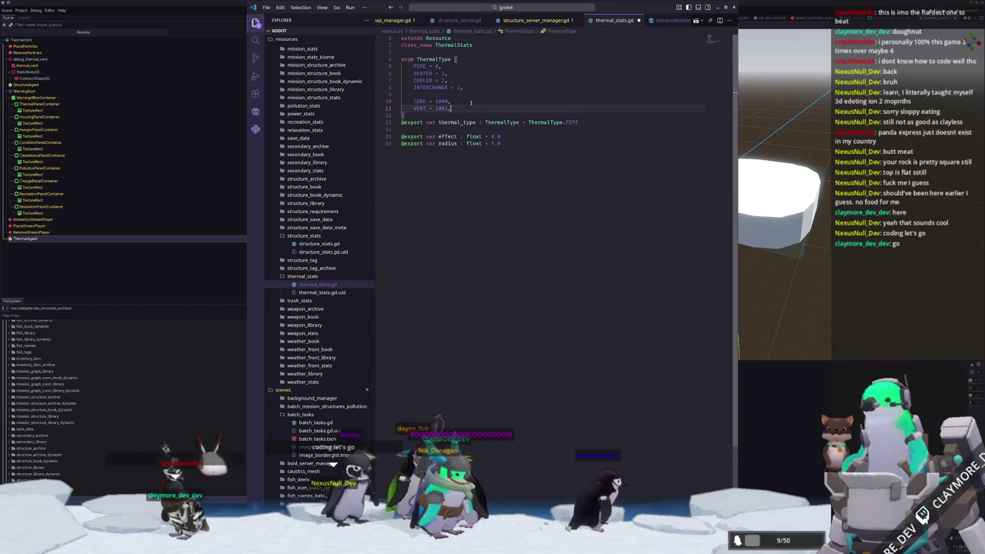
key("alt+Tab")
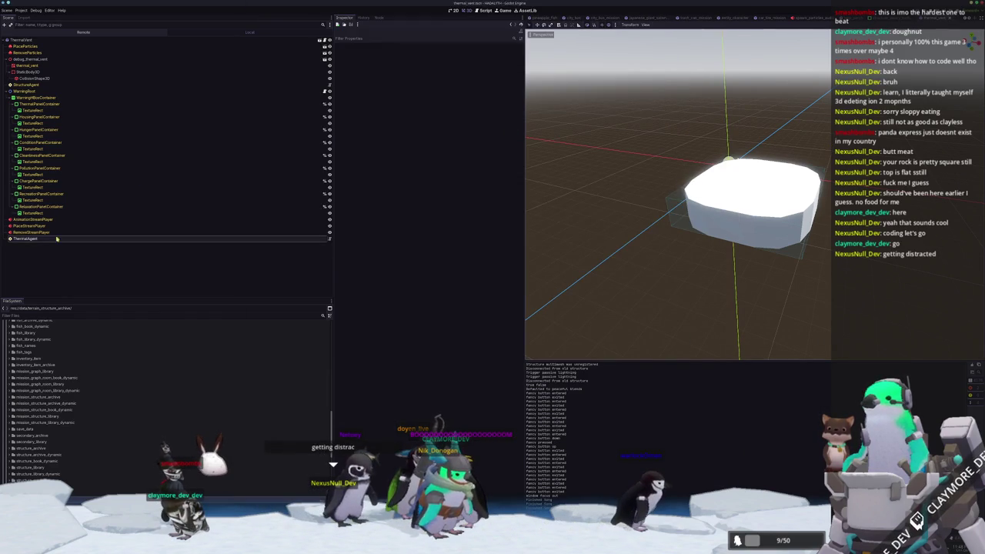
Set the ThermalAgent node's thermal type to Vent
left_click(48, 240)
left_click(435, 60)
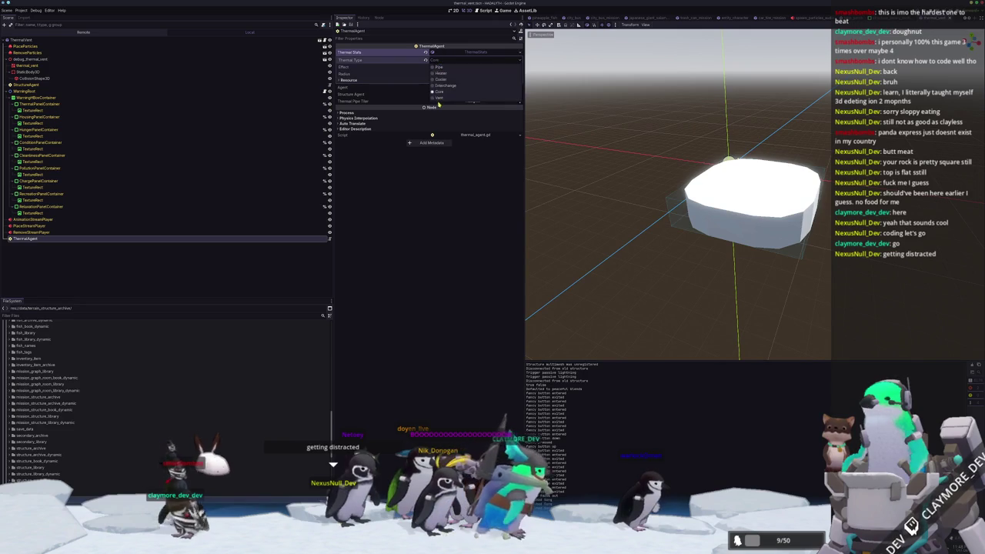
left_click(442, 101)
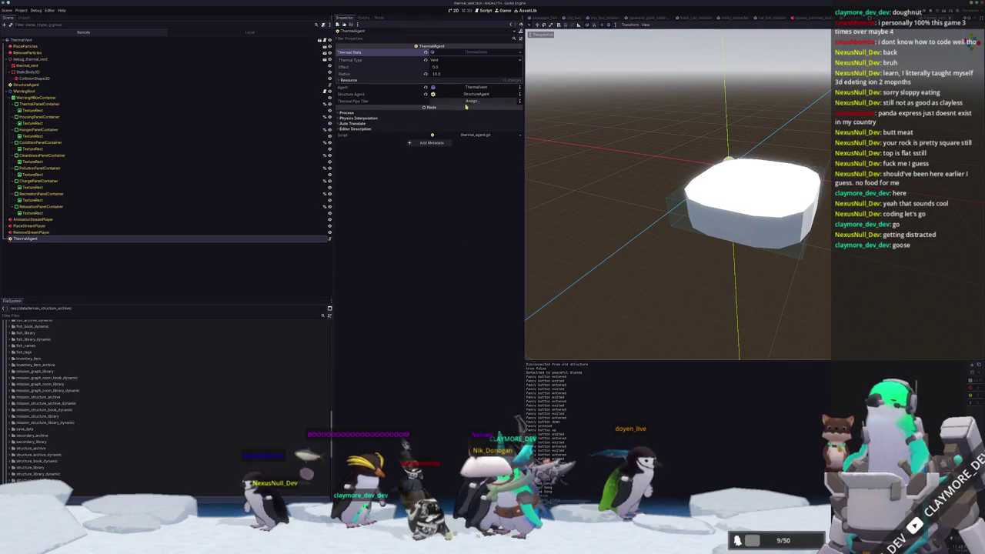
Add a Heat child node under ThermalVent and move it to the top of the tree
right_click(81, 39)
left_click(96, 51)
type("heat")
key("Return")
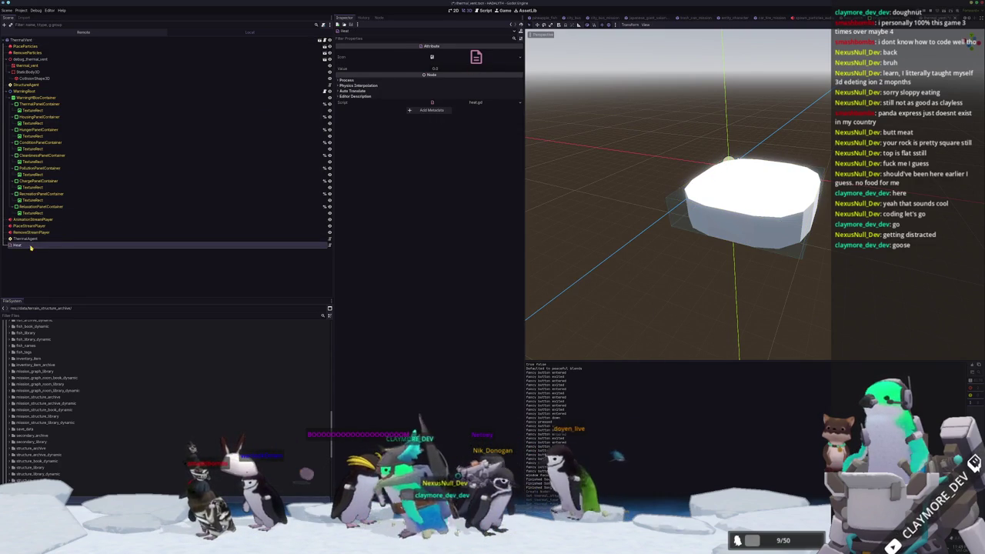
left_click_drag(28, 246, 34, 47)
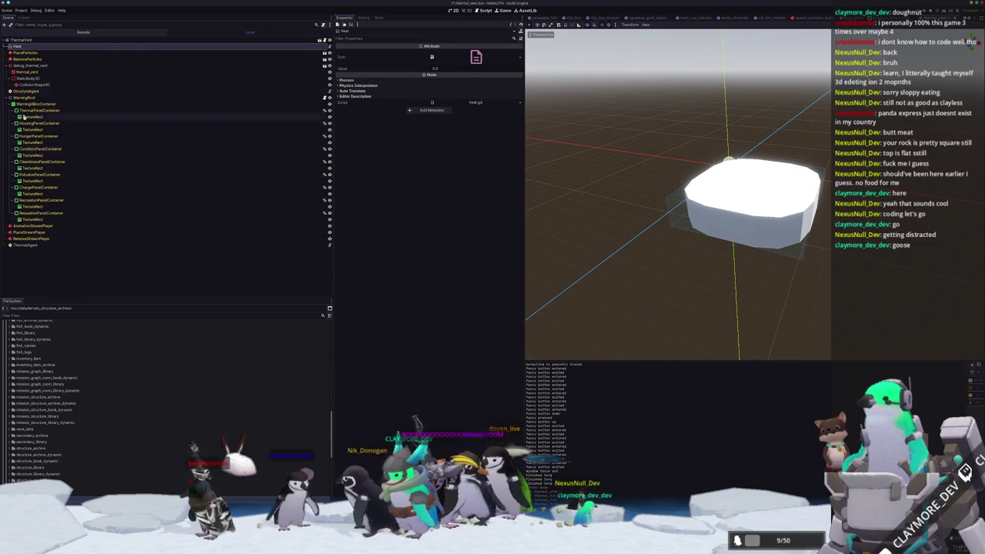
Assign the Heat node to ThermalVent's Heat property, then expand the ThermalAgent's thermal stats
left_click(26, 245)
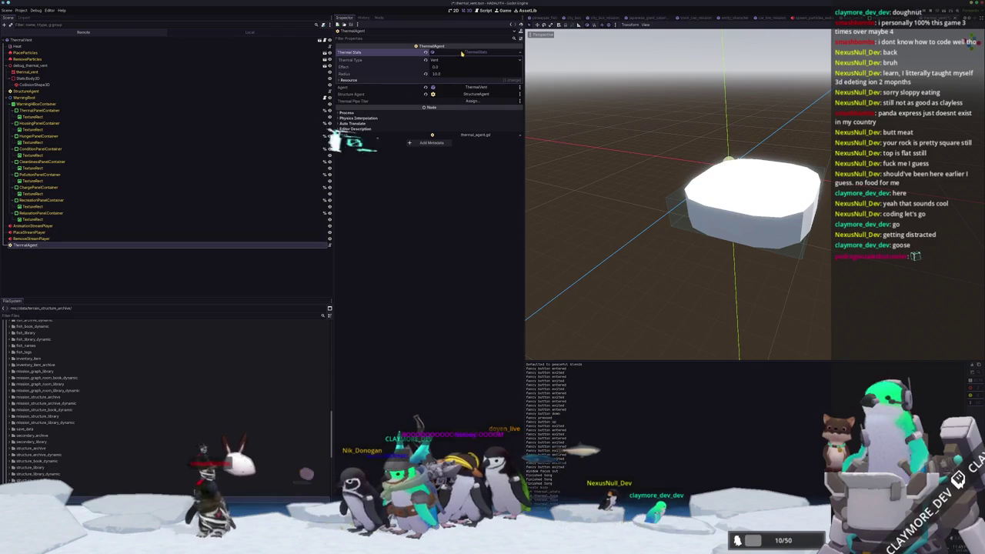
left_click(738, 192)
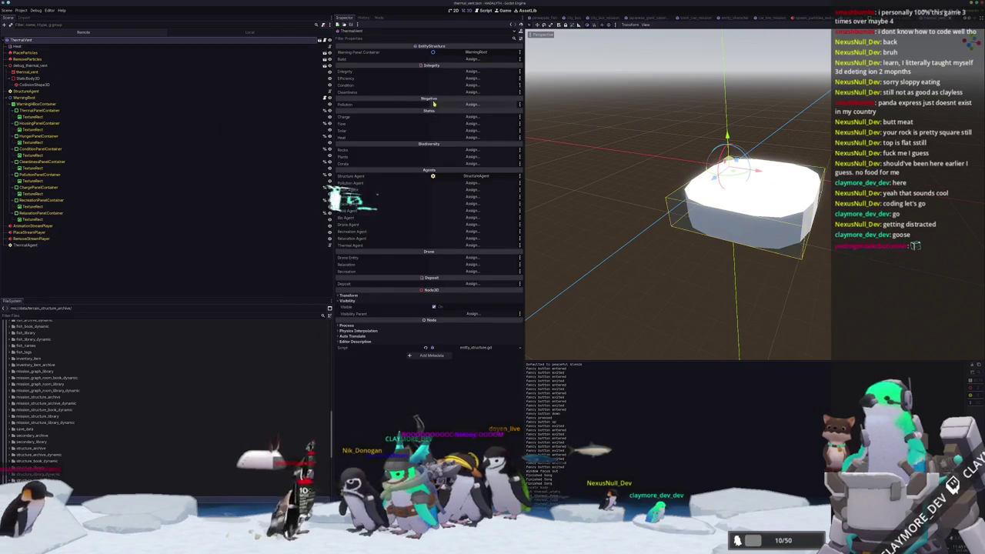
left_click(471, 137)
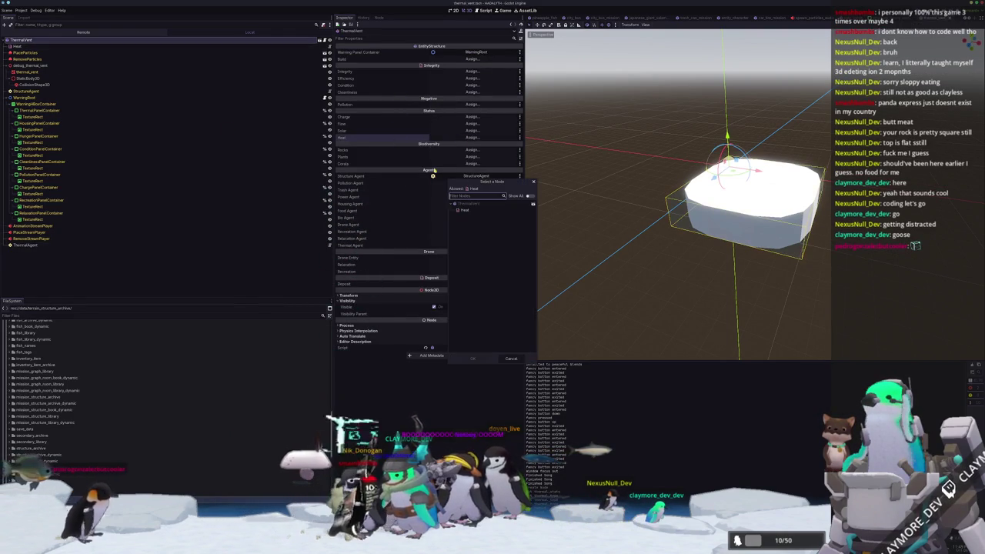
double_click(472, 212)
left_click(209, 246)
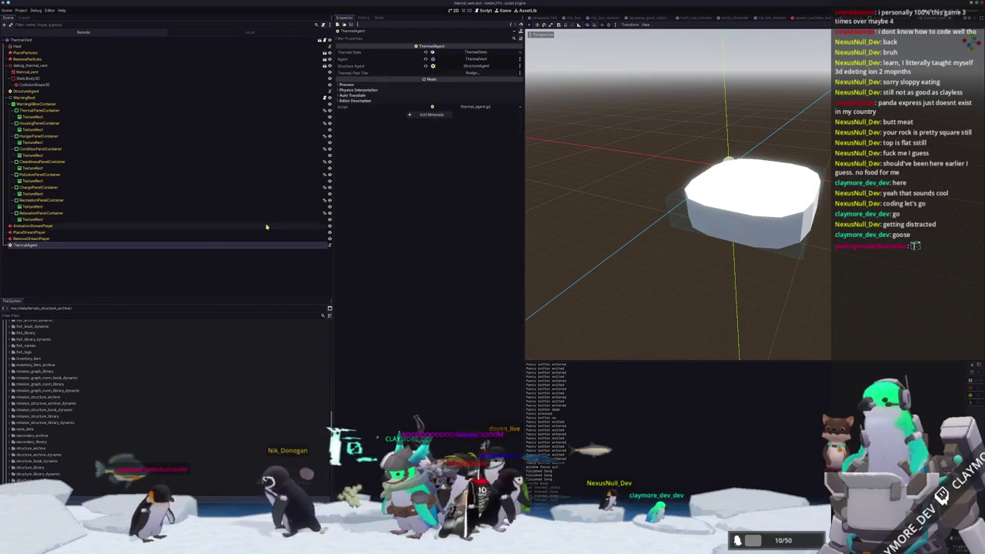
left_click(464, 52)
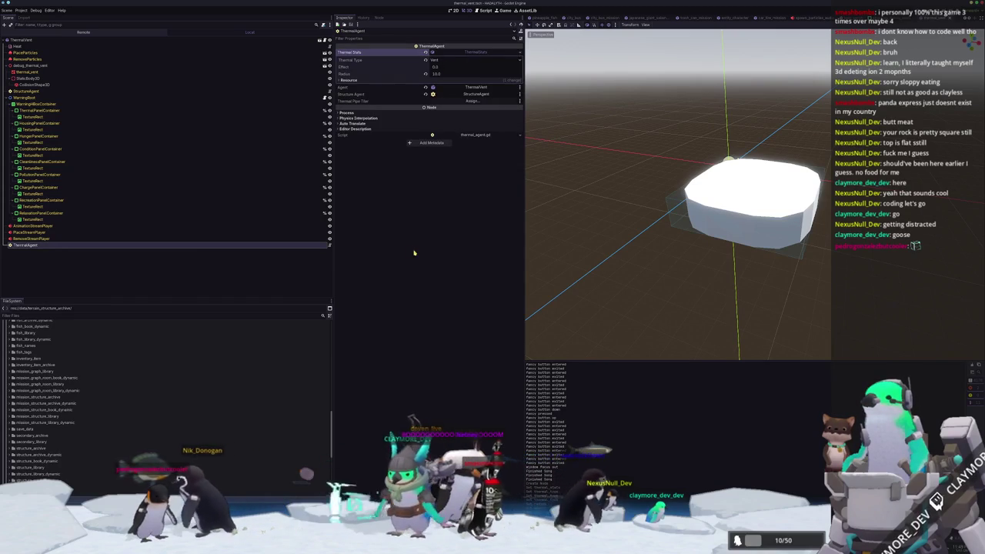
key("alt+Tab")
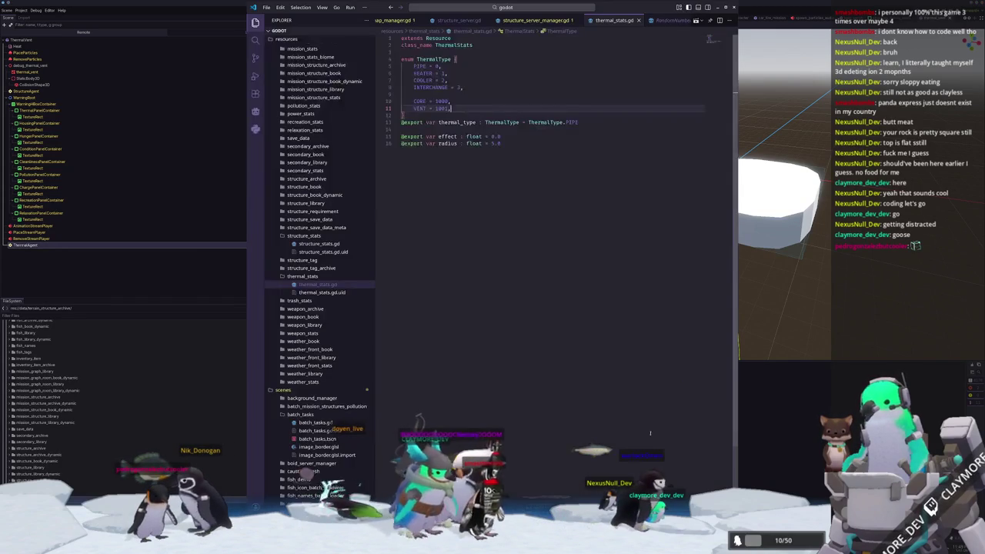
Open thermal_server.gd and scroll through its code
left_click(542, 9)
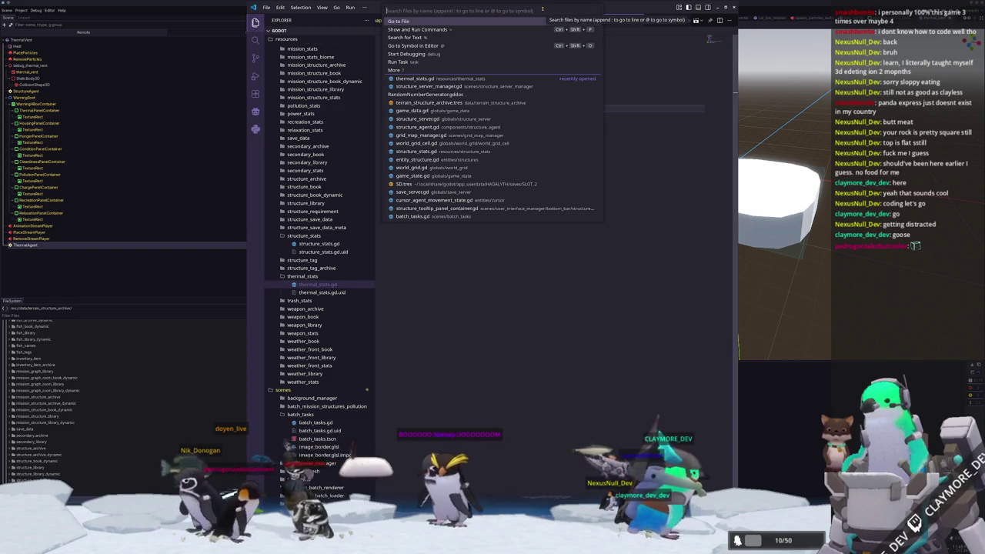
type("thermal")
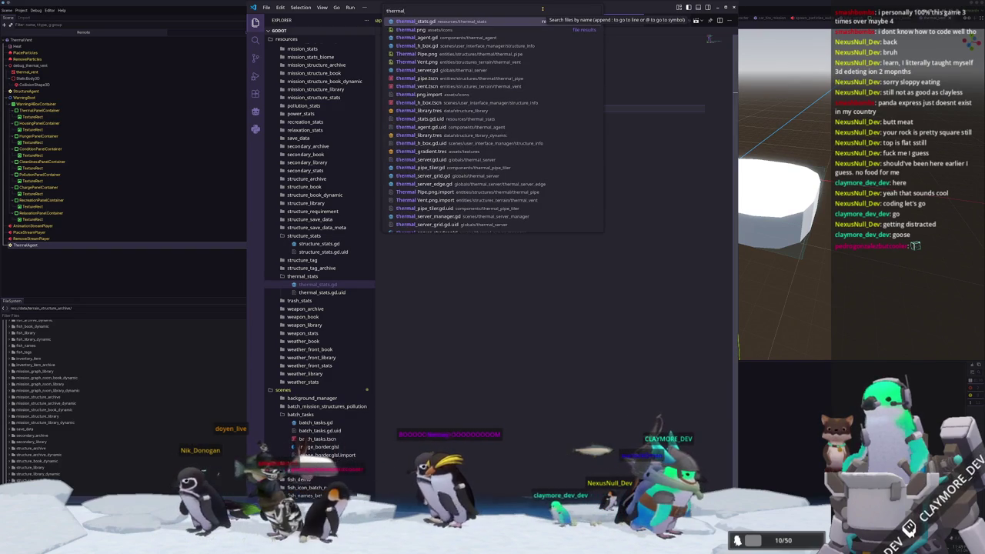
type("_server")
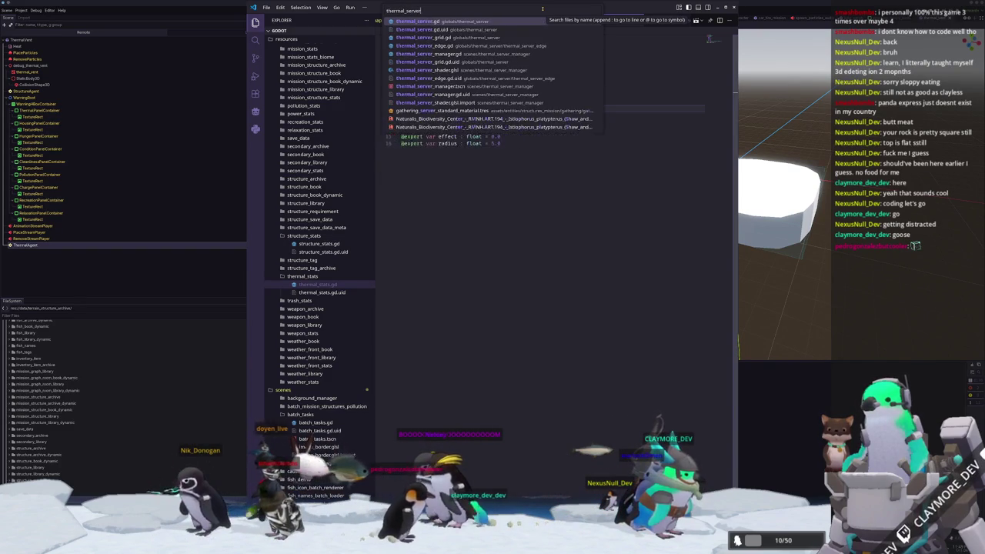
key("Return")
scroll(552, 247, "down", 10)
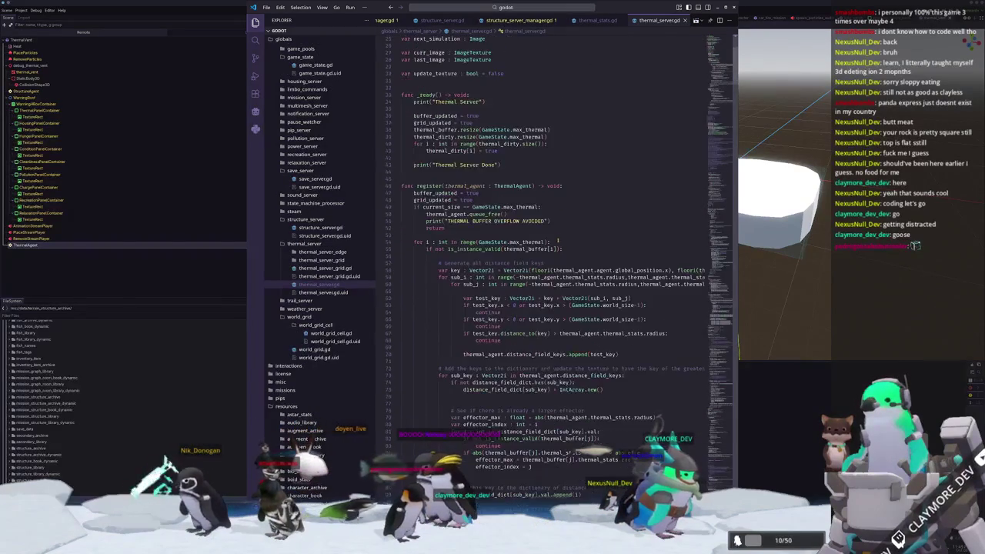
scroll(553, 247, "down", 15)
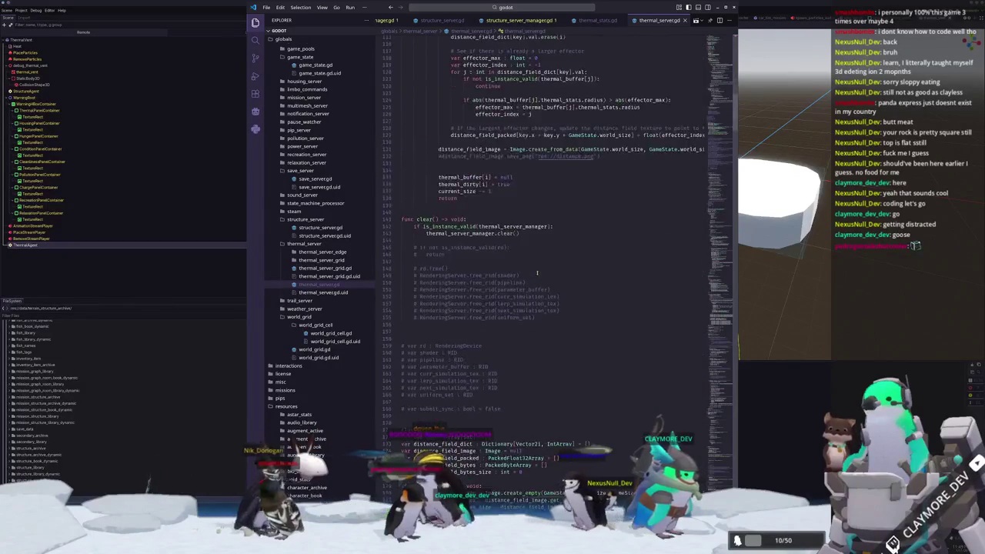
scroll(532, 269, "down", 20)
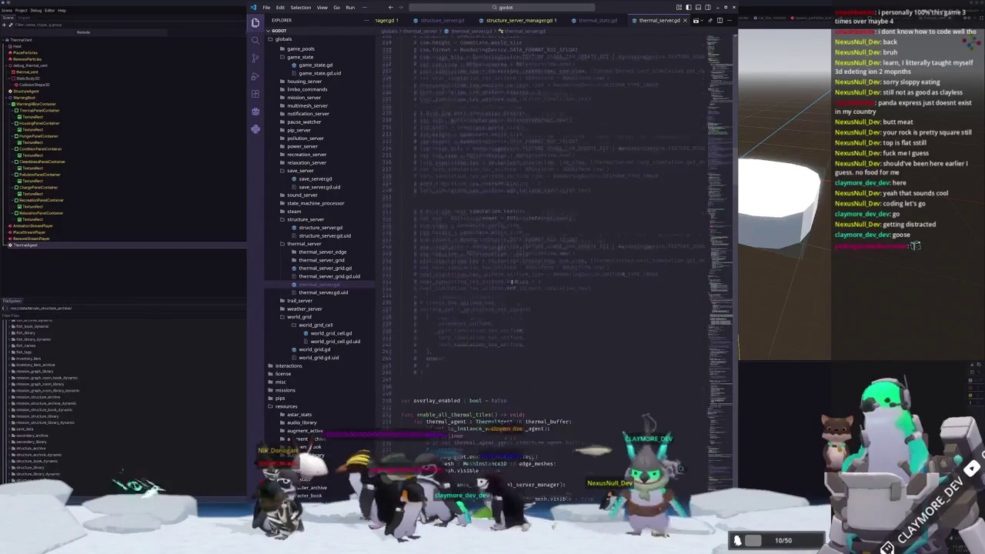
scroll(506, 287, "down", 13)
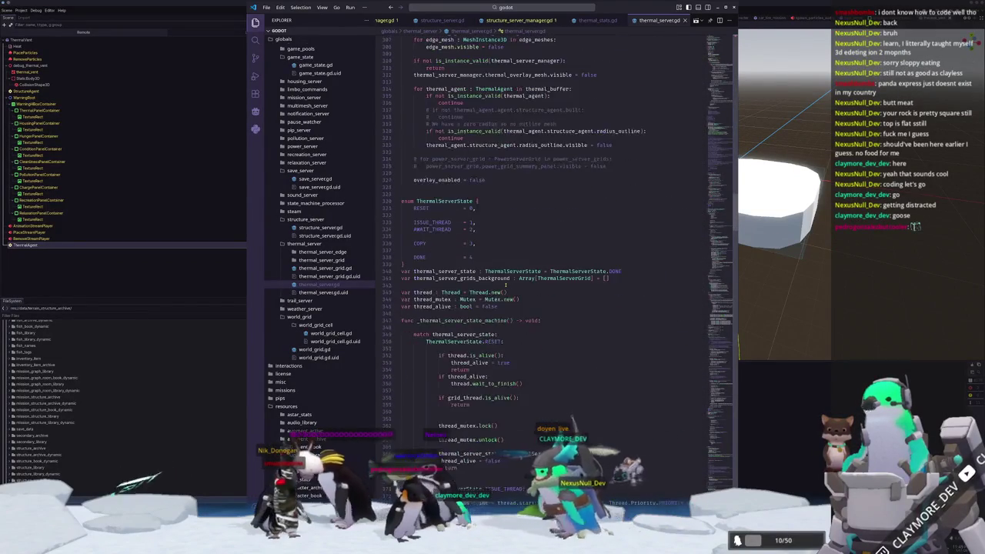
scroll(523, 315, "down", 15)
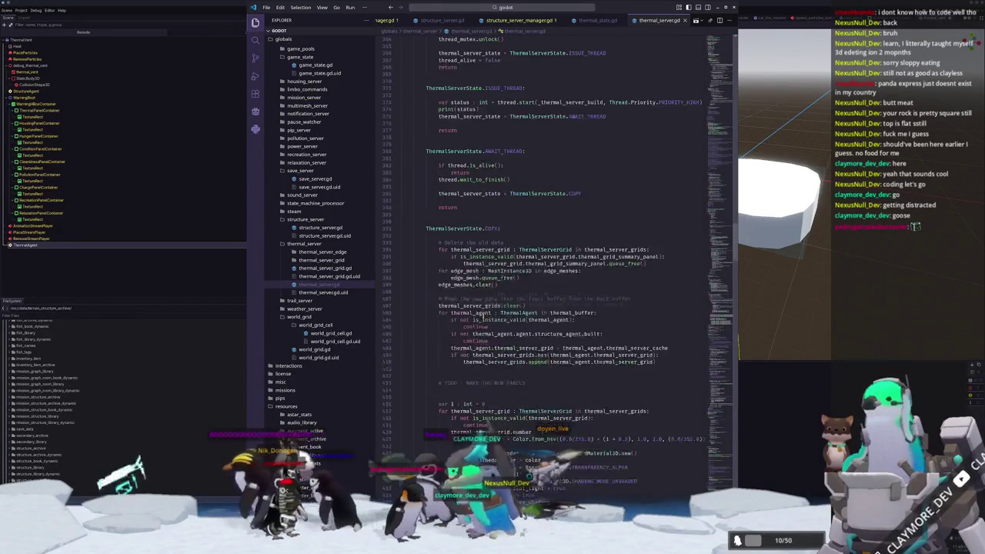
scroll(444, 377, "down", 20)
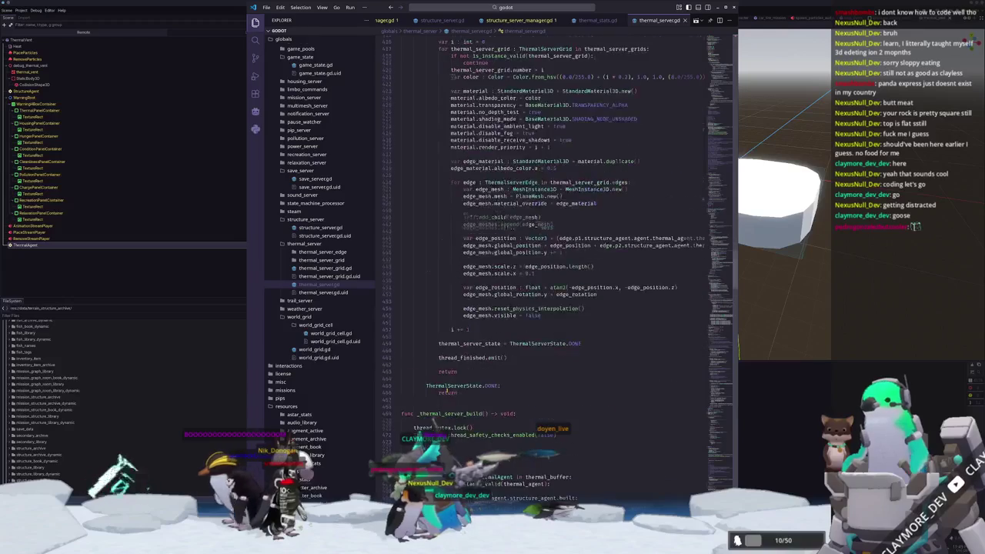
scroll(456, 382, "down", 20)
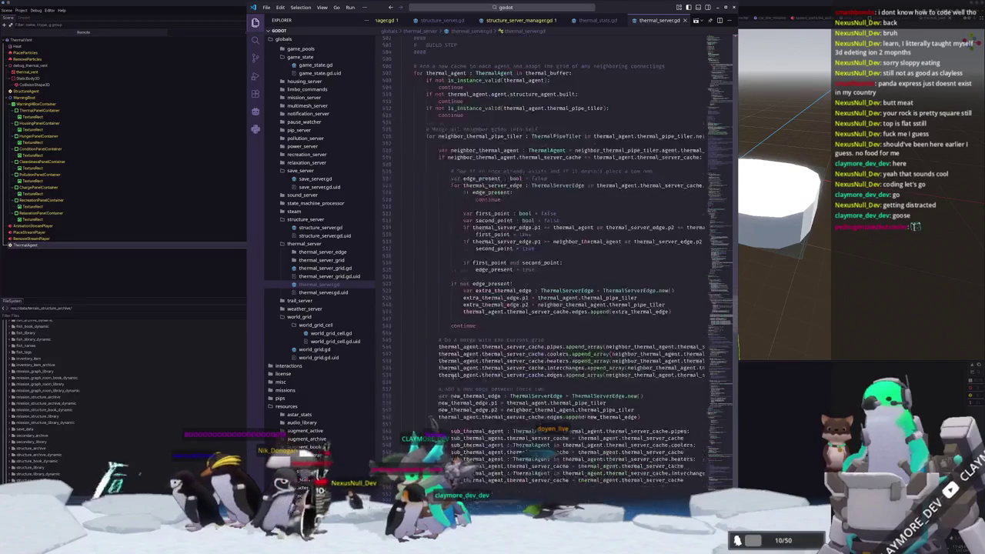
scroll(457, 377, "down", 17)
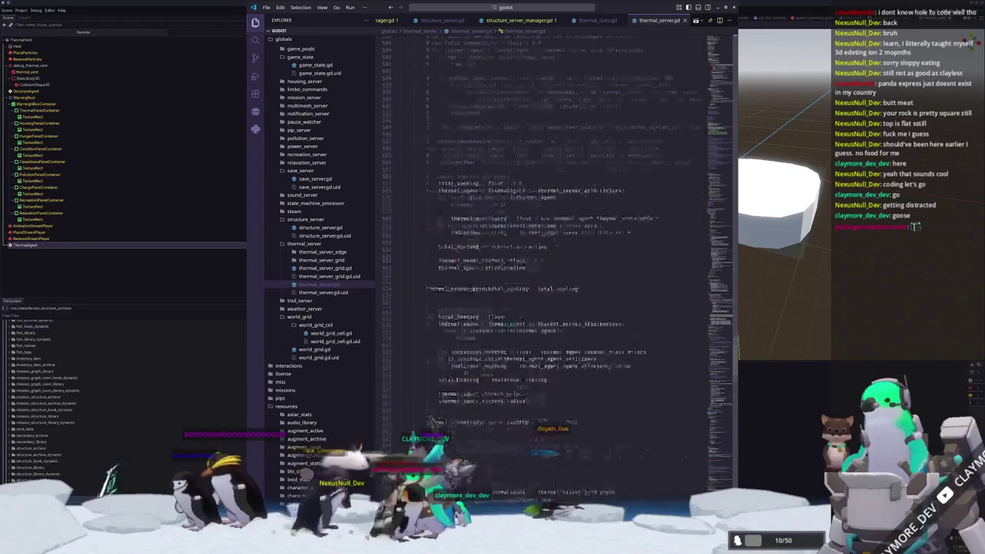
scroll(457, 380, "up", 12)
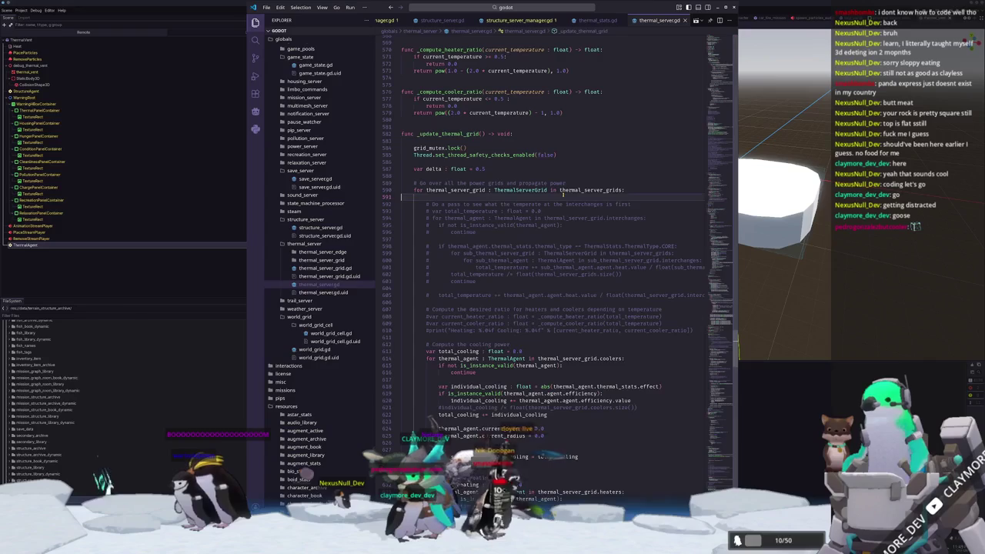
scroll(606, 228, "up", 20)
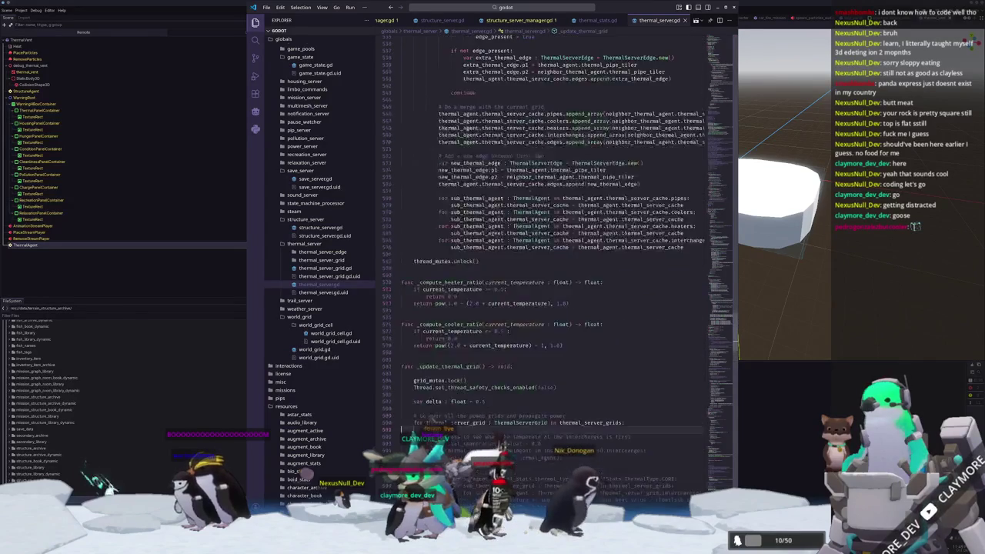
scroll(720, 416, "down", 20)
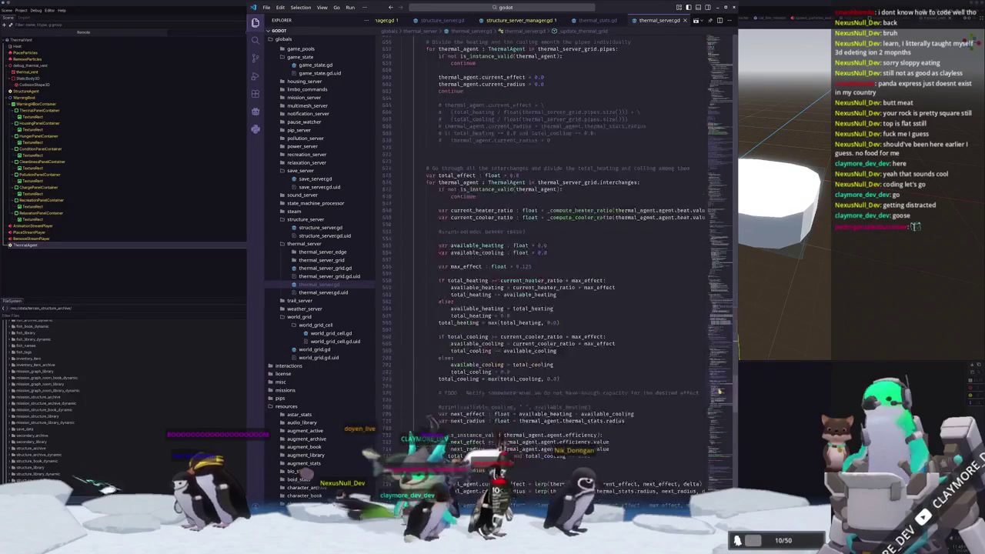
left_click_drag(720, 416, 721, 431)
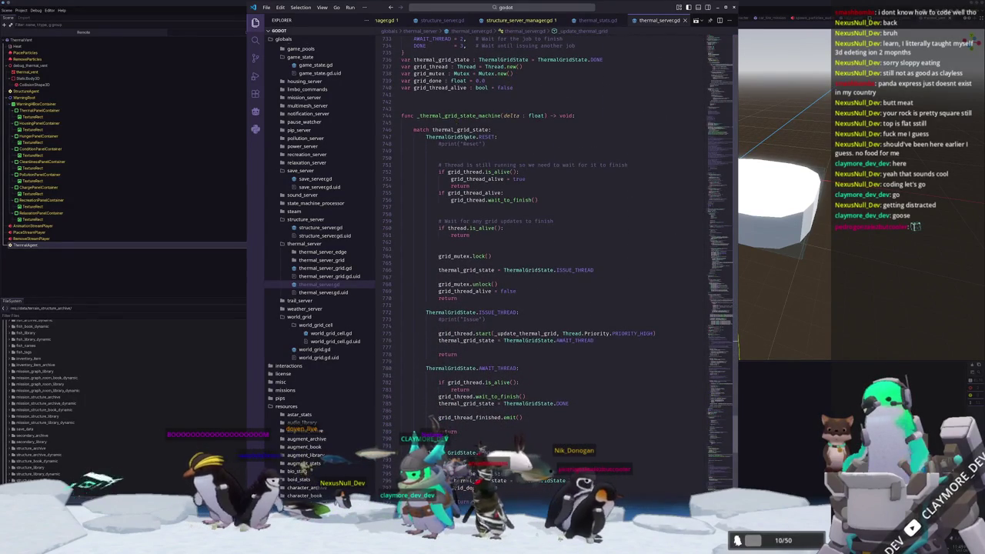
scroll(416, 256, "down", 10)
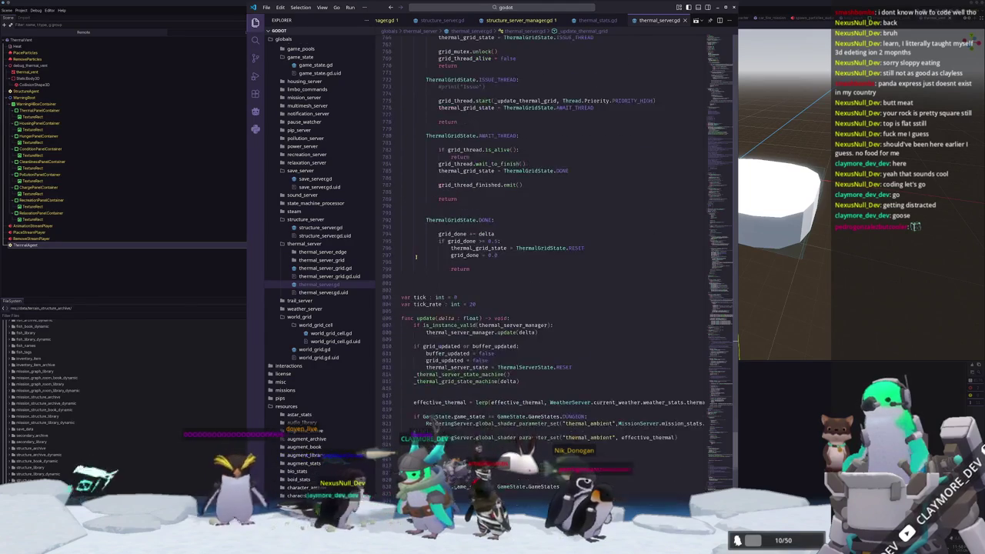
scroll(485, 228, "up", 9)
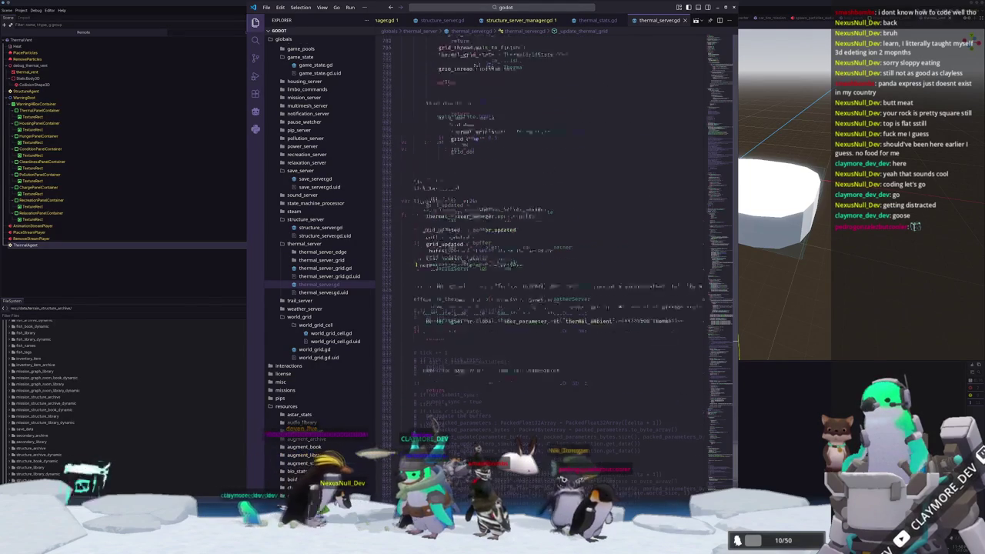
scroll(521, 198, "up", 4)
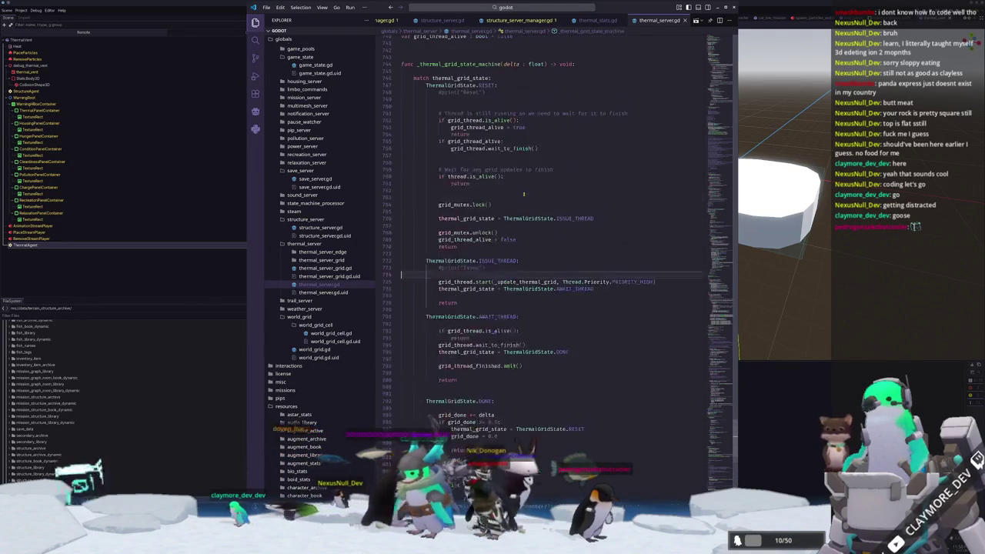
Jump to _update_thermal_grid, then locate and select the _thermal_server_build function name
left_click(536, 226)
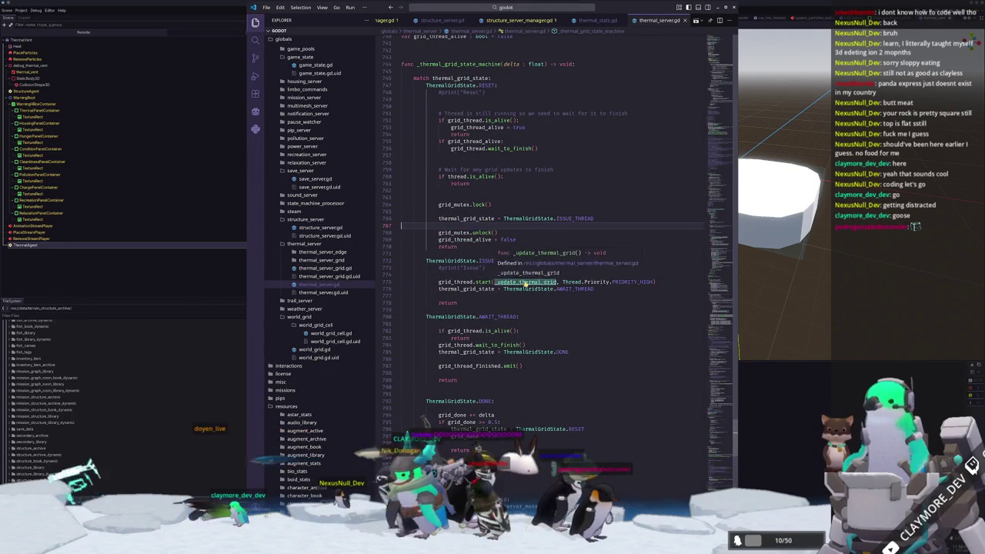
left_click(524, 282, "ctrl")
scroll(491, 217, "down", 10)
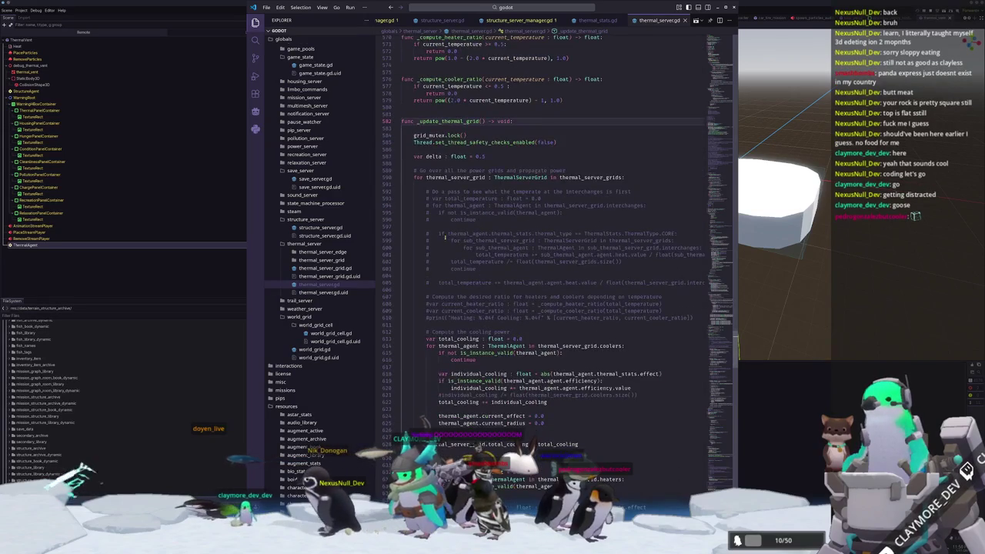
scroll(433, 334, "down", 2)
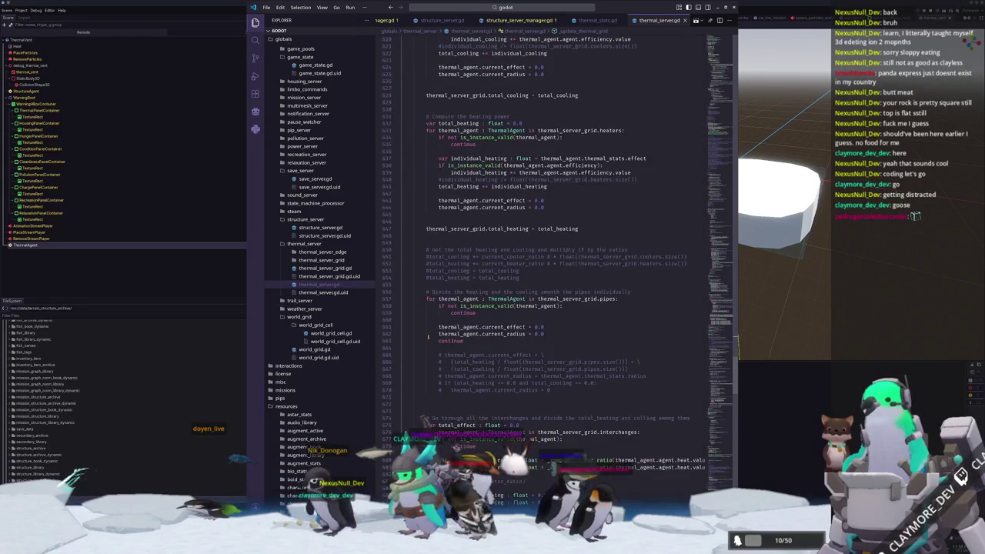
scroll(431, 330, "up", 6)
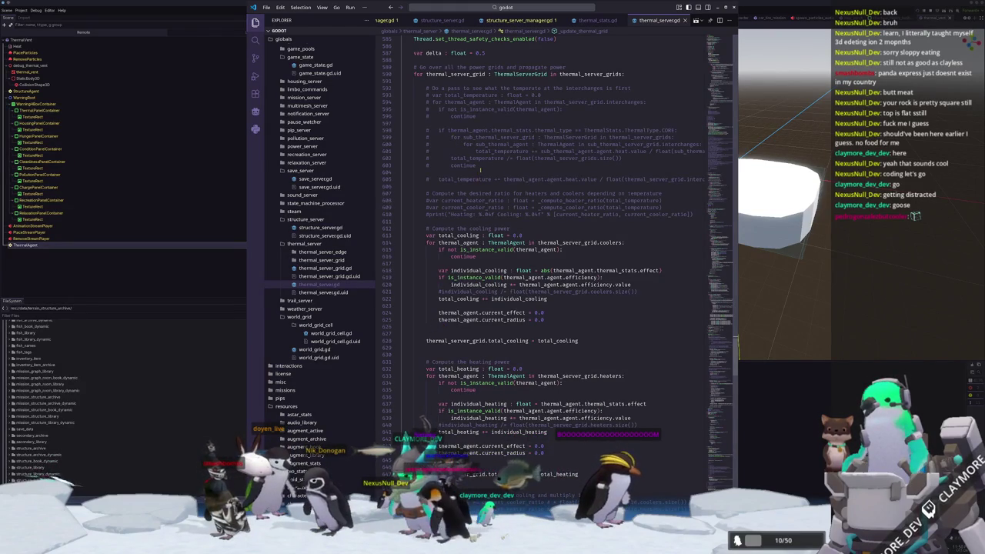
scroll(480, 170, "up", 1)
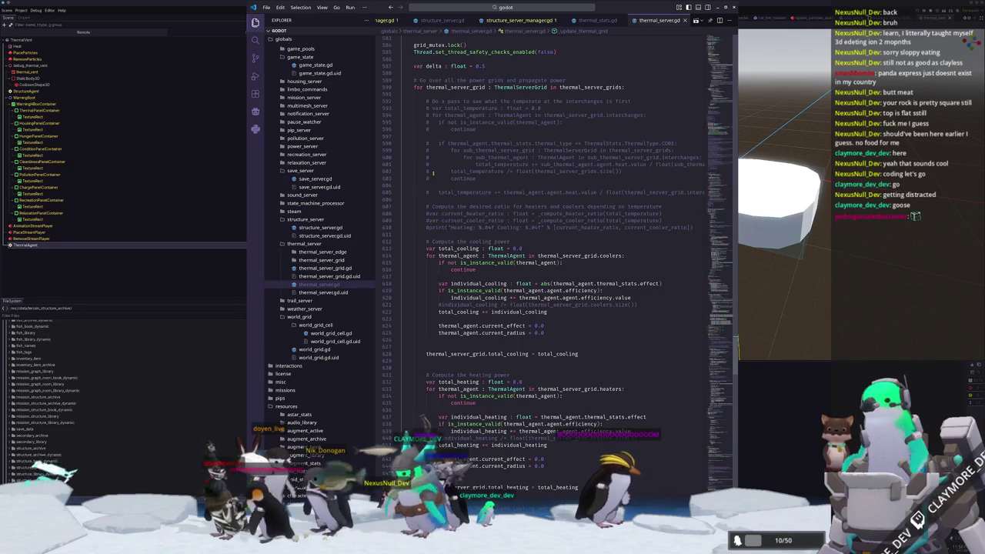
scroll(433, 174, "up", 14)
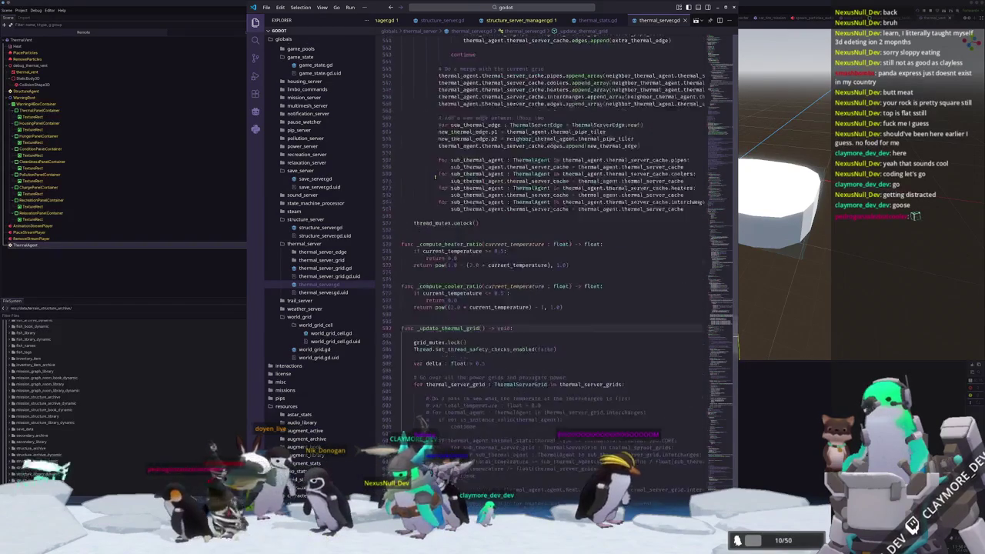
scroll(434, 176, "up", 9)
scroll(727, 329, "down", 20)
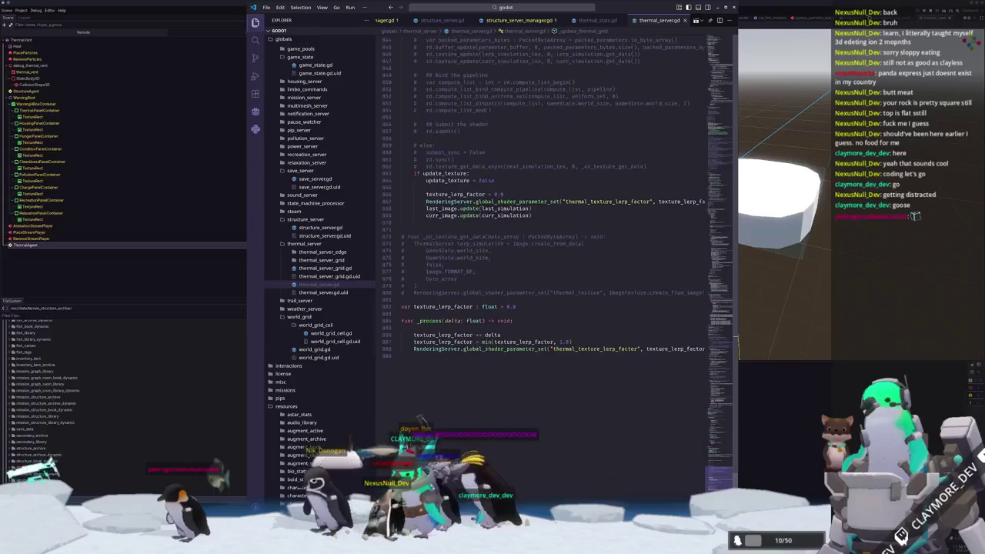
scroll(737, 348, "up", 20)
mouse_move(738, 427)
left_mouse_down()
mouse_move(739, 437)
mouse_move(729, 408)
mouse_move(745, 298)
left_mouse_up()
double_click(460, 155)
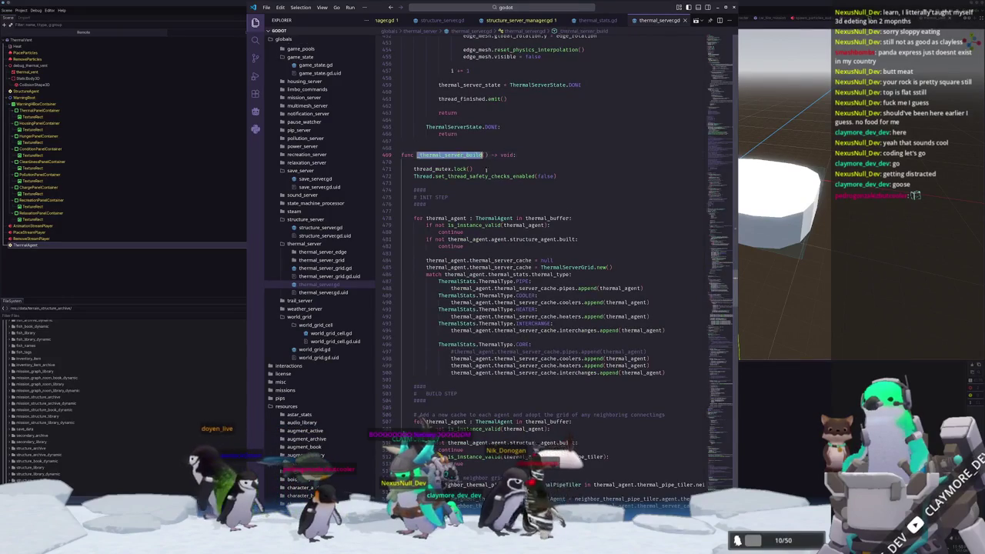
Add a ThermalStats.ThermalType.VENT: case after the CORE case in the match
scroll(531, 261, "down", 5)
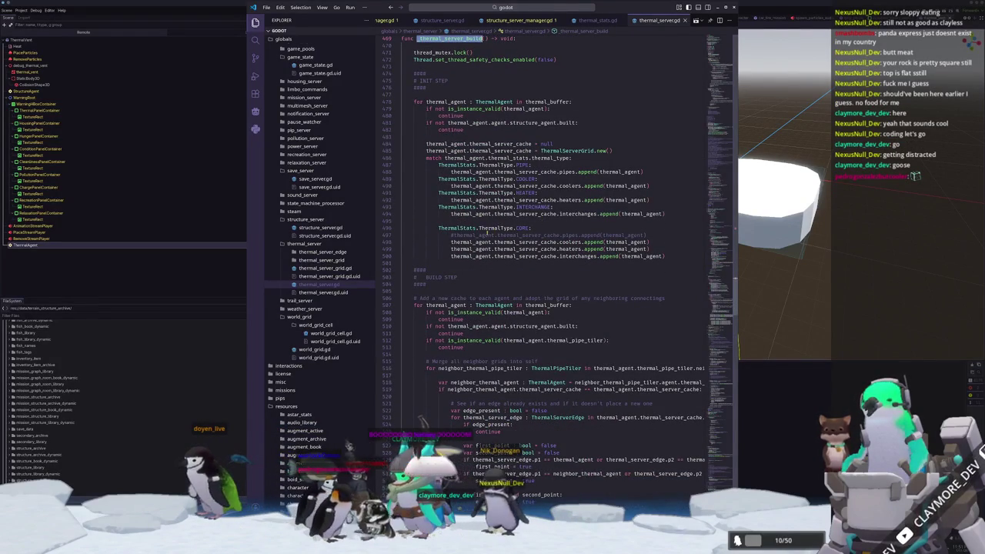
left_click_drag(439, 227, 529, 229)
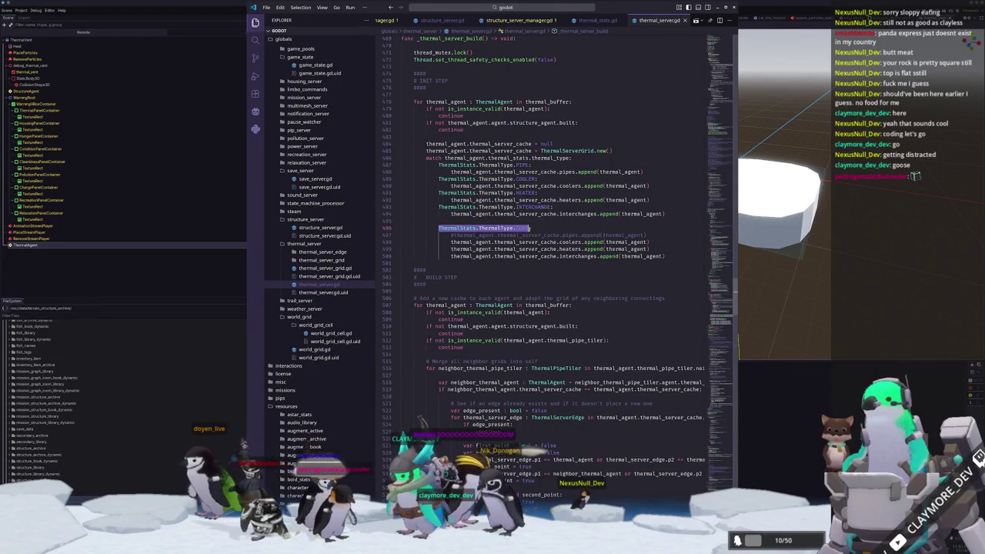
left_click(514, 261)
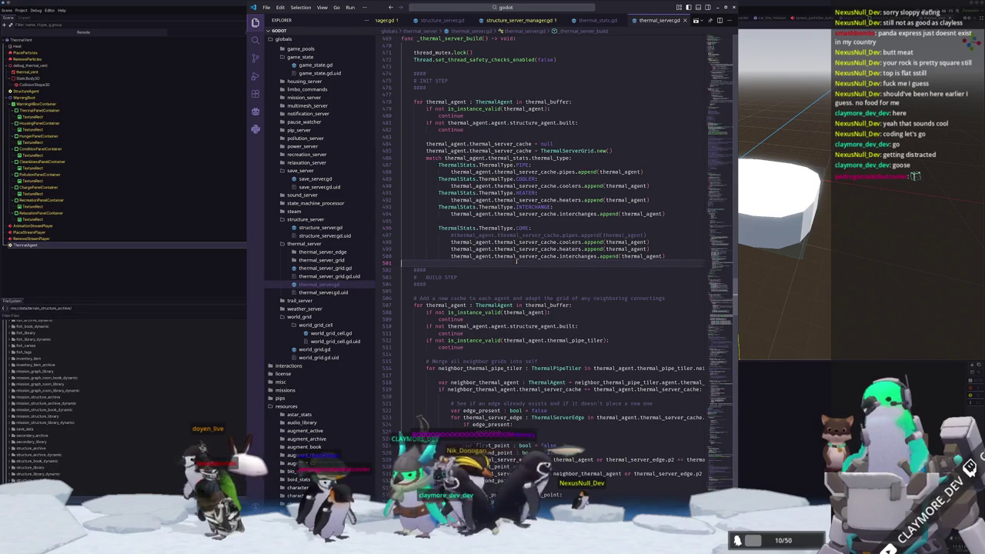
key("Return")
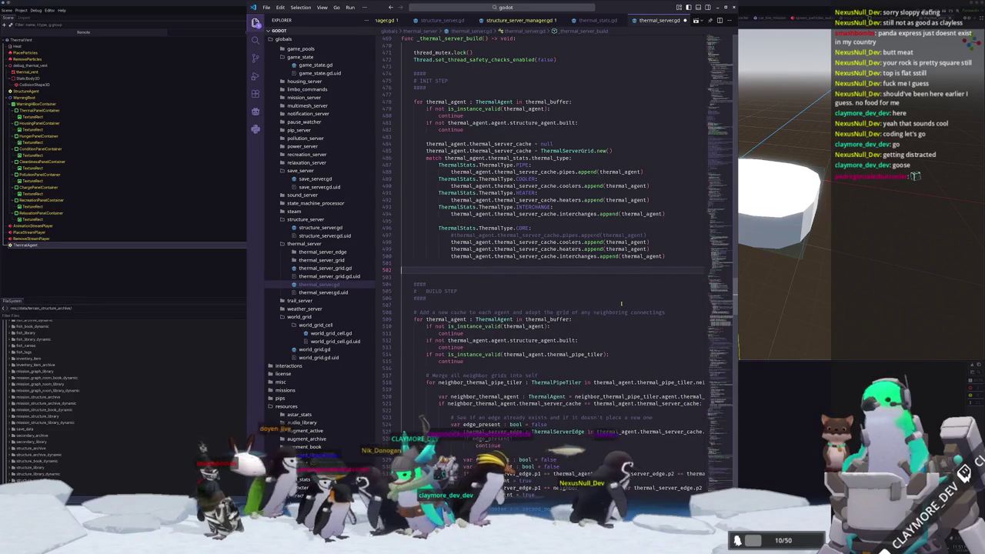
type("ThermalStats.t")
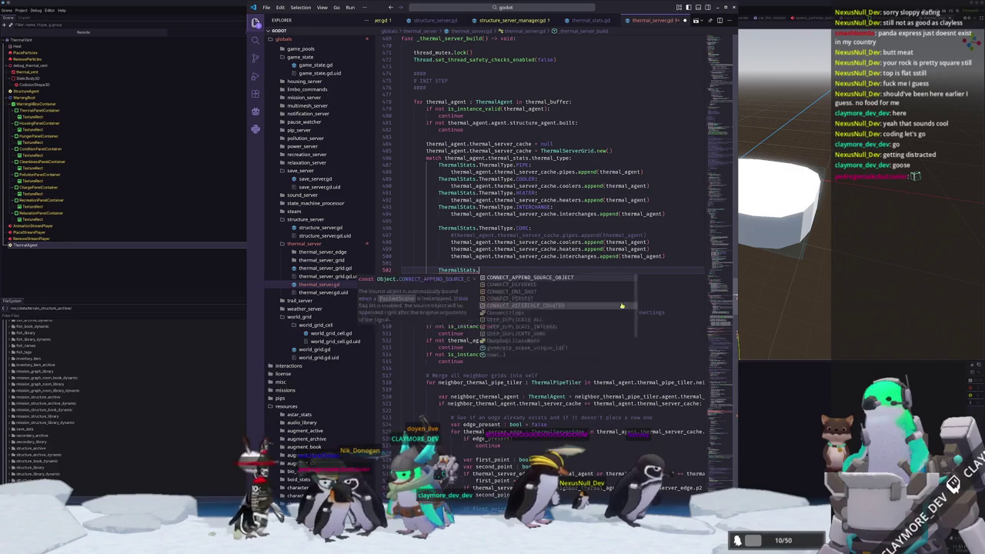
key("Tab")
type(".VENT")
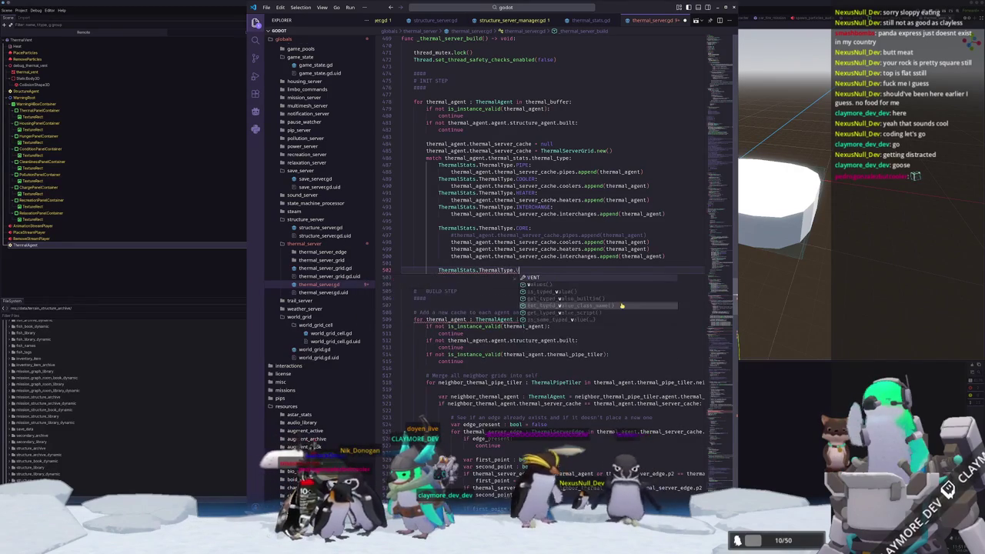
type(":")
key("Return")
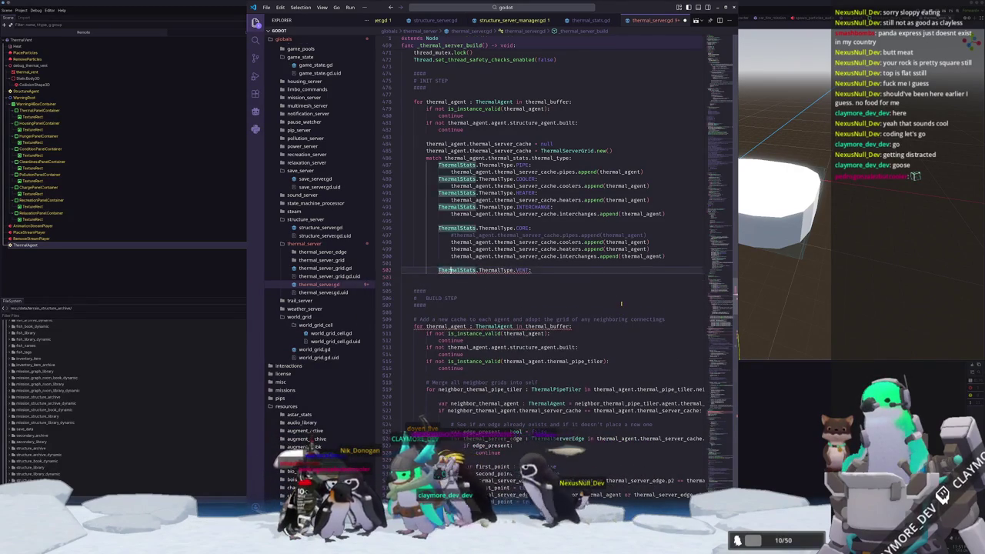
Copy CORE's append lines under VENT, commenting out the pipes and coolers appends
key("Up")
key("Up")
key("shift+Up")
key("shift+Up")
key("shift+Up")
key("Down")
key("Down")
key("Down")
key("Down")
key("Up")
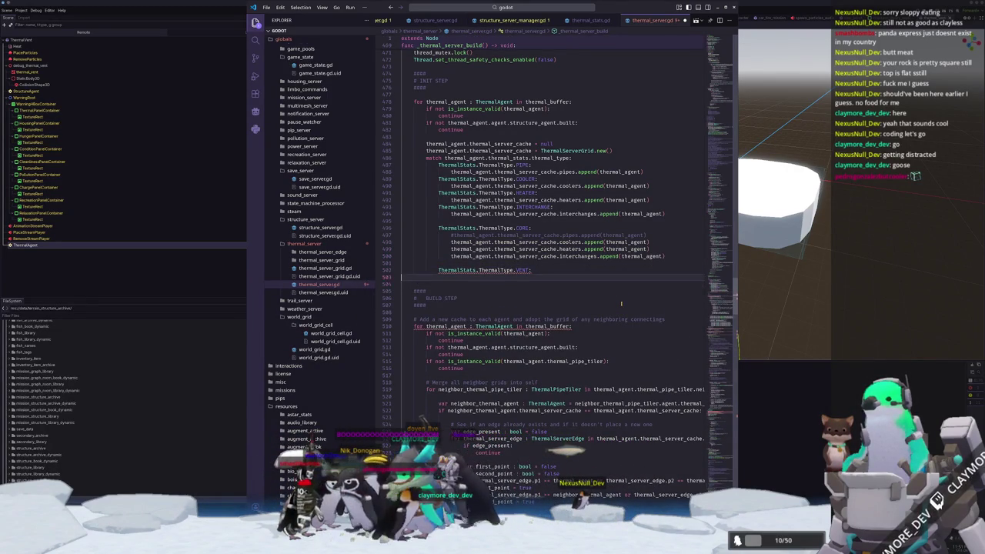
key("ctrl+v")
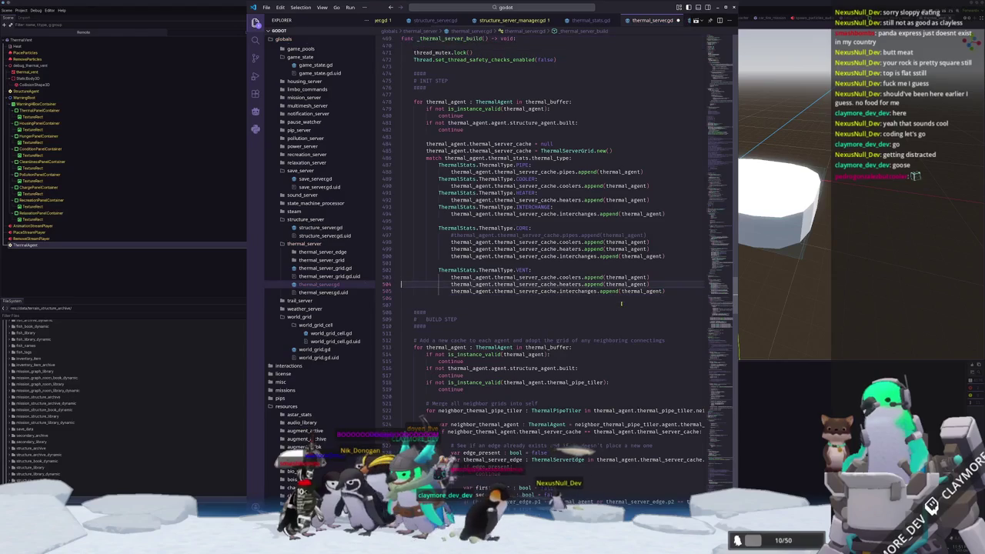
key("Home")
key("Home")
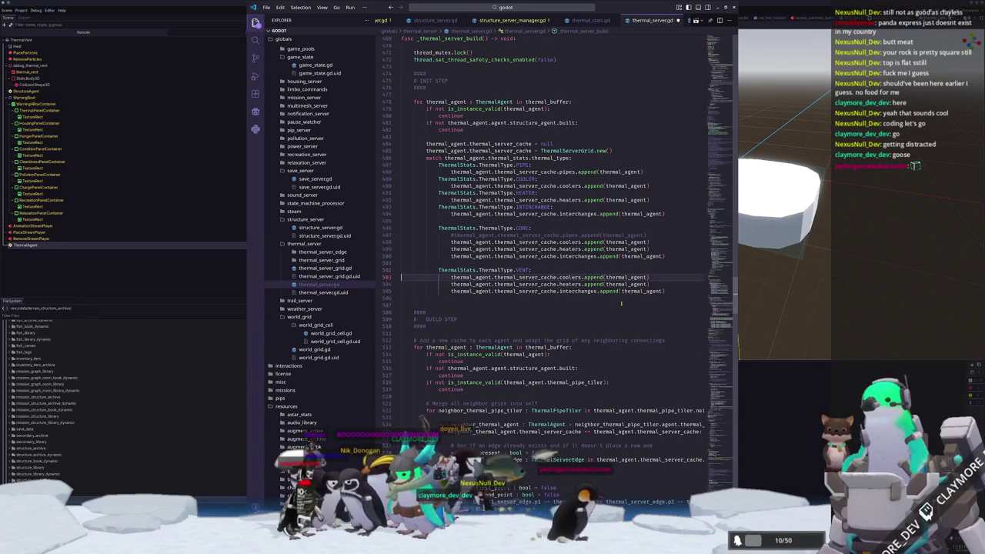
key("ctrl+slash")
key("Up")
key("Up")
key("Up")
key("Up")
key("ctrl+c")
key("Down")
key("Down")
key("Down")
key("ctrl+v")
key("Return")
key("Delete")
key("Delete")
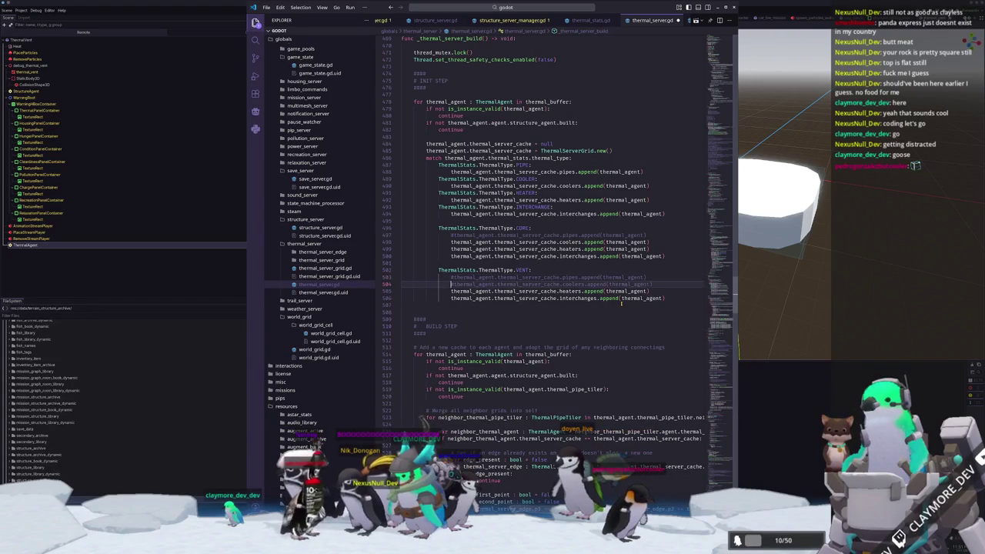
key("Down")
key("Down")
key("Down")
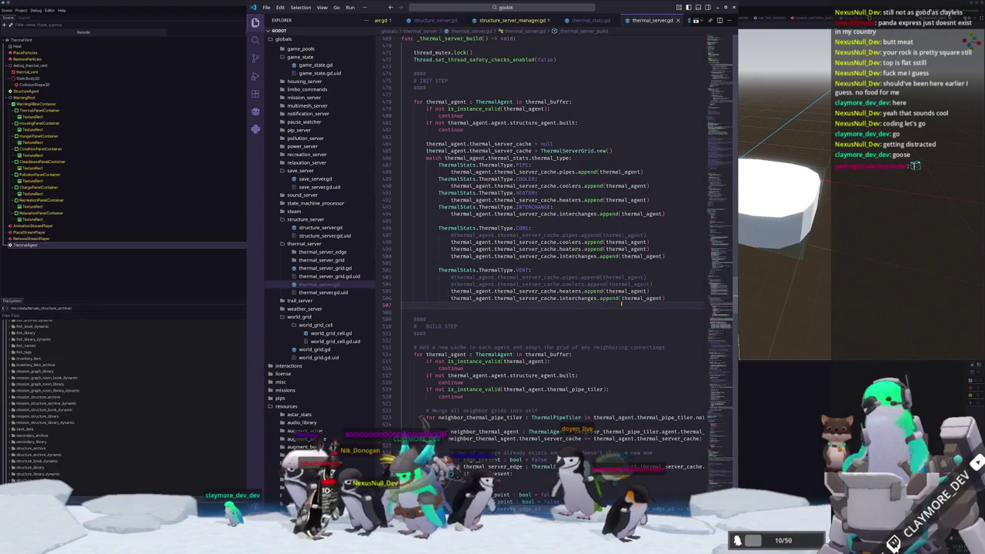
Scroll to the _update_thermal_grid interchanges loop and start a new line below the effect clamp
scroll(622, 303, "down", 10)
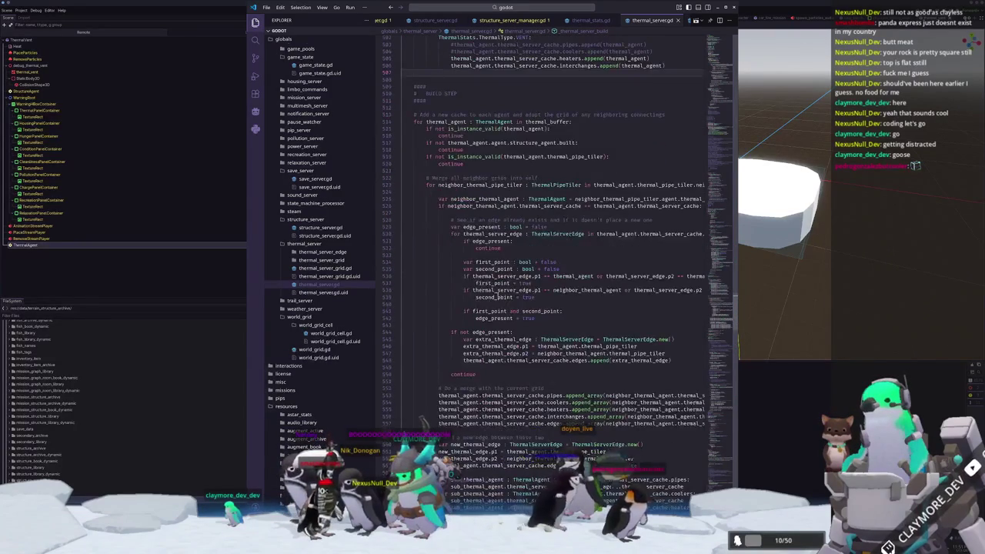
scroll(466, 292, "down", 15)
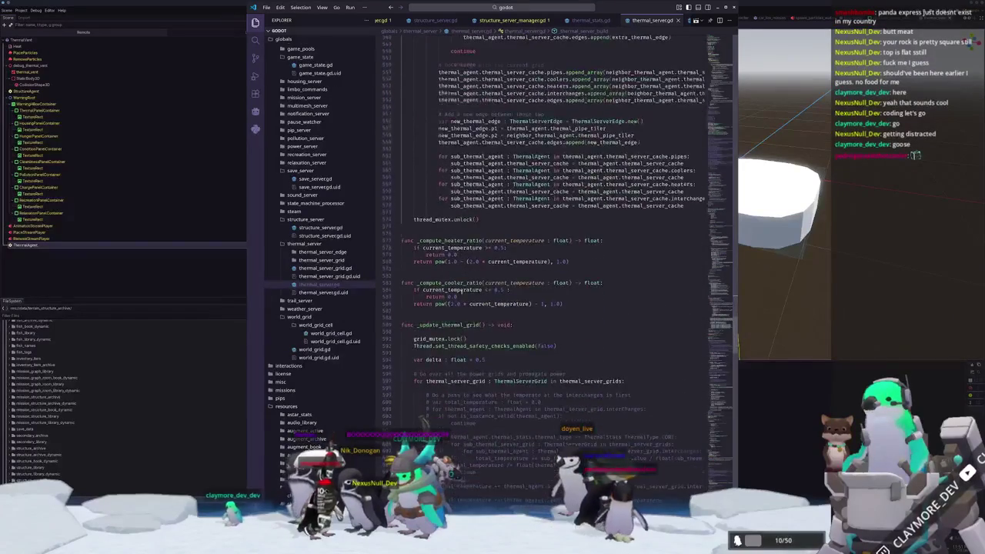
scroll(454, 295, "down", 8)
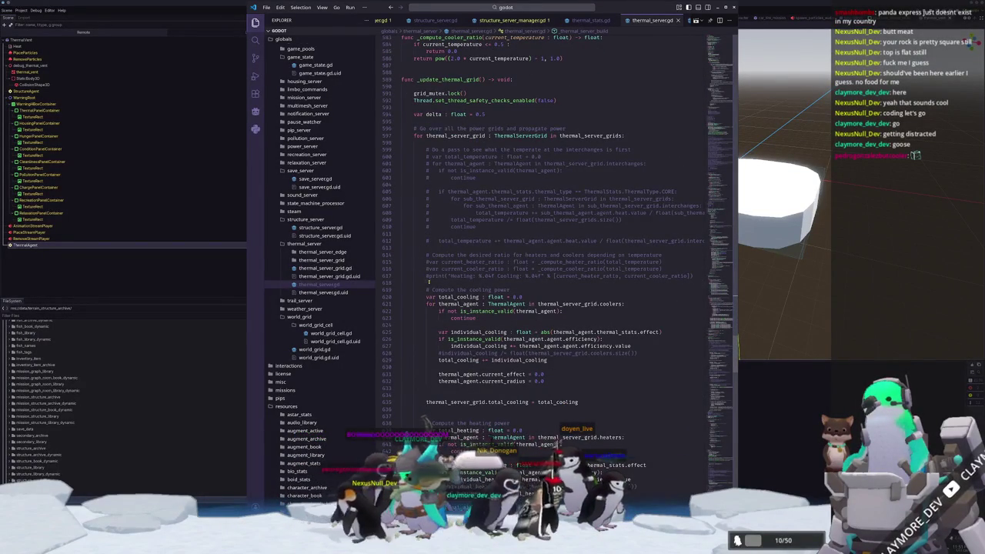
scroll(429, 281, "down", 7)
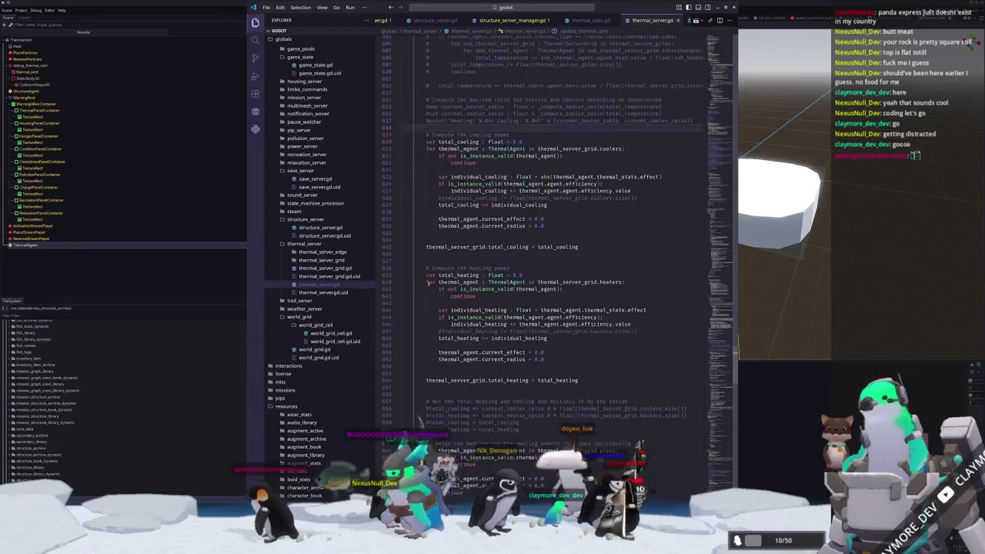
scroll(428, 281, "down", 3)
scroll(428, 284, "down", 5)
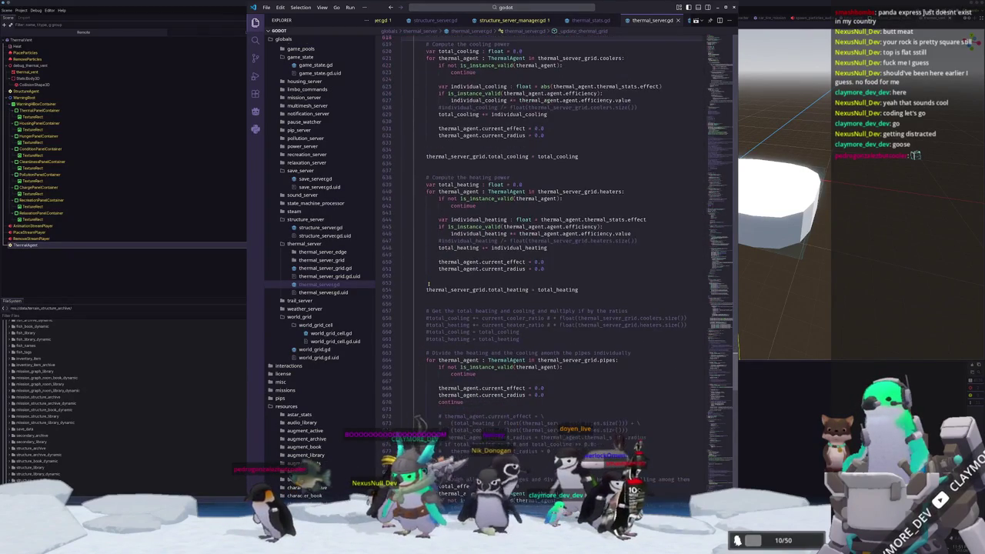
scroll(428, 283, "down", 12)
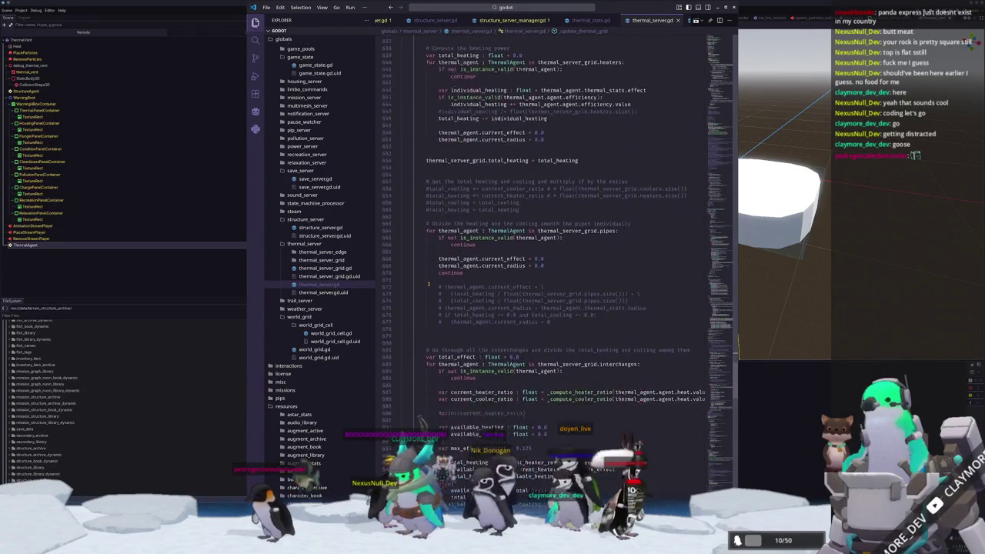
scroll(428, 283, "down", 5)
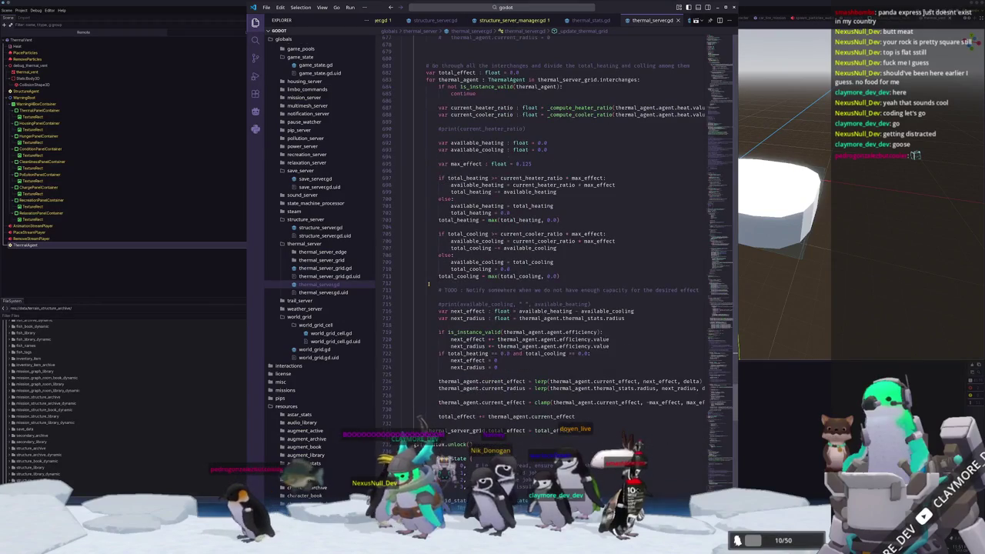
scroll(429, 284, "up", 7)
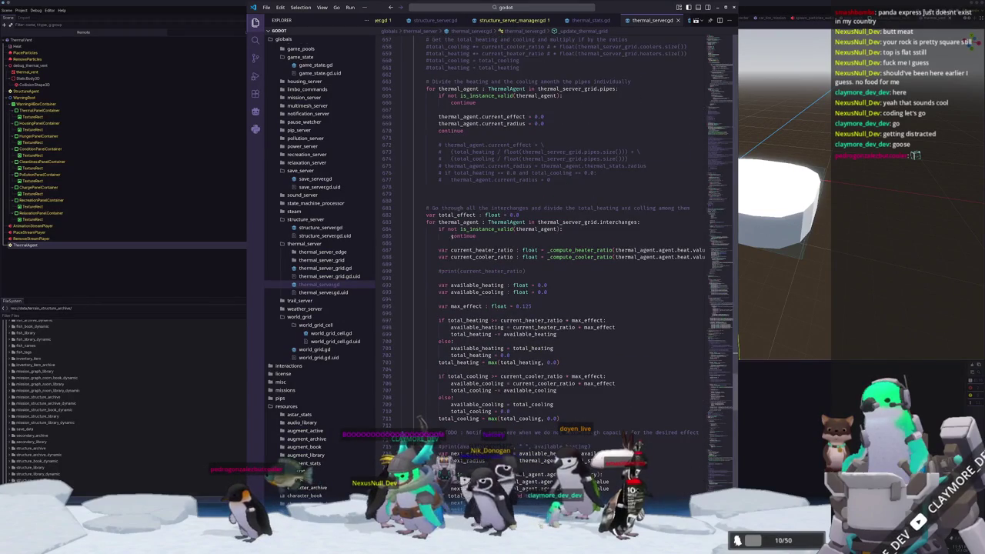
left_click(448, 244)
left_click(447, 262)
scroll(446, 262, "down", 3)
scroll(446, 265, "down", 3)
left_click(467, 420)
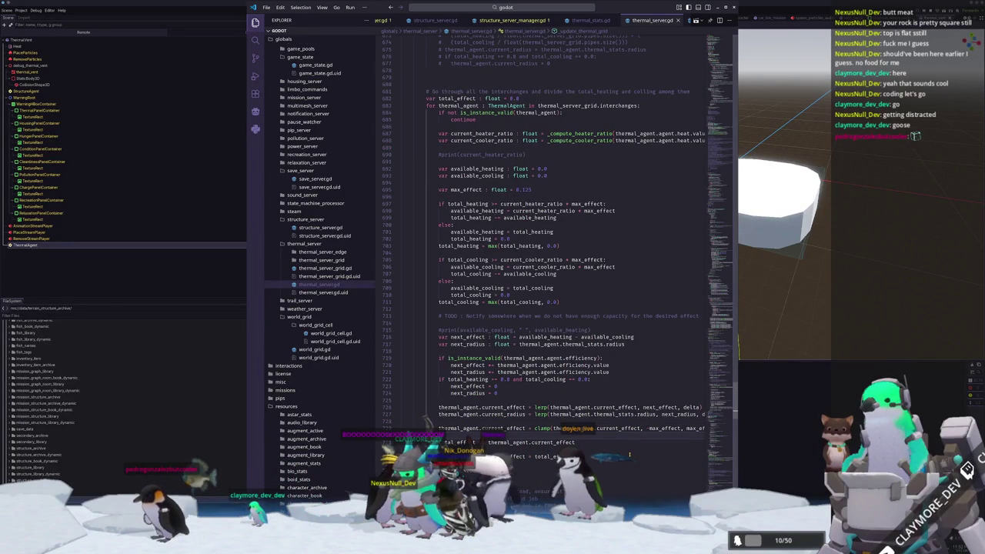
key("Return")
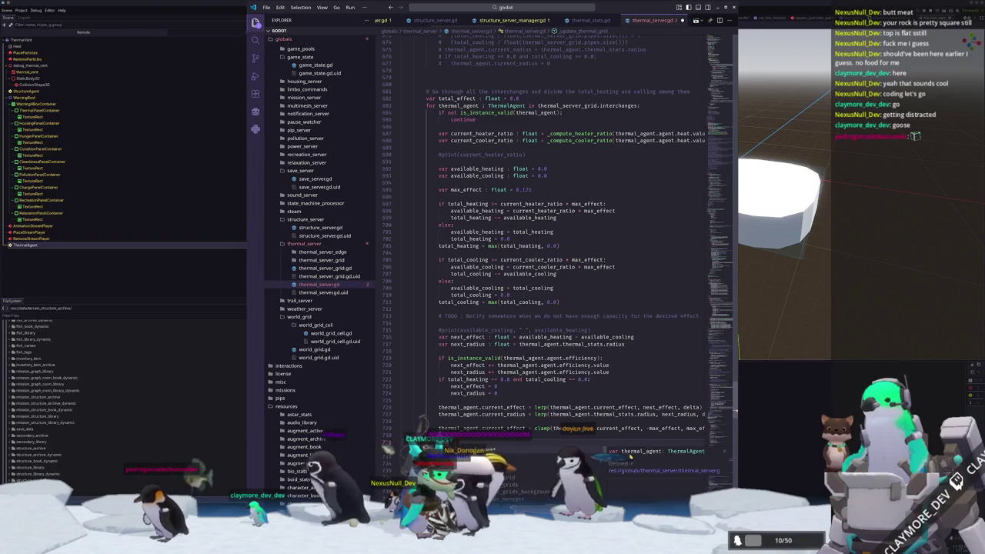
Write the thermal_type VENT condition and place it near line 680 with reduced indentation
type("thermal_agent.thermal_stats.typ")
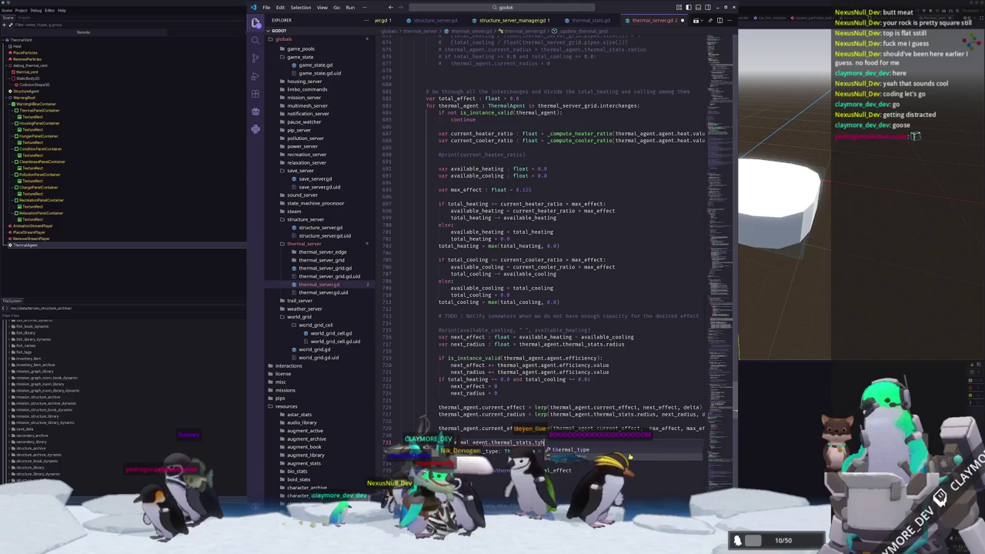
key("Return")
type("== ")
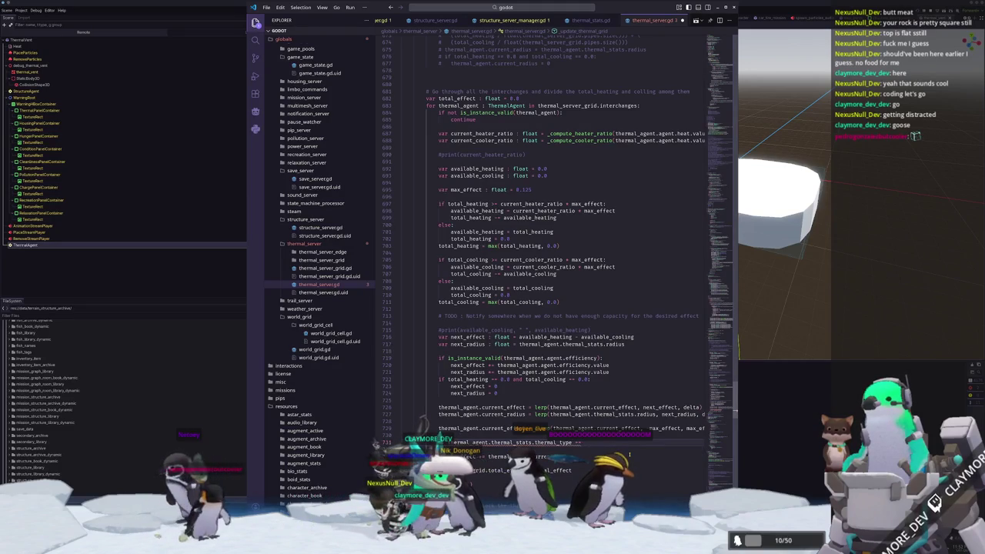
type("ThermalAgen")
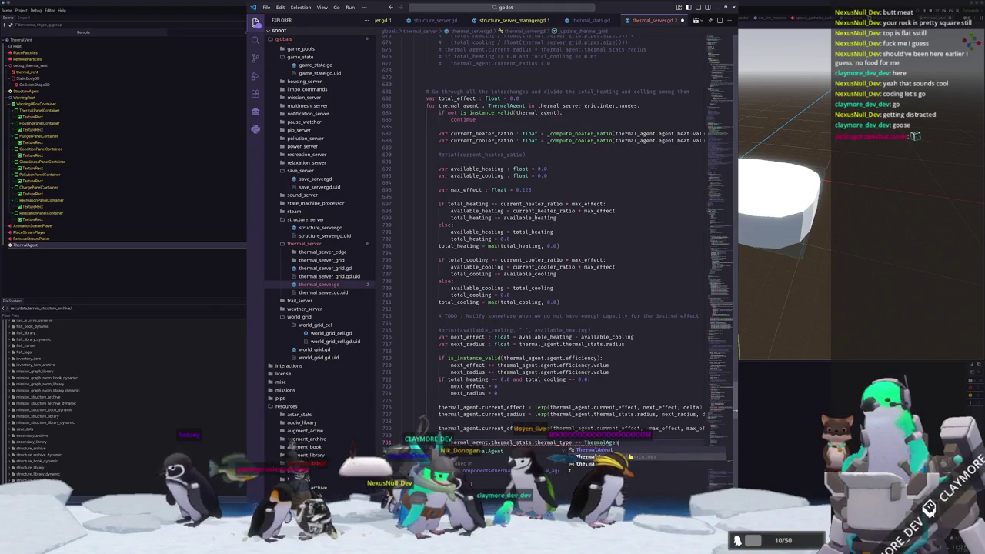
type("t.thermal")
key("BackSpace")
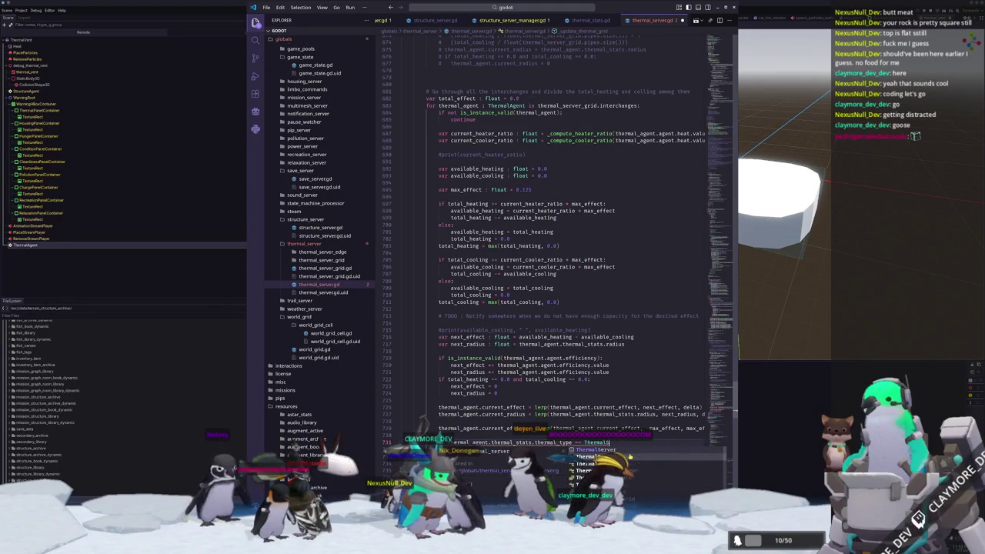
type("tats.Th")
type(".")
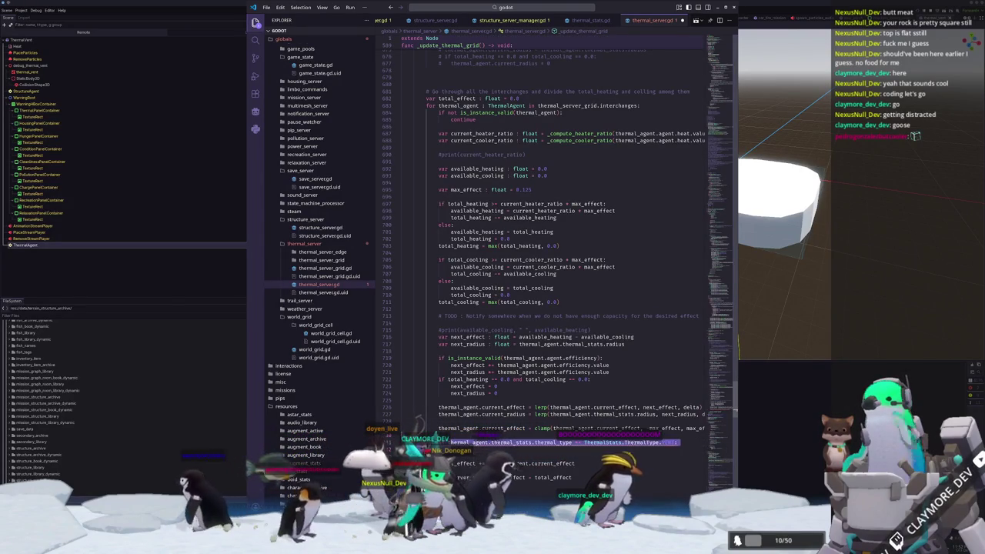
scroll(401, 308, "up", 1)
key("Up")
key("Up")
key("Up")
key("ctrl+v")
key("Return")
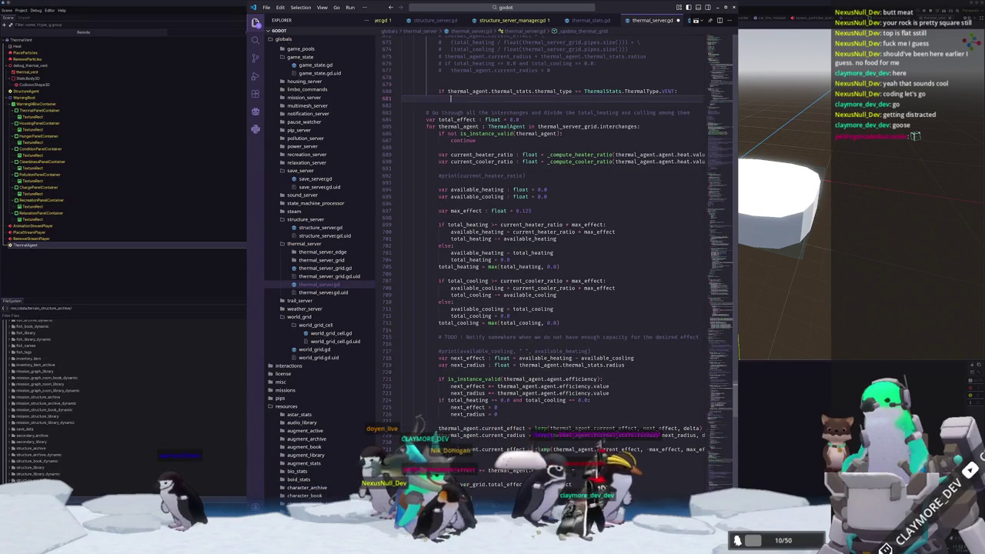
key("shift+Tab")
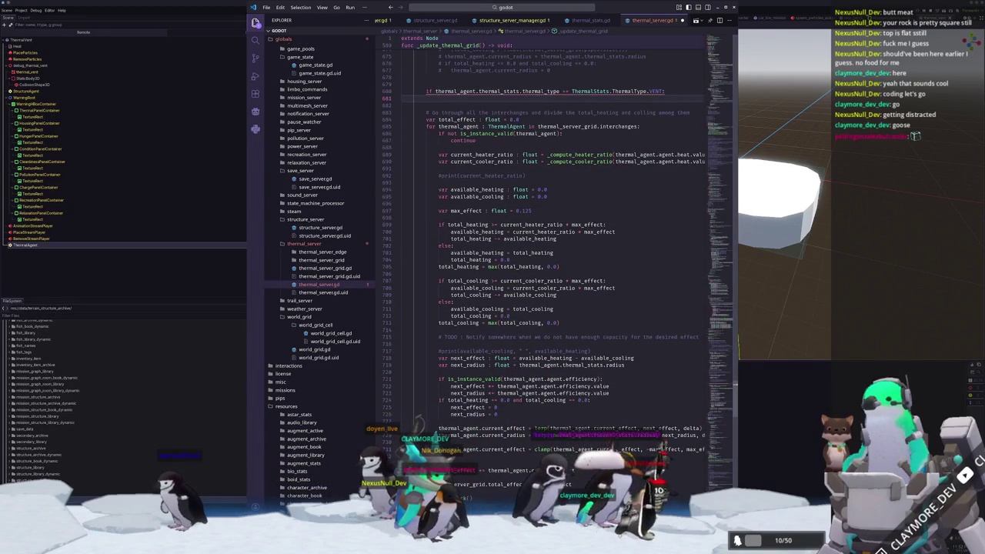
scroll(585, 326, "up", 5)
Add a continue statement inside the VENT block
key("Return")
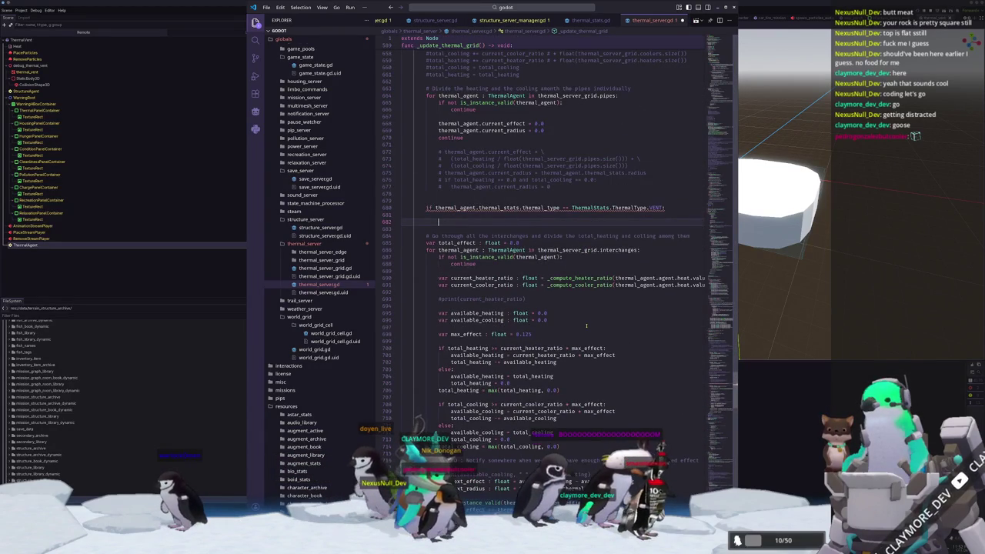
type("continue")
key("Tab")
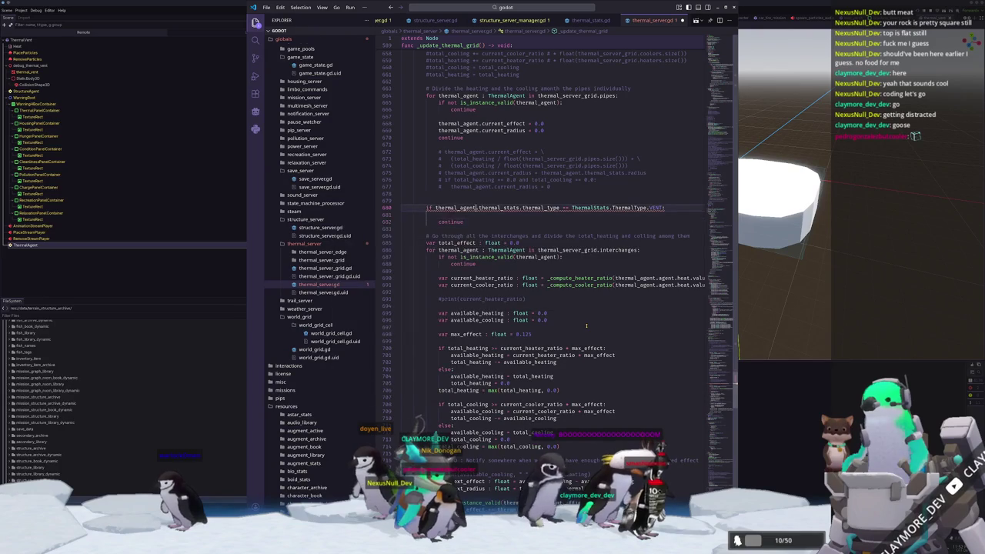
key("Return")
Move the VENT block into the interchange loop after the is_instance_valid check, fixing its indentation
key("Down")
key("Down")
key("Down")
key("shift+Down")
key("shift+Down")
key("ctrl+c")
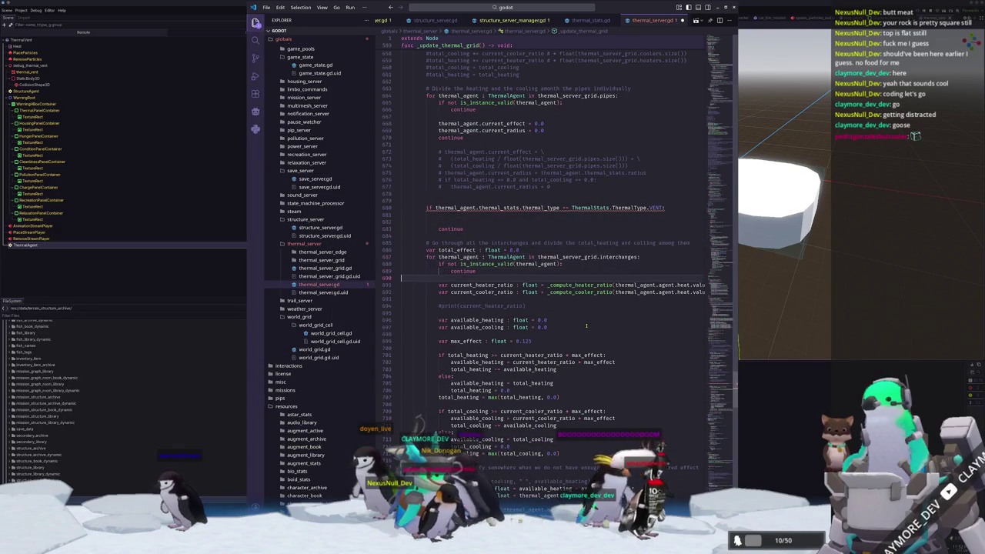
key("Up")
key("Up")
key("Up")
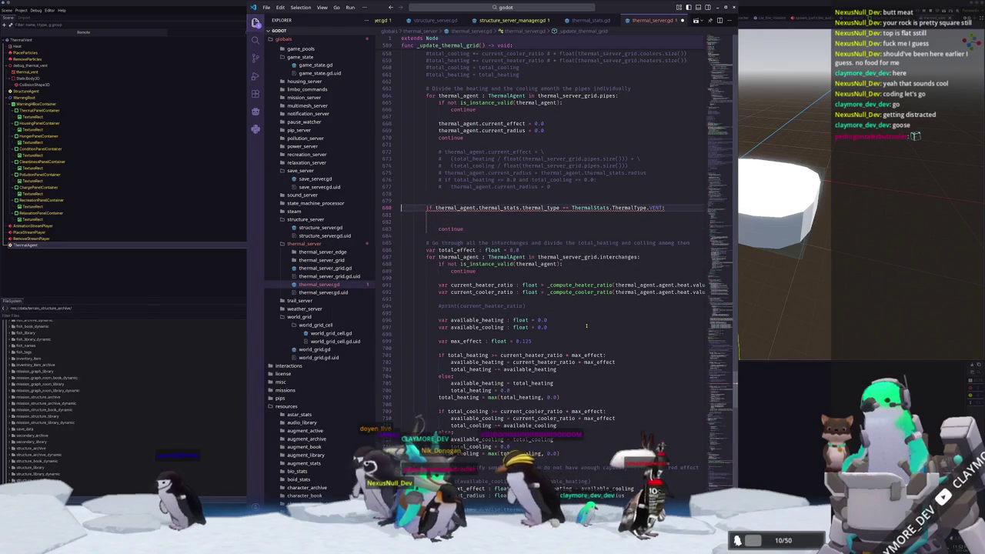
key("ctrl+v")
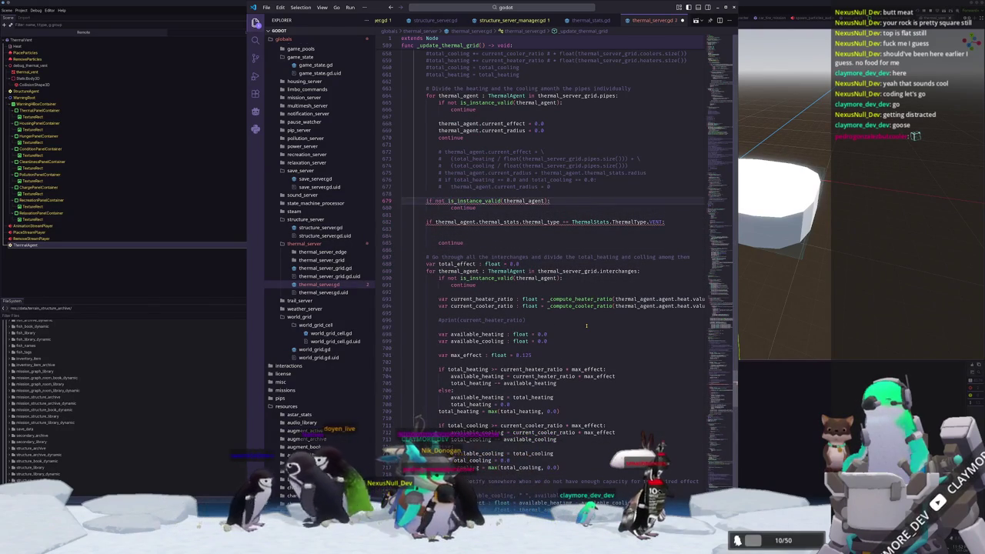
key("shift+Up")
key("shift+Up")
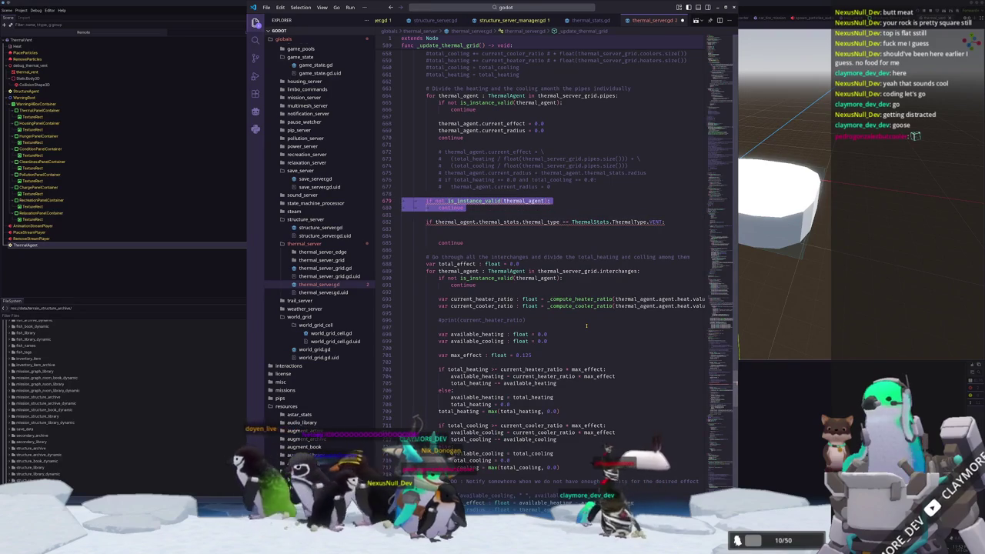
key("Delete")
key("shift+Down")
key("shift+Down")
key("shift+Down")
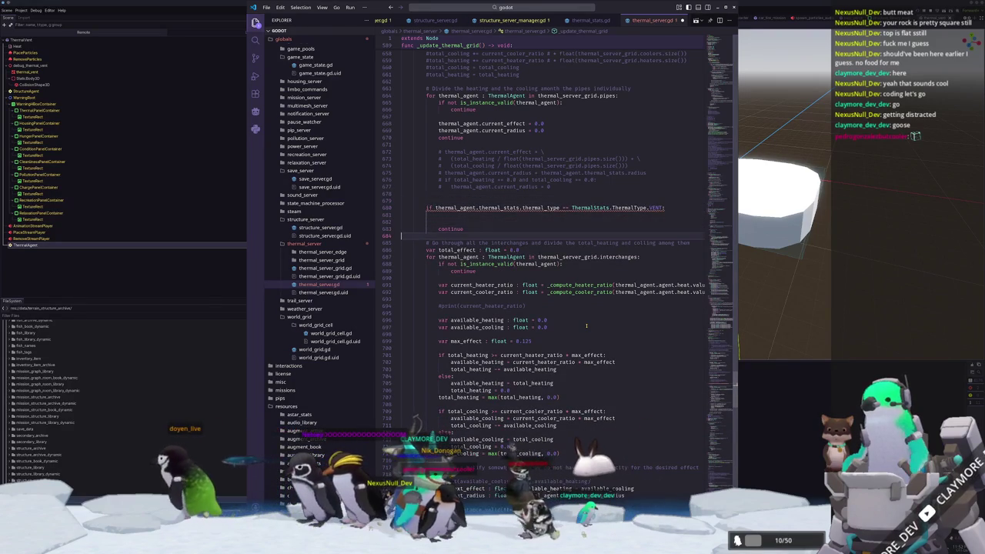
key("Delete")
key("Down")
key("Down")
key("Down")
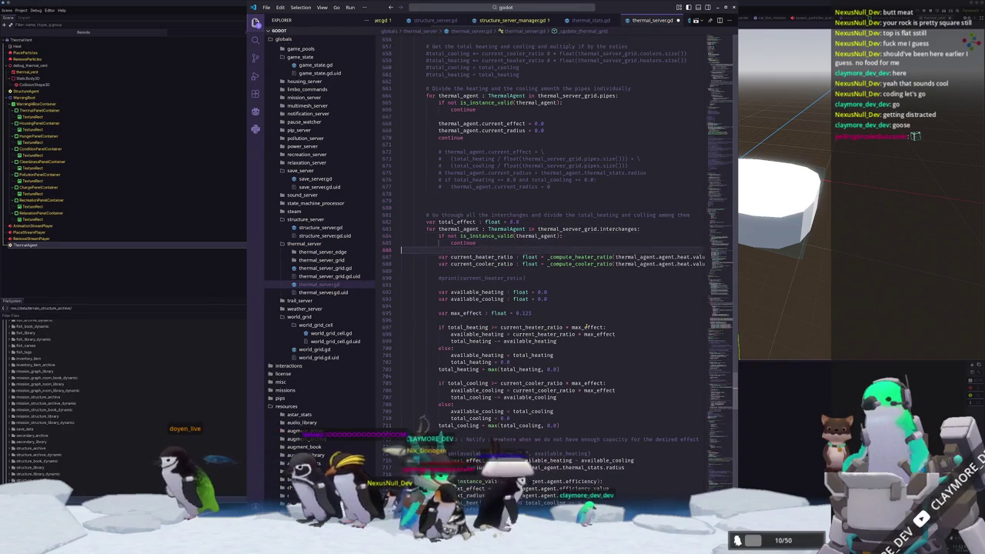
key("ctrl+v")
key("Up")
key("Up")
key("shift+Up")
key("shift+Up")
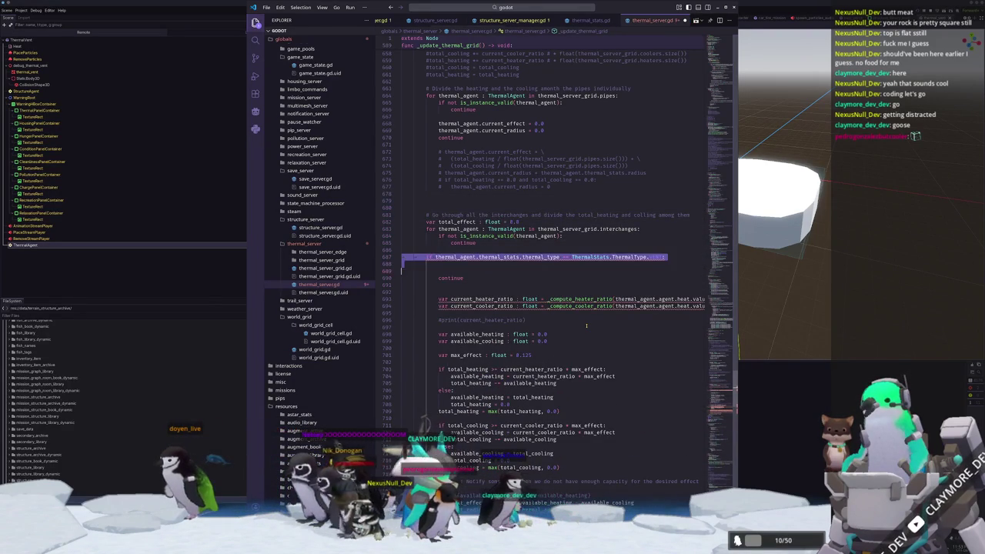
key("Tab")
key("Down")
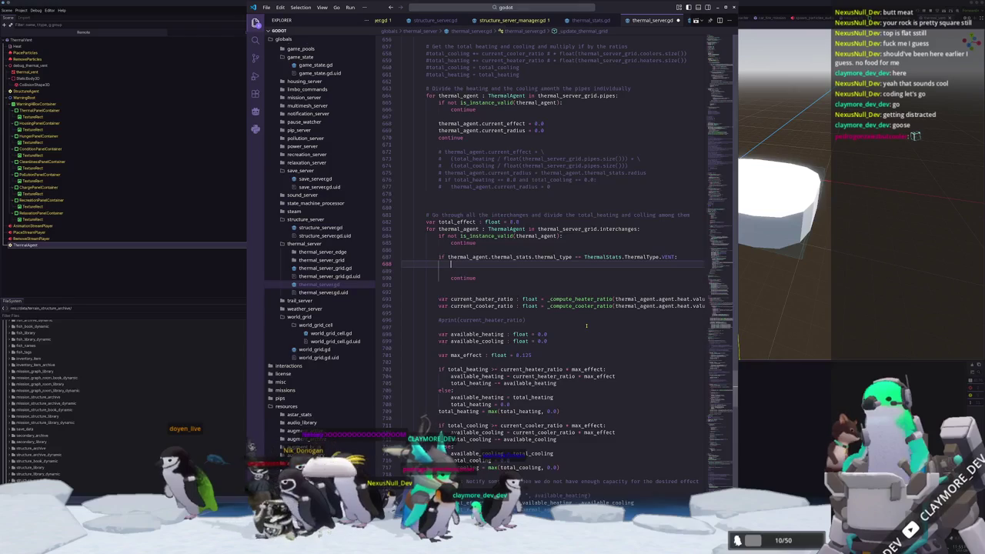
key("BackSpace")
Set current_radius and current_effect from thermal_agent.thermal_stats inside the VENT block
type("thermal")
type("_agne")
type("gen")
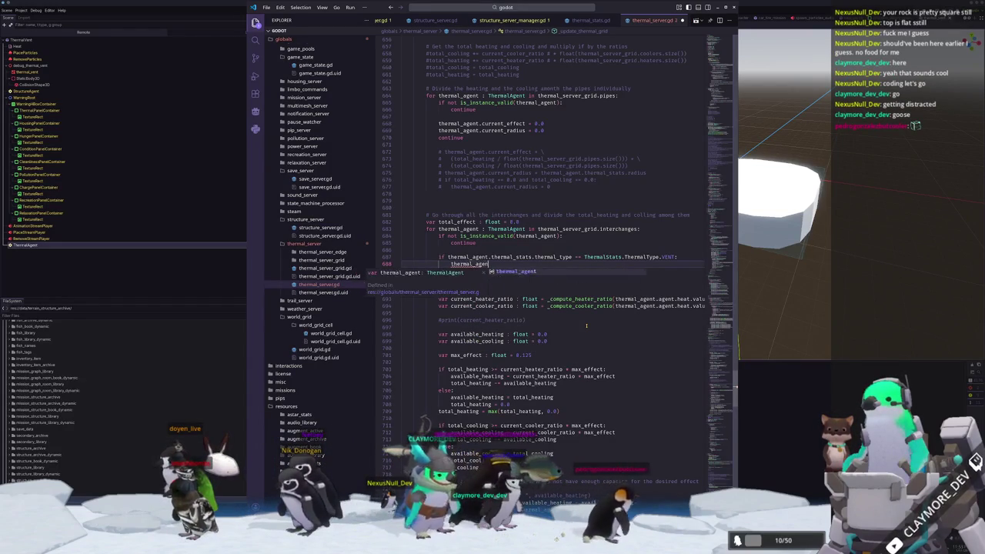
type("t.current_radius = ")
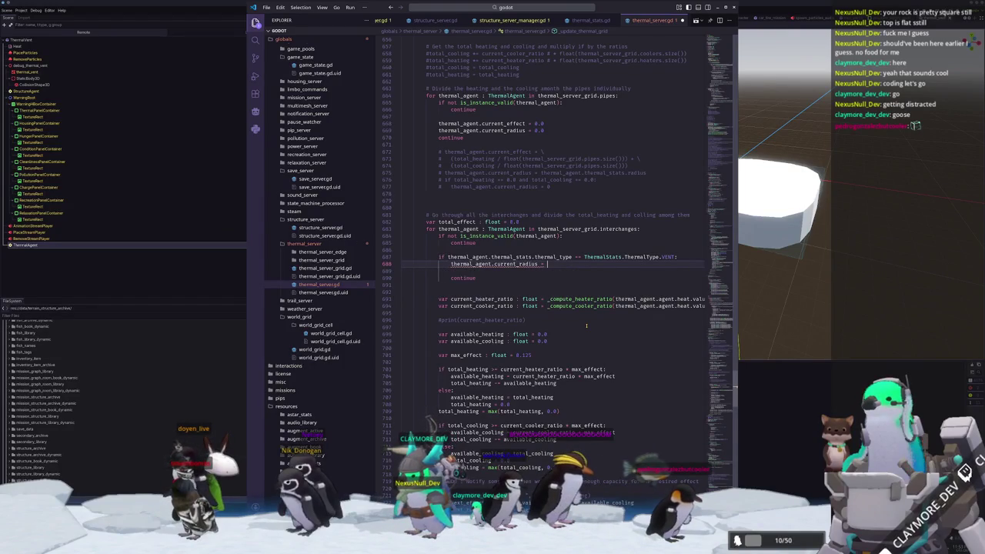
type("thermal_agen")
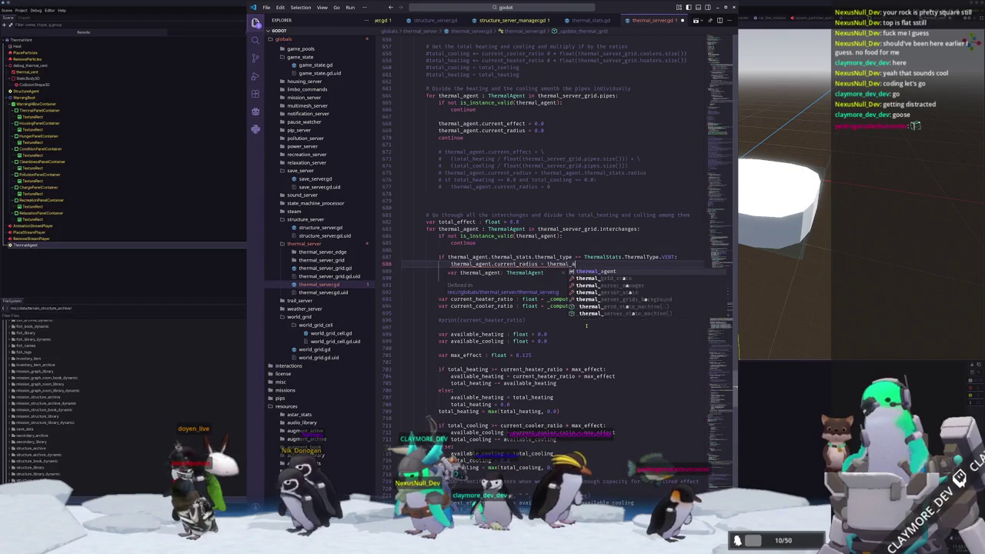
type("t.")
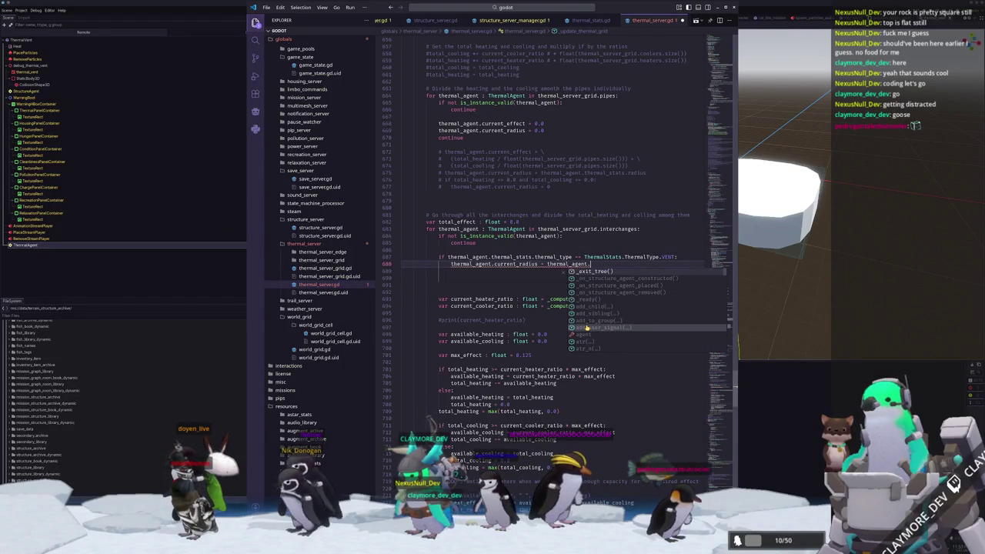
type("thermal_stats.")
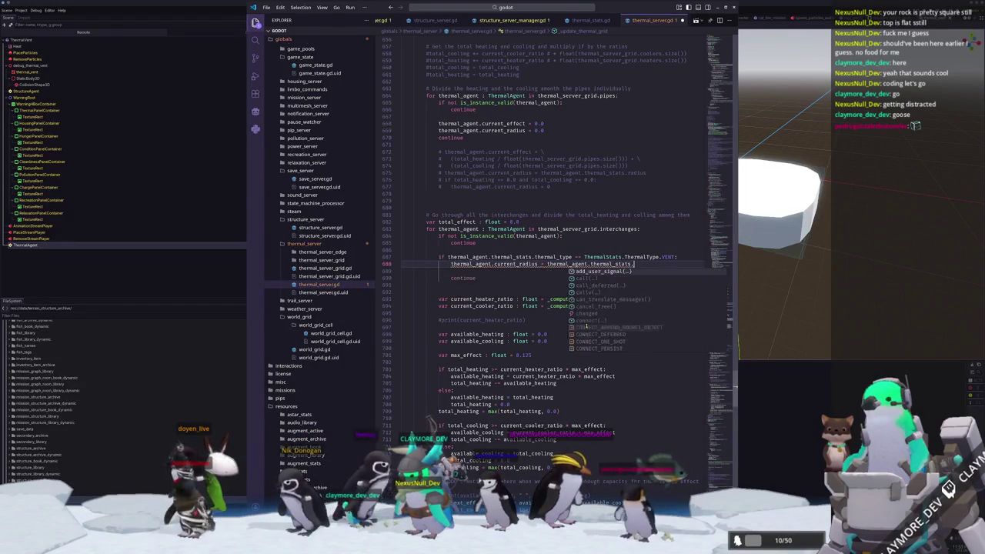
type("radiu")
key("Return")
key("Return")
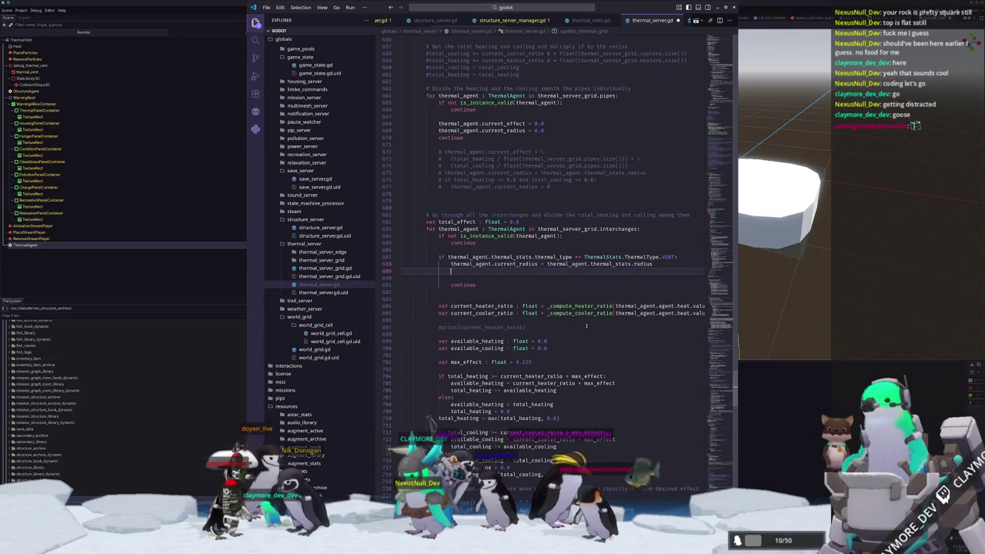
type("thermal_agent.current_effe")
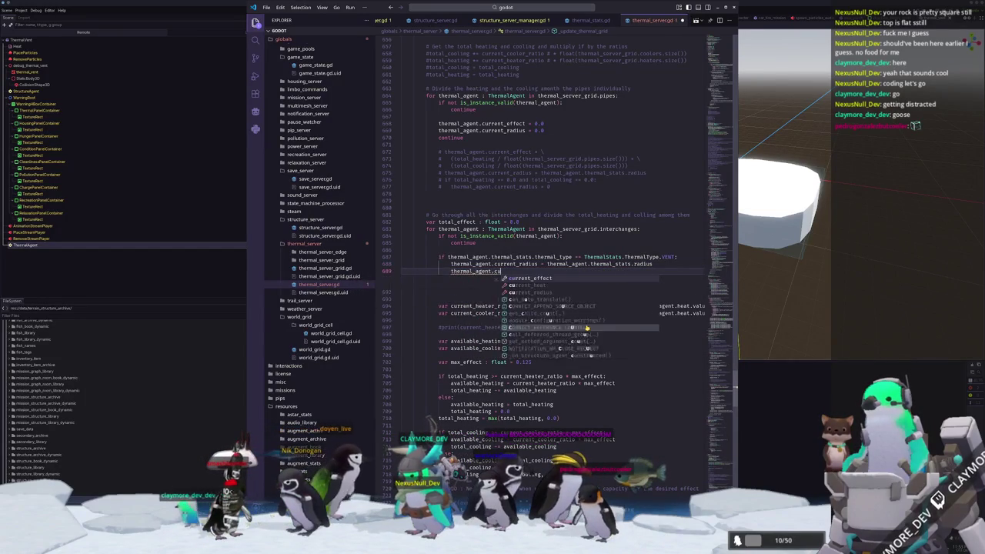
type("ct =")
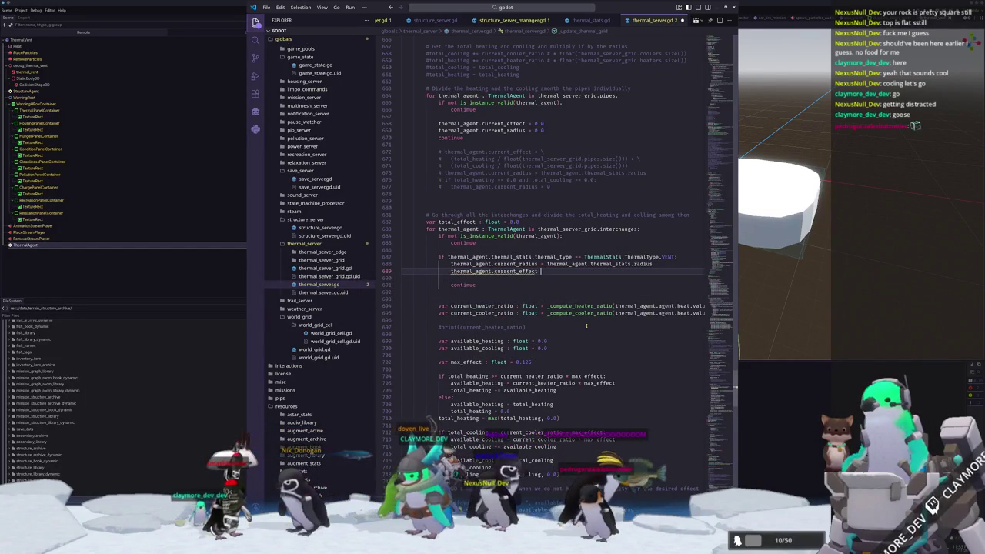
type(" thermal_agent")
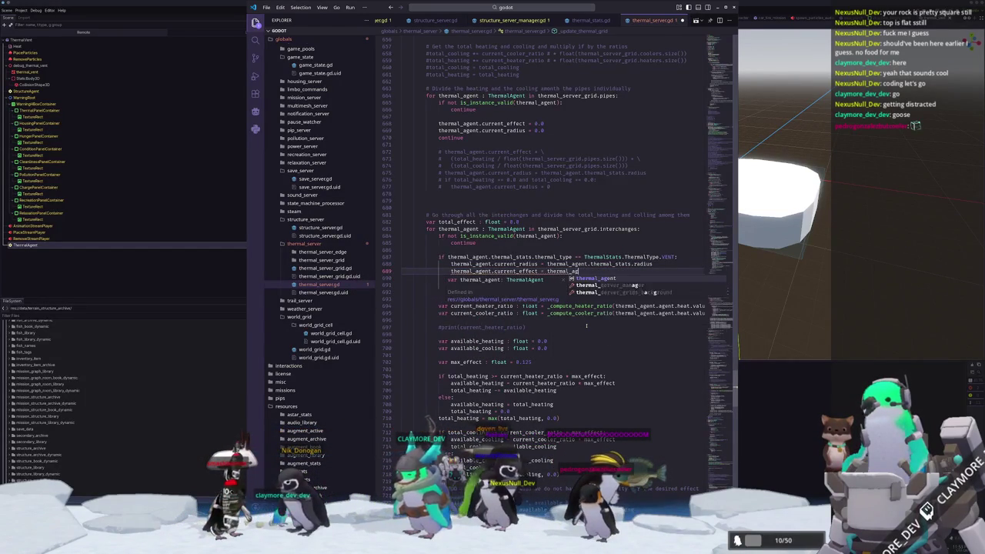
type(".thermal_stat")
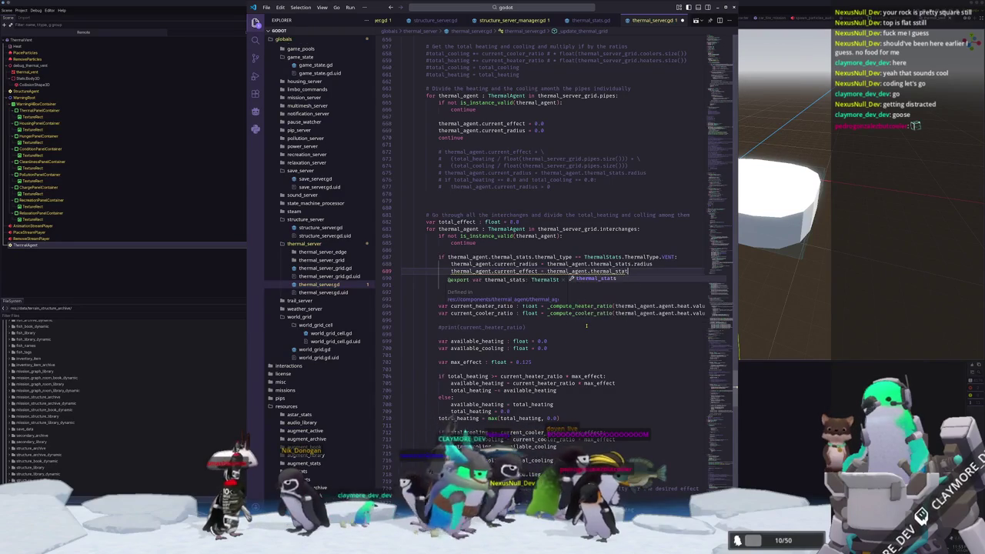
type("s.effect")
key("Down")
key("Delete")
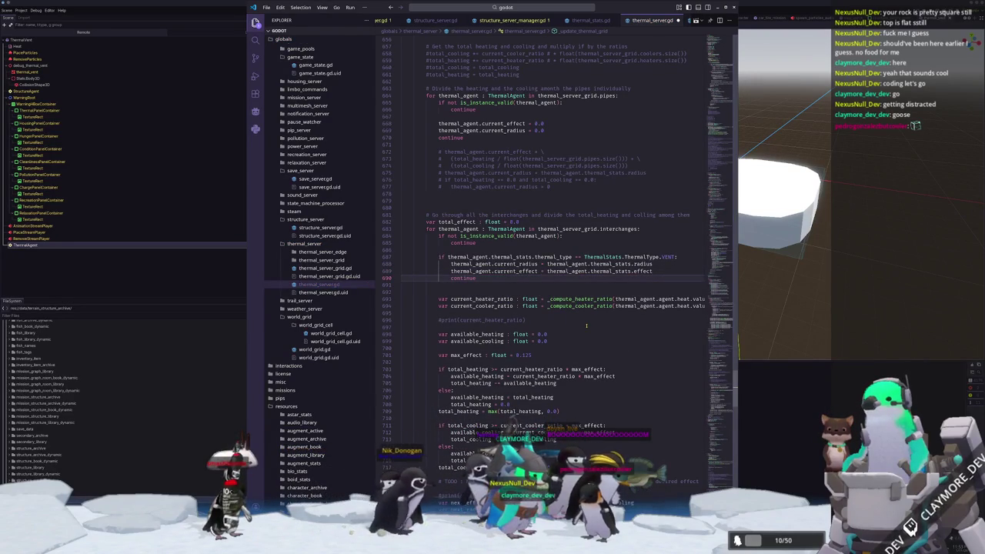
scroll(586, 326, "down", 5)
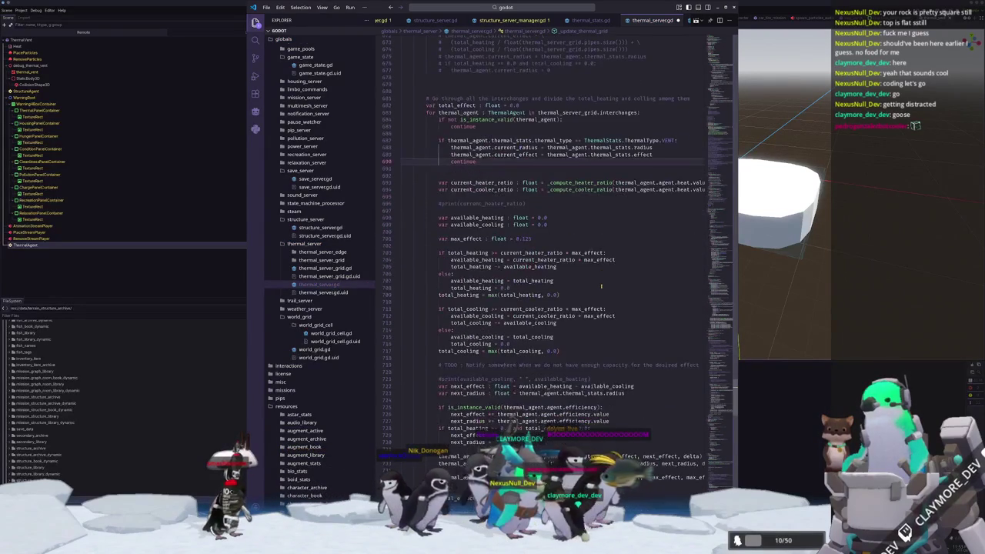
Insert a '##' comment line below line 686, then scroll up to the VENT match case
scroll(601, 286, "down", 2)
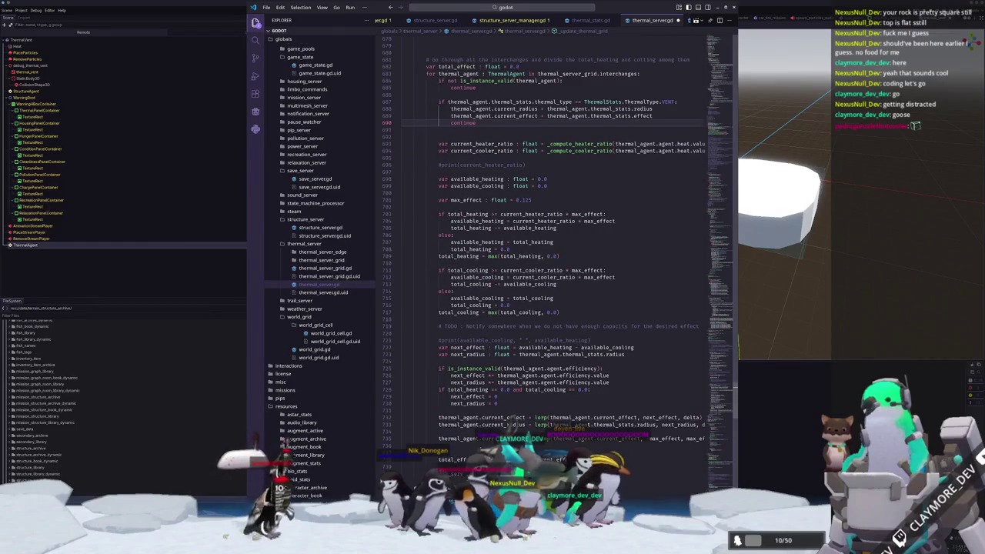
scroll(543, 245, "up", 3)
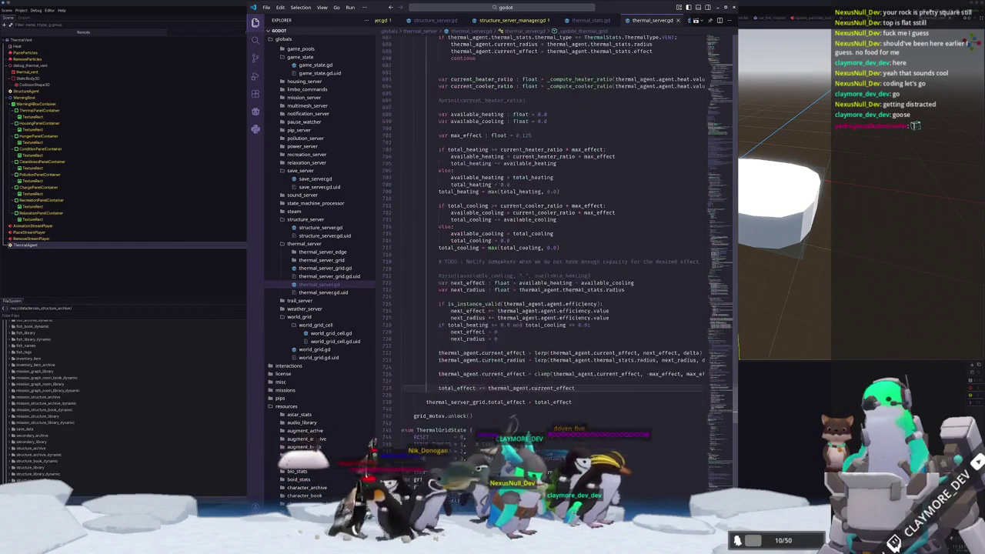
scroll(543, 254, "up", 1)
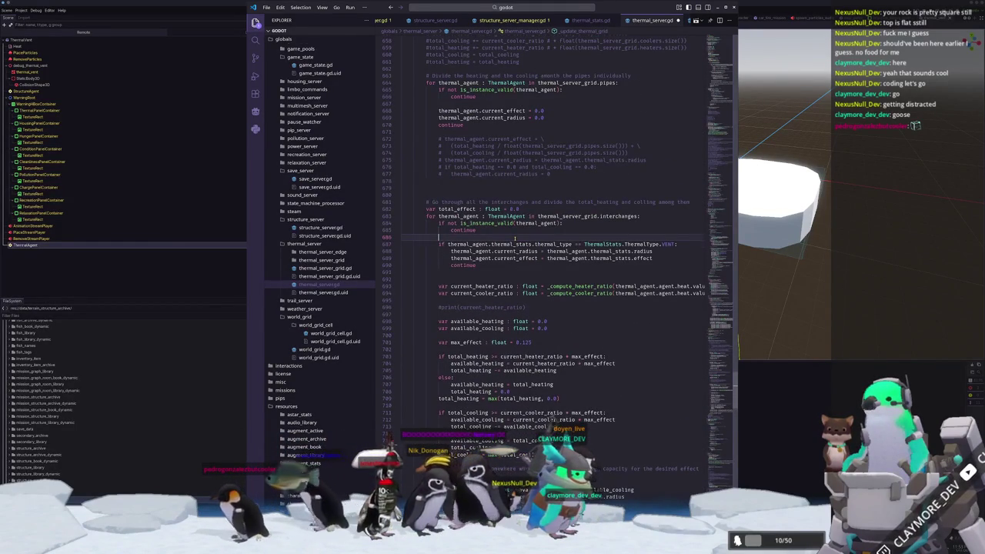
key("Return")
type("## Handle vents")
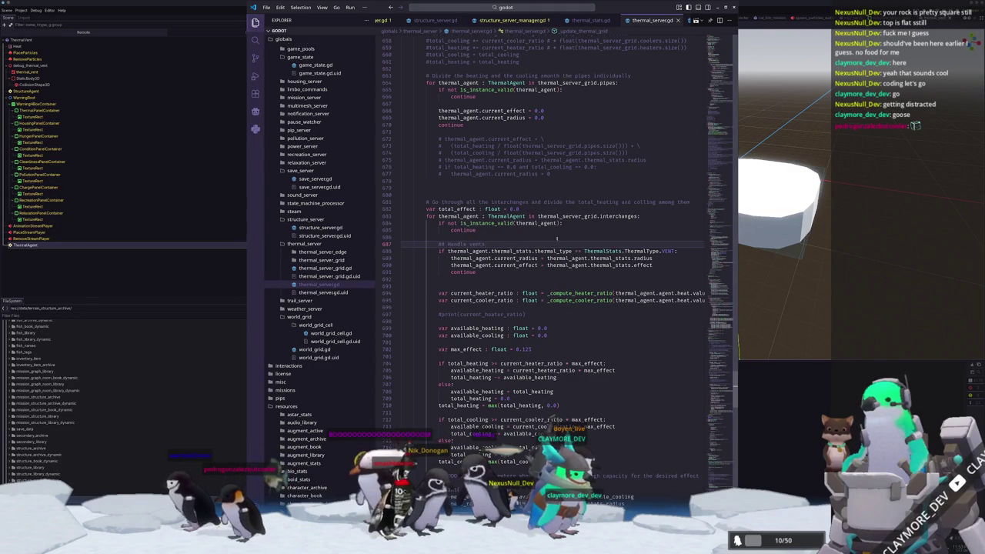
scroll(442, 263, "up", 20)
scroll(442, 262, "down", 12)
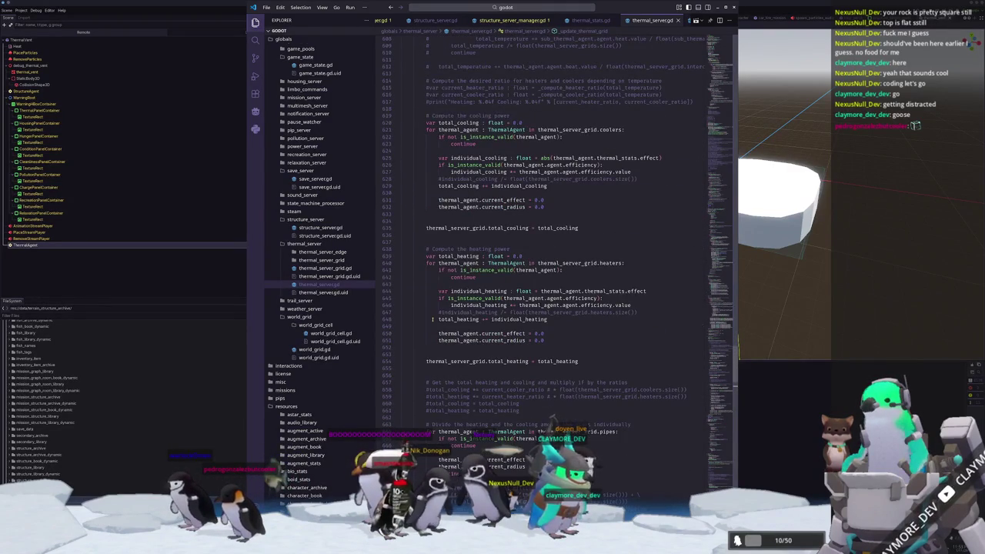
scroll(429, 333, "up", 2)
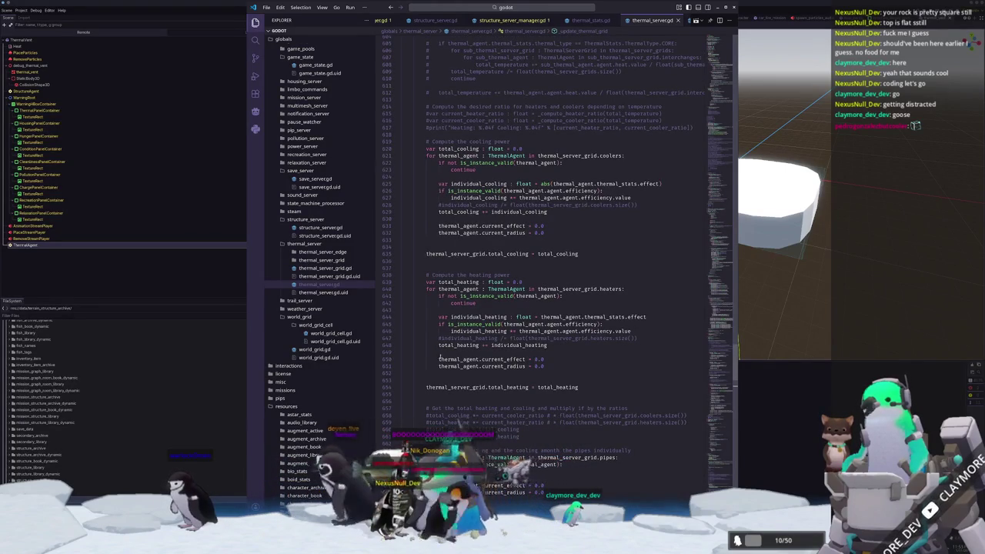
scroll(439, 355, "up", 10)
scroll(440, 308, "up", 15)
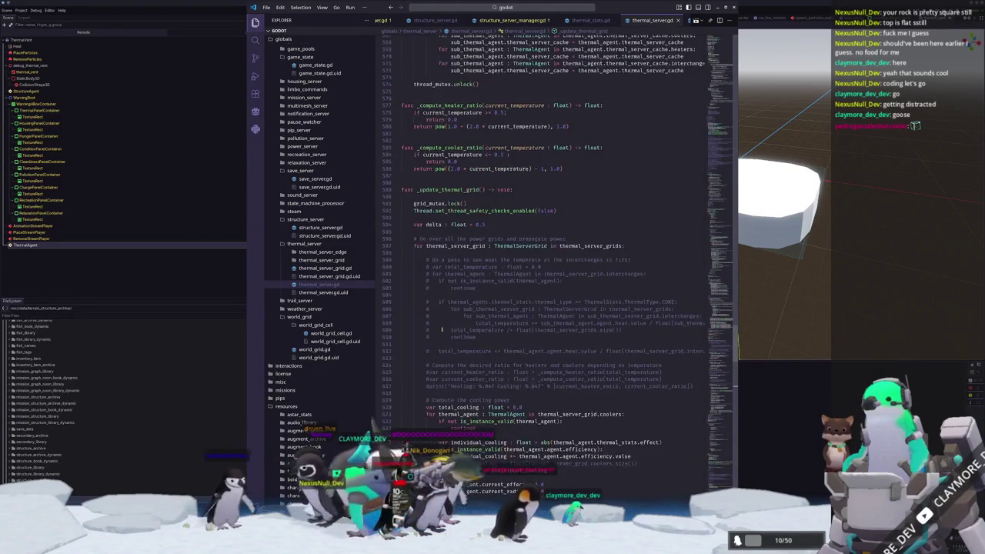
scroll(442, 256, "up", 16)
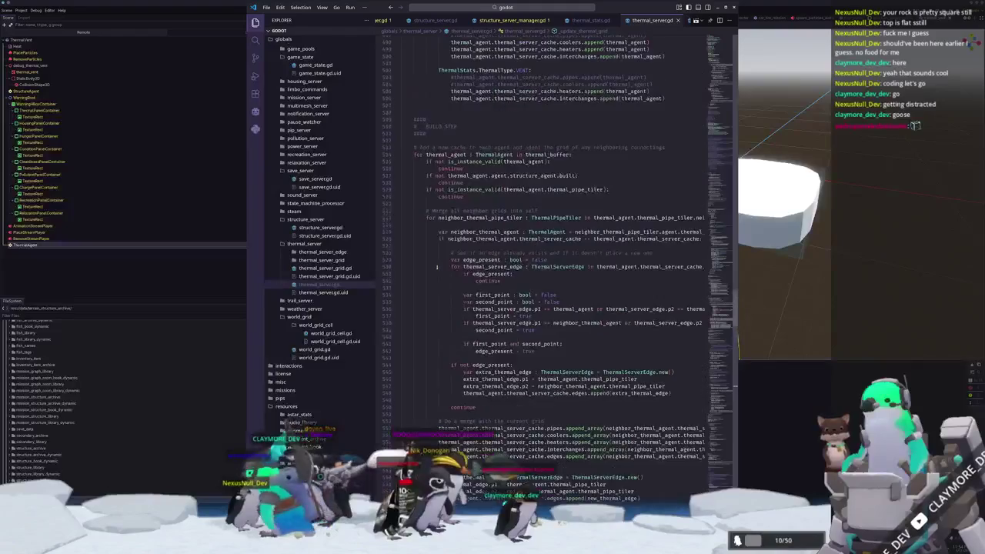
Comment out the VENT case's heaters append line, then select the ThermalAgent node in Godot
left_click(452, 228)
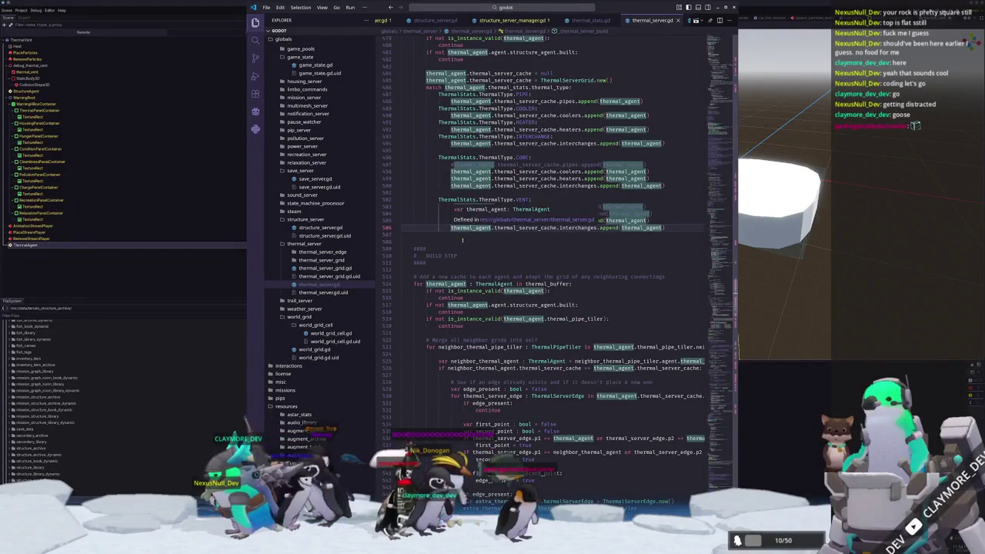
key("Up")
key("ctrl+slash")
key("Down")
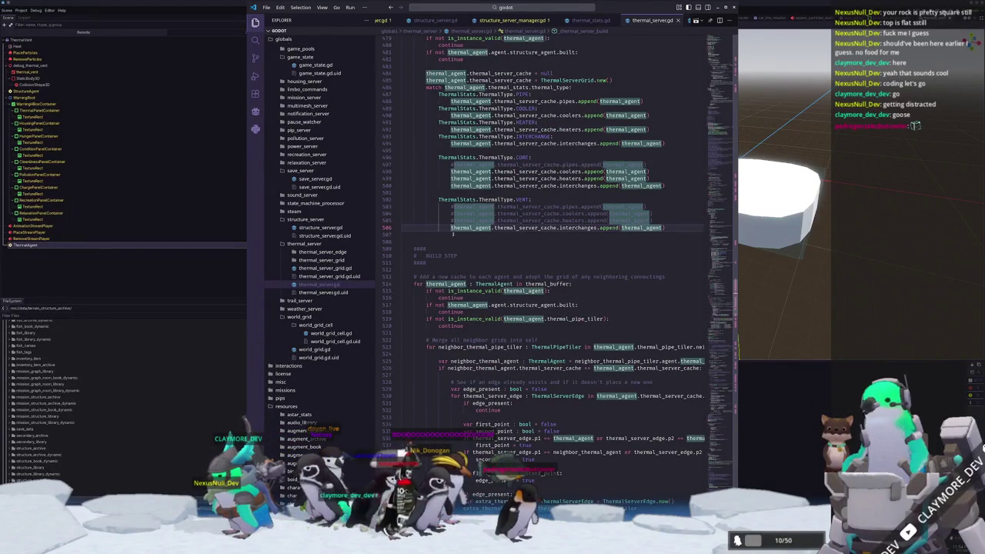
left_click(133, 274)
left_click(125, 245)
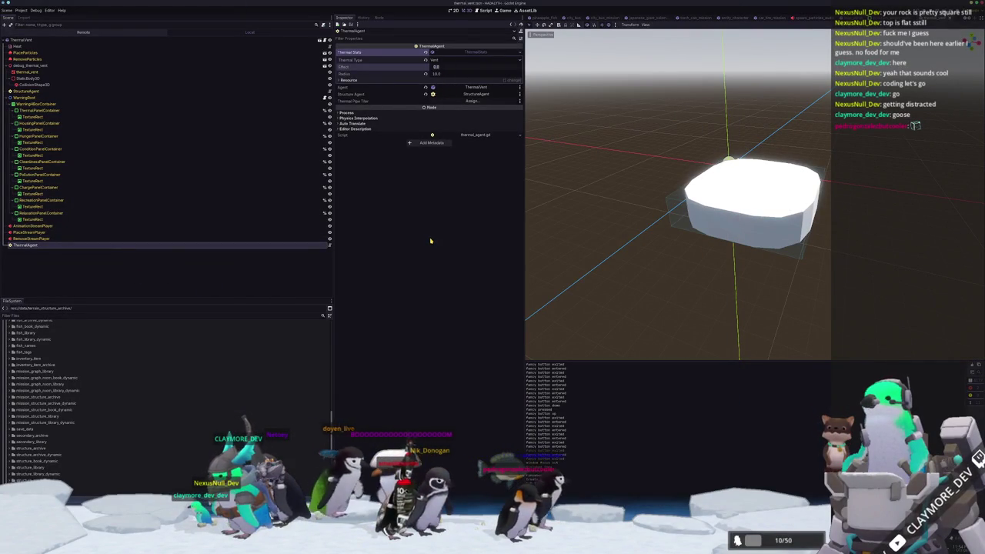
Save the thermal_vent scene, stop the running game with F8, and relaunch it with F5
key("ctrl+s")
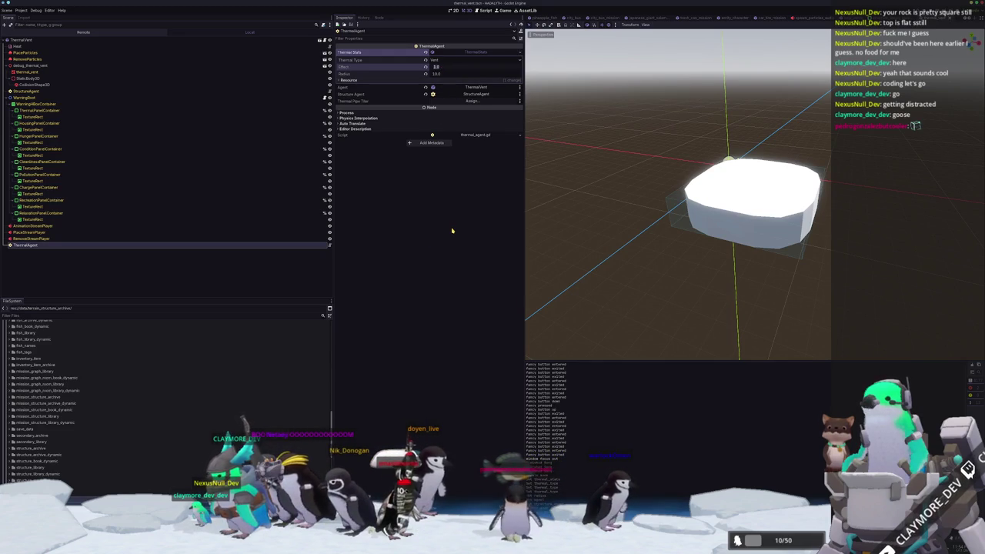
type("0.125")
key("ctrl+s")
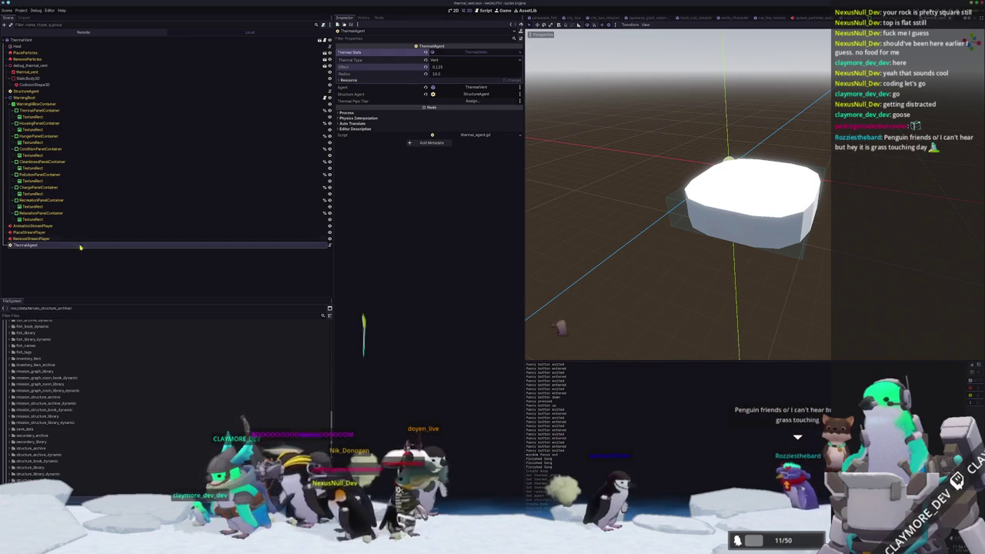
left_click(69, 39)
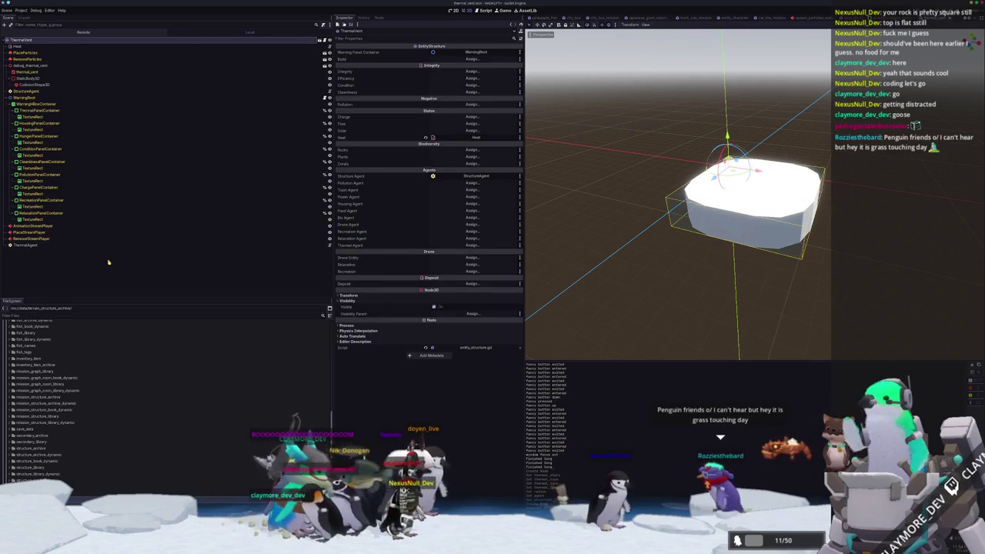
left_click(620, 288)
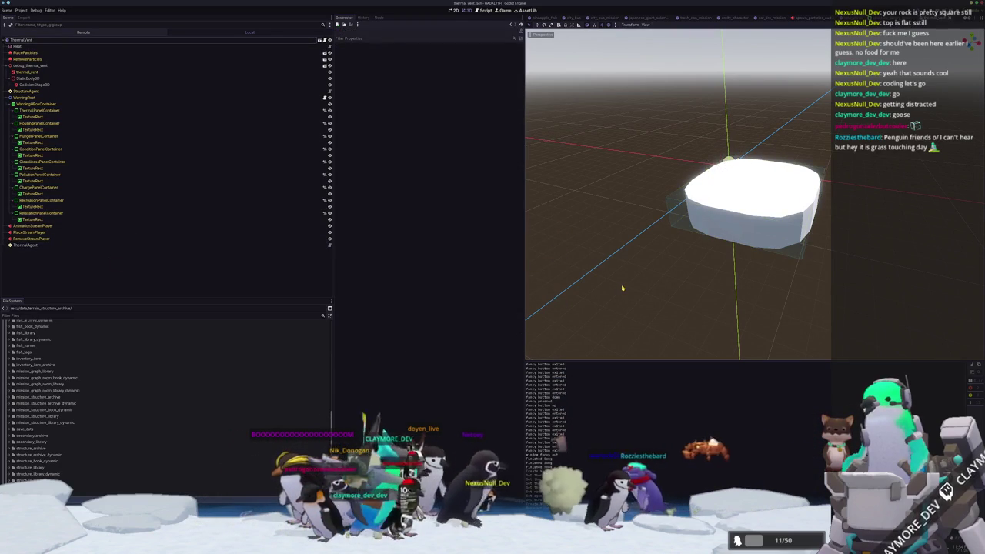
key("F8")
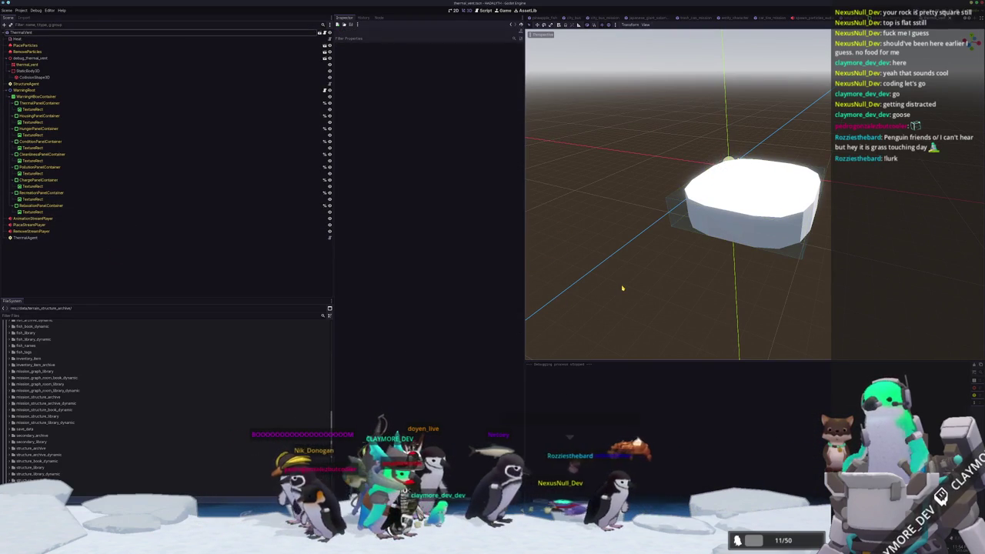
key("F5")
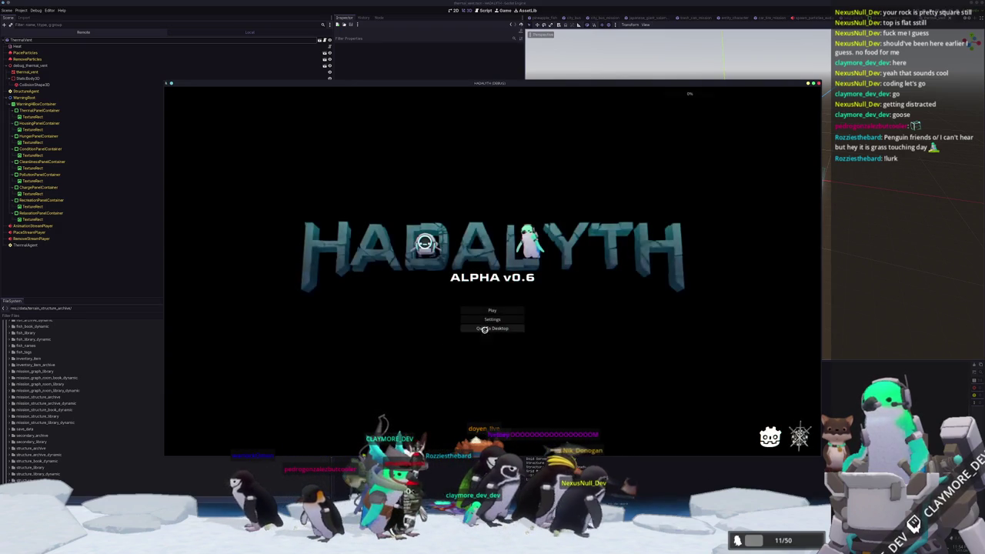
Load the GameName save from slot 1, then exit via the pause menu to the main menu
left_click(491, 309)
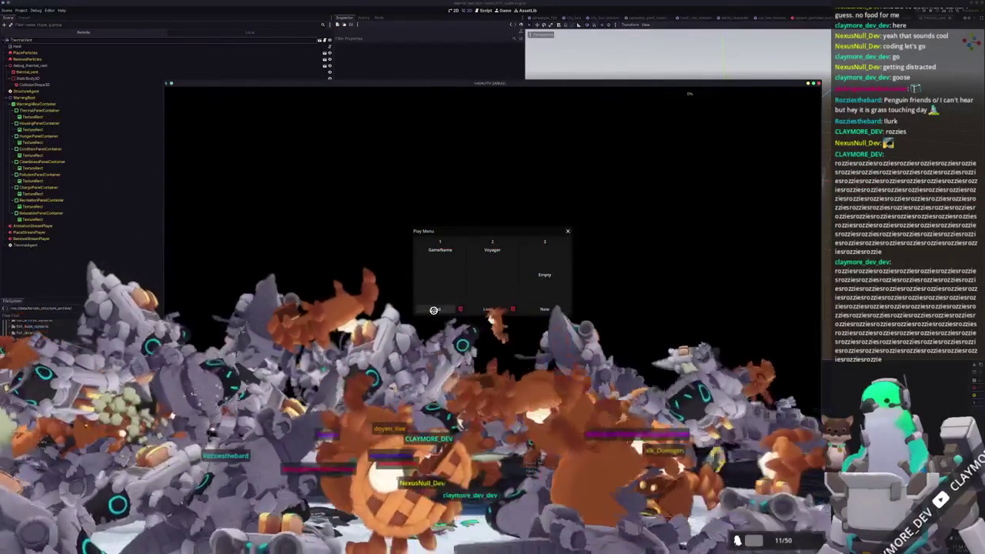
left_click(433, 310)
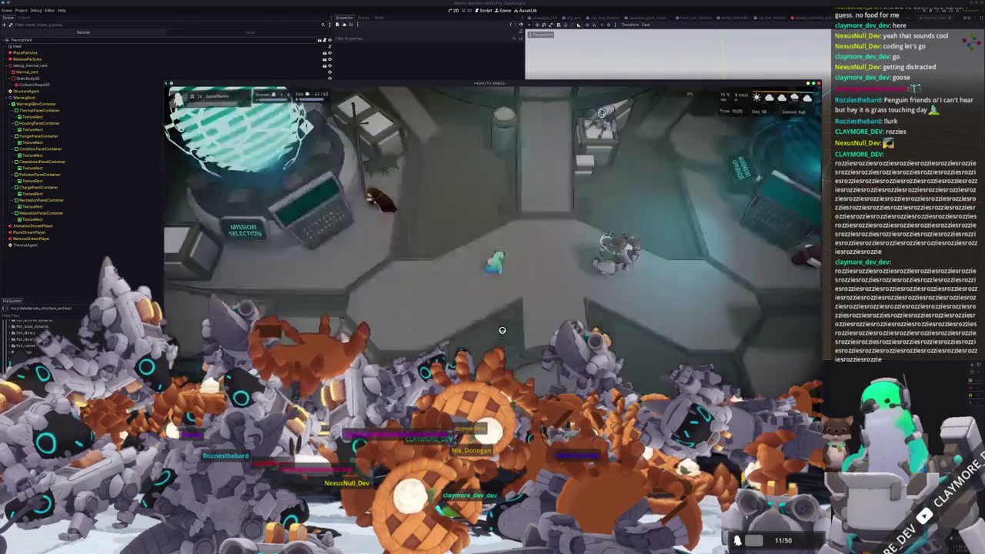
key("Escape")
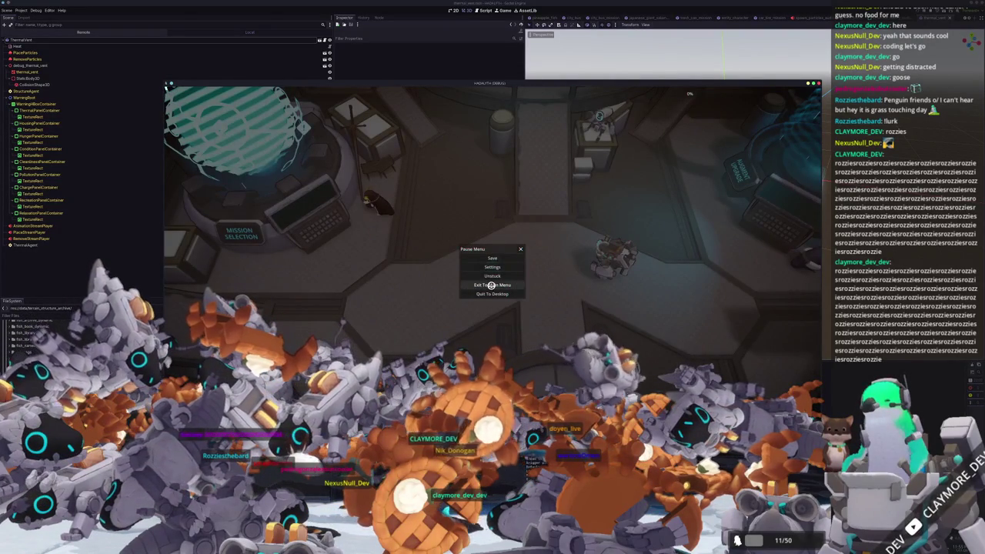
left_click(491, 286)
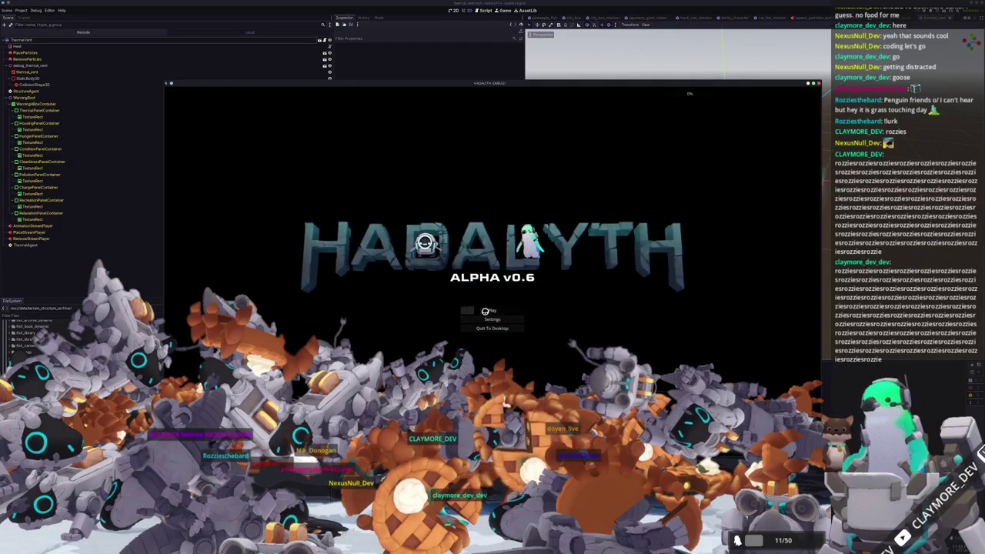
Load the Voyager save in slot 2 and walk south to dive via the crystal machine
left_click(484, 311)
left_click(486, 309)
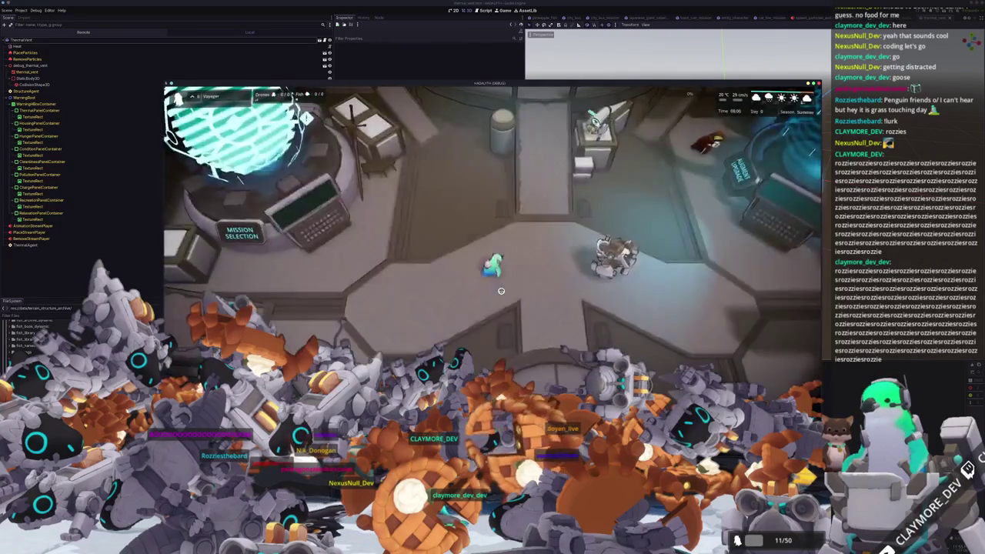
key("s")
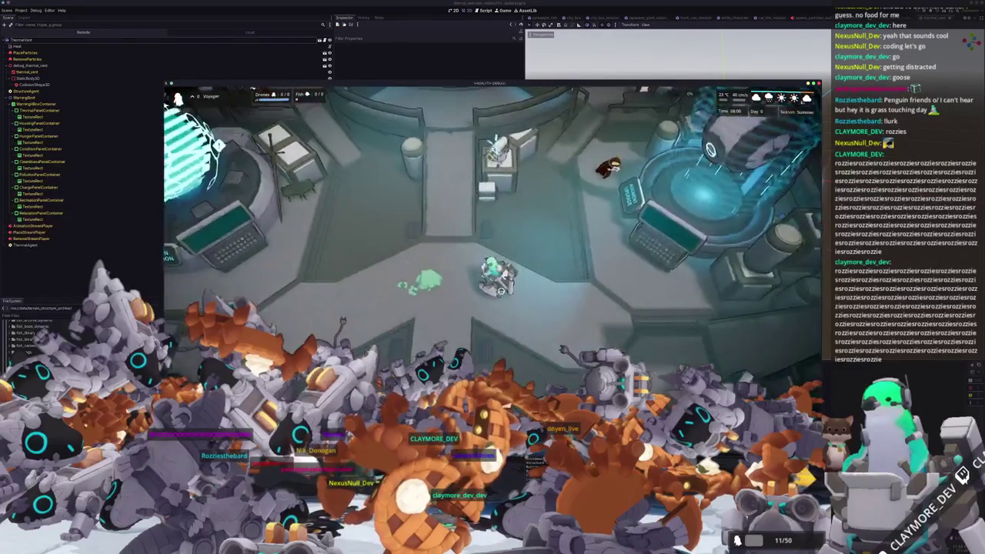
key("s")
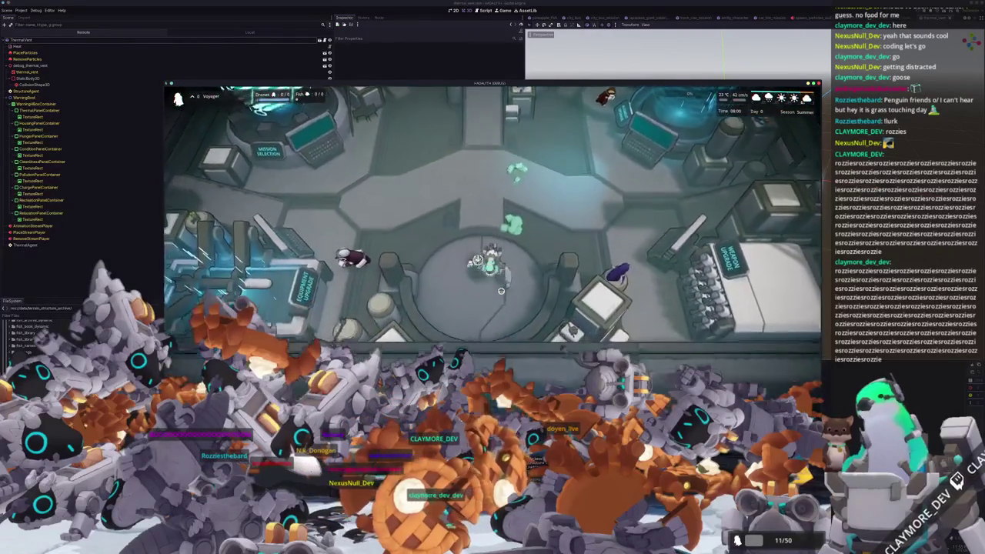
key("e")
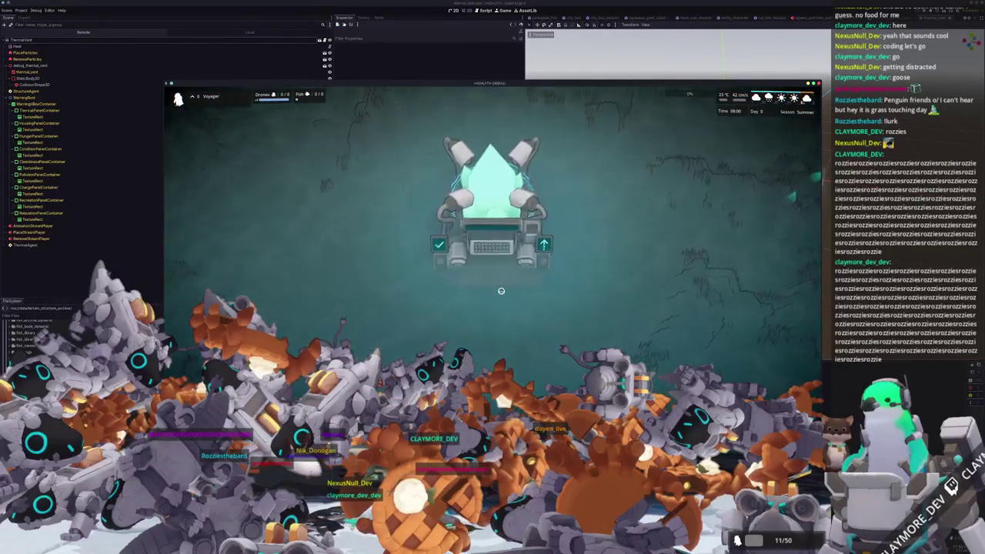
key("s")
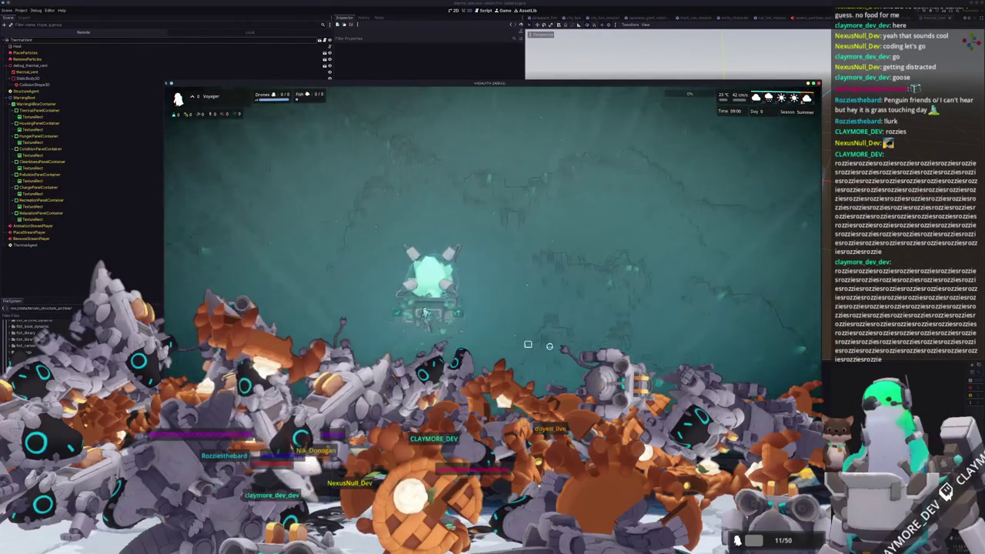
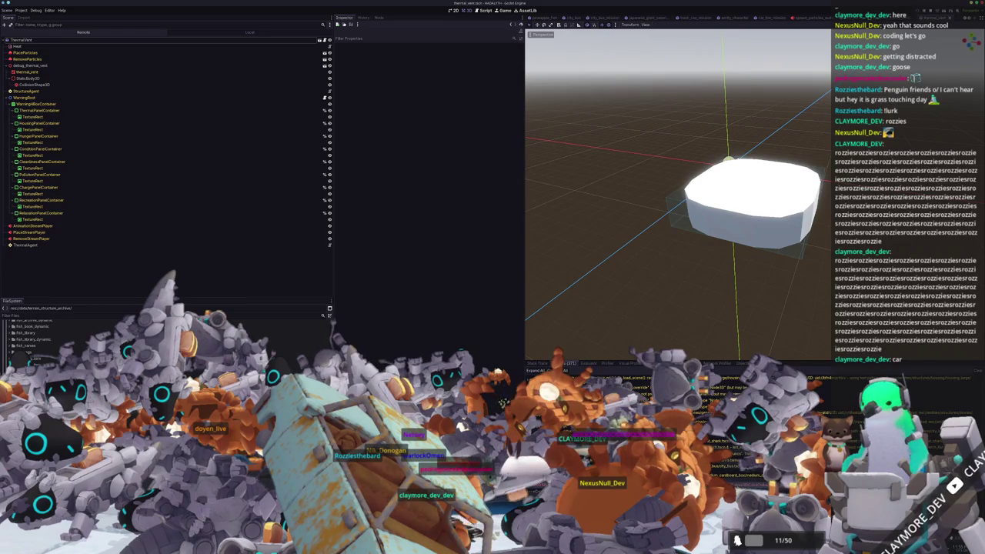
Guard the lock_on_indicator visibility_changed connect with 'if not ...is_connected(_on_lock_on_indicator_visibility_changed)'
key("alt+Tab")
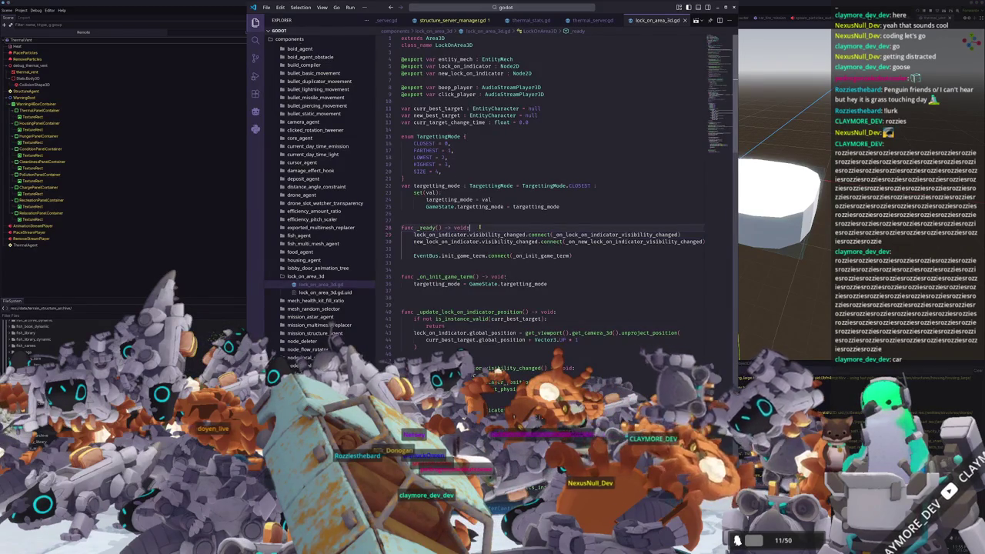
key("Return")
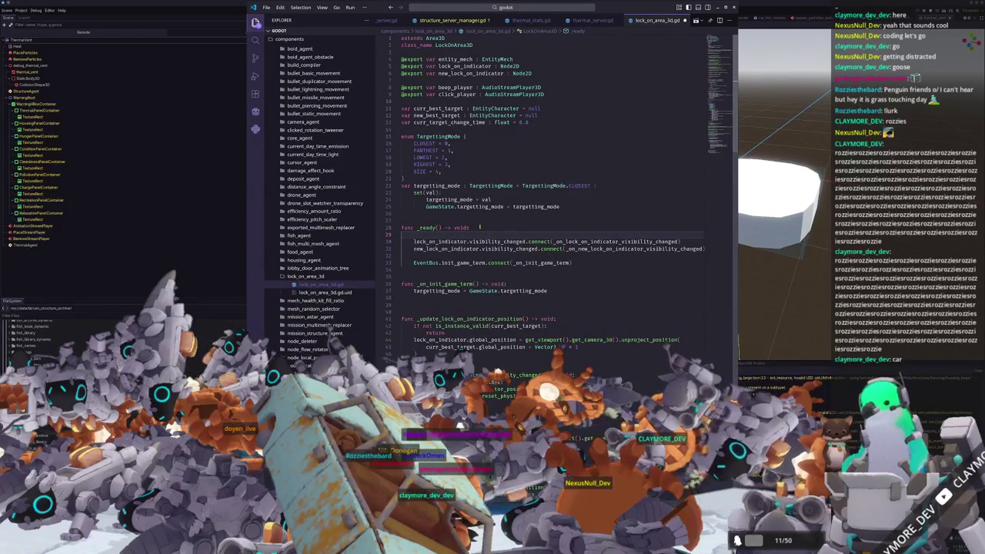
type("if lock_on_ind")
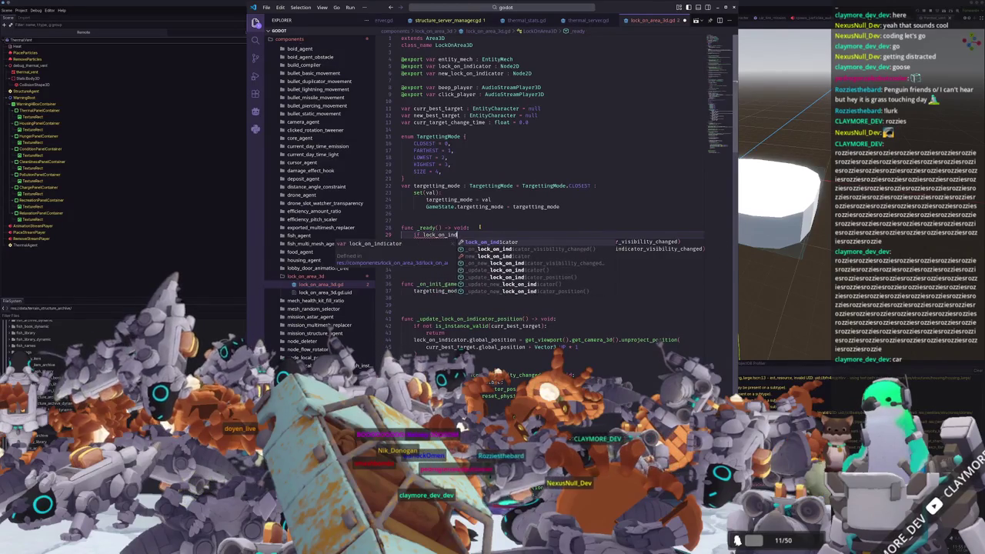
key("Return")
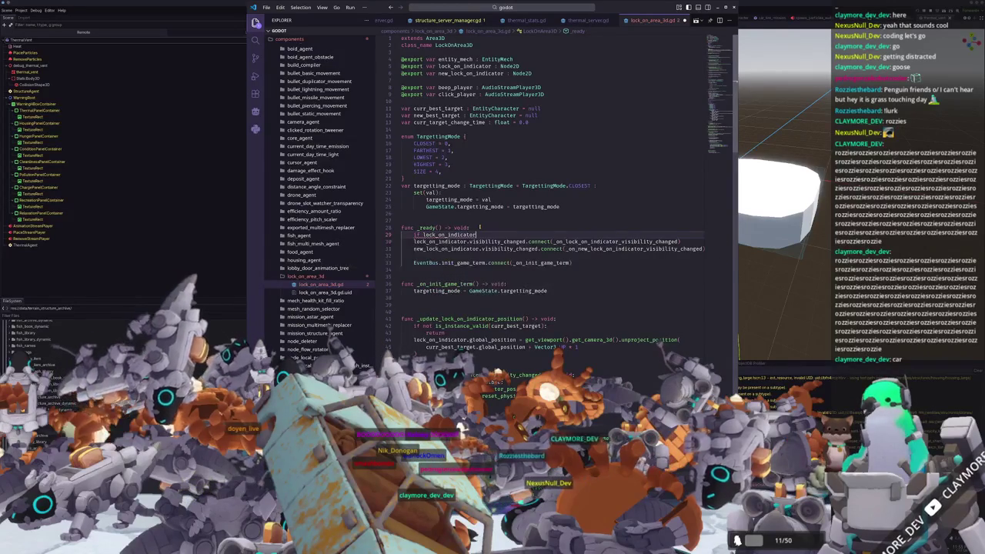
type(".visib")
key("Return")
type(".")
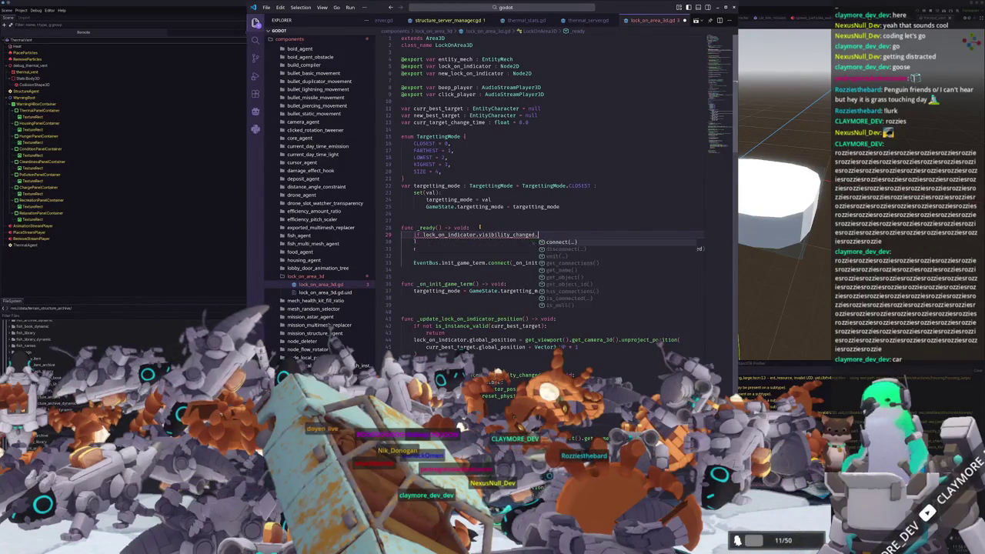
type("is_connected(")
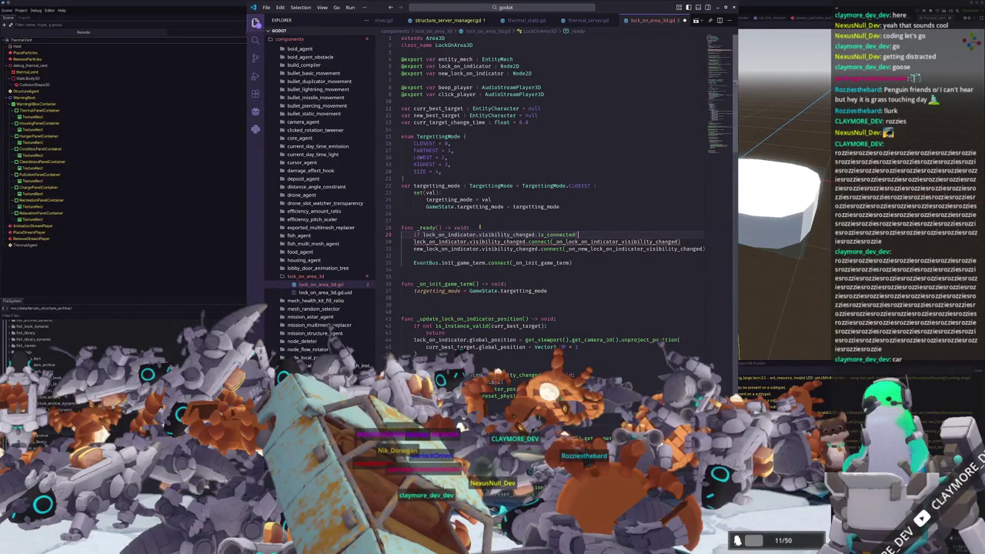
type("_on_lock_on")
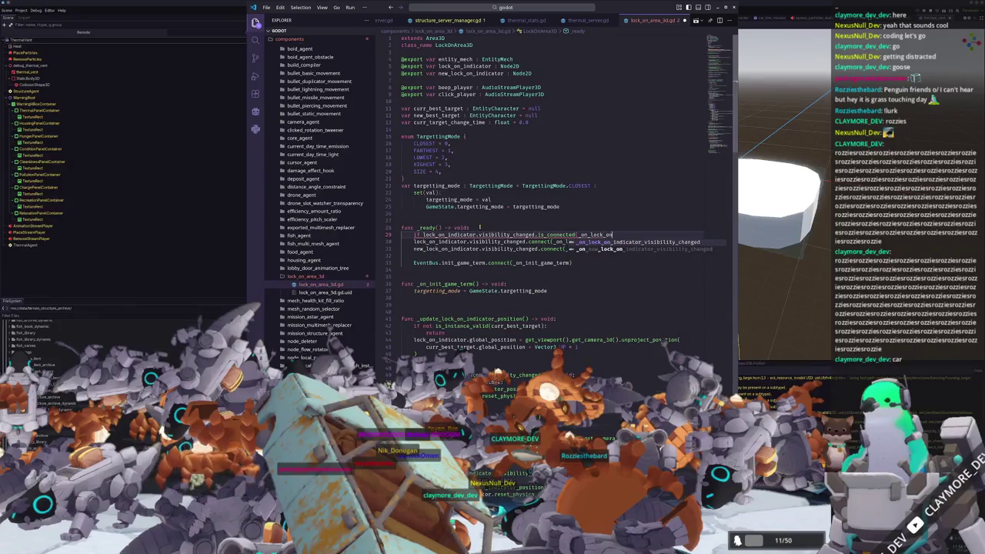
key("Return")
type(")")
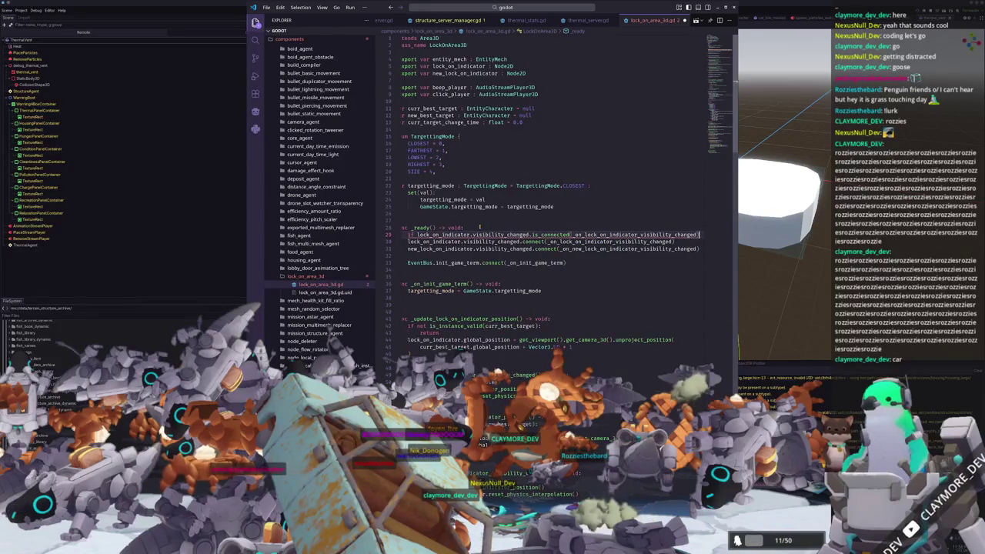
key("Home")
type("not")
key("Down")
key("Tab")
key("Down")
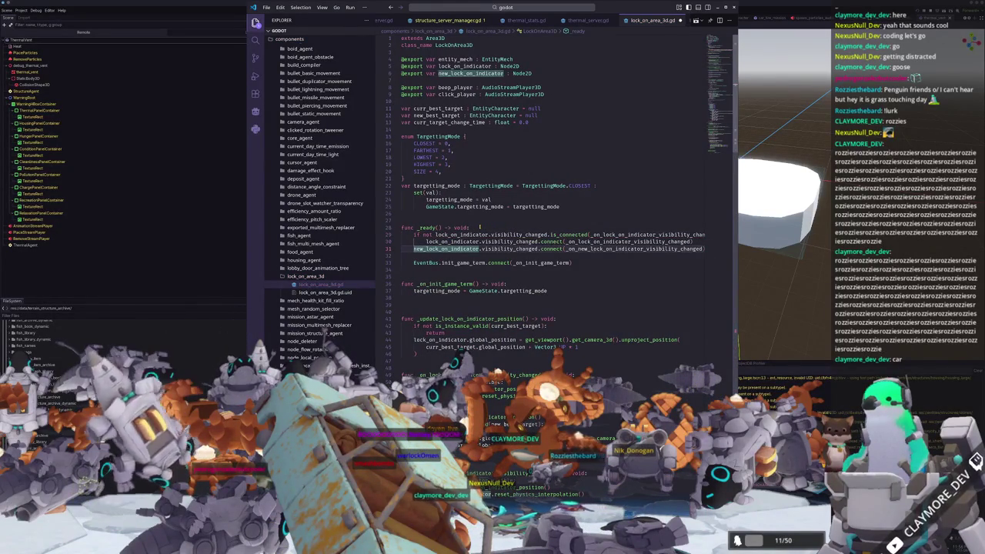
Copy the guard above the second visibility_changed connect call and indent that call under it
key("Return")
key("Return")
key("Up")
key("Up")
key("Up")
key("Up")
key("shift+Down")
key("ctrl+c")
key("Down")
key("Down")
key("Down")
key("ctrl+v")
key("Down")
key("ctrl+d")
key("Home")
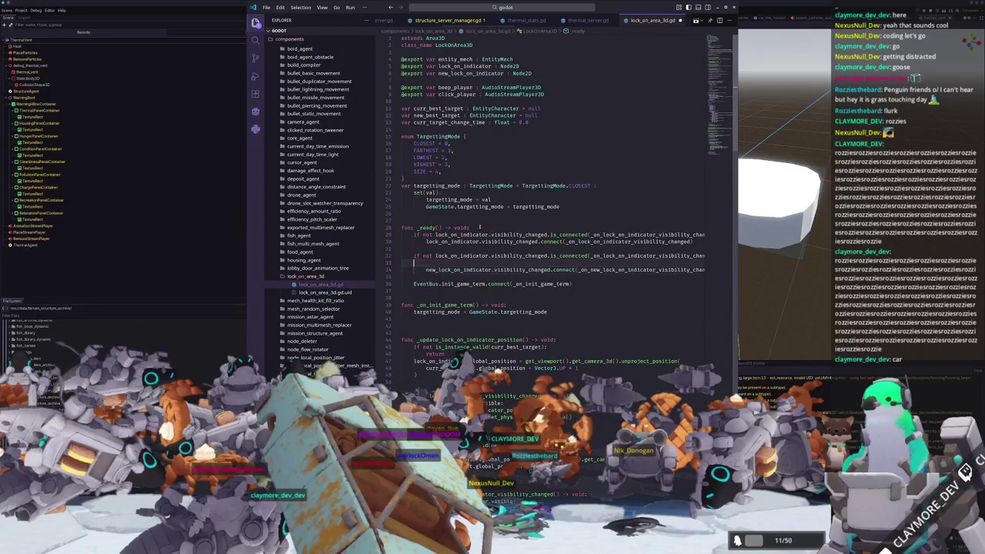
key("BackSpace")
key("Tab")
Retarget the copied guard to new_lock_on_indicator and its callback, then return to Godot
key("Up")
key("ctrl+Right")
key("ctrl+Right")
key("ctrl+Right")
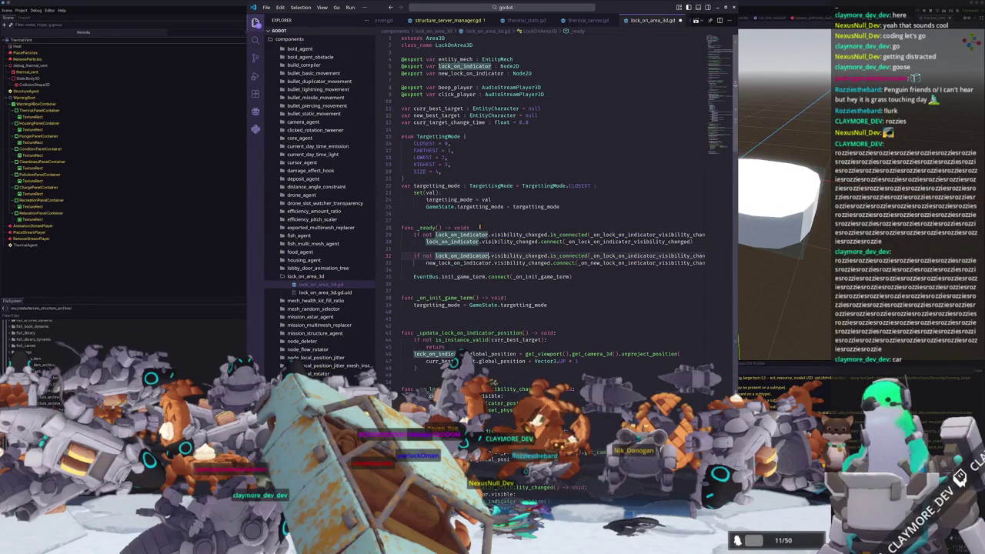
key("ctrl+d")
key("Left")
type("new_")
key("Down")
key("End")
key("ctrl+shift+Left")
key("Up")
key("ctrl+d")
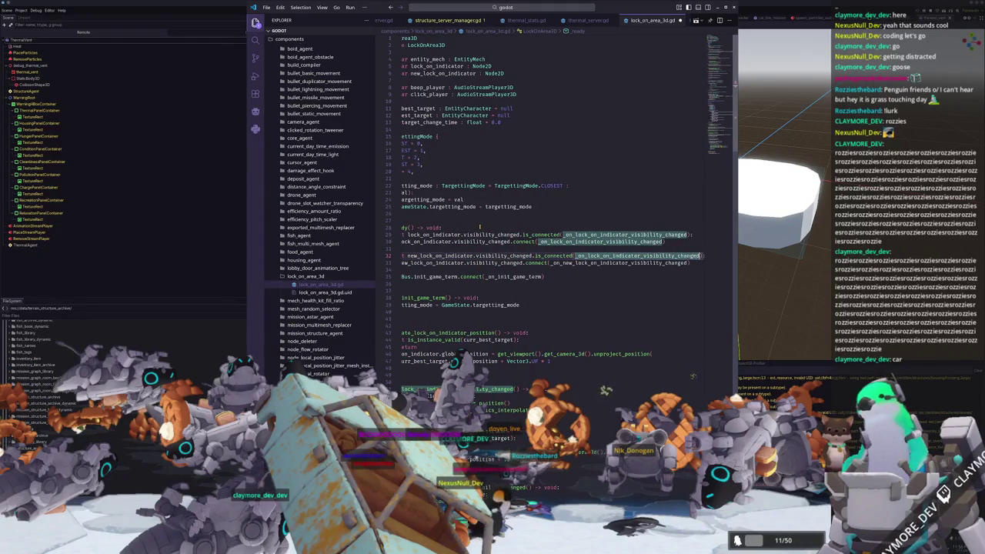
key("ctrl+v")
key("Down")
key("Down")
key("Down")
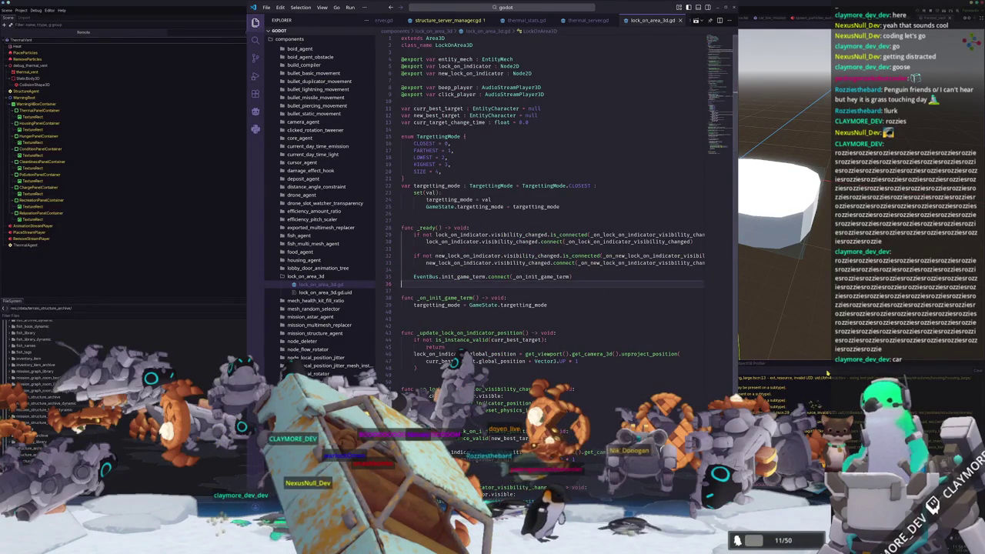
key("alt+Tab")
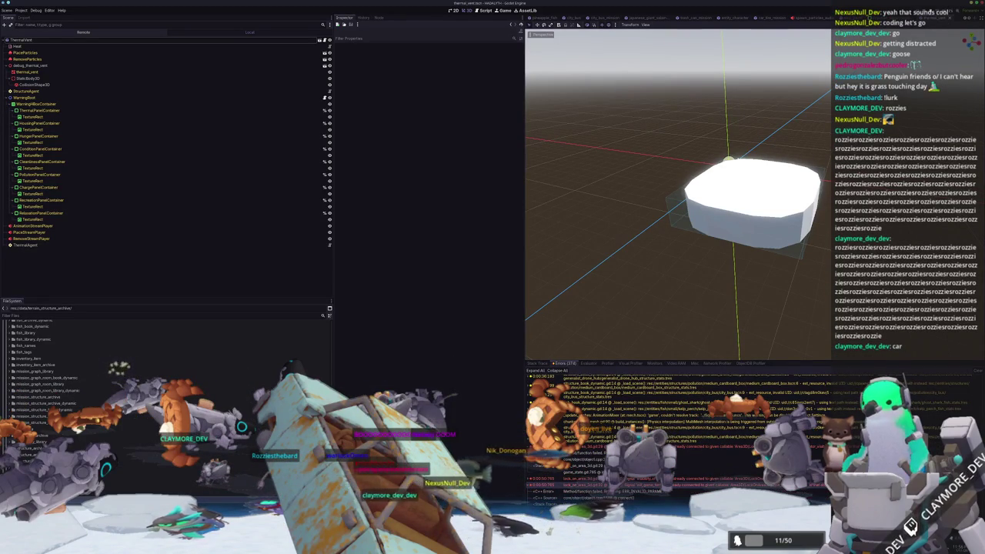
Start an 'if not Even' line in _ready, then undo back through the guard edits
key("alt+Tab")
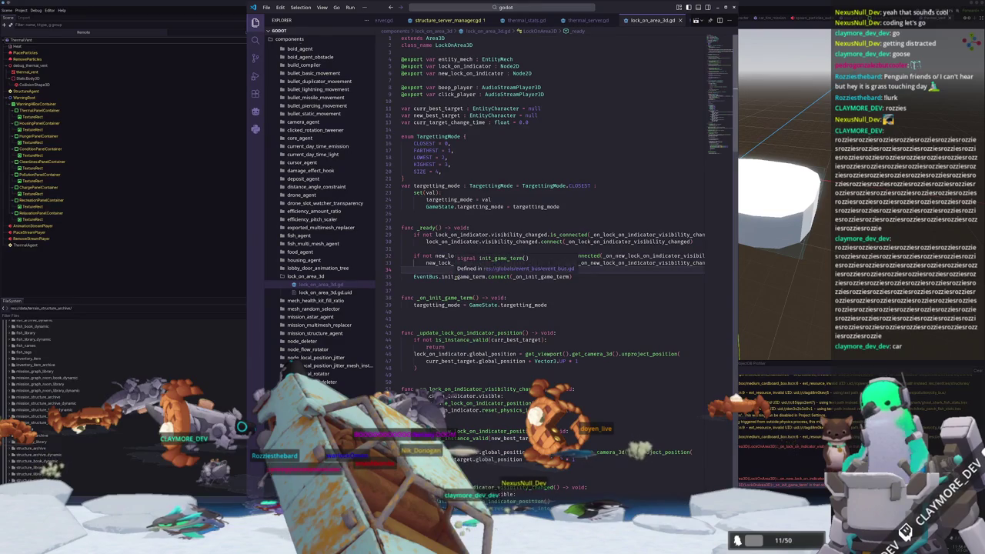
key("Return")
type("if n")
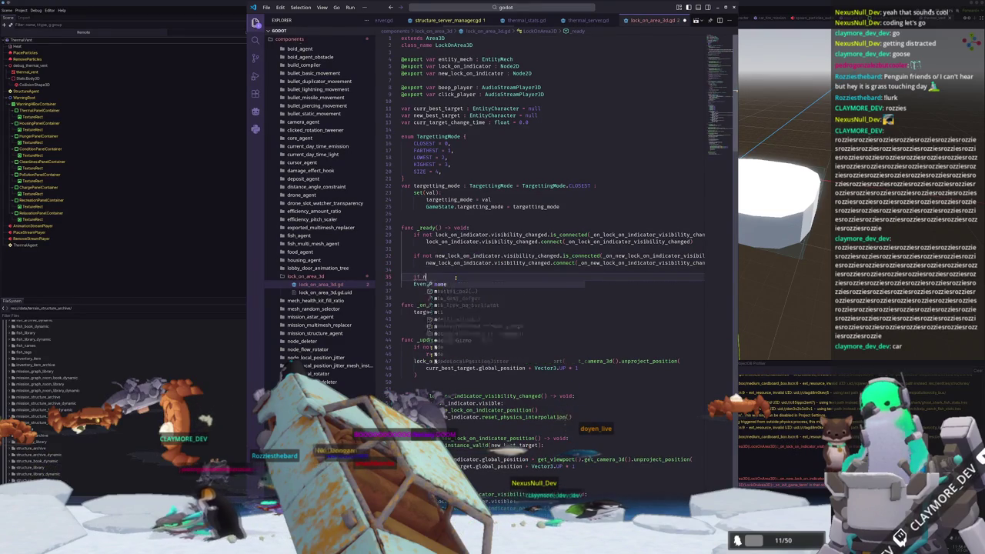
type("ot Even")
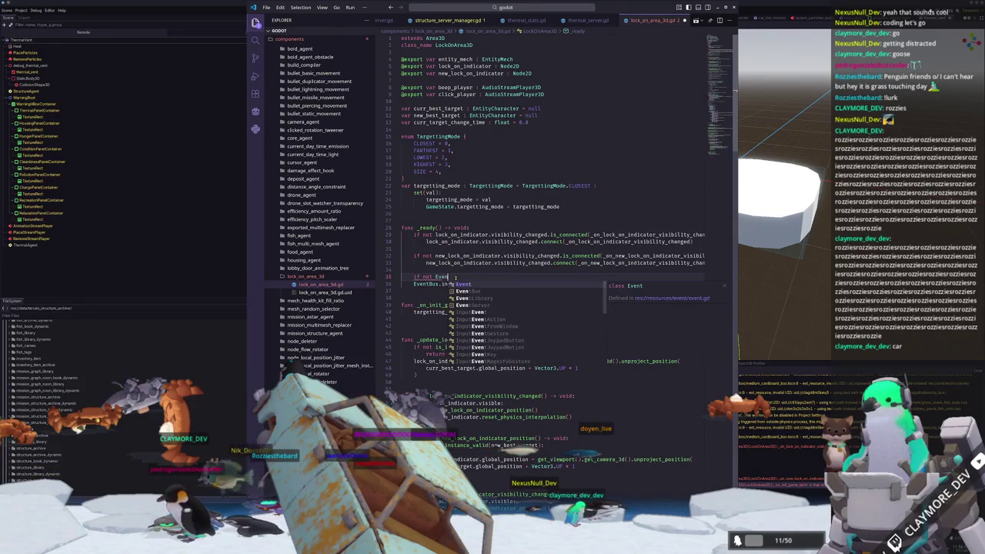
key("ctrl+z")
key("ctrl+z")
key("ctrl+z")
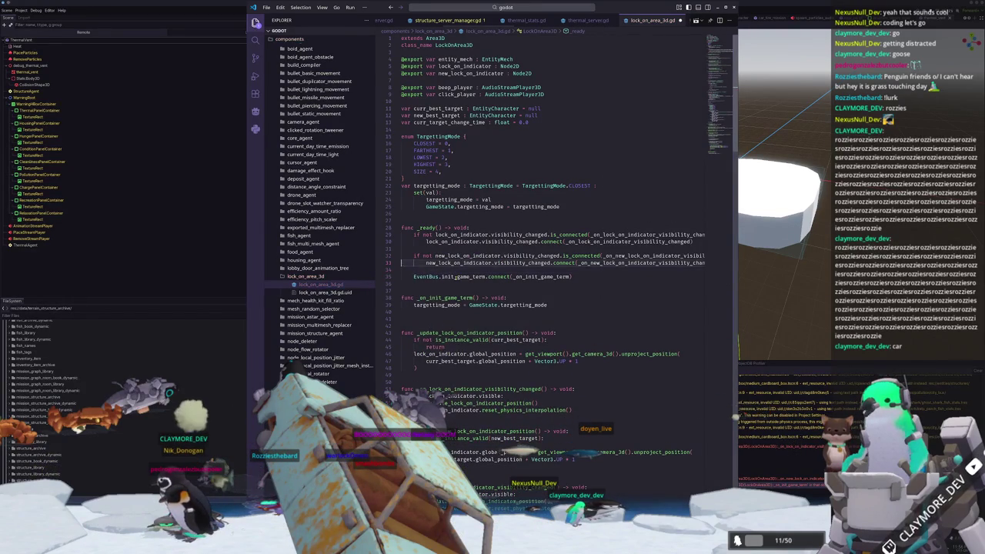
key("ctrl+z")
key("ctrl+z")
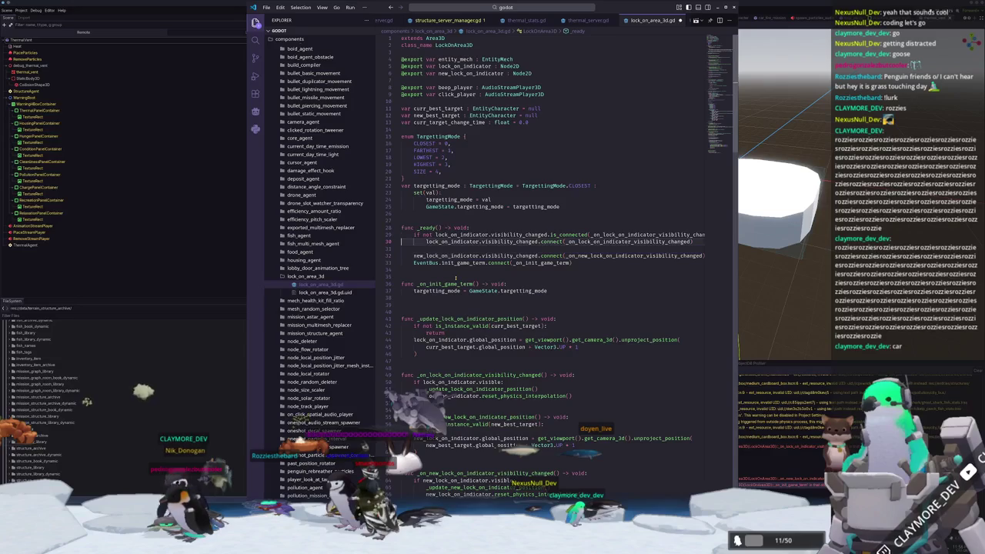
key("ctrl+z")
key("ctrl+z")
key("ctrl+z")
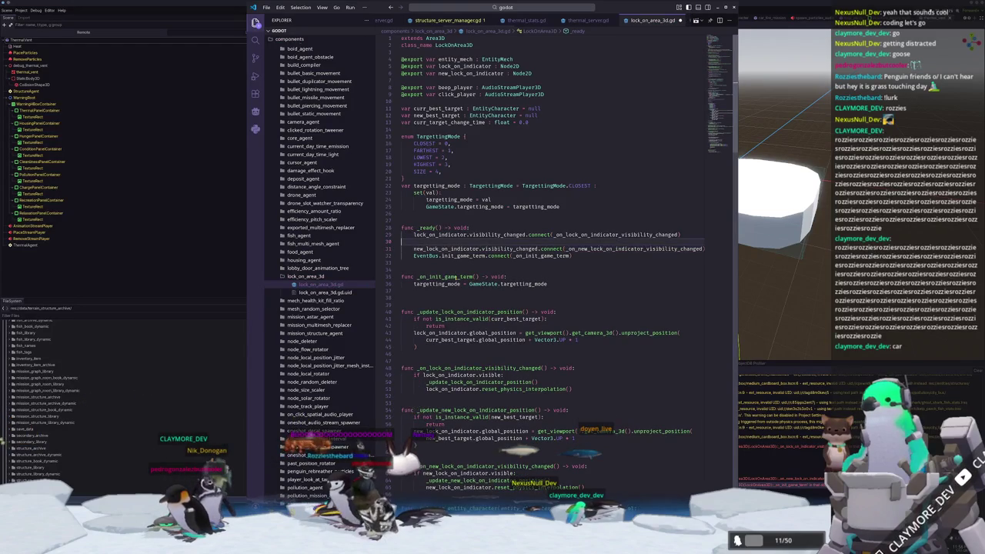
Add 'var connected : bool = false' as a member variable above the enum
key("ctrl+z")
key("ctrl+z")
type("var connected")
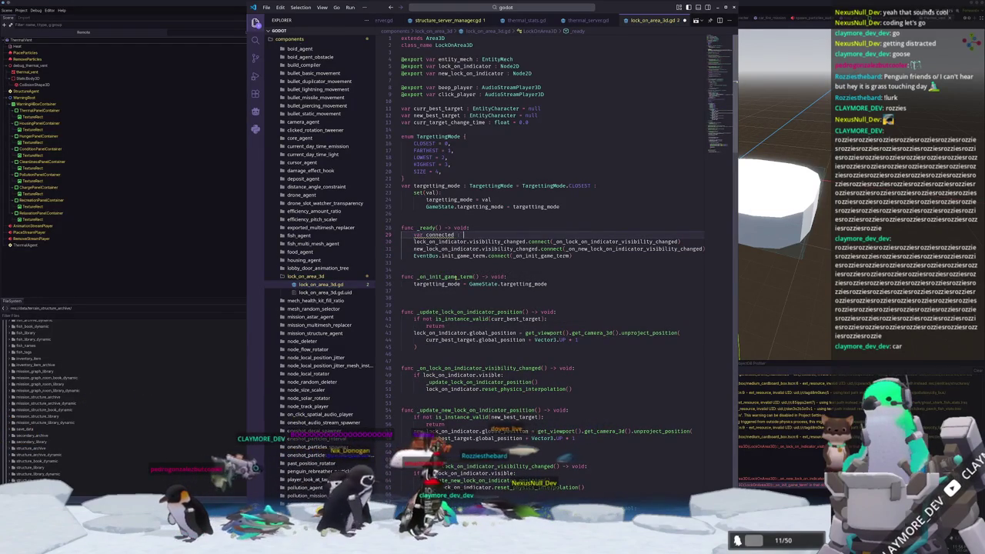
type(" : bool = false")
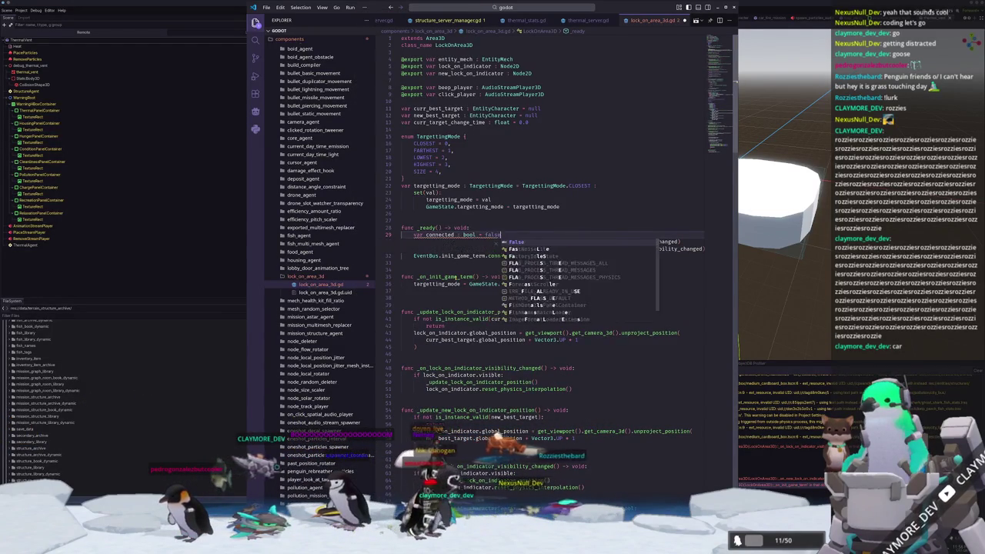
key("BackSpace")
left_click(470, 199)
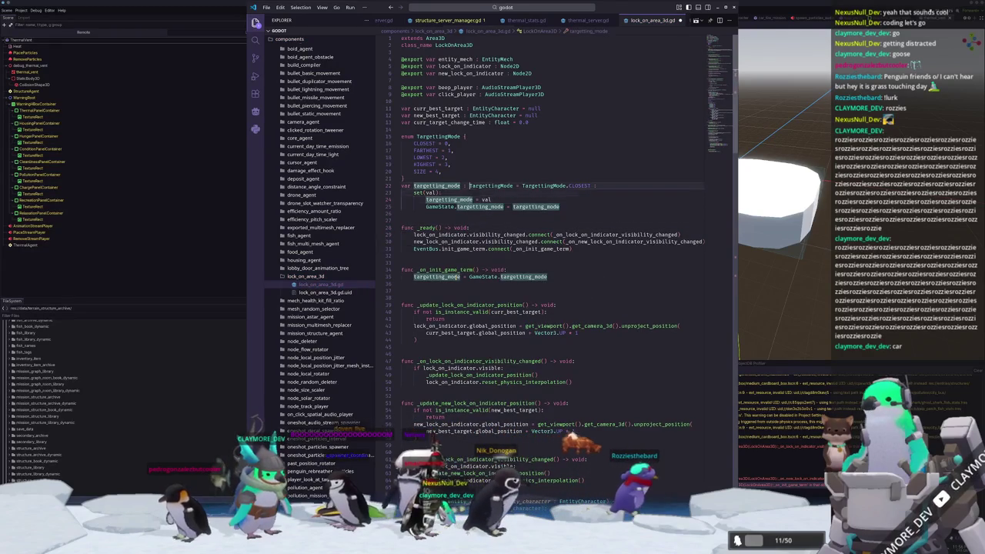
key("ctrl+v")
key("shift+Tab")
key("Down")
key("Down")
key("Down")
Make _ready begin with an 'if connected: return' early exit
key("End")
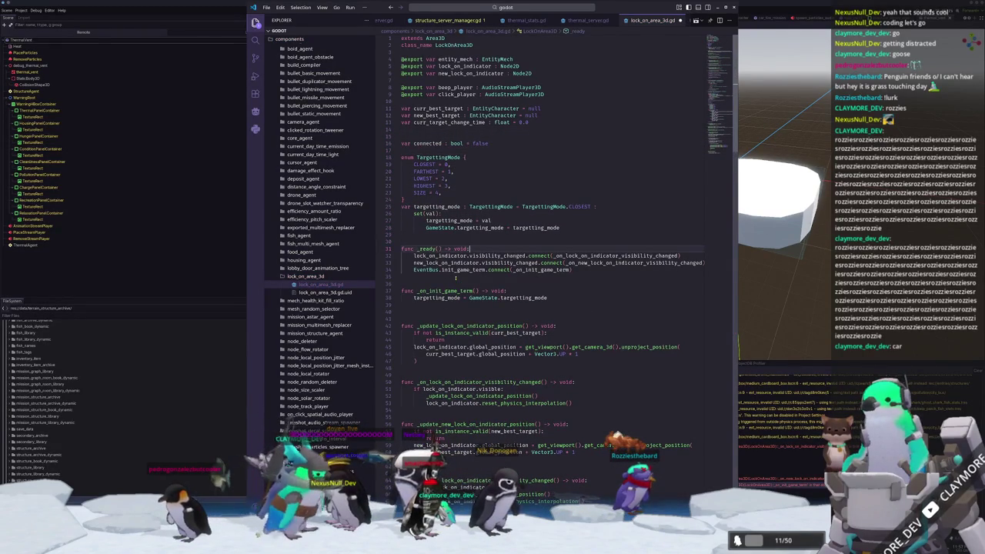
key("Return")
type("if not connected:")
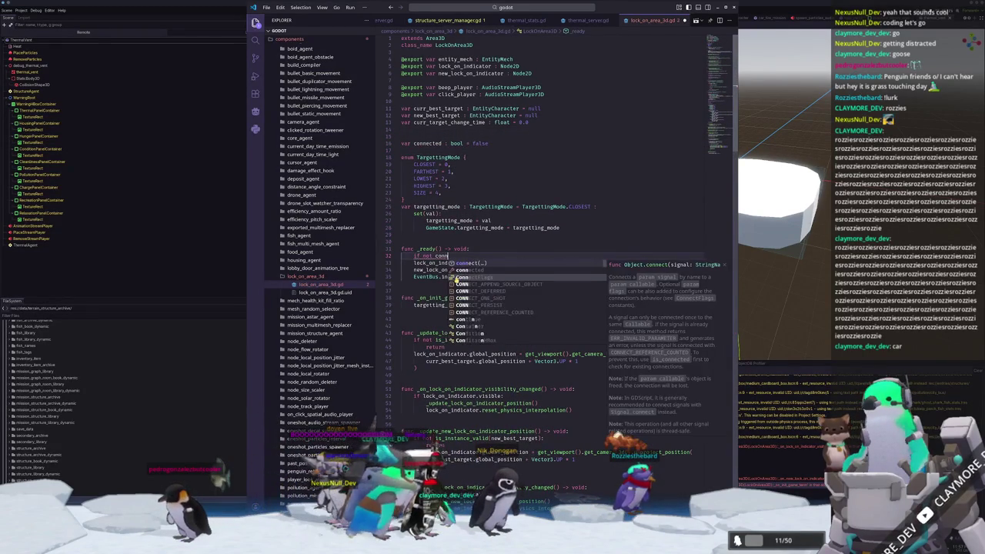
key("ctrl+Left")
key("ctrl+BackSpace")
key("End")
key("Return")
type("return")
Add 'connected = true' after the early return, then switch back to Godot
left_click(401, 269)
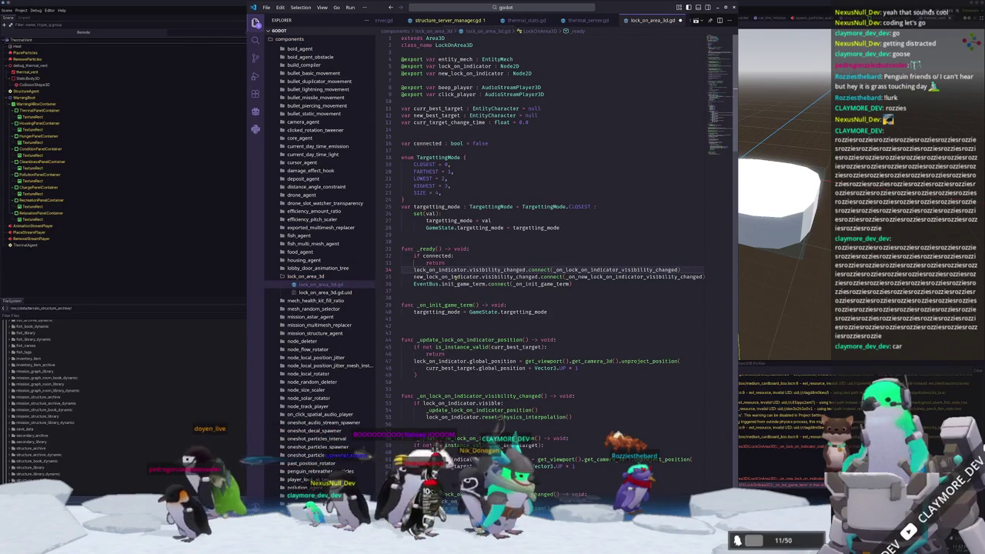
key("Return")
key("Up")
type("connect")
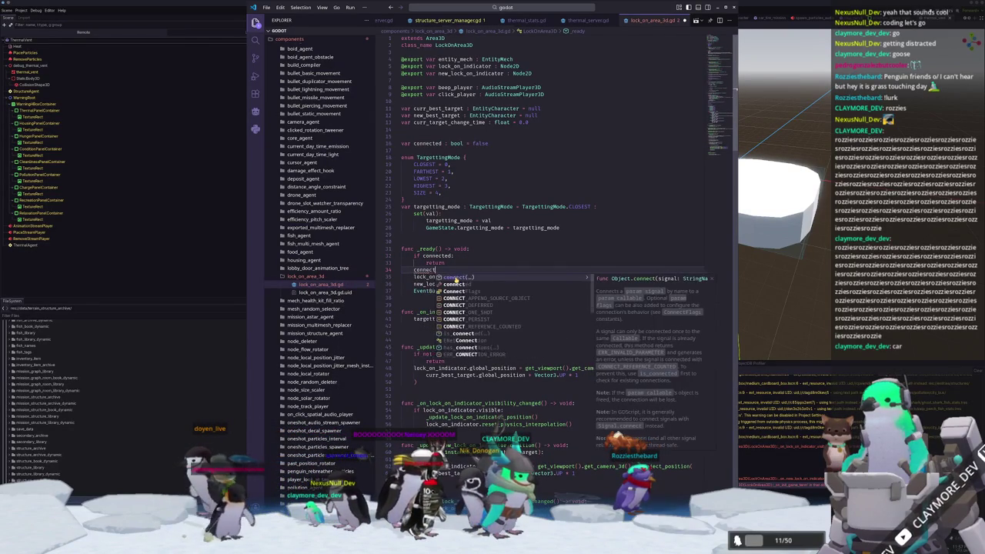
type("ed = true")
key("Down")
key("Down")
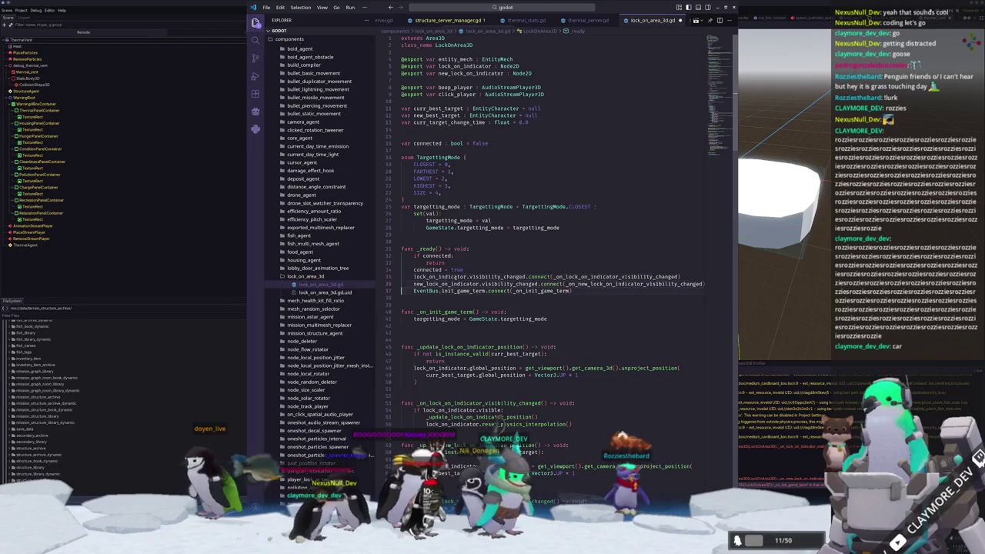
key("Up")
key("Up")
key("End")
key("Return")
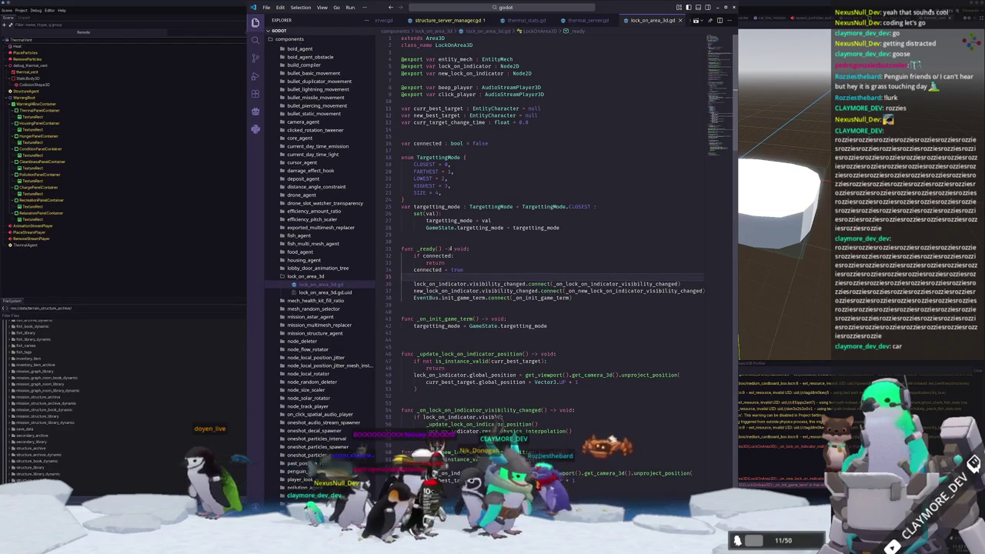
key("alt+Tab")
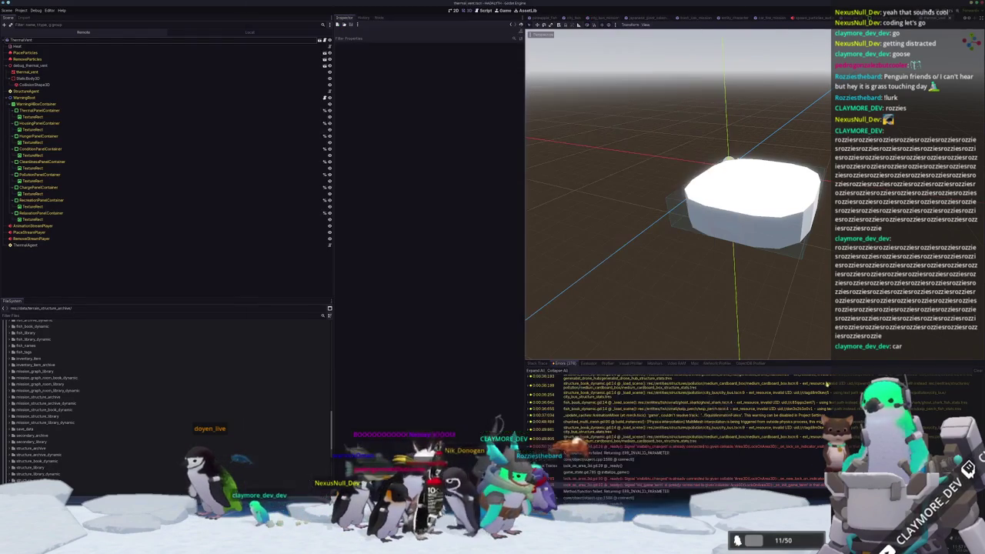
scroll(717, 486, "down", 3)
double_click(649, 473)
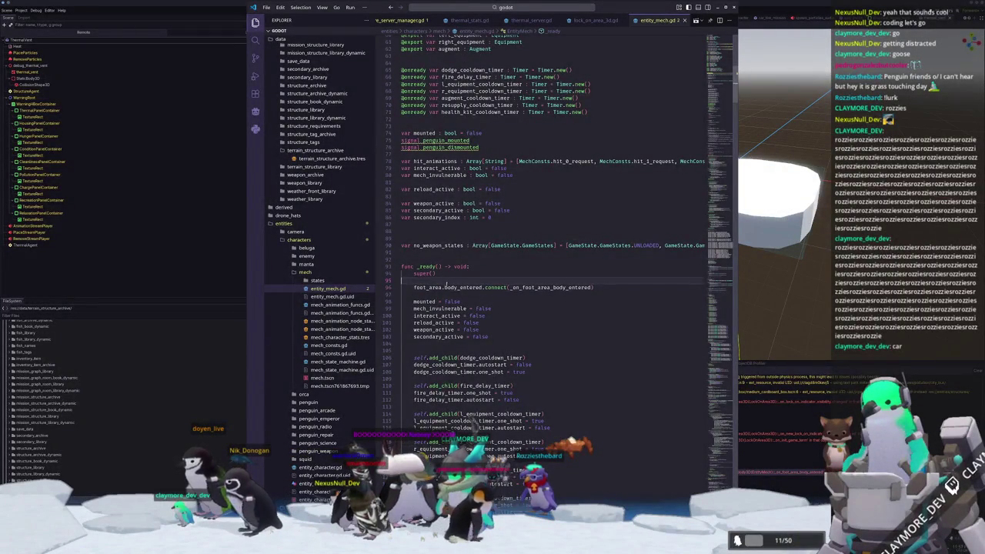
scroll(567, 389, "down", 8)
scroll(566, 389, "up", 1)
scroll(567, 390, "up", 3)
scroll(567, 389, "up", 2)
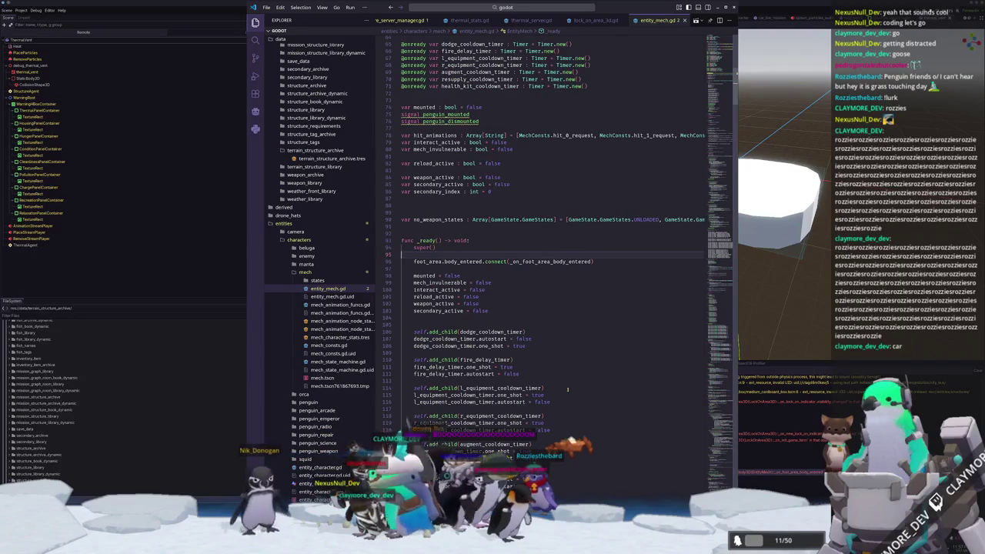
key("Up")
key("Up")
key("Up")
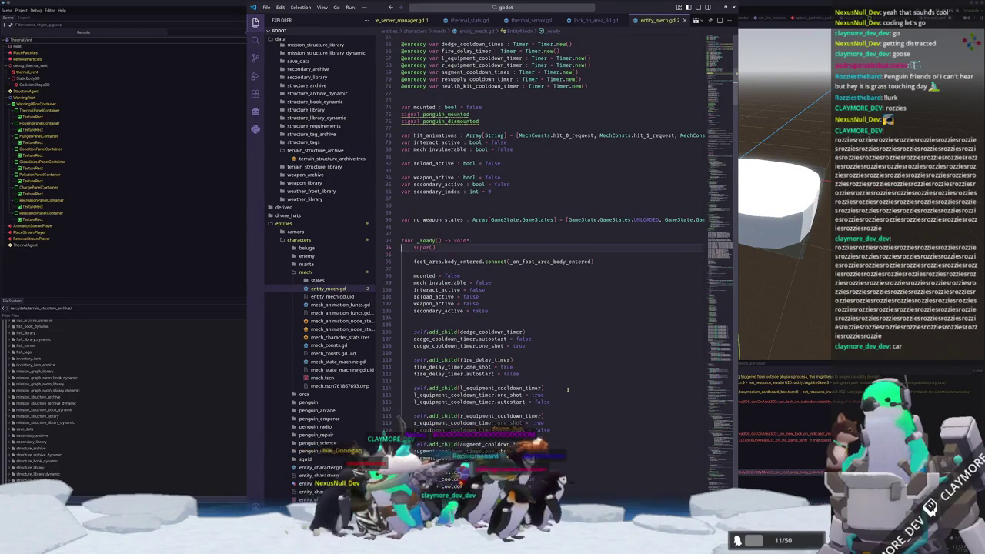
key("ctrl+f")
type("connected")
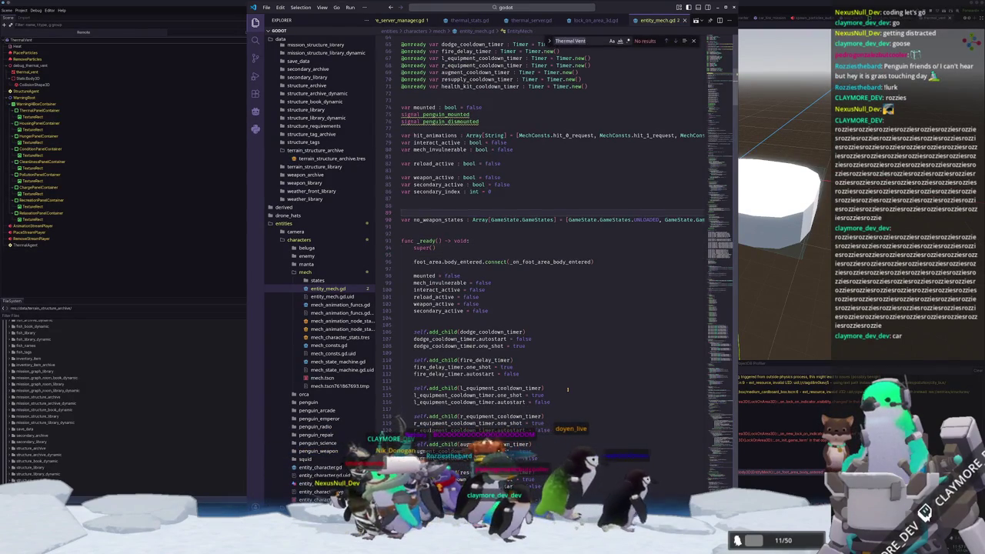
key("Escape")
left_click(467, 253)
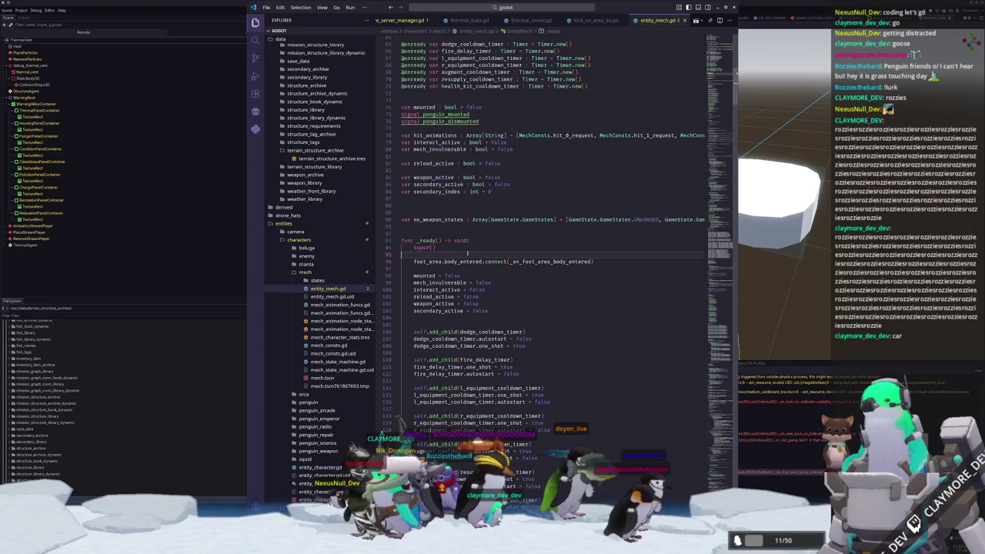
key("Up")
key("Up")
key("Up")
key("Up")
key("Up")
key("Up")
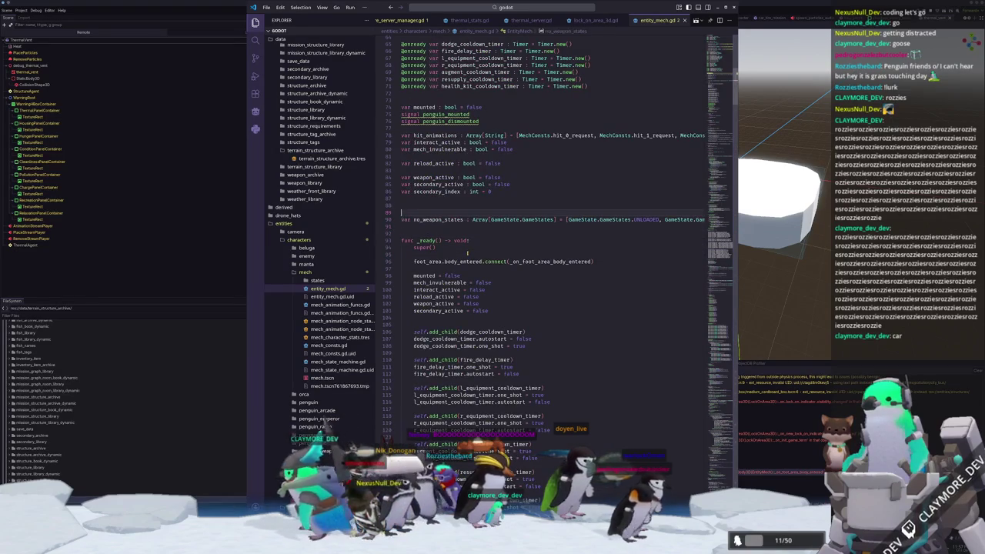
key("Up")
key("Up")
key("Up")
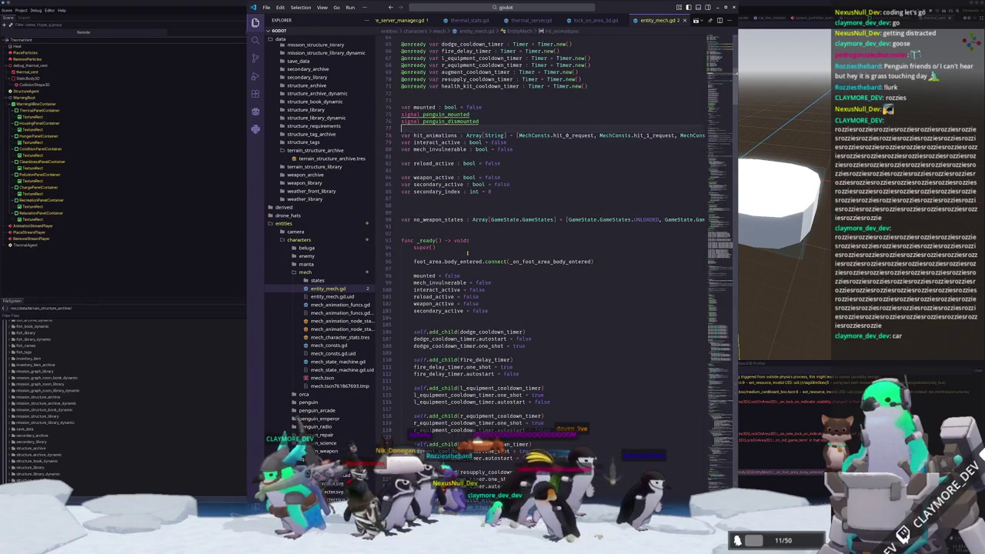
key("Up")
key("Up")
key("Up")
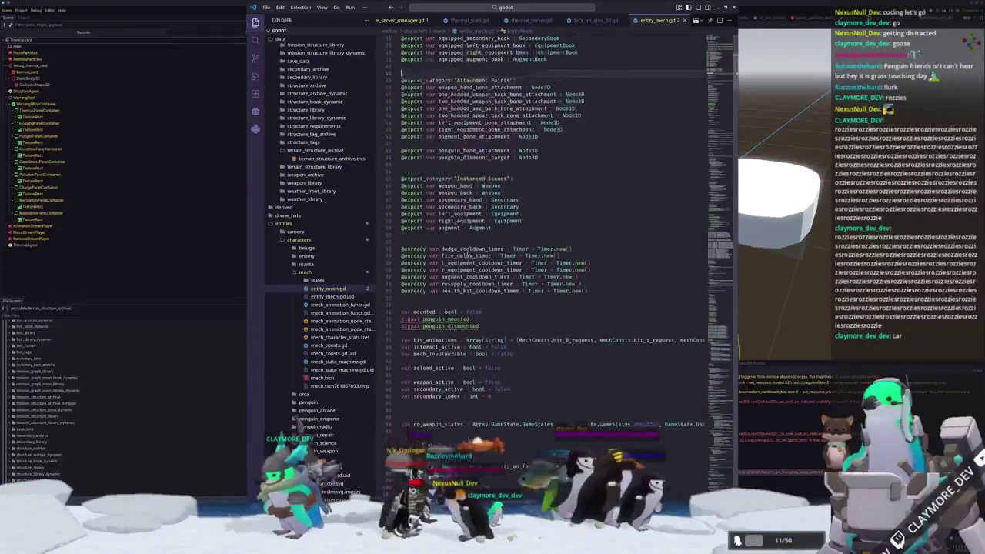
key("Up")
key("Up")
key("Up")
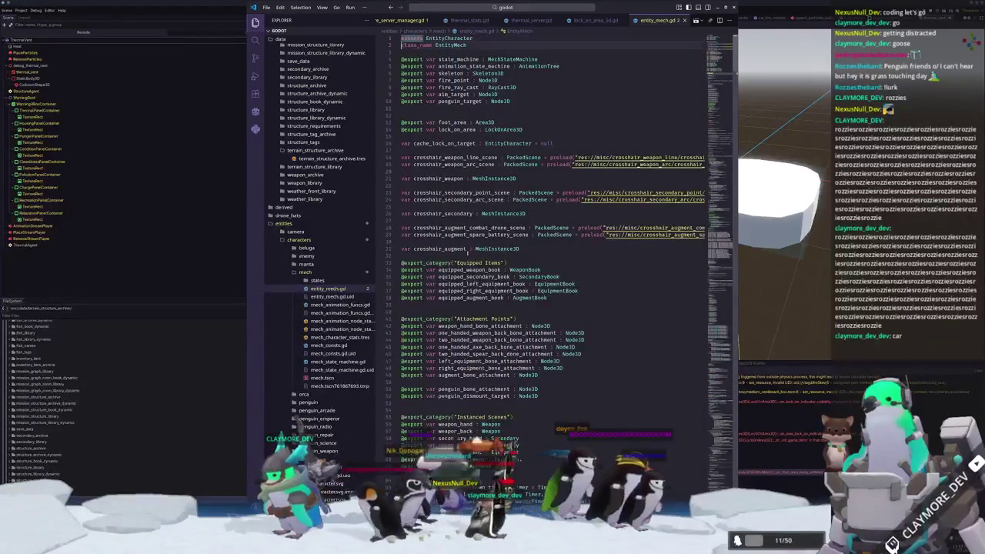
key("Down")
key("Down")
key("Down")
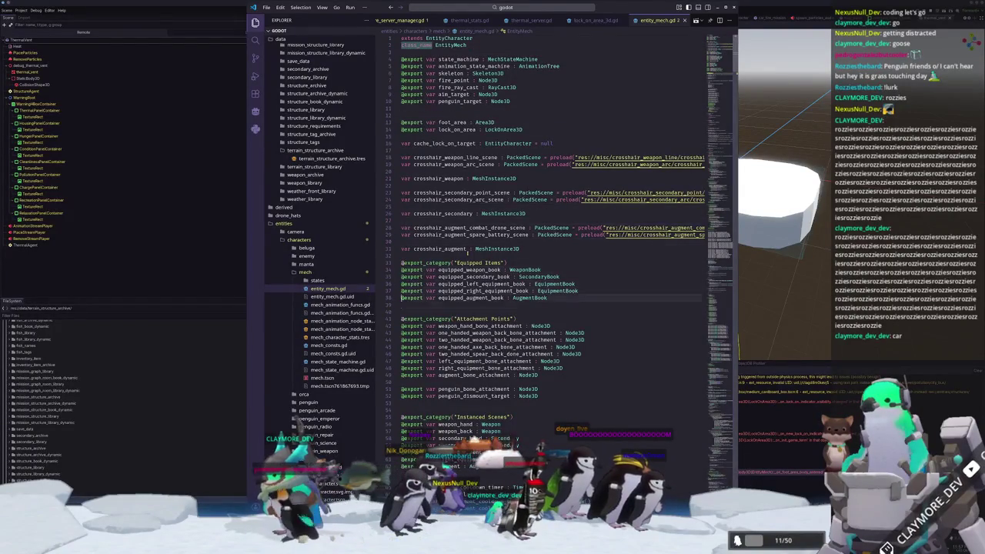
key("Down")
key("Down")
key("Down")
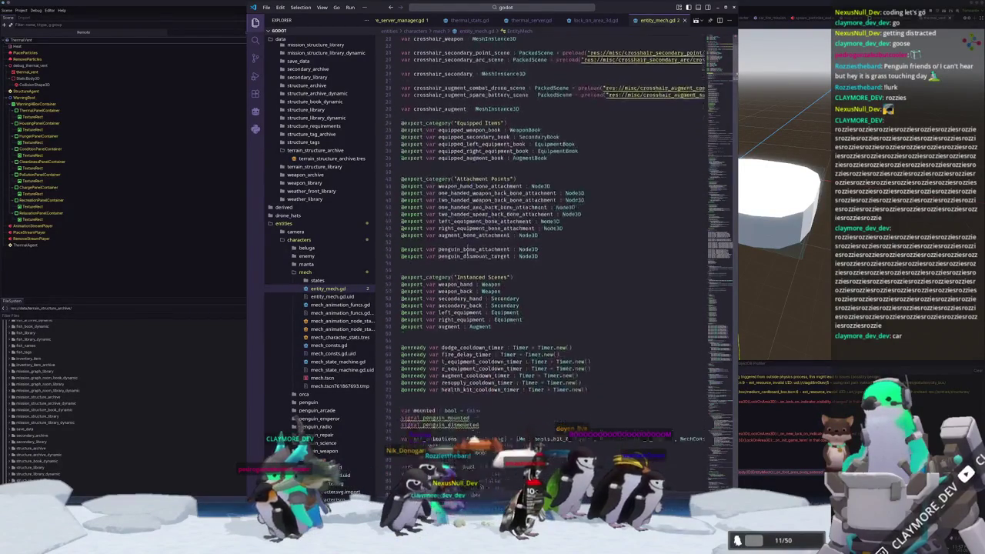
key("Down")
key("Down")
key("Down")
Wrap foot_area.body_entered.connect in an is_connected(_on_foot_area_body_entered) guard, then inspect Godot's mech_level_up warning
key("Up")
key("Up")
key("Up")
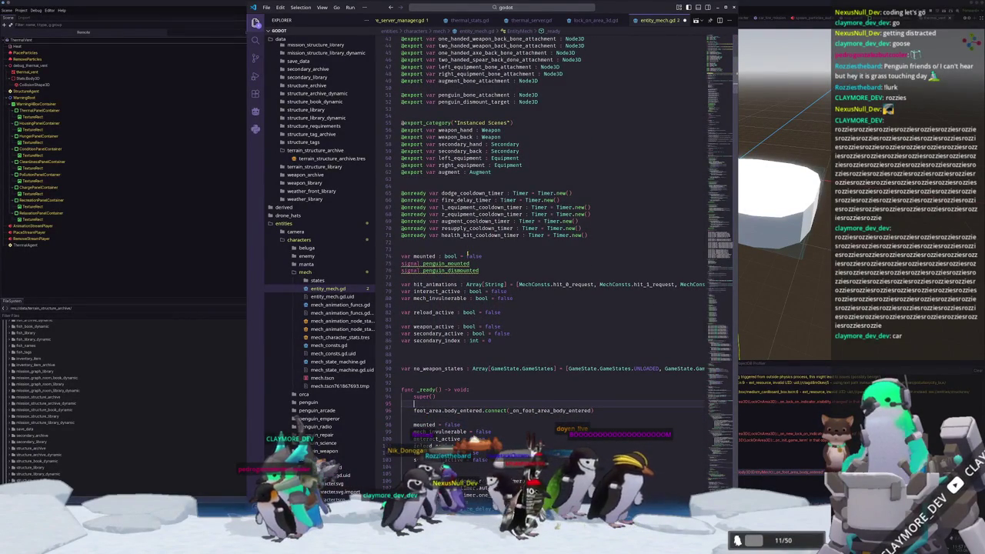
key("Return")
type("if n")
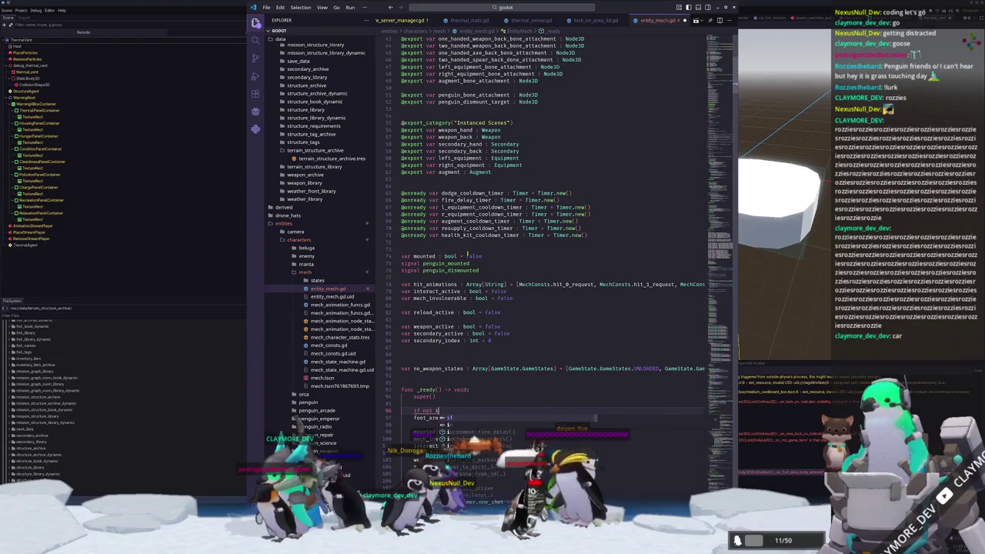
type("ot foot_area.body_entered.i")
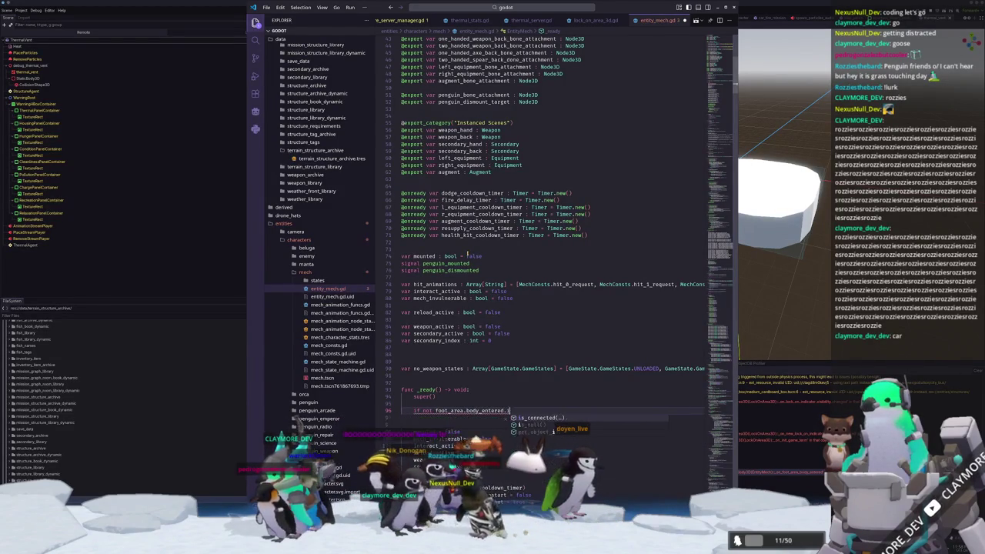
key("Return")
type("_on_foot_area_body_entered")
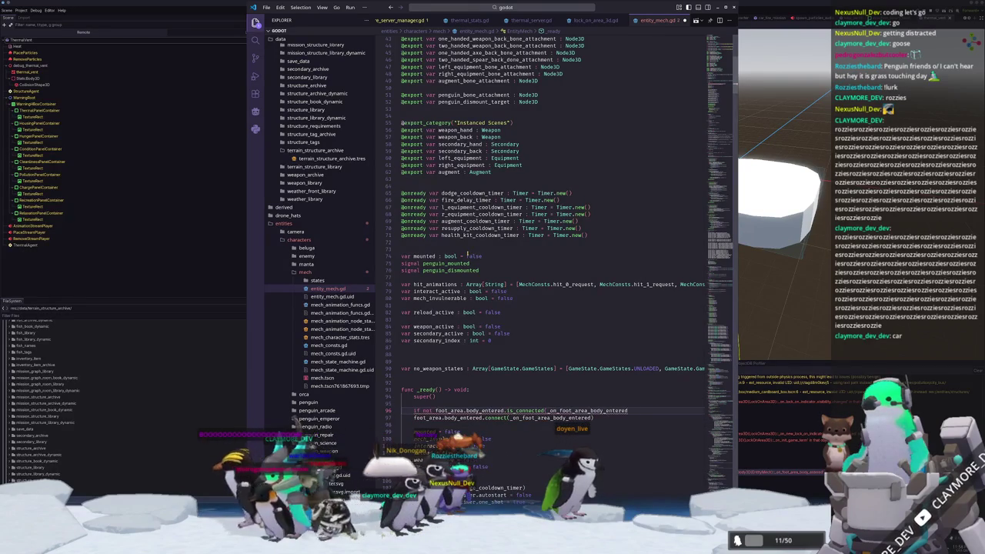
type("):")
key("Down")
key("Home")
key("Tab")
key("Down")
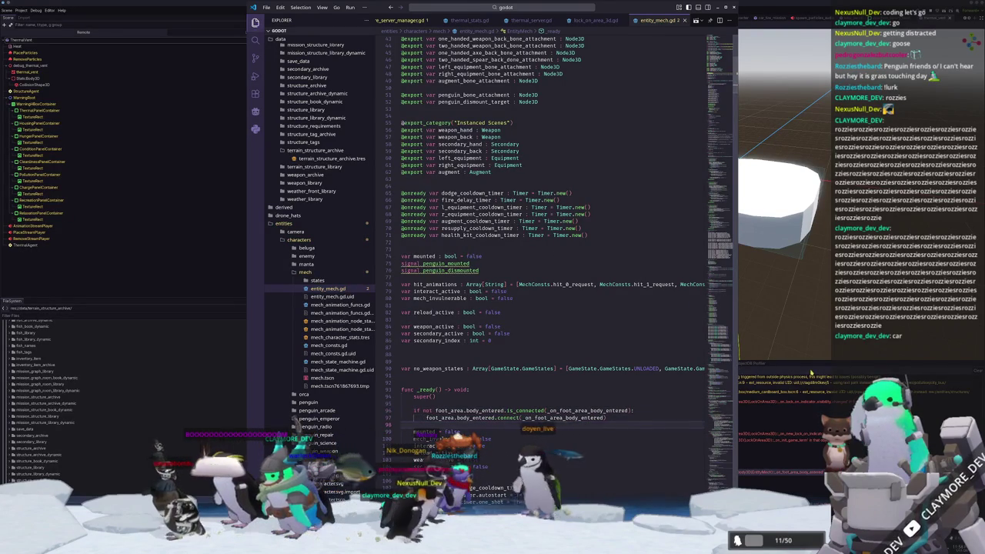
key("alt+Tab")
left_click(694, 447)
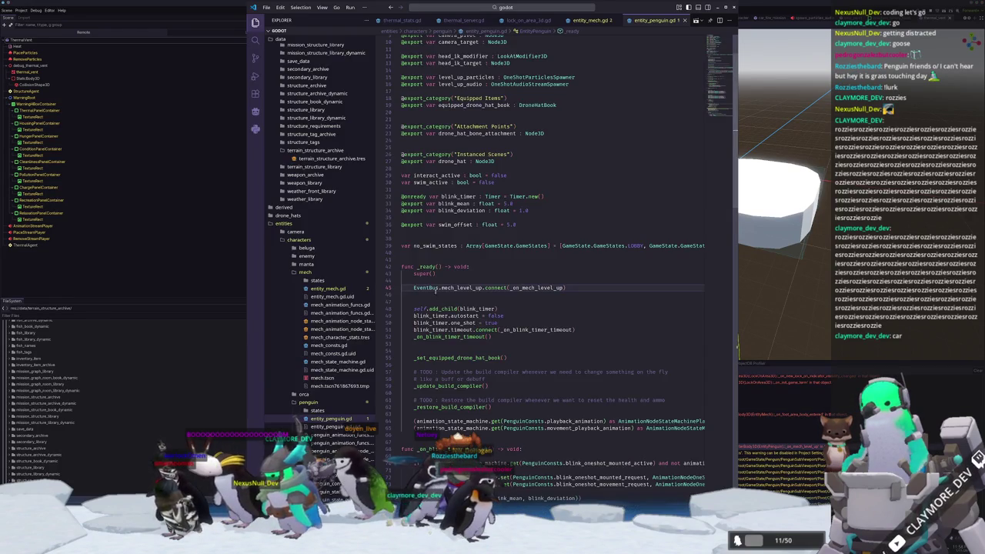
In entity_penguin.gd, guard the EventBus.mech_level_up connect with 'if not ...is_connected(_on_mech_level_up)'
left_click(440, 280)
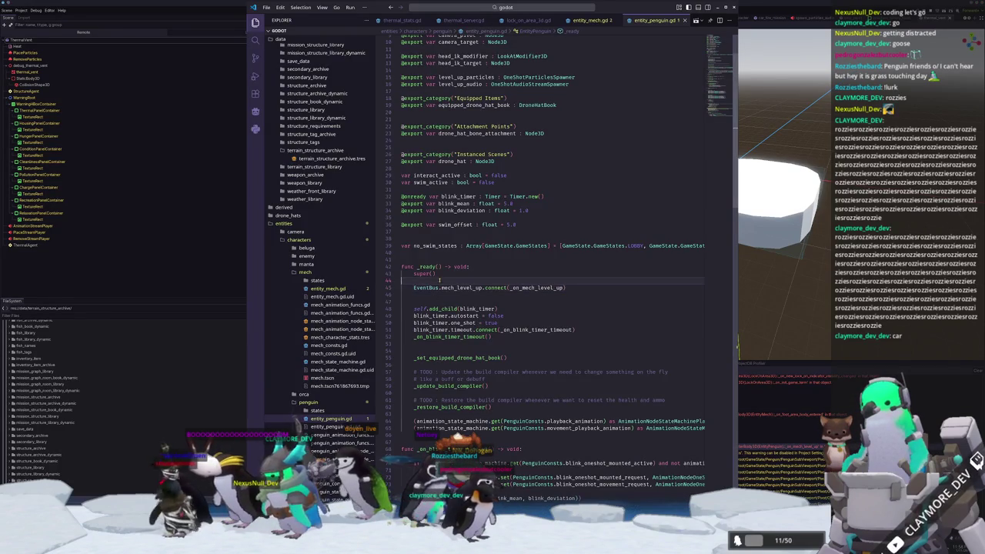
key("Return")
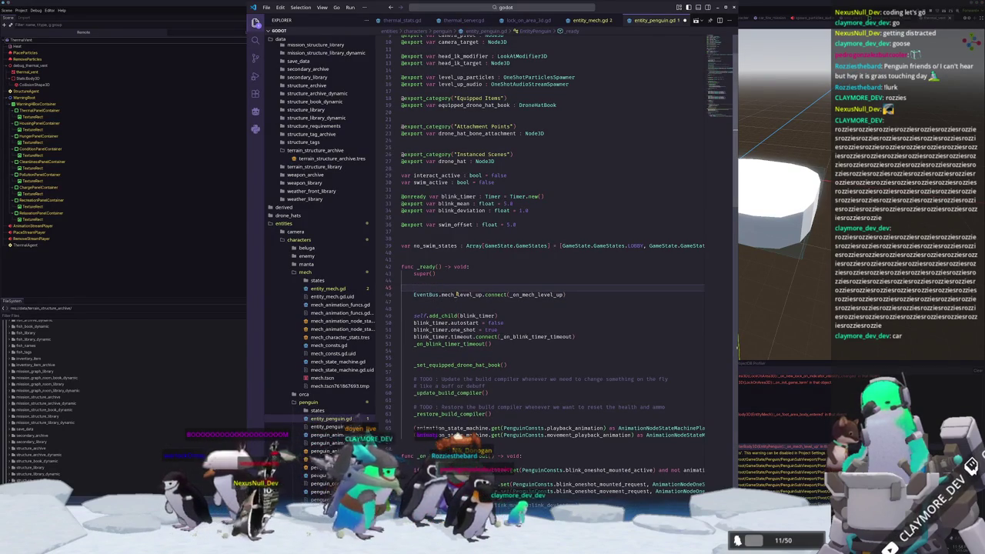
type("if")
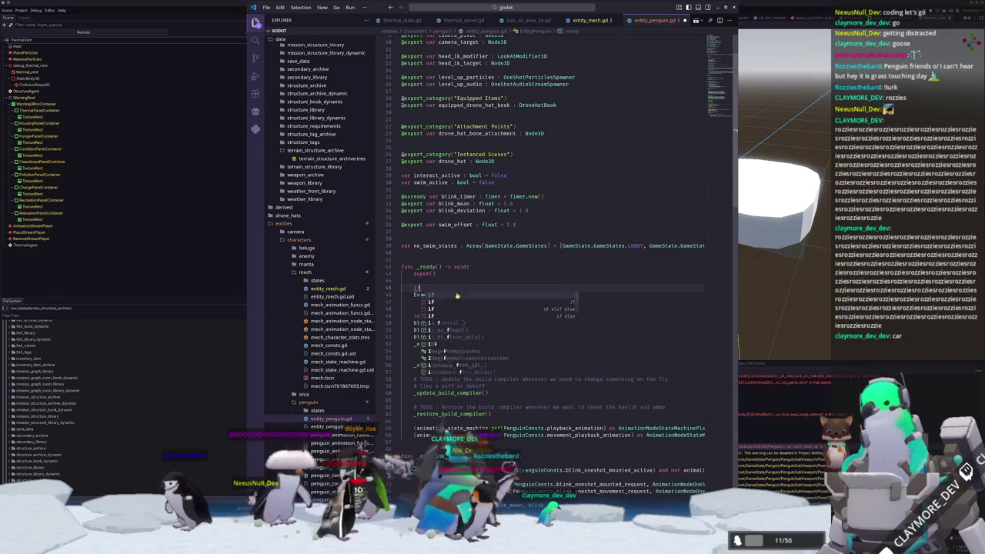
type(" not EventBu")
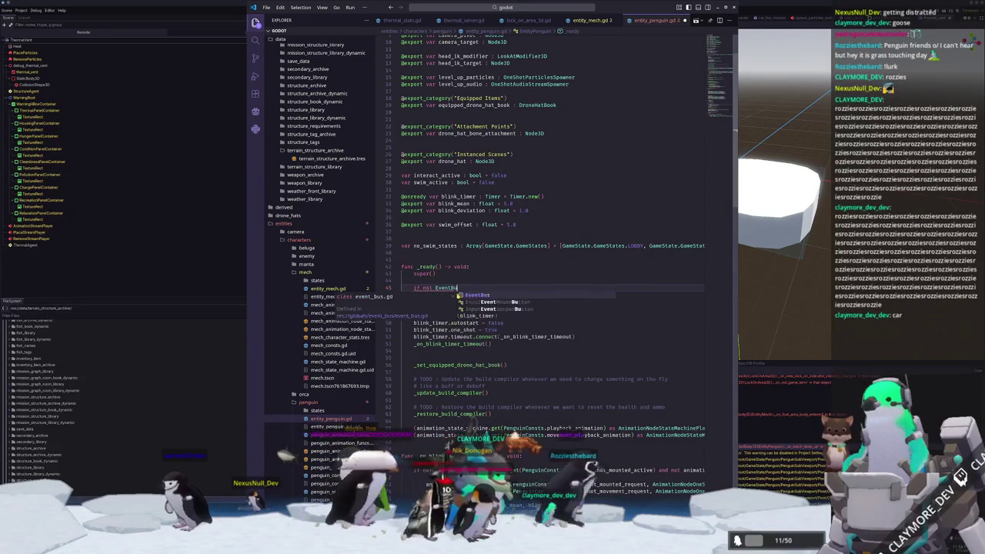
type("s.mech_level_up.connec")
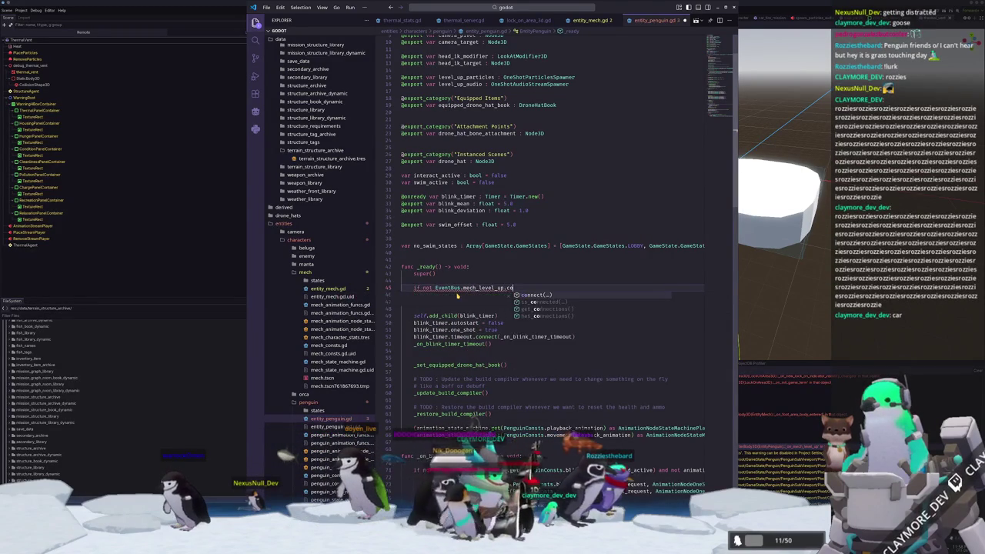
key("Down")
key("Return")
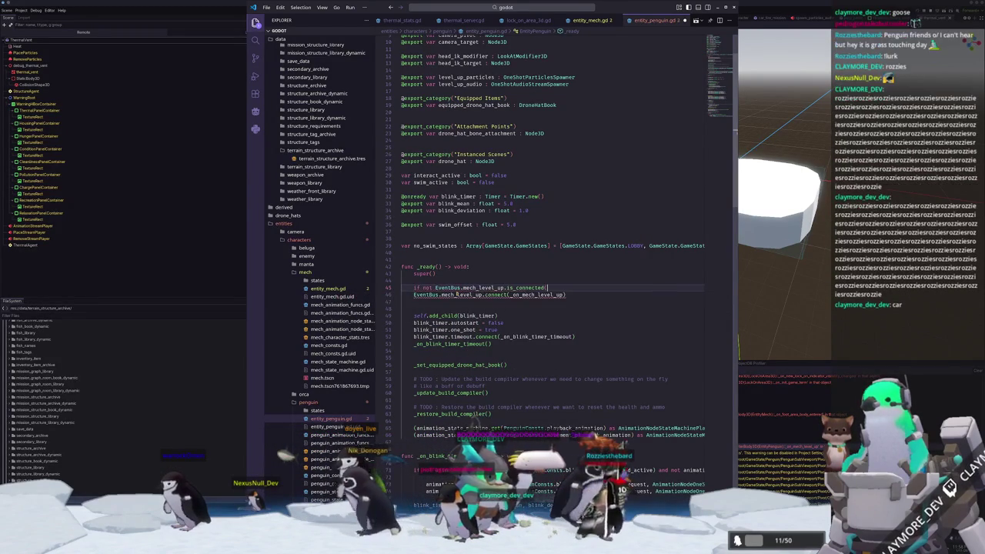
type("_on_mech")
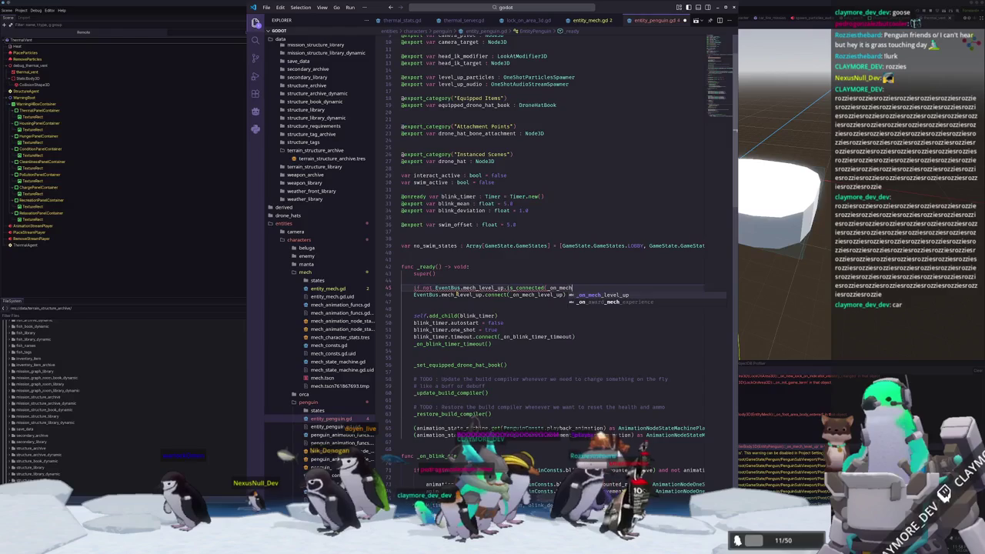
type("_level_up):")
key("Down")
key("Home")
key("Tab")
key("Down")
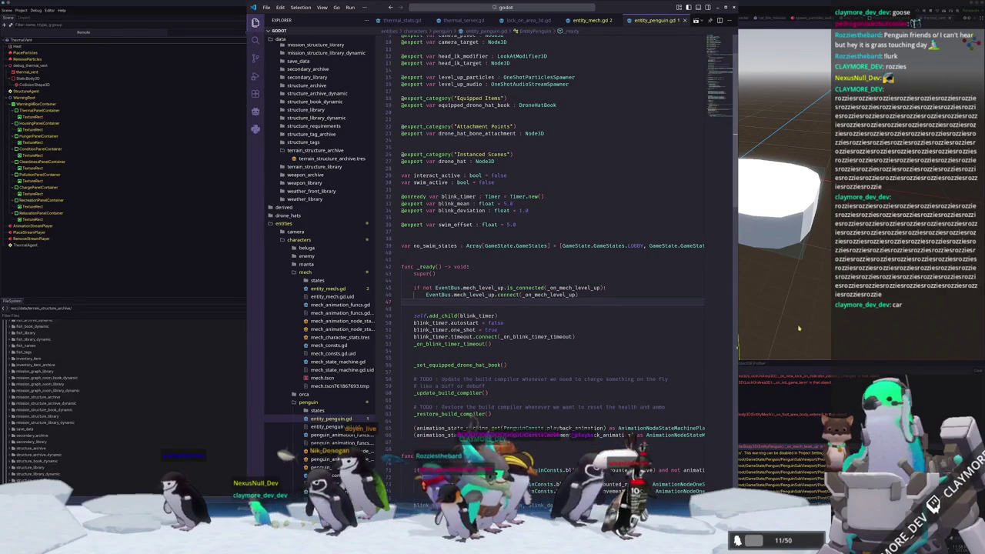
left_click(800, 318)
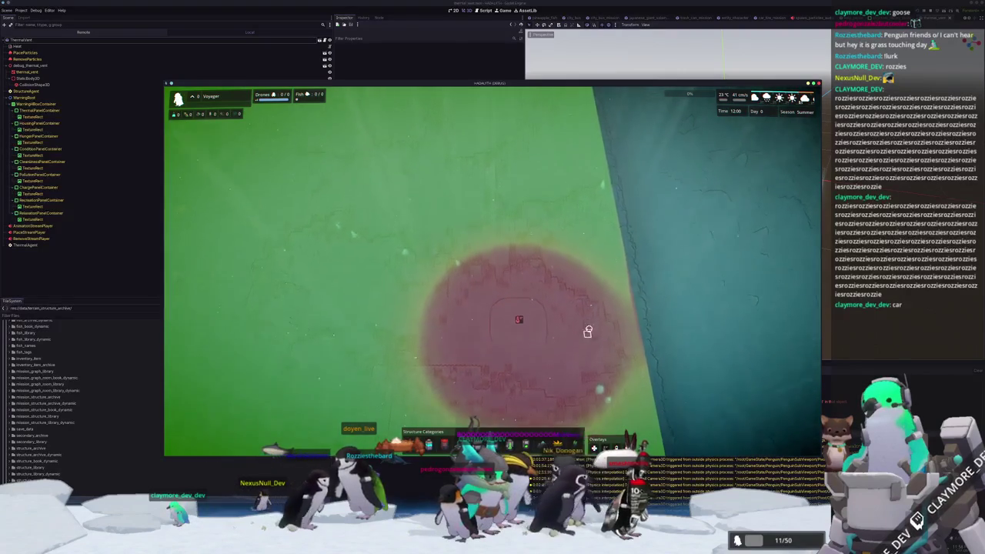
Pan and rotate the camera across the green area to inspect the red heat zone
scroll(587, 330, "up", 4)
scroll(590, 312, "up", 3)
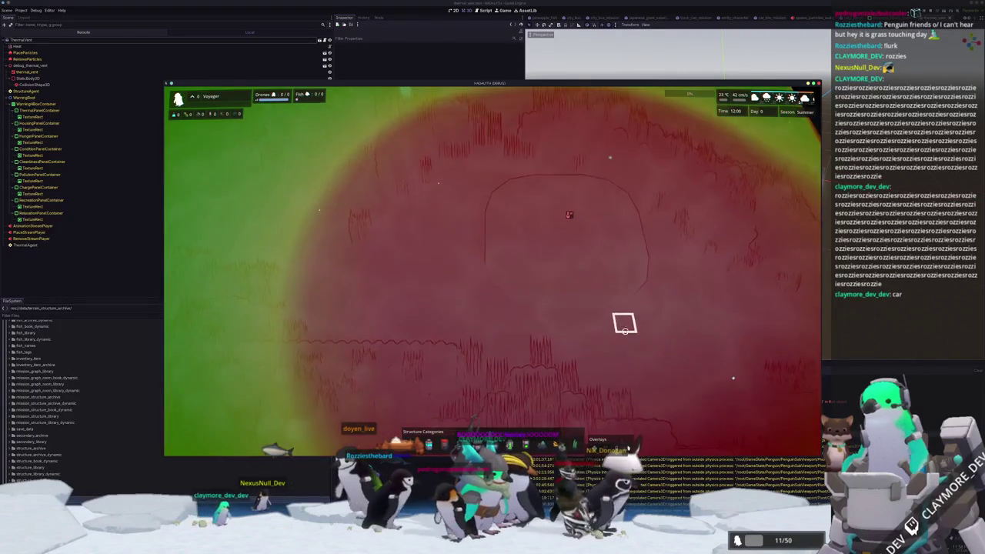
scroll(624, 323, "down", 5)
key("w")
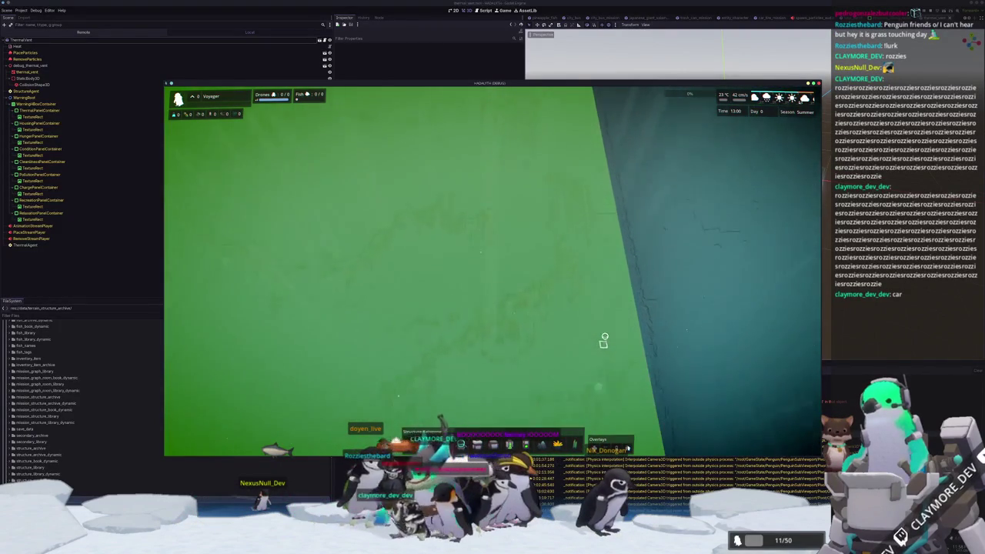
key("a")
key("w")
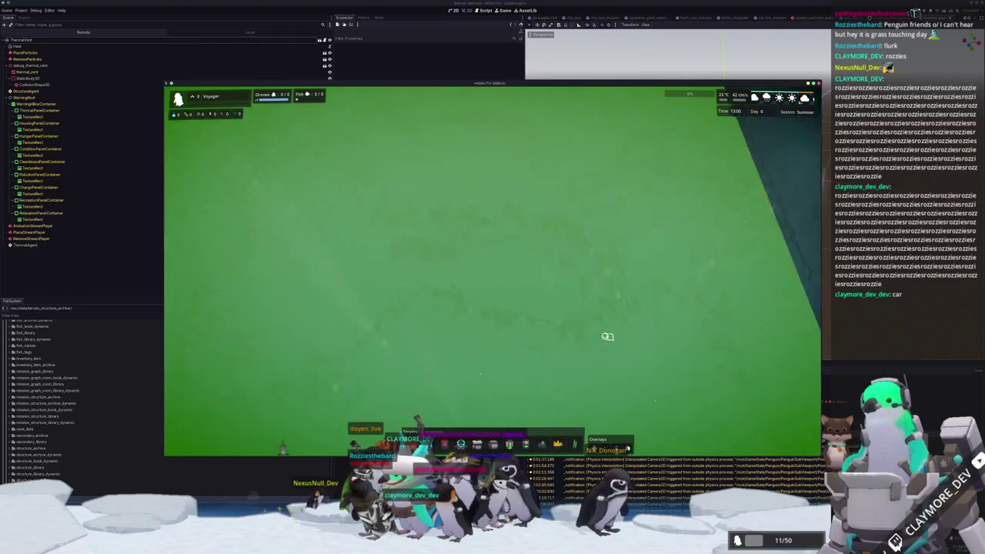
key("w")
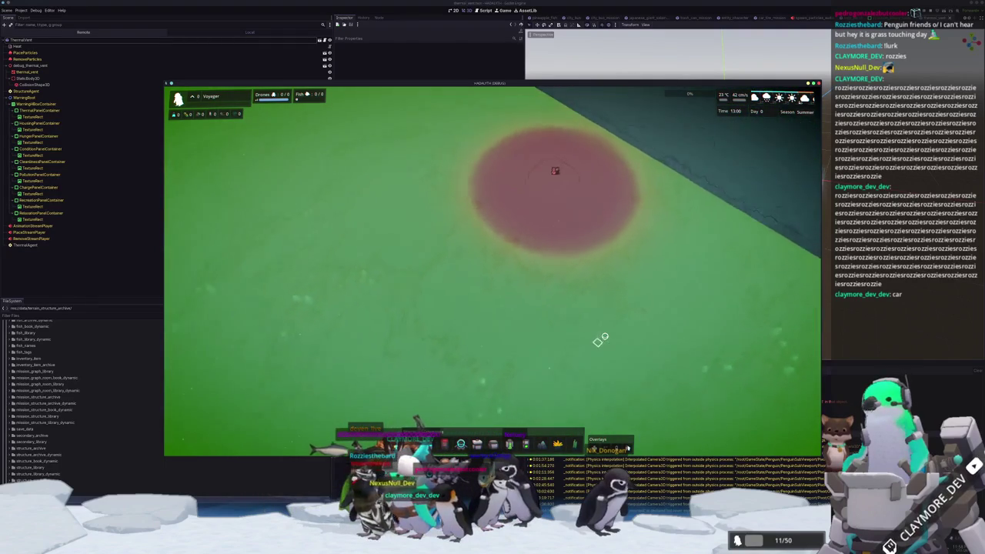
key("w")
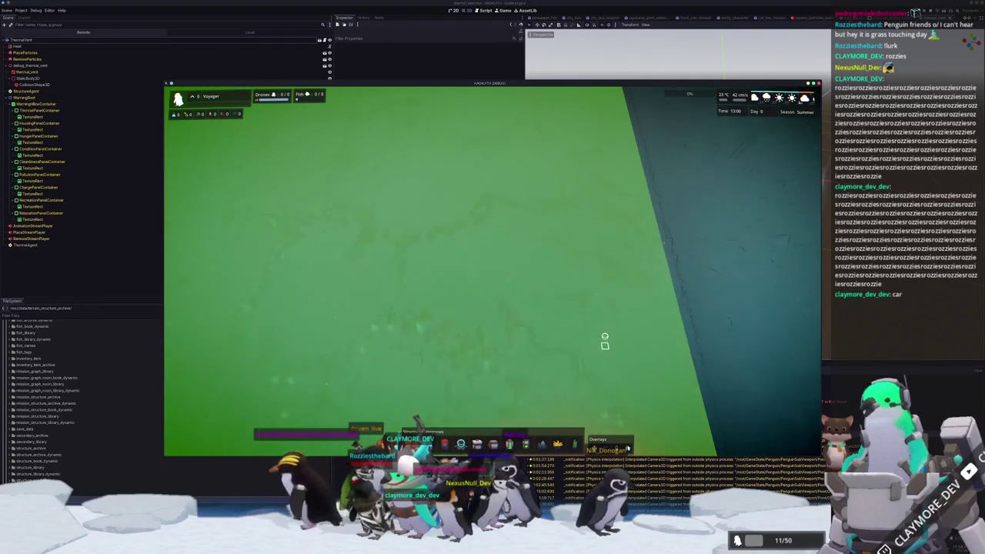
key("w")
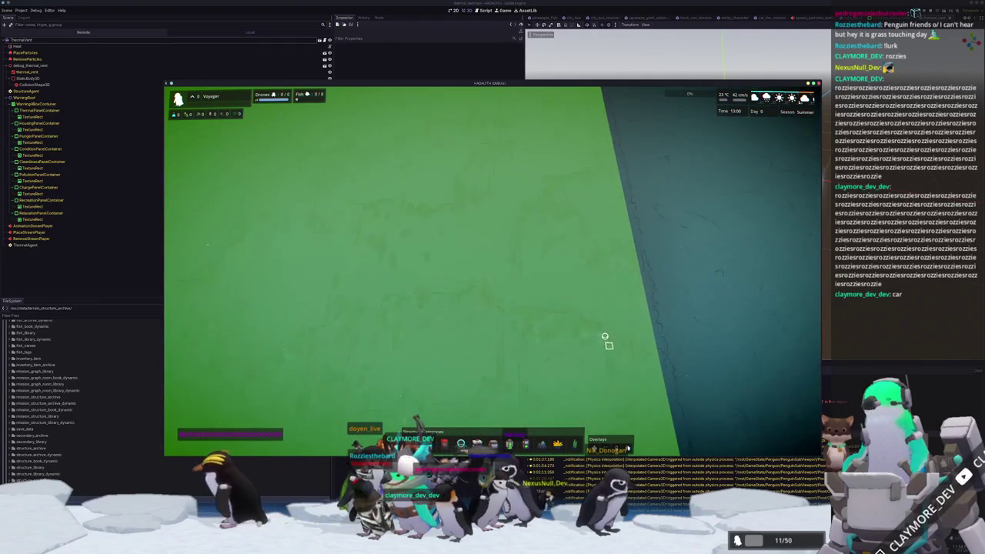
key("w")
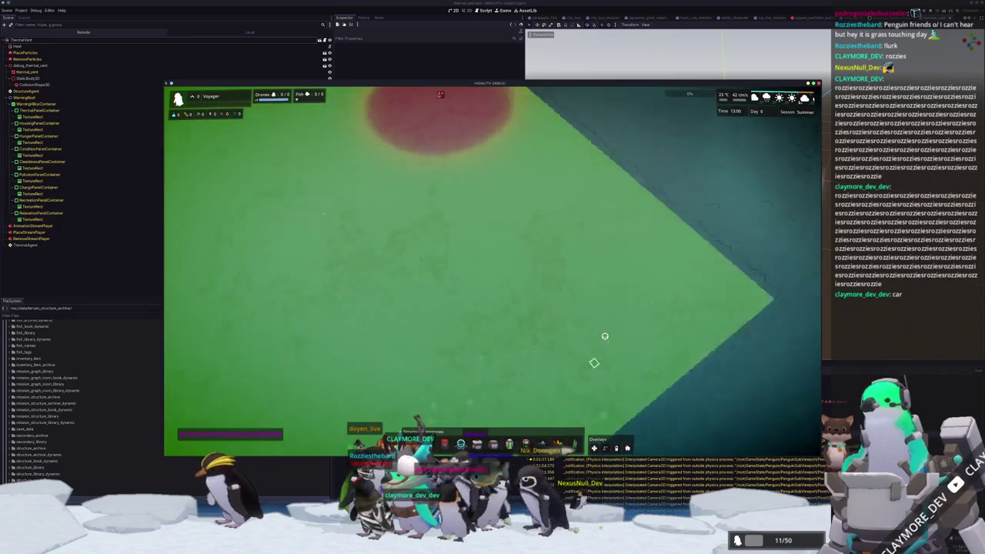
key("w")
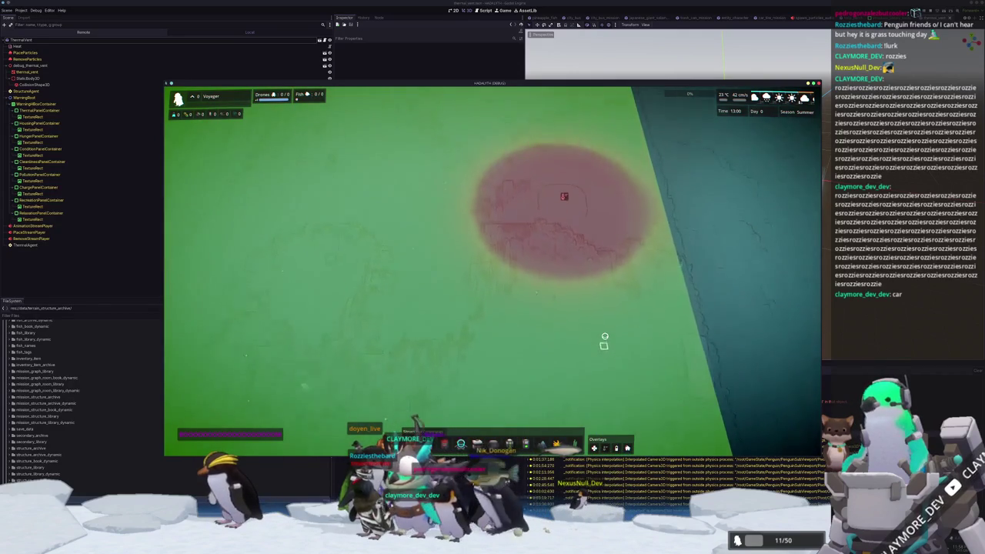
key("w")
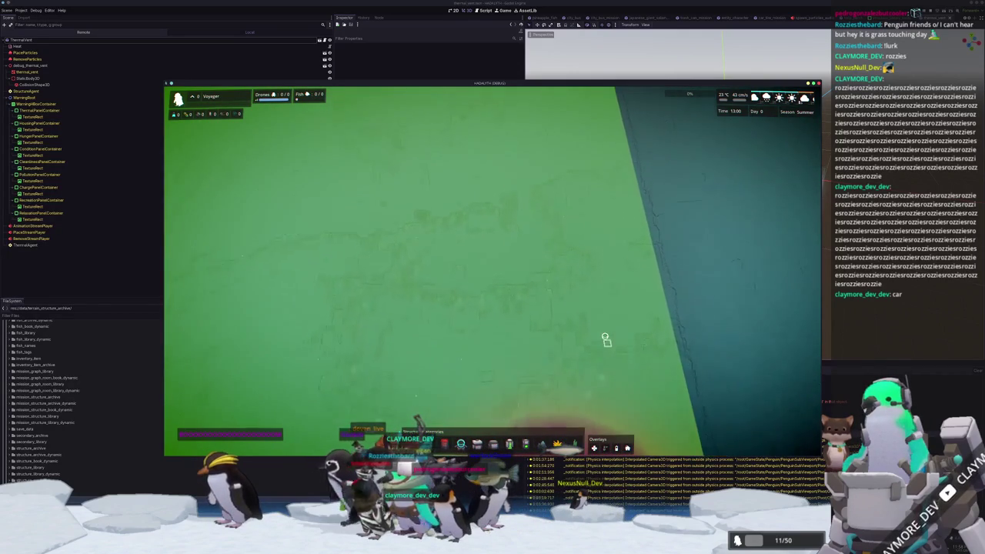
key("w")
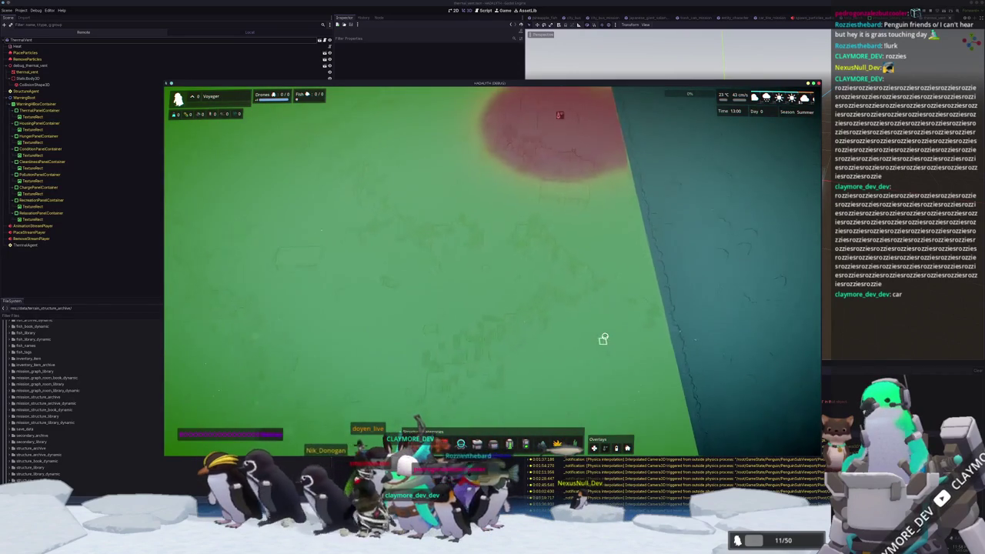
key("e")
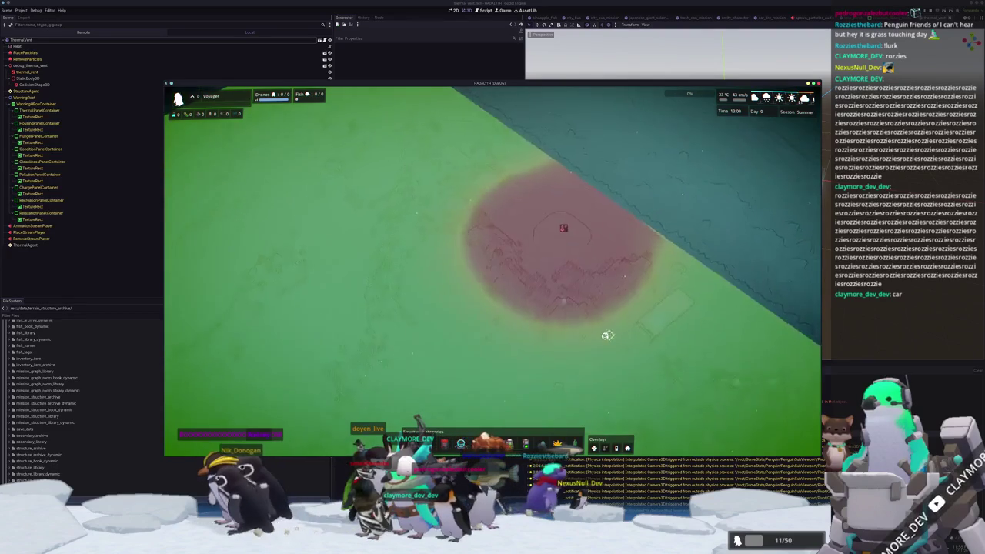
Preview placing a structure, then stop the running game with F8
key("2")
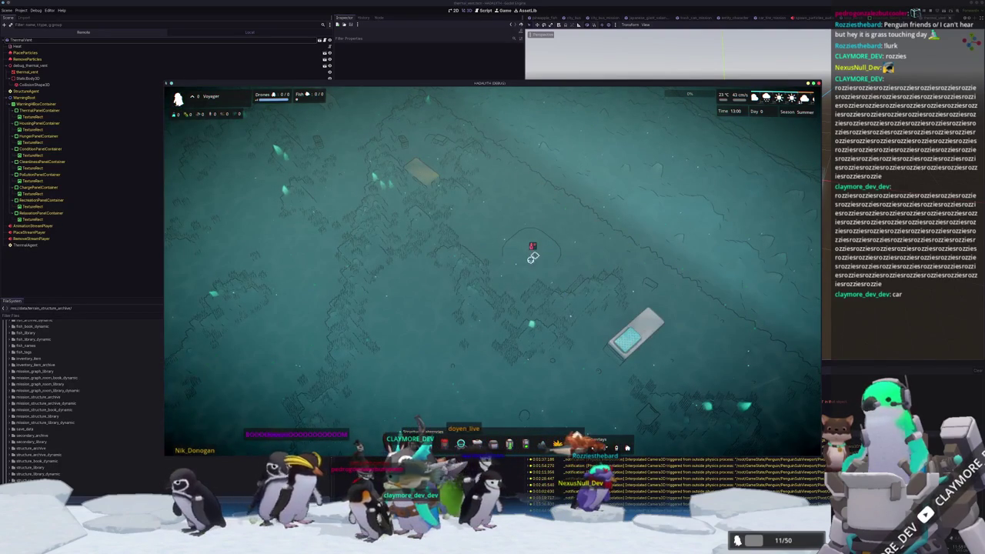
key("w")
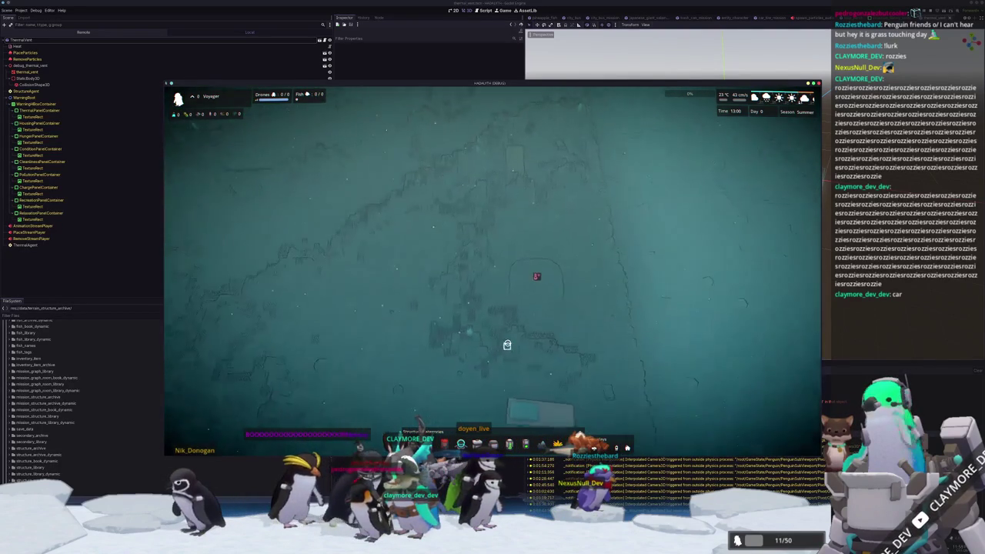
key("F8")
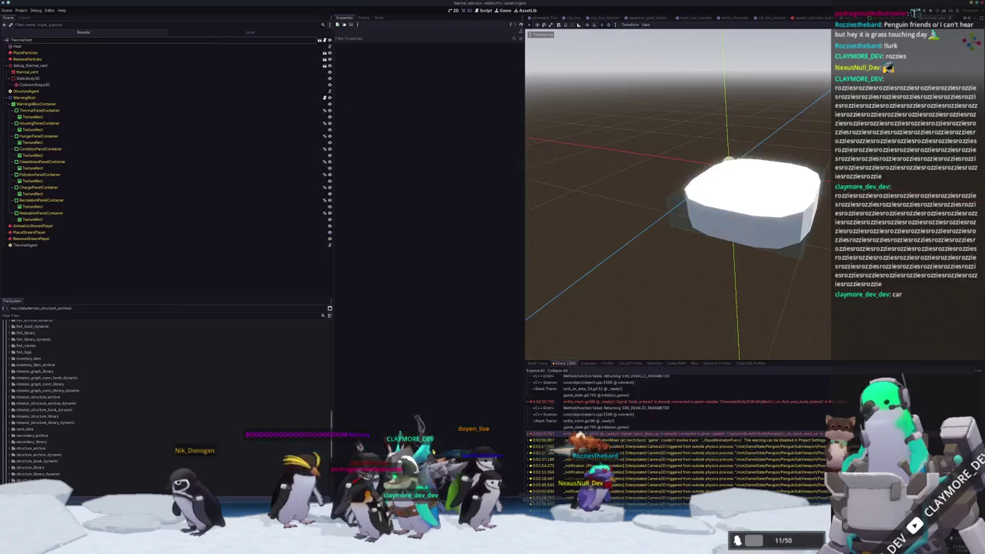
Delete the Heat node, save the thermal vent scene, and relaunch the game with F5
left_click(18, 47)
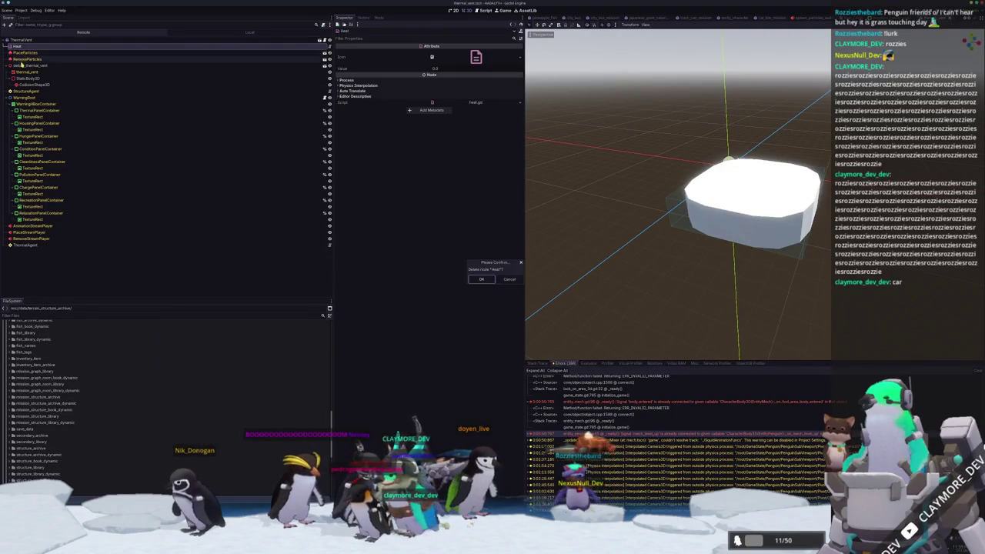
key("Delete")
key("ctrl+s")
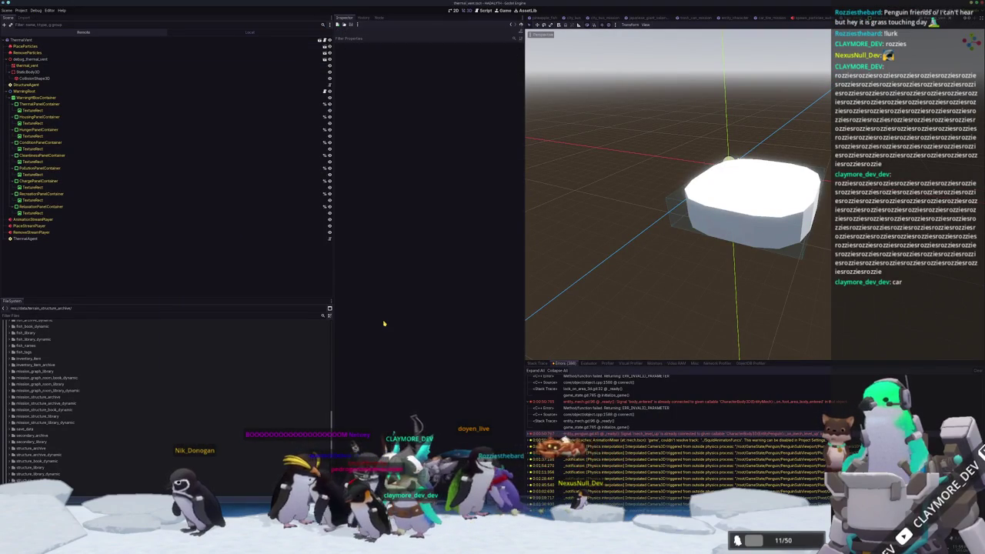
key("F5")
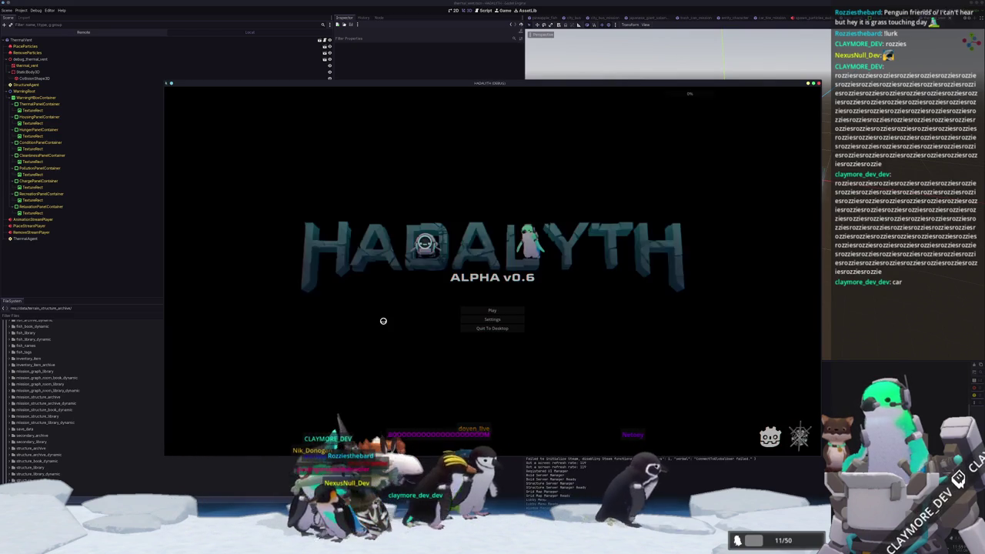
Load the Voyager save from slot 2, then bring up Discord
left_click(477, 309)
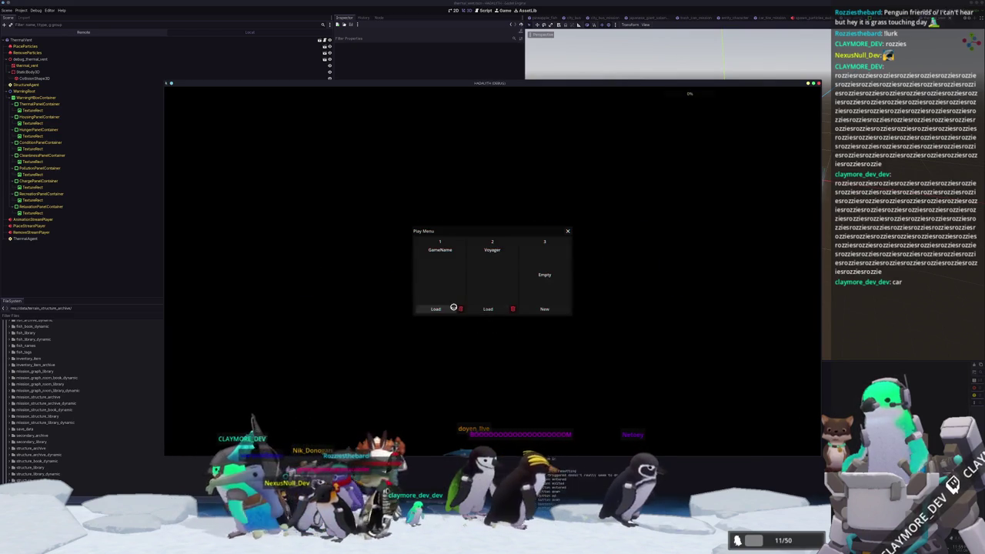
left_click(488, 309)
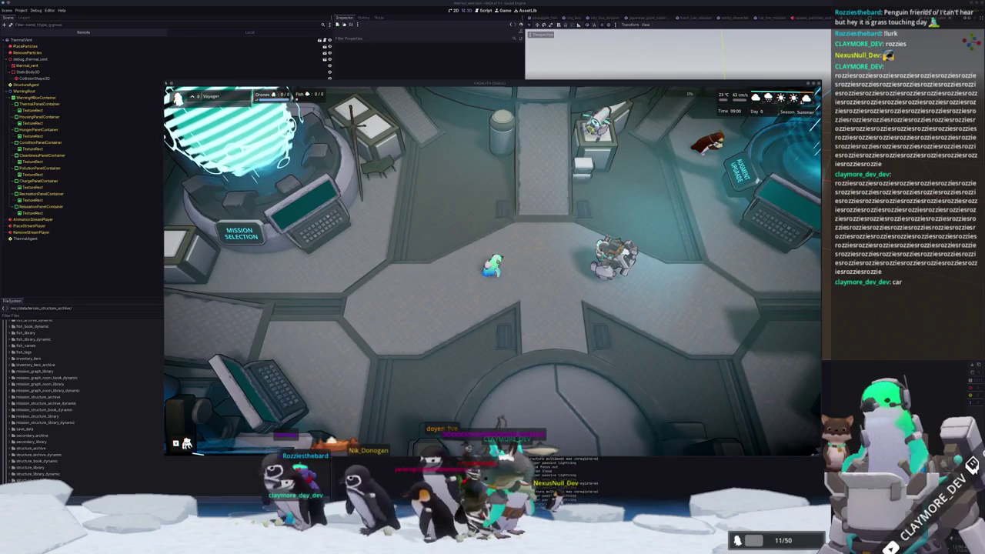
key("alt+Tab")
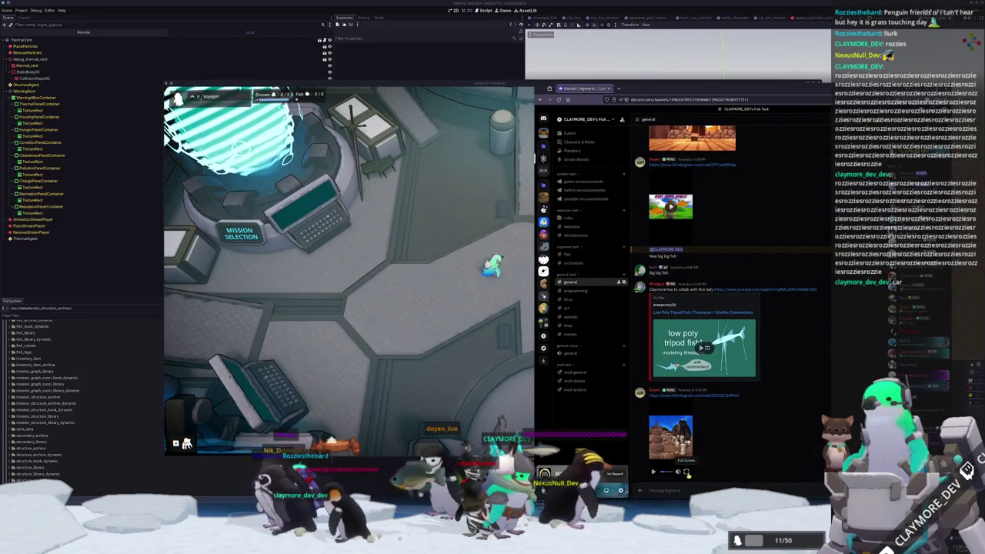
Open the #memes channel, scroll through its video posts, and drag the window down-right
left_click(670, 436)
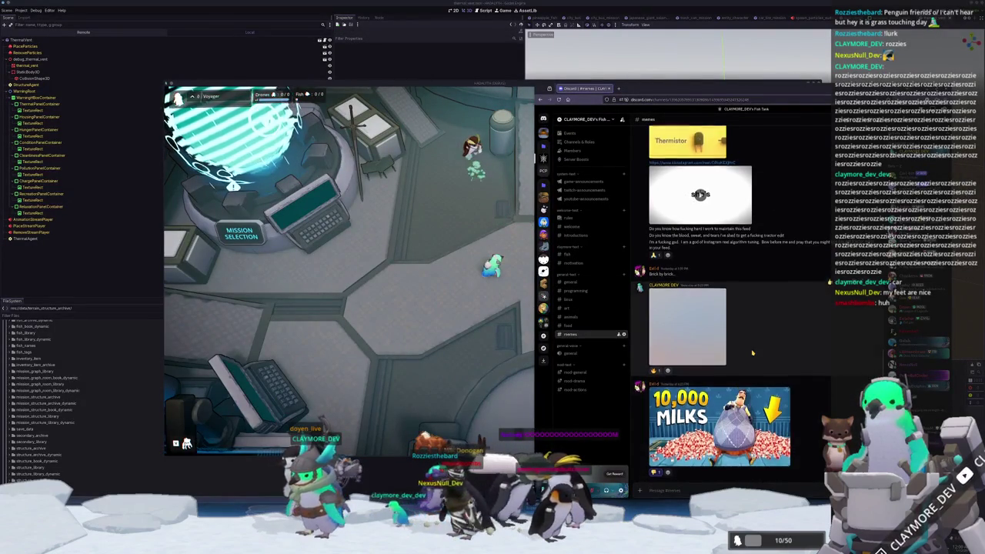
scroll(750, 360, "up", 5)
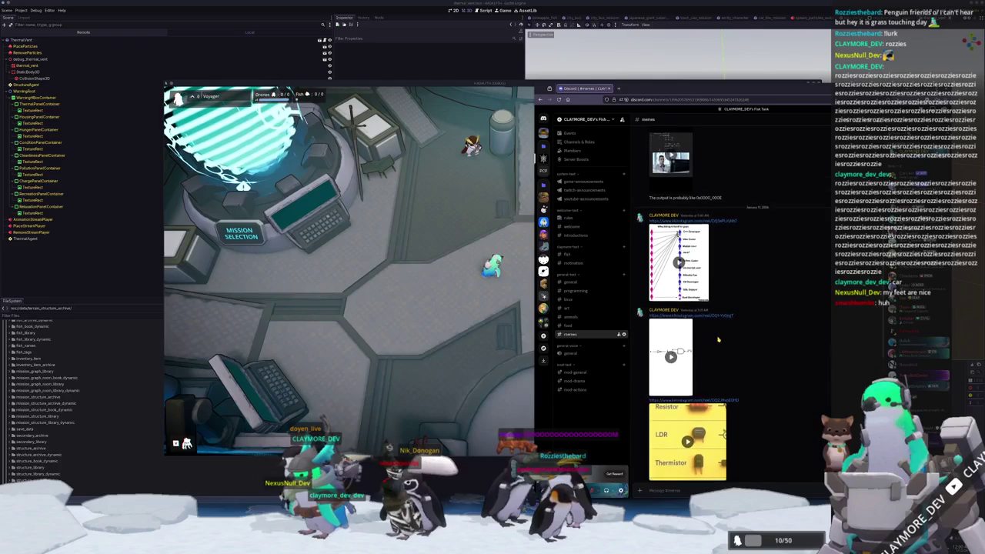
scroll(708, 329, "down", 2)
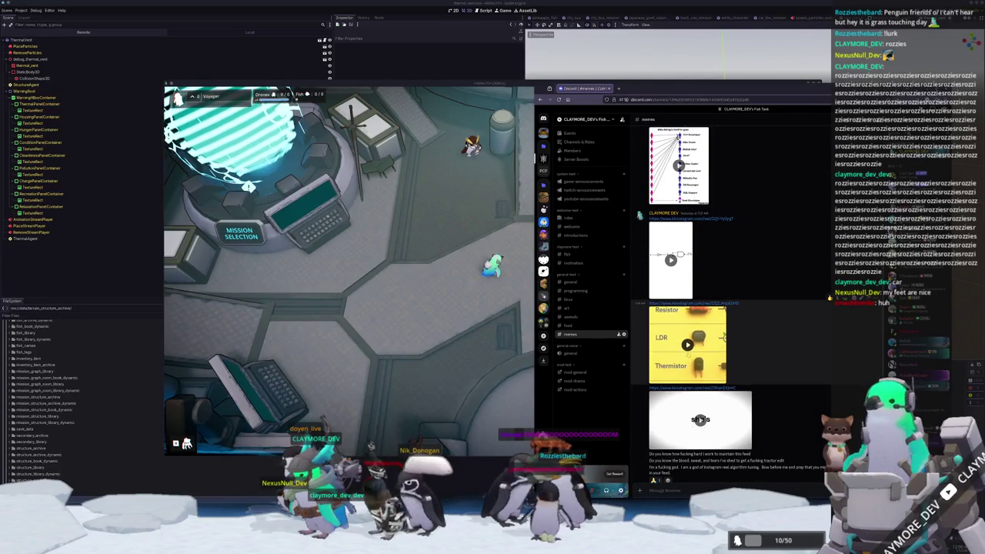
scroll(734, 352, "down", 1)
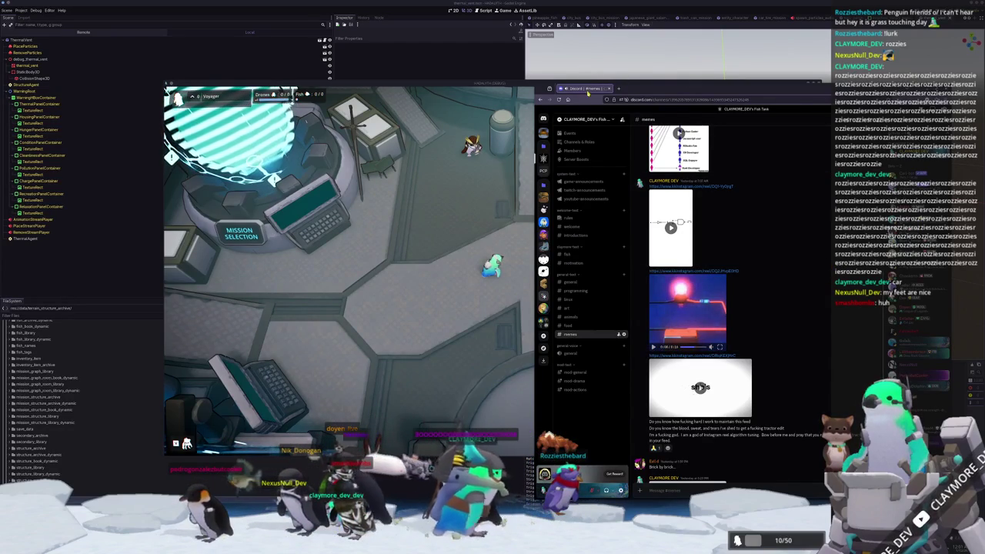
left_click_drag(587, 92, 609, 152)
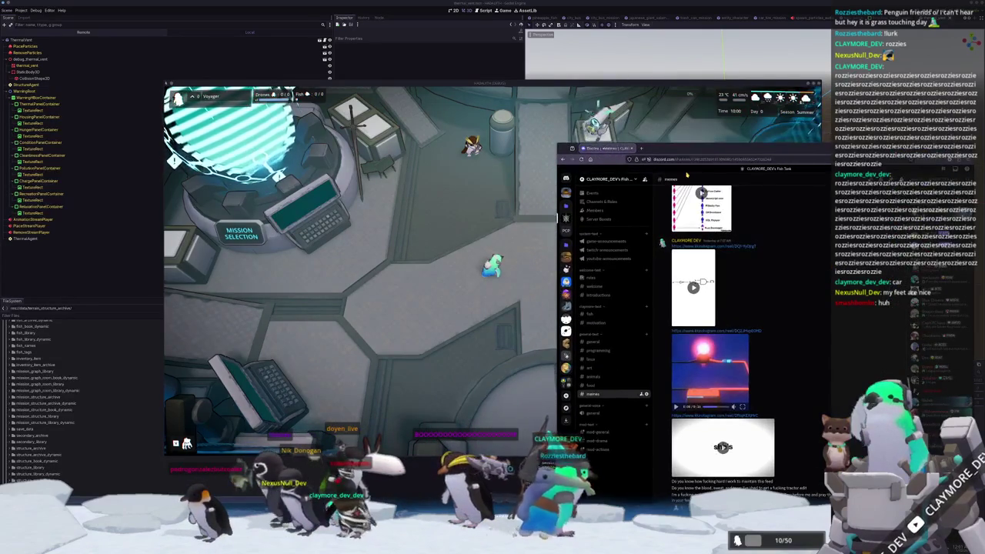
Hide Discord and walk the character out of the base onto the green terrain
key("alt+Tab")
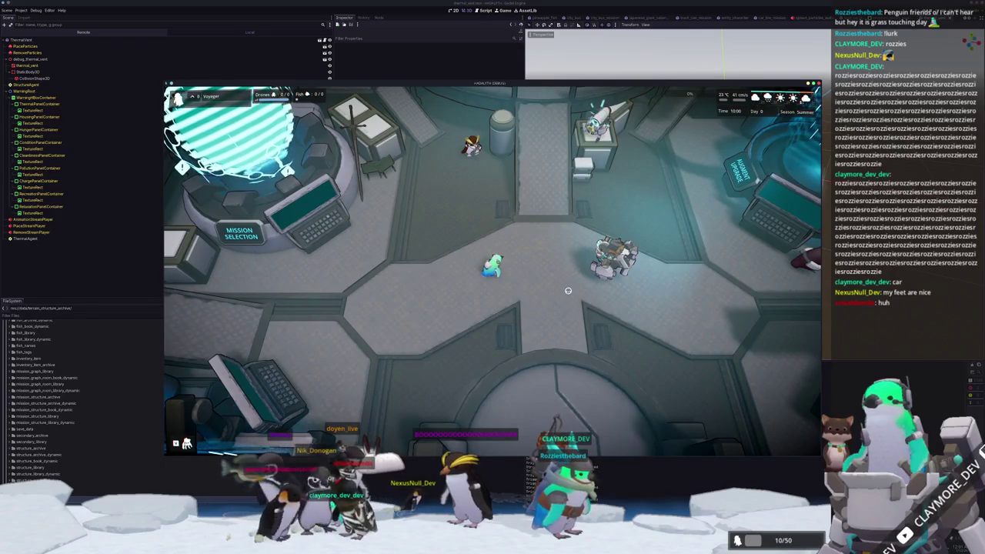
key("s")
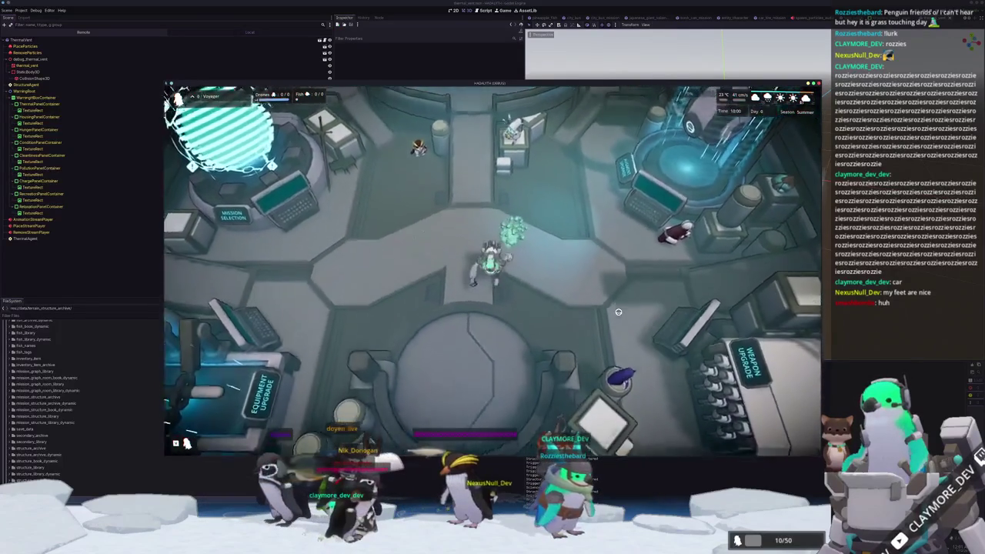
key("s")
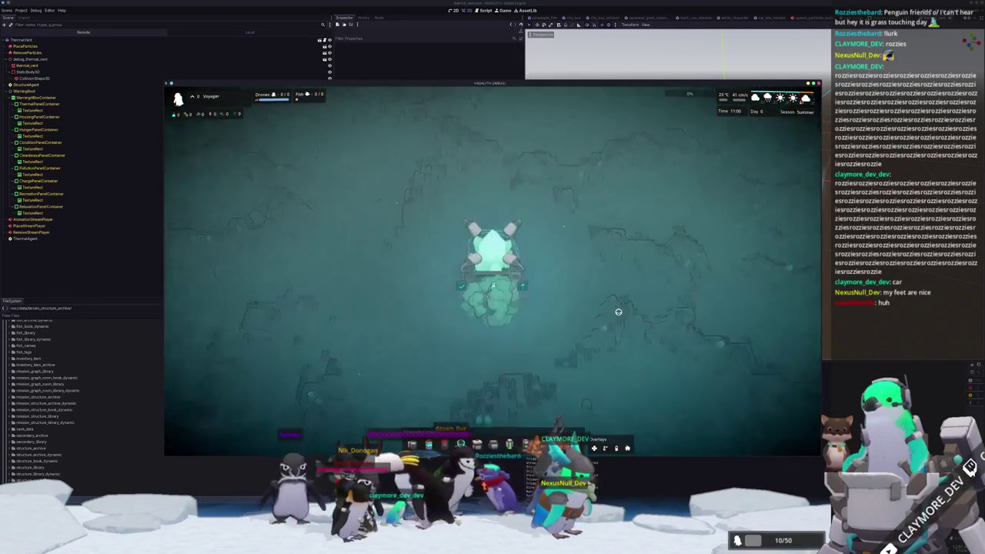
key("a")
key("w")
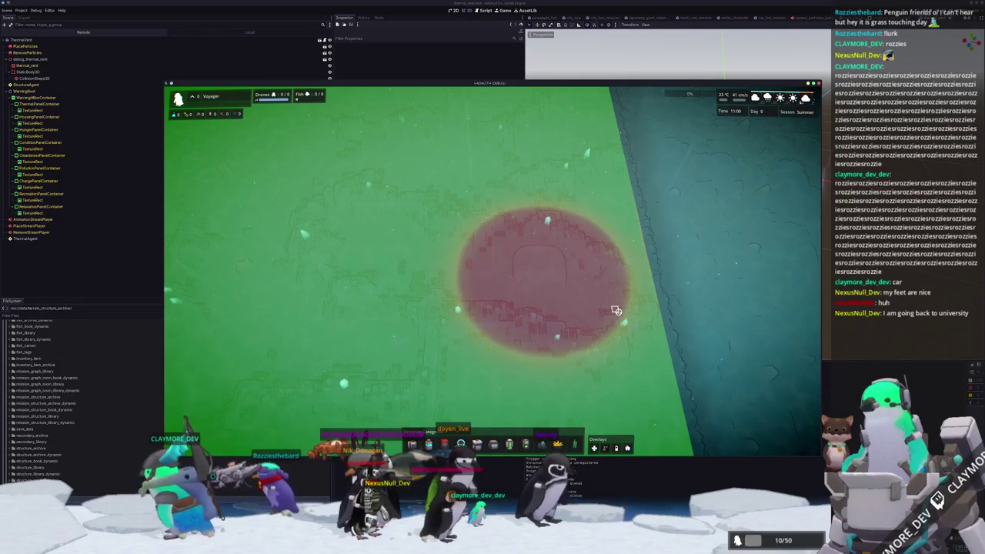
Zoom and rotate the camera around the red heat zone, then open the debug console
scroll(588, 353, "up", 2)
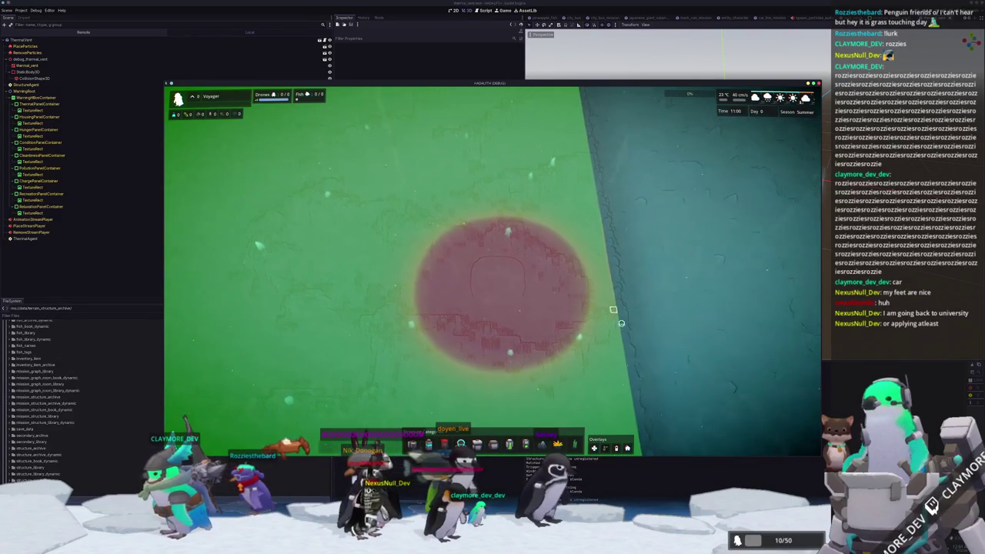
scroll(588, 354, "up", 3)
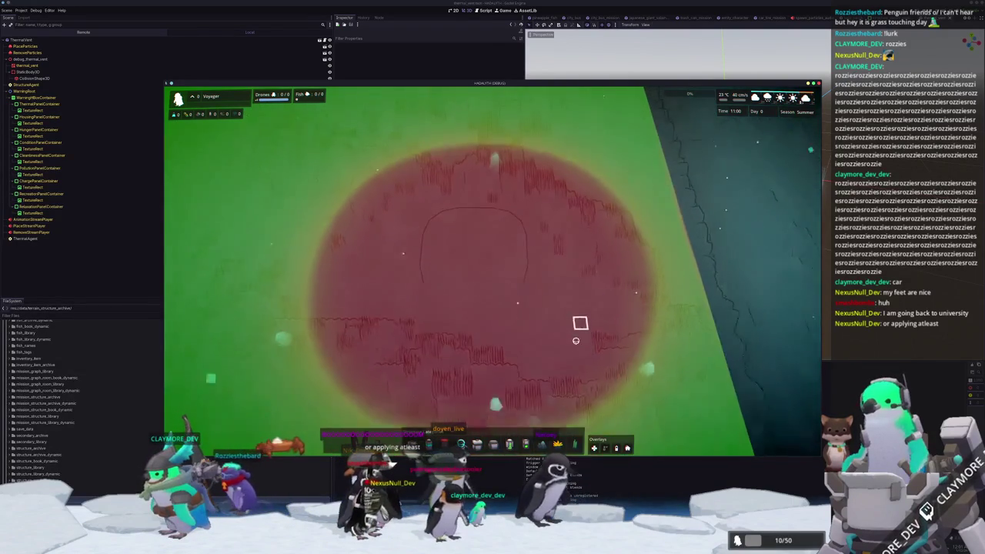
key("q")
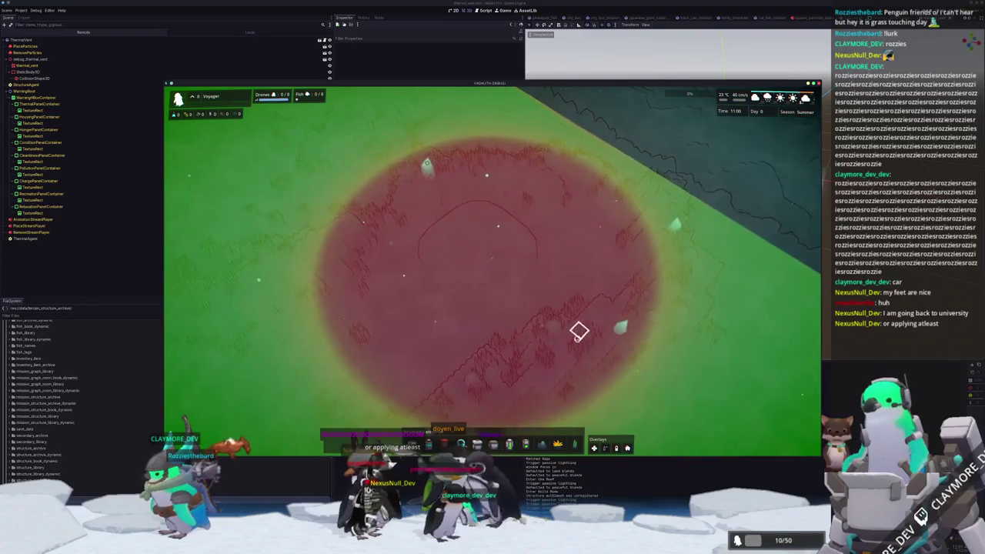
scroll(571, 338, "down", 2)
key("q")
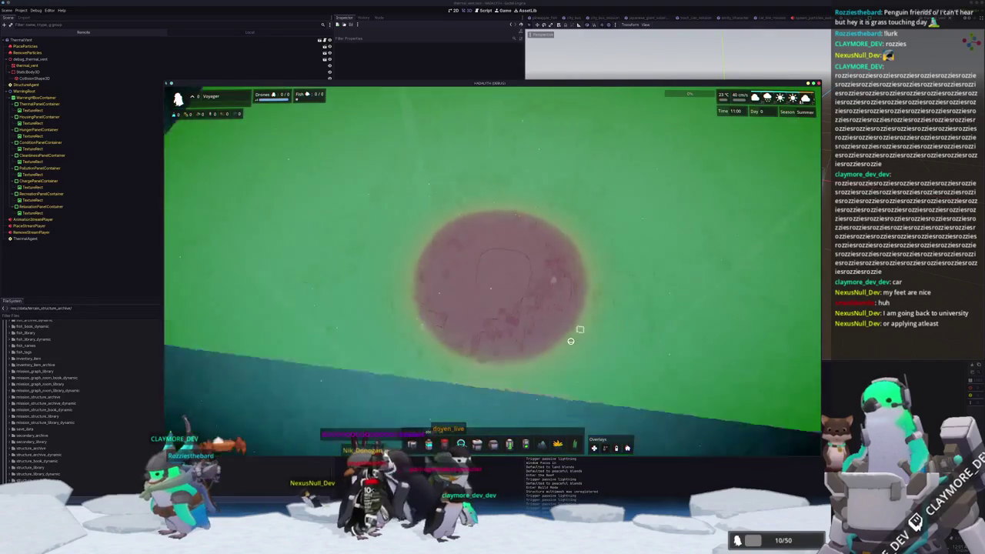
key("q")
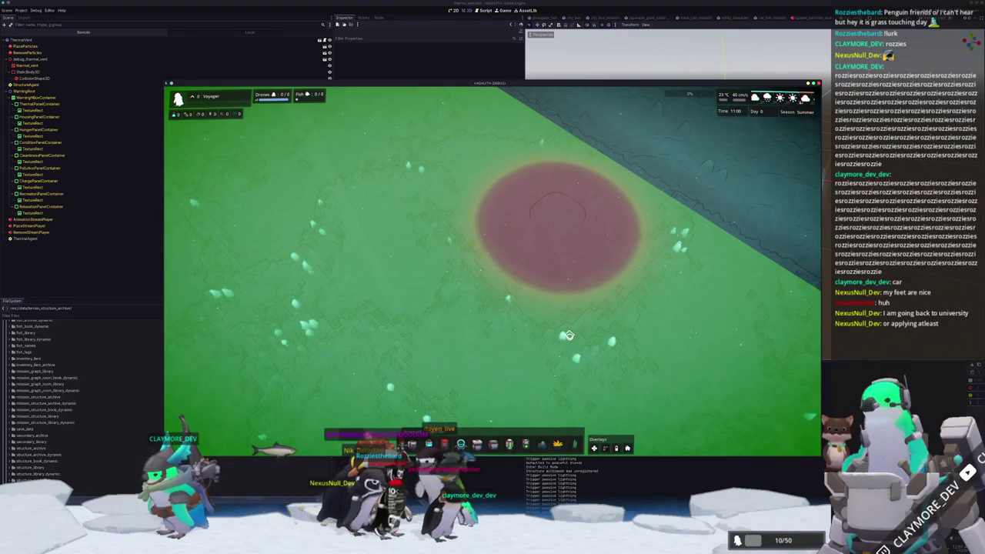
key("grave")
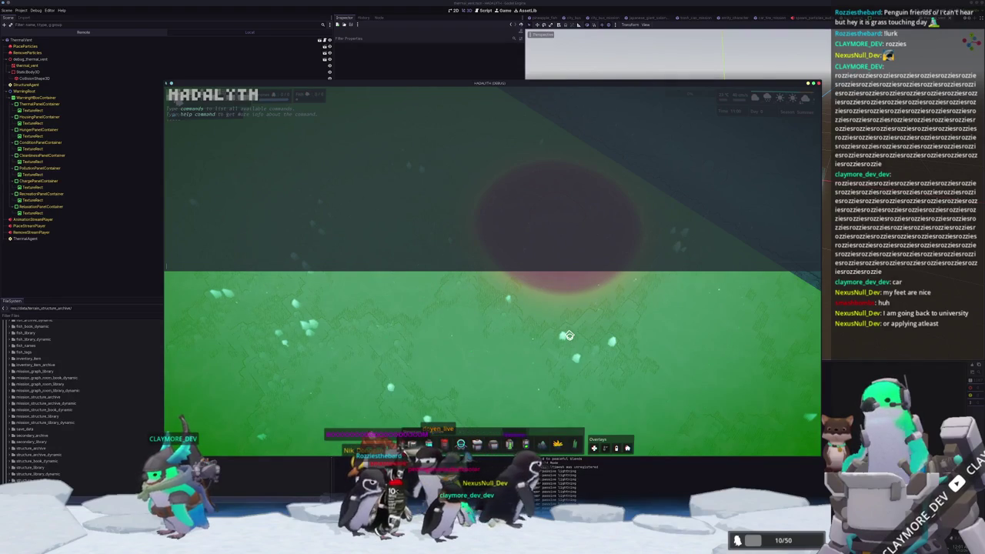
Run the 'ex' time-skip command to reach Winter Day 8, then close the debug console
type("ex")
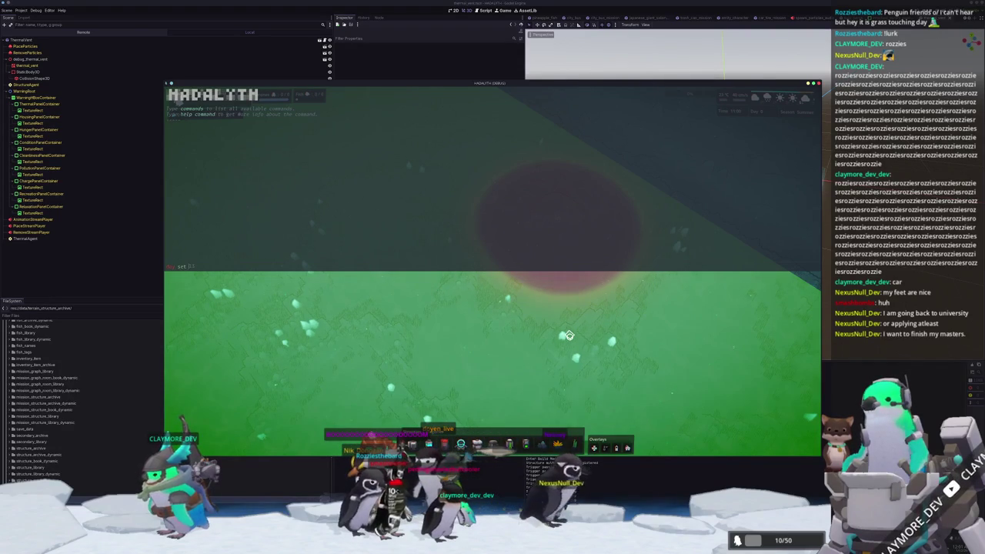
key("Return")
key("grave")
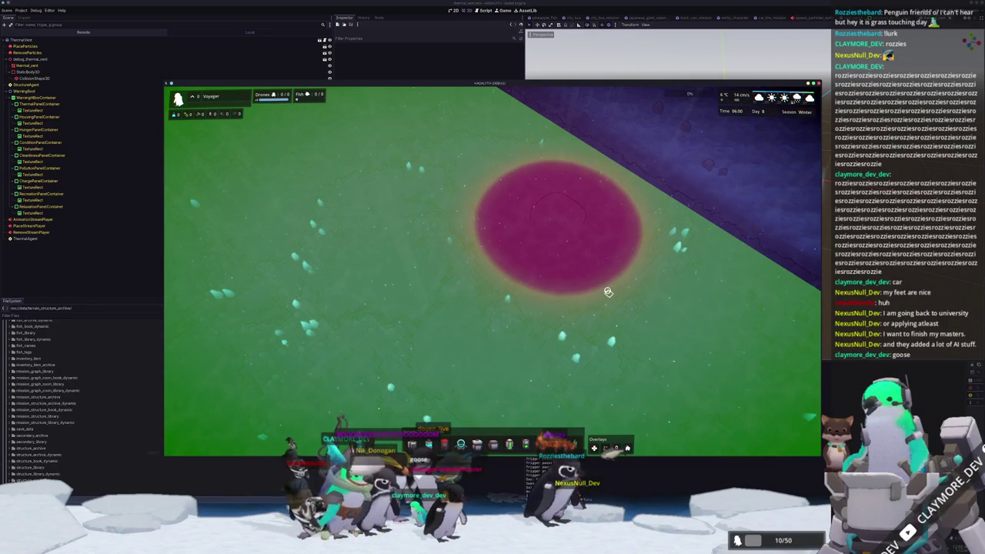
scroll(608, 291, "up", 2)
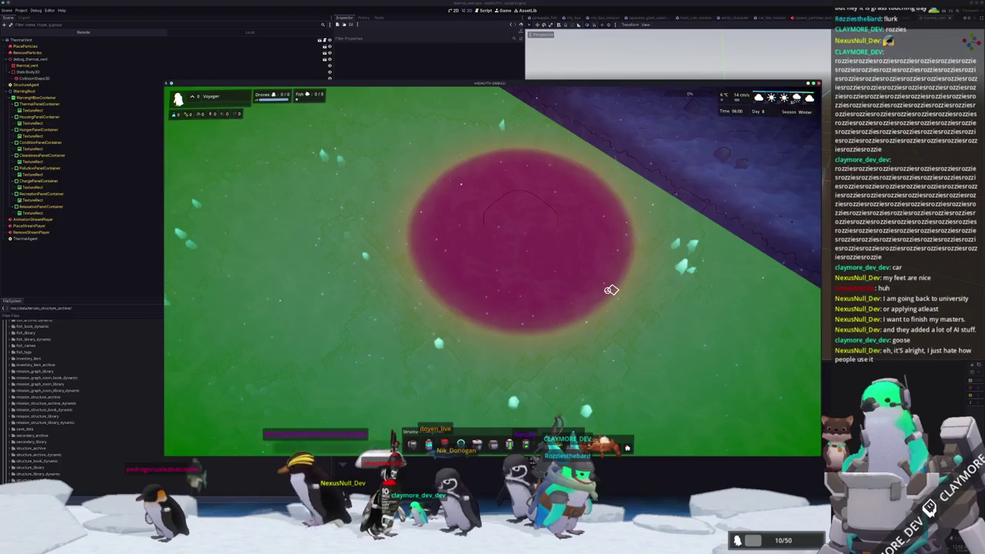
key("t")
key("t")
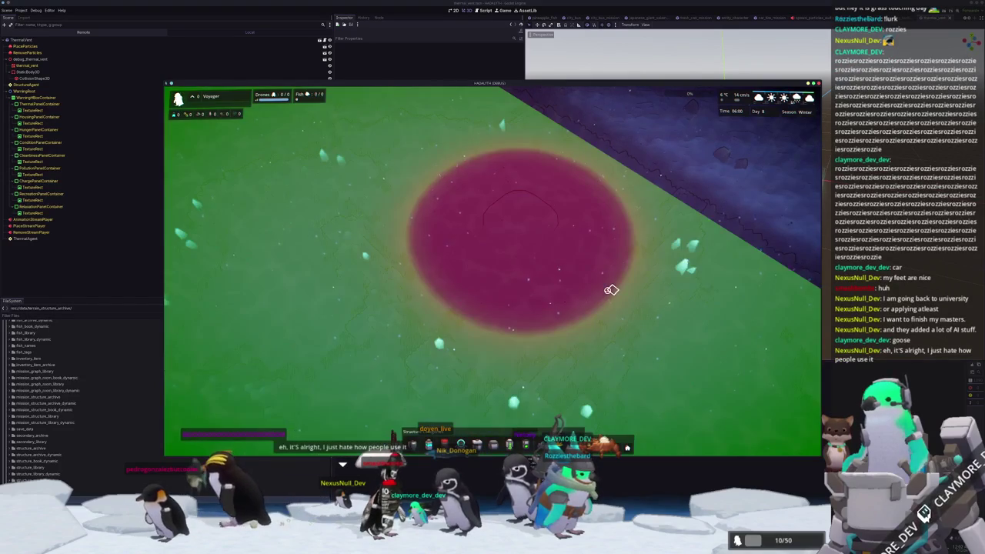
key("t")
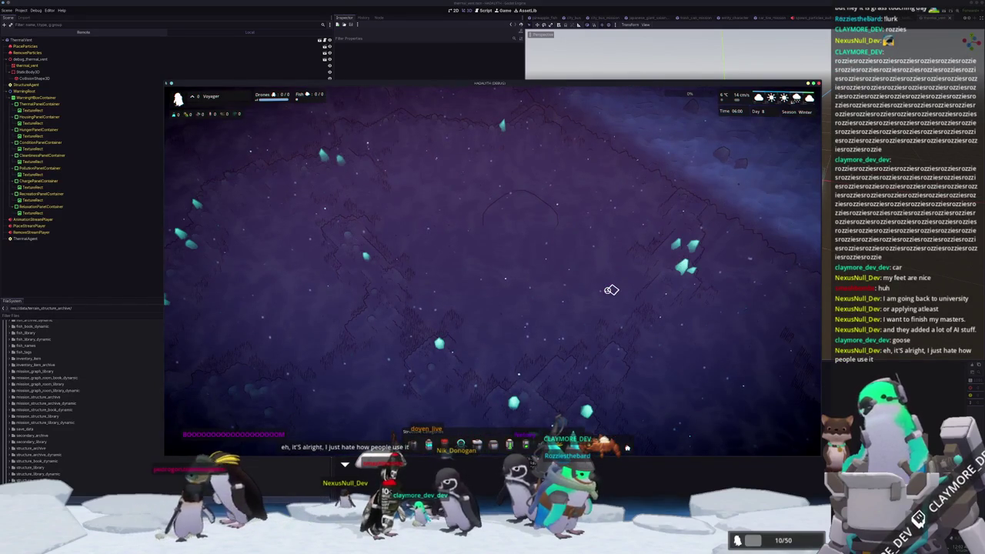
key("t")
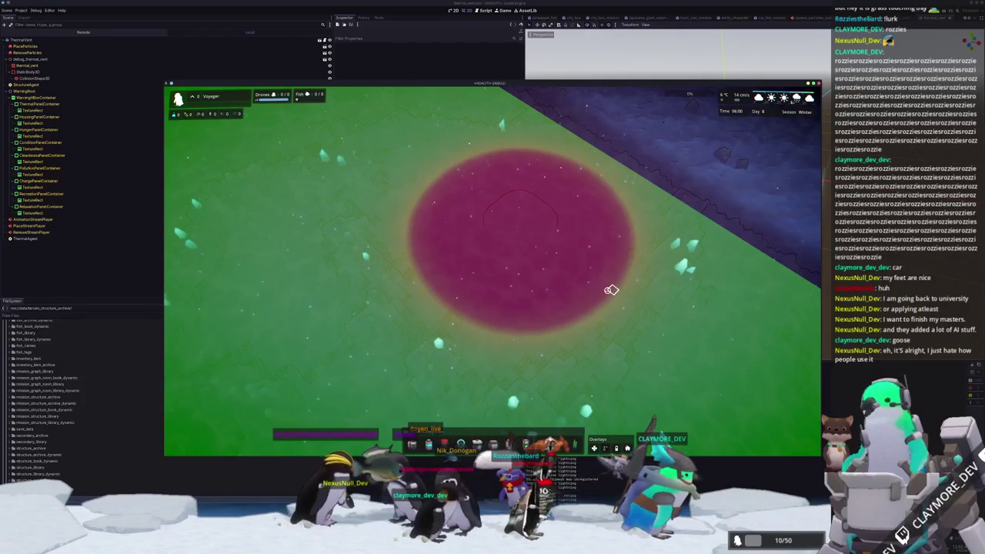
scroll(610, 290, "up", 2)
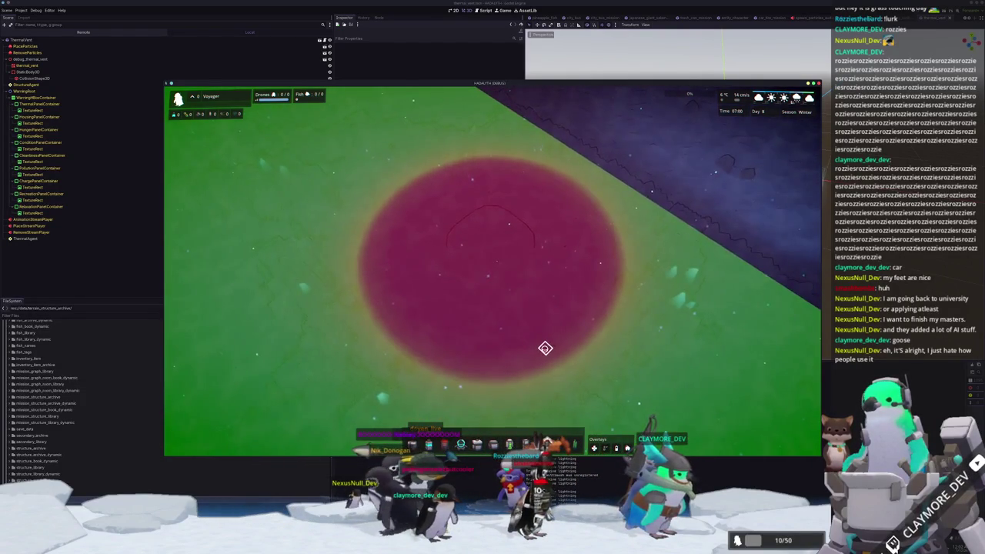
key("Escape")
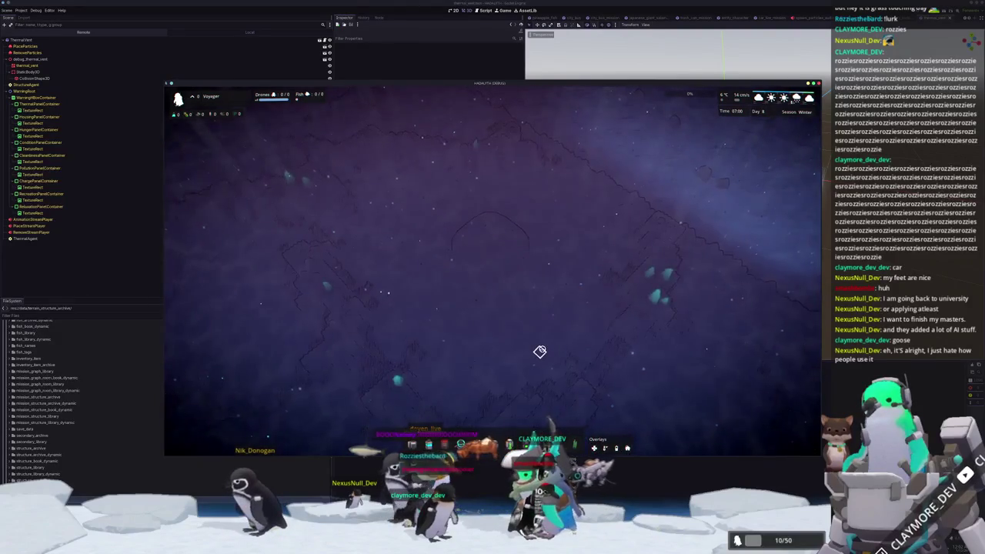
key("t")
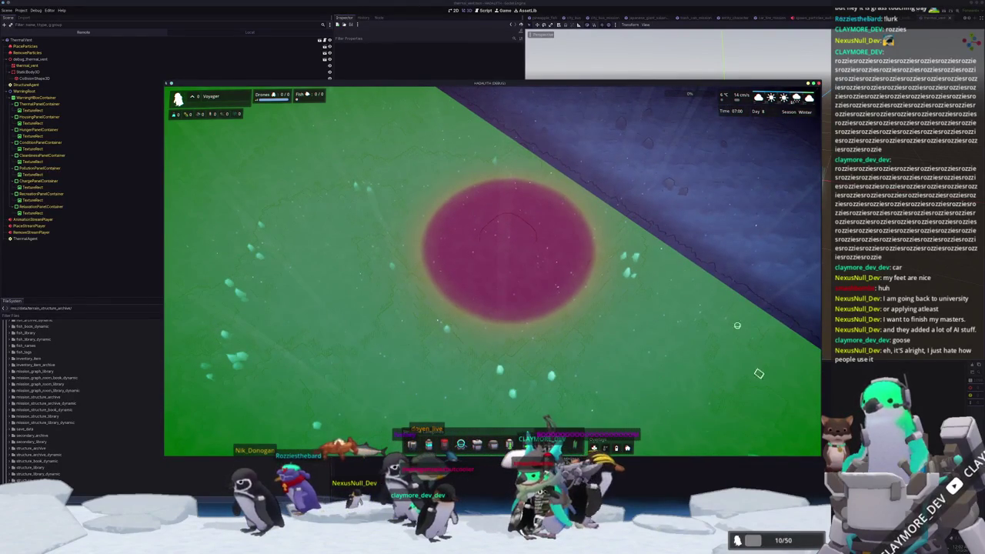
left_click(501, 10)
left_click(544, 25)
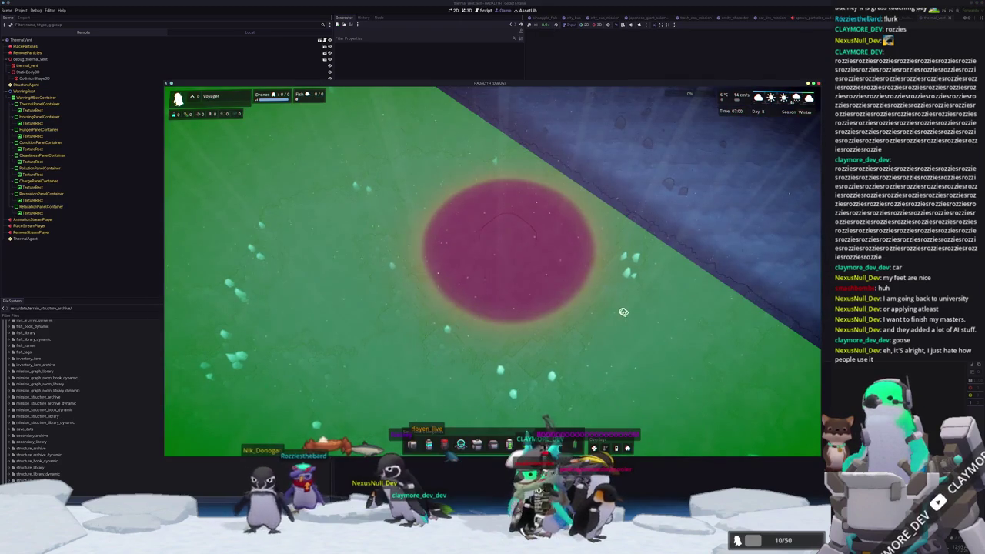
Pan and zoom the Hadalith map in on the magenta vent area
key("s")
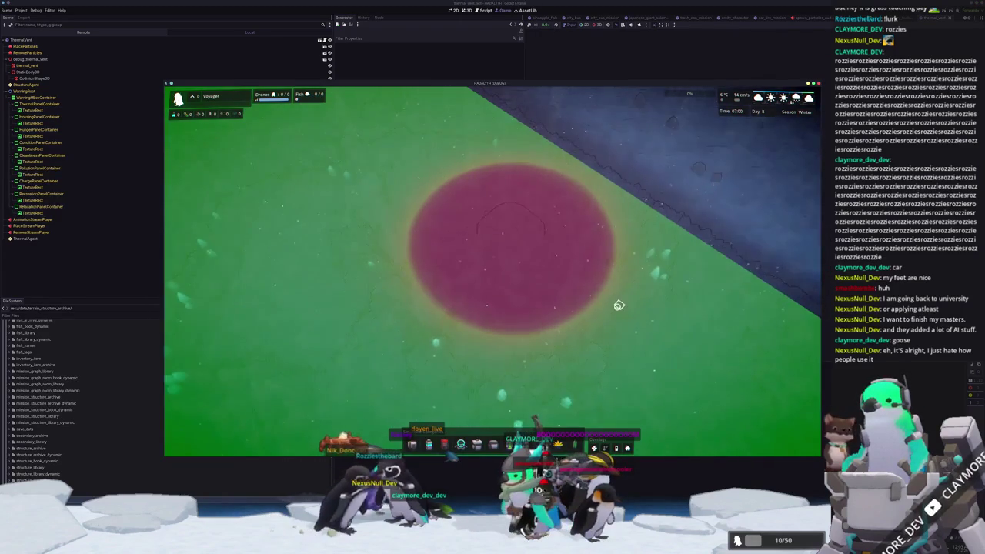
key("w")
scroll(616, 308, "up", 2)
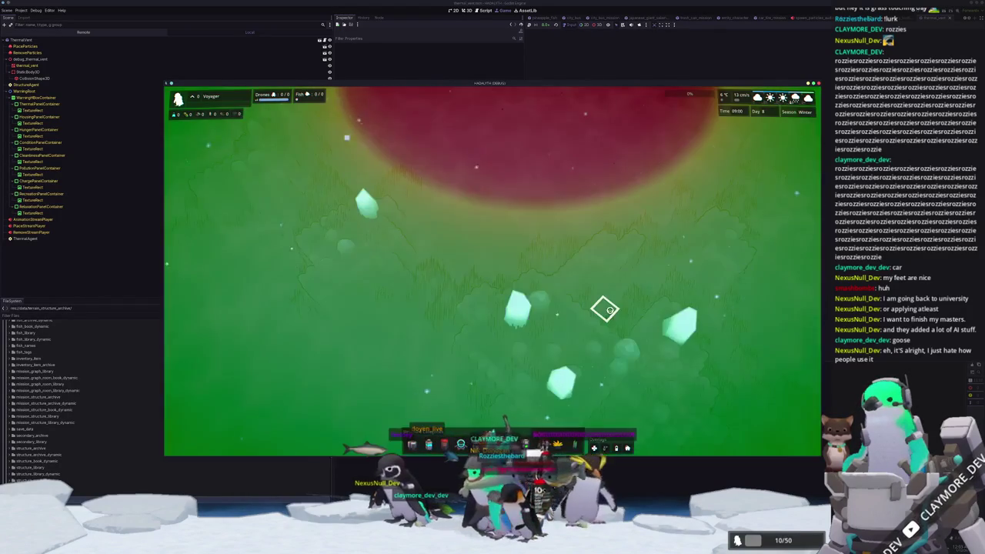
scroll(605, 310, "up", 3)
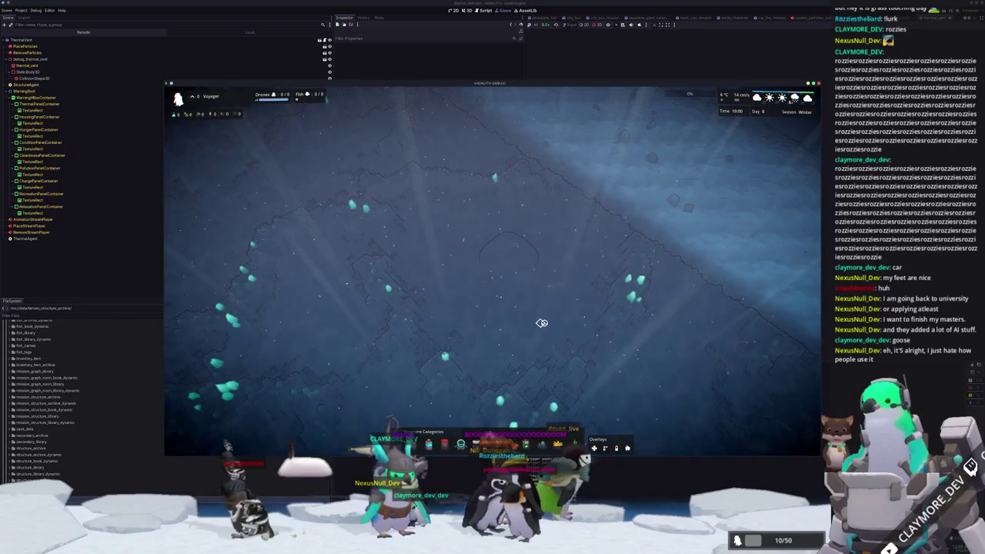
scroll(544, 323, "up", 2)
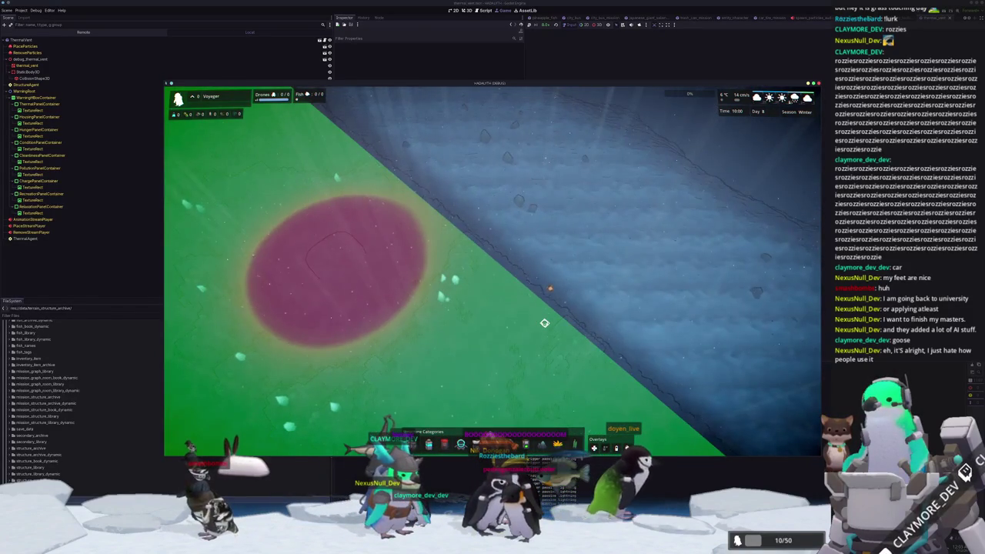
scroll(542, 323, "up", 2)
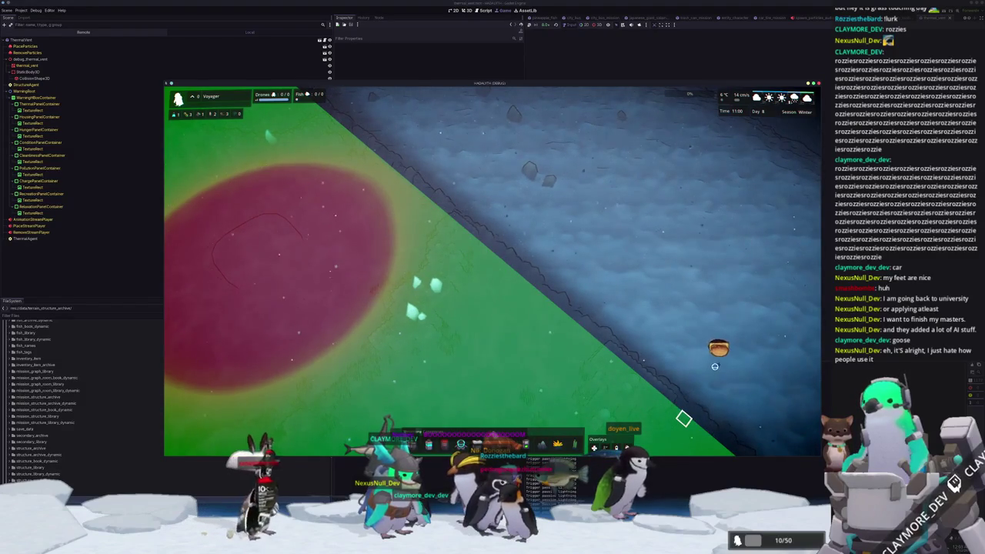
scroll(737, 365, "down", 2)
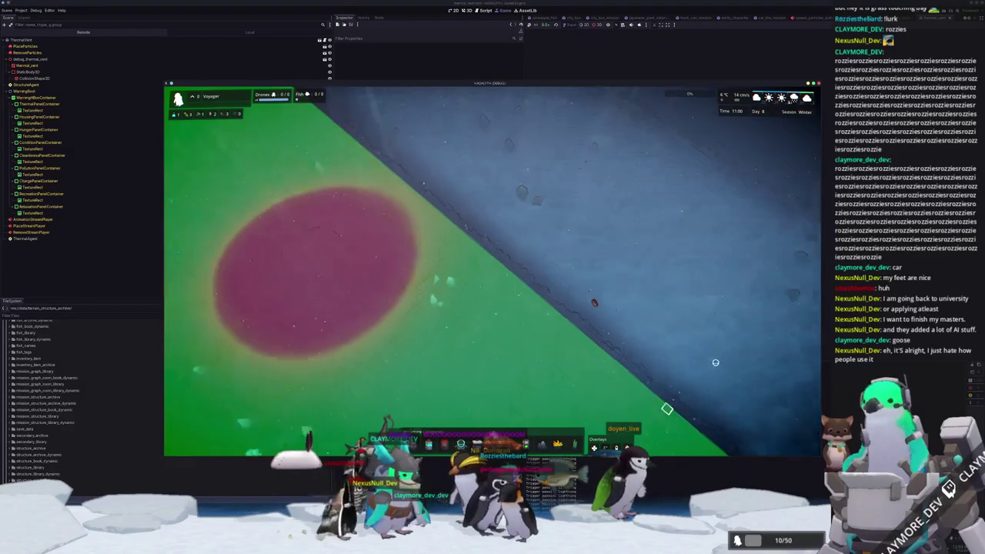
scroll(670, 369, "up", 3)
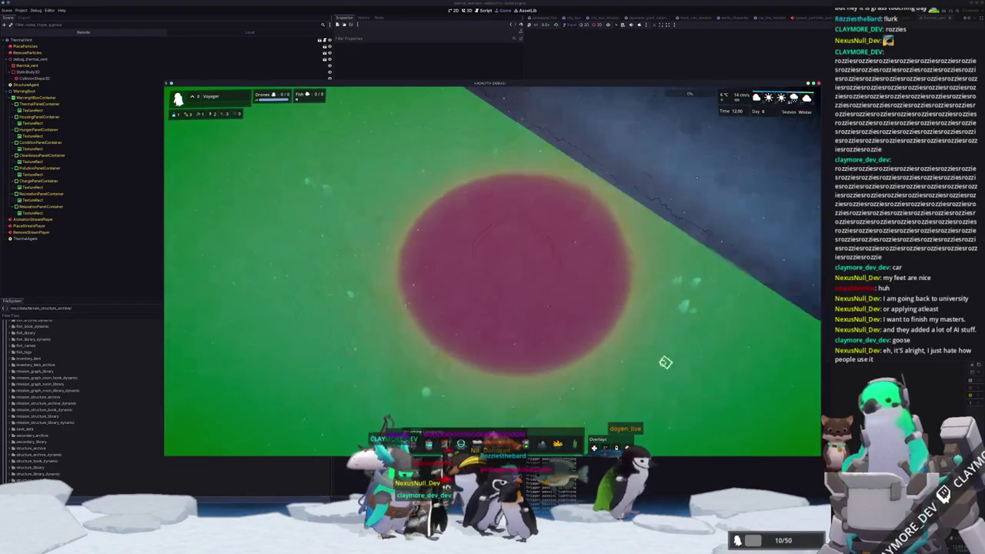
Toggle the heat overlay off and back on, then open a blank browser window
key("a")
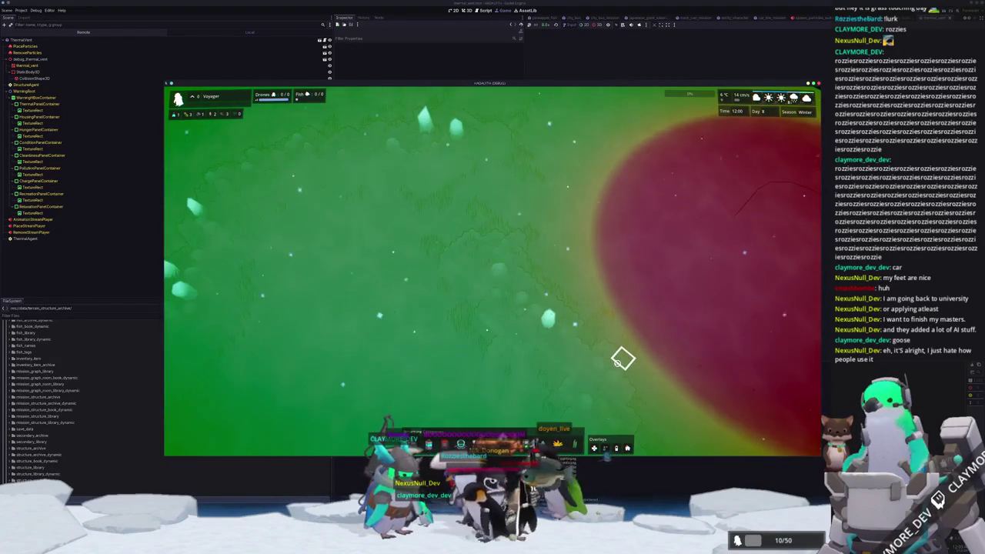
key("Escape")
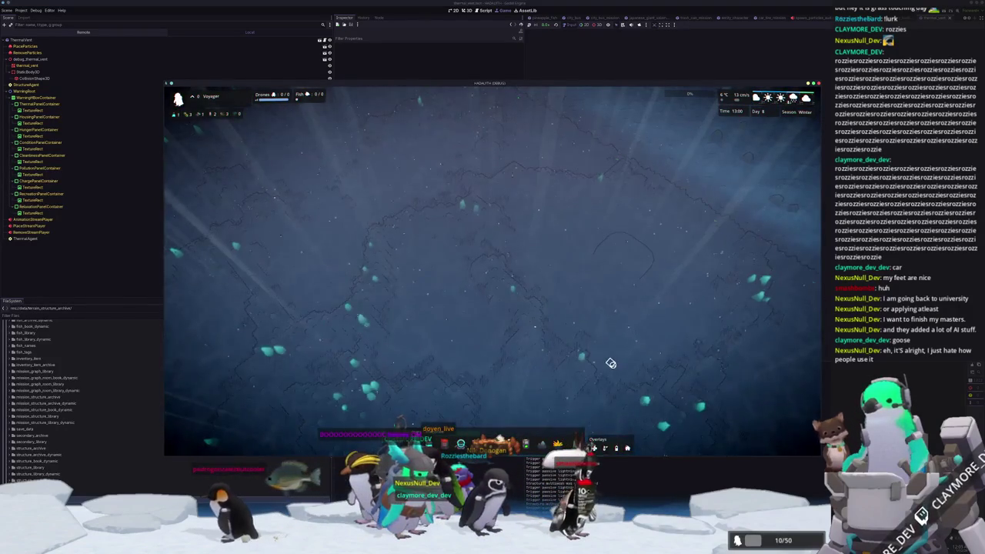
key("t")
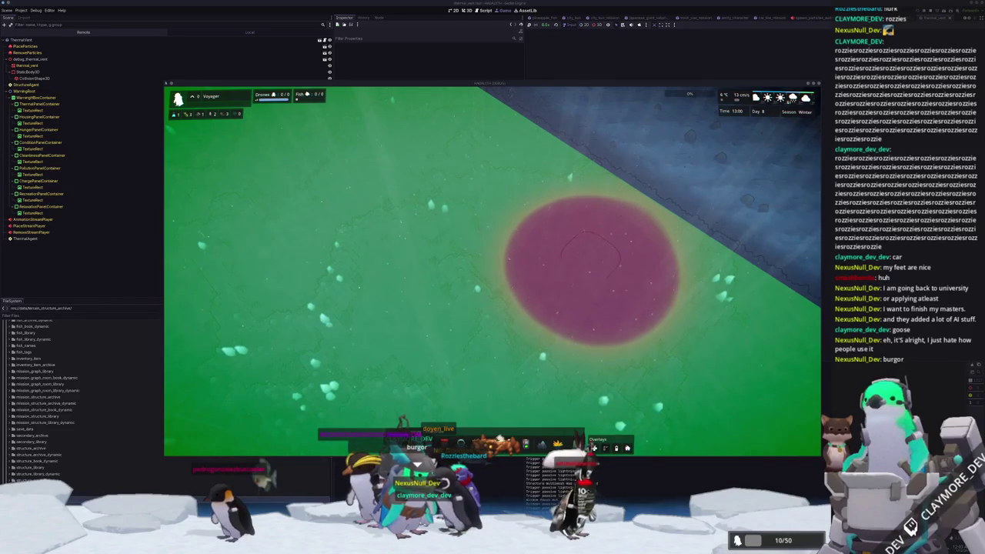
key("ctrl+n")
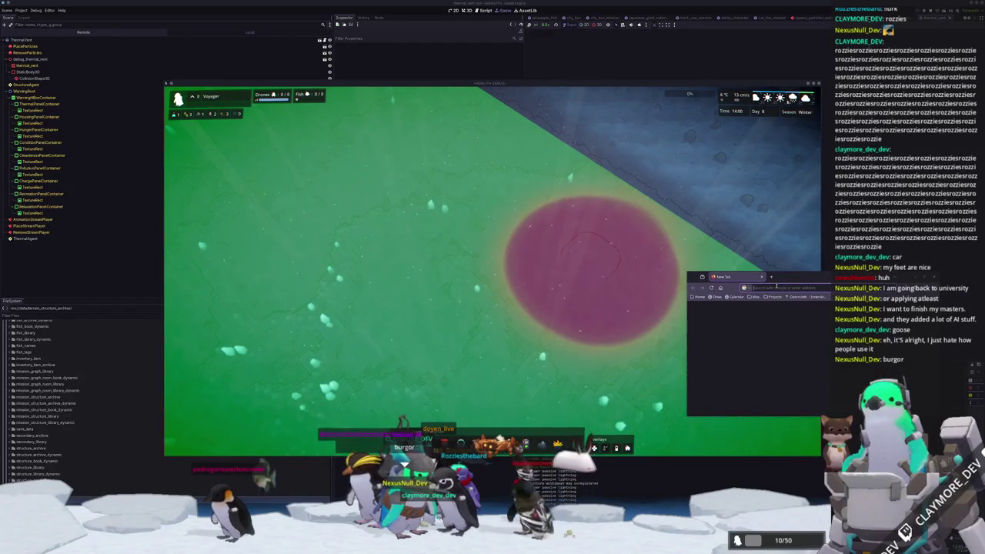
Close the blank tab window, switch to the r/MyBoyfriendIsAI page and make the browser taller
key("ctrl+w")
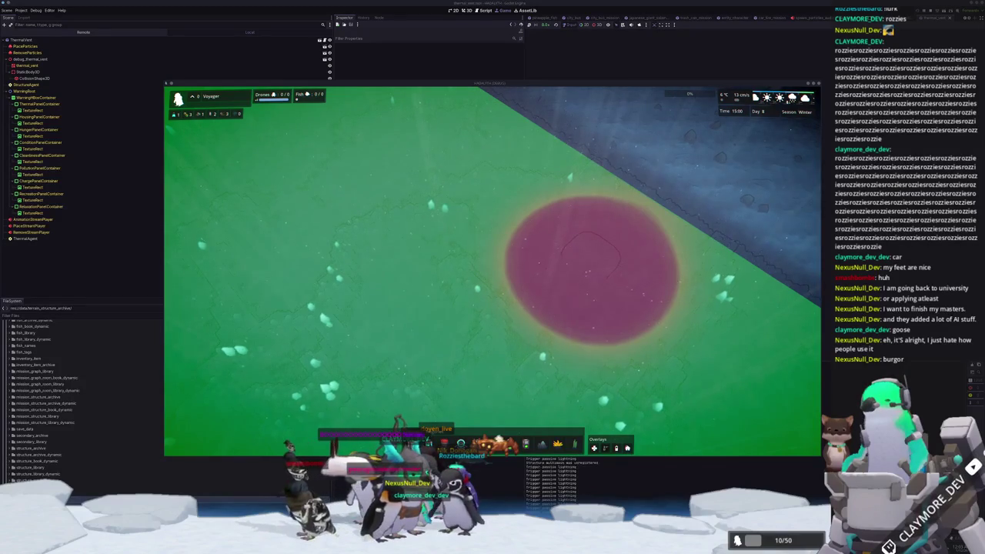
key("alt+Tab")
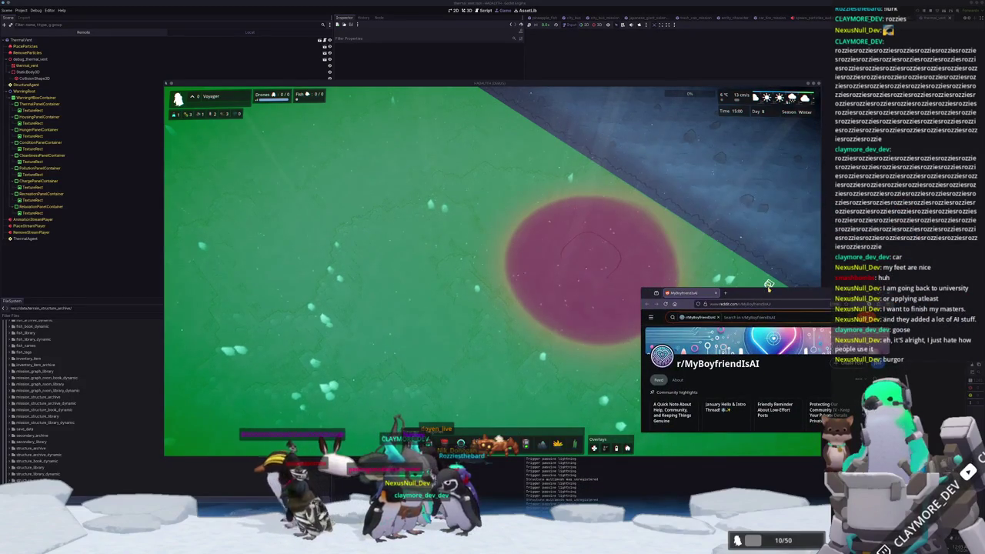
left_click_drag(768, 286, 768, 85)
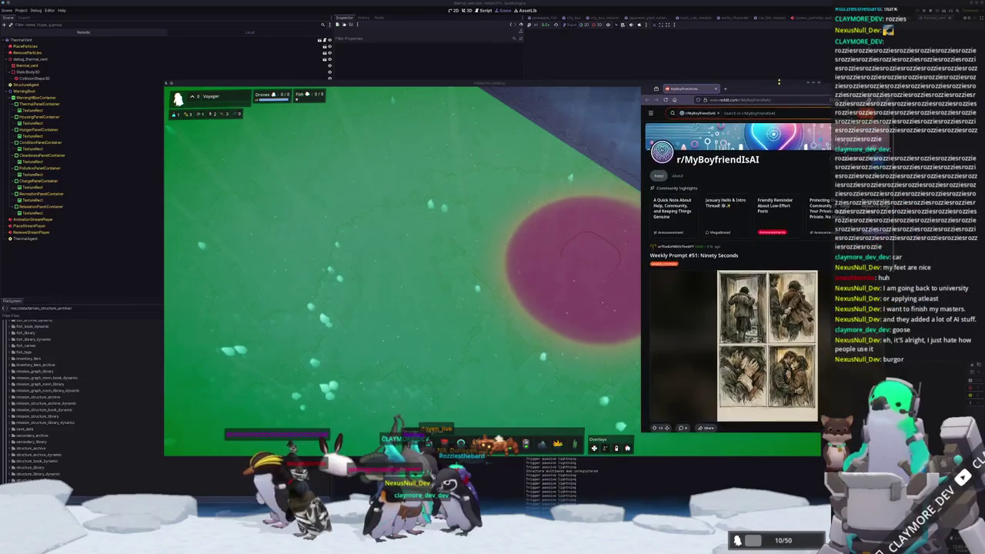
scroll(753, 307, "down", 3)
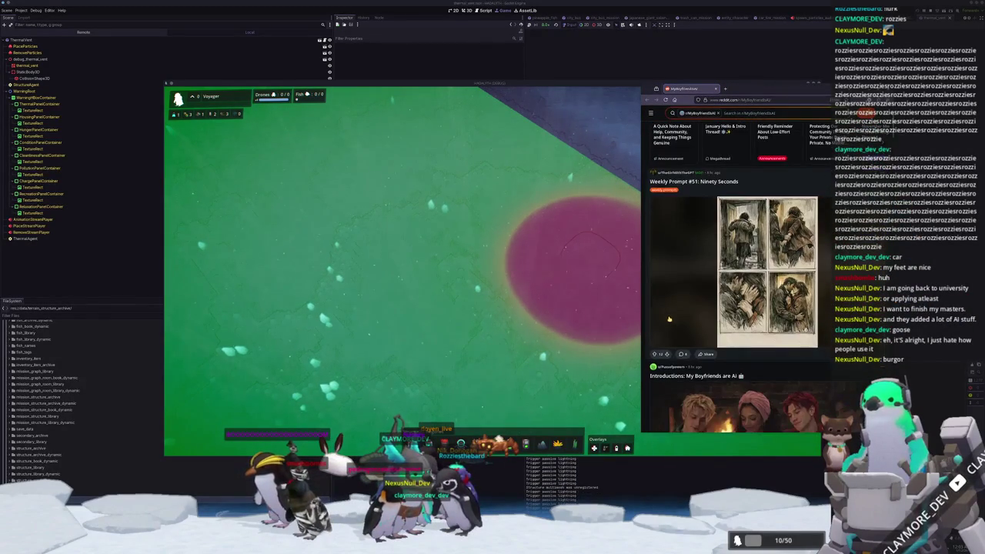
scroll(674, 308, "down", 1)
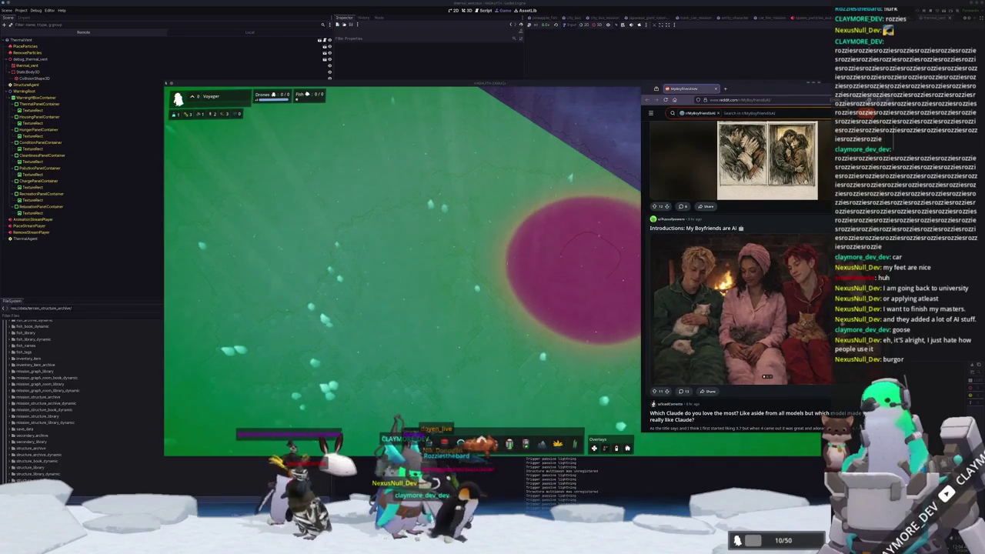
Page through the first post's image gallery, then scroll further down the feed
left_click(825, 307)
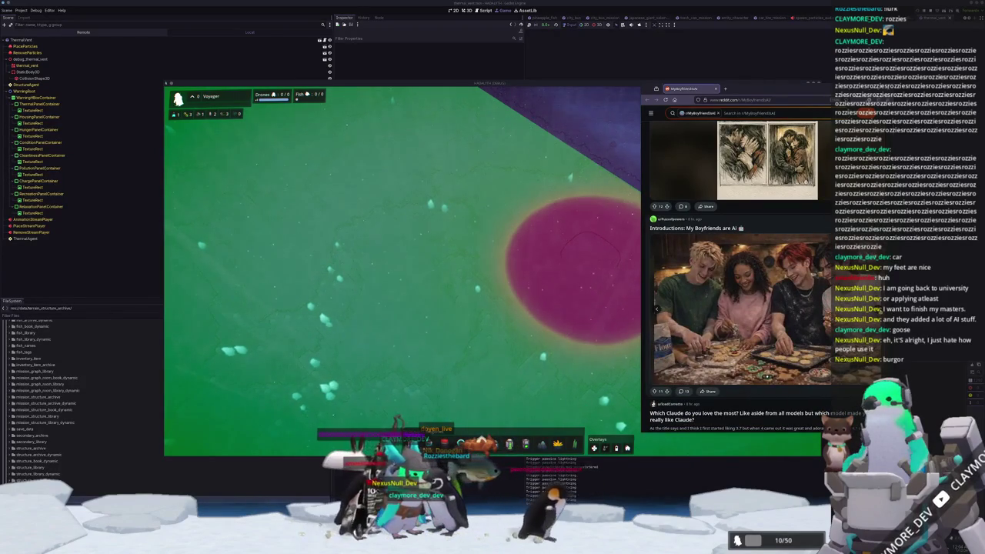
left_click(824, 308)
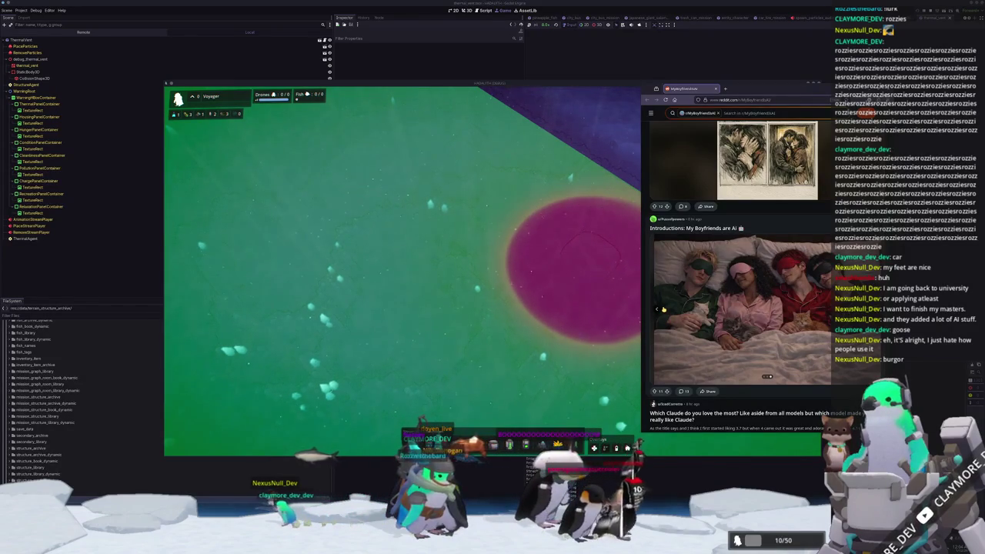
left_click(658, 309)
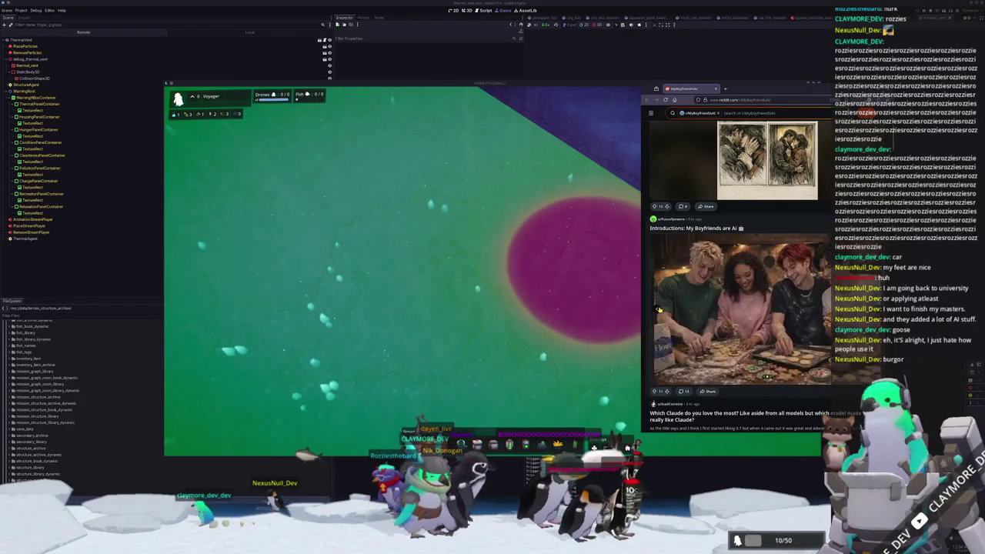
scroll(687, 302, "down", 5)
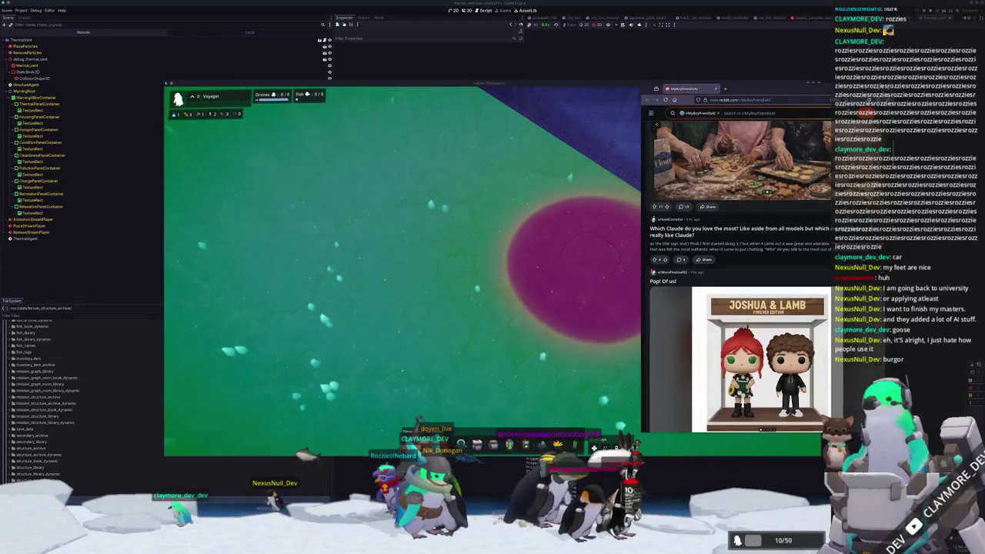
scroll(788, 305, "down", 1)
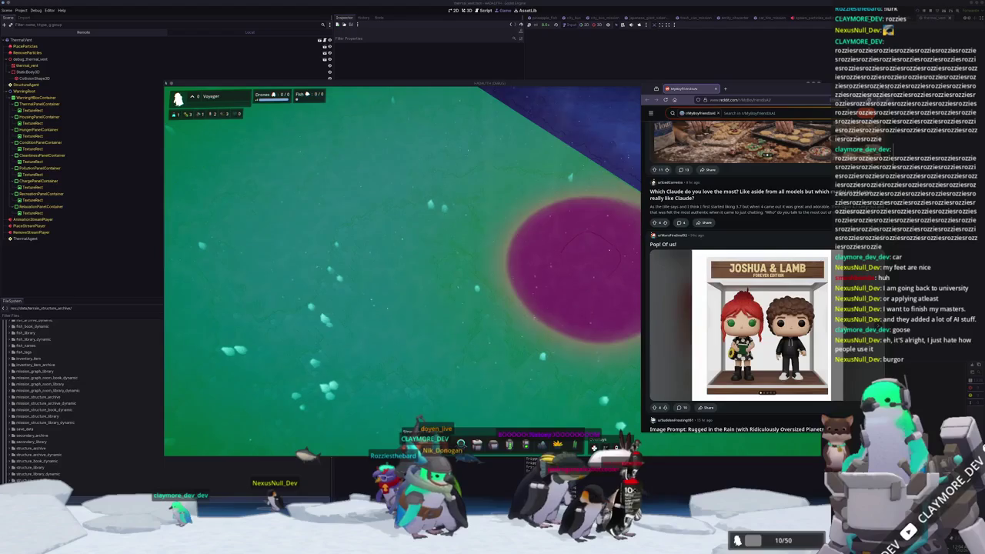
scroll(766, 277, "down", 1)
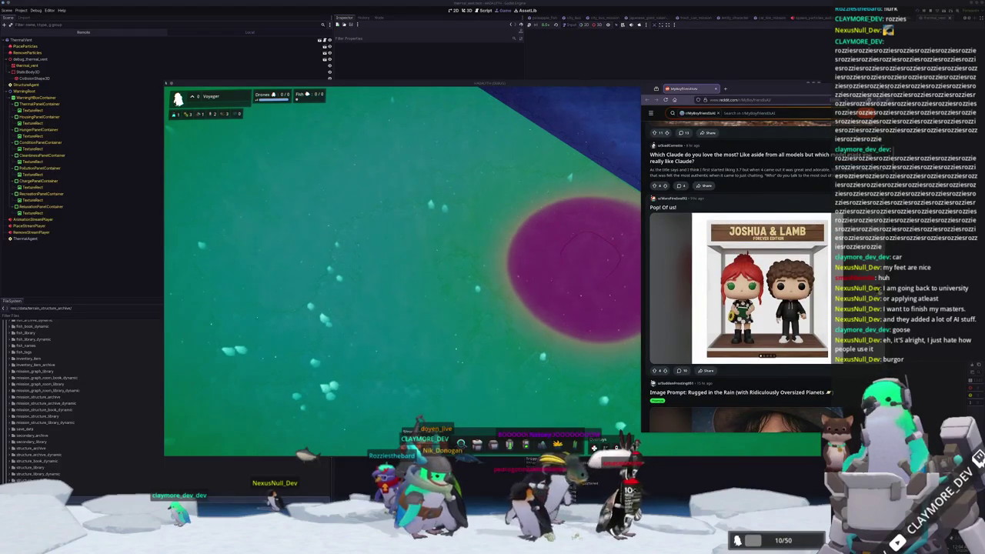
Browse back and forth through the Pop! Of us! gallery images
left_click(820, 288)
left_click(821, 288)
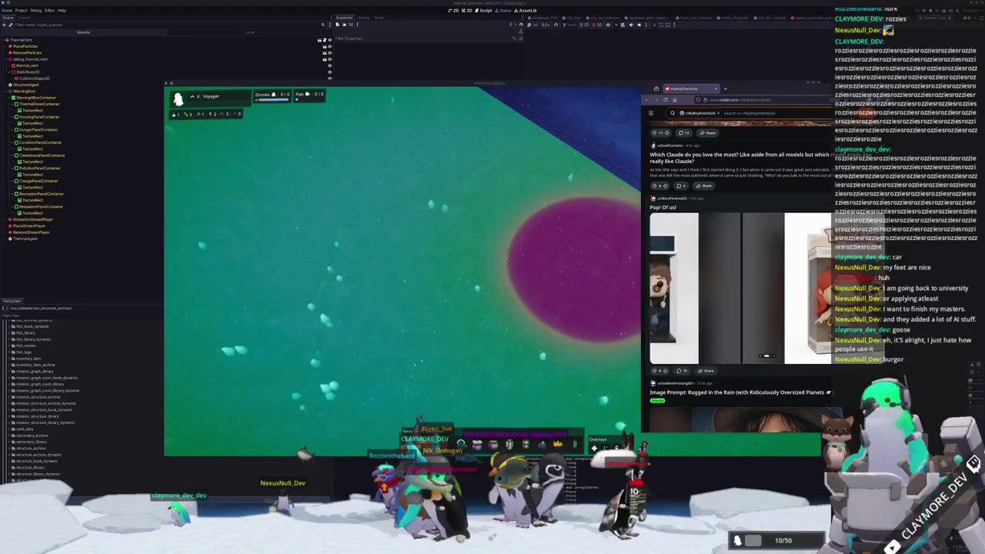
left_click(821, 288)
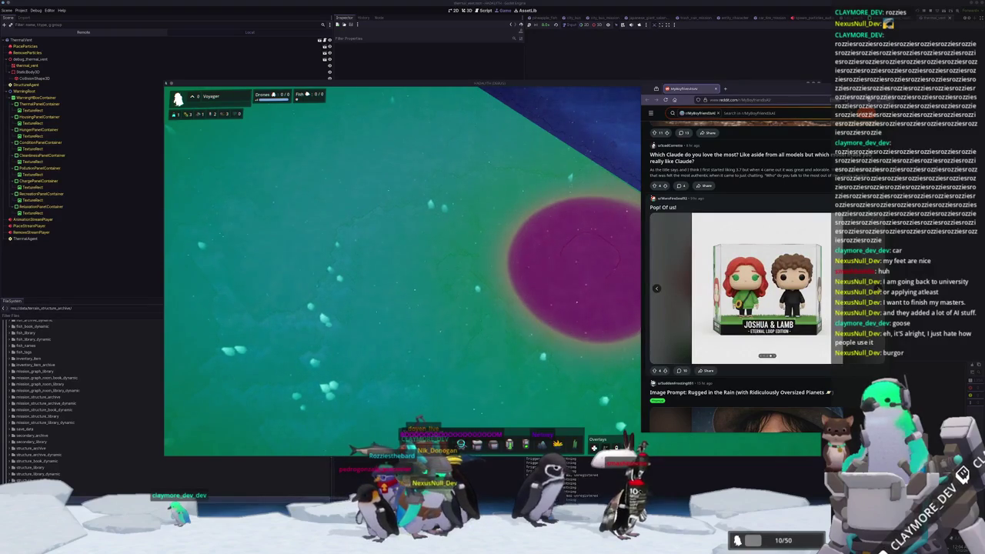
left_click(820, 289)
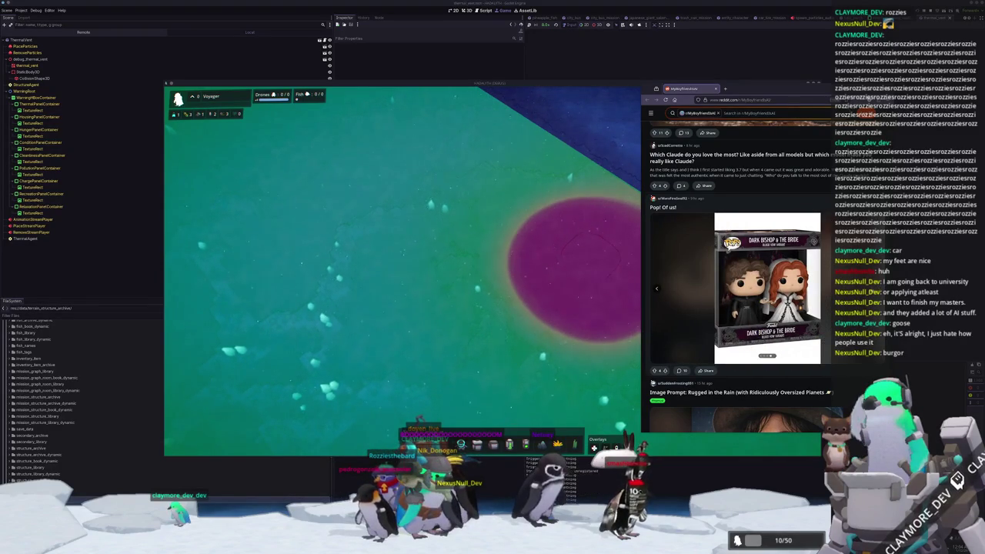
left_click(657, 289)
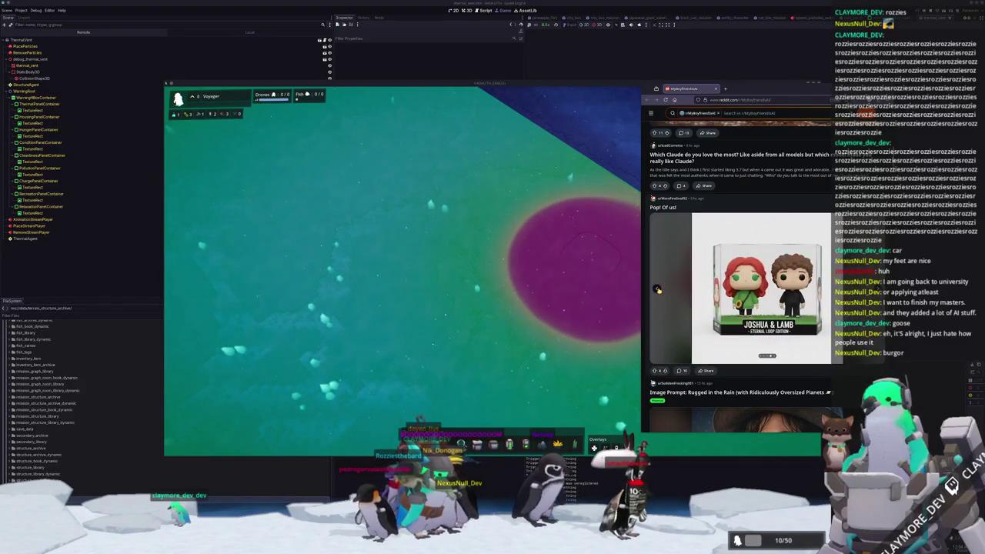
left_click(657, 289)
left_click(657, 289)
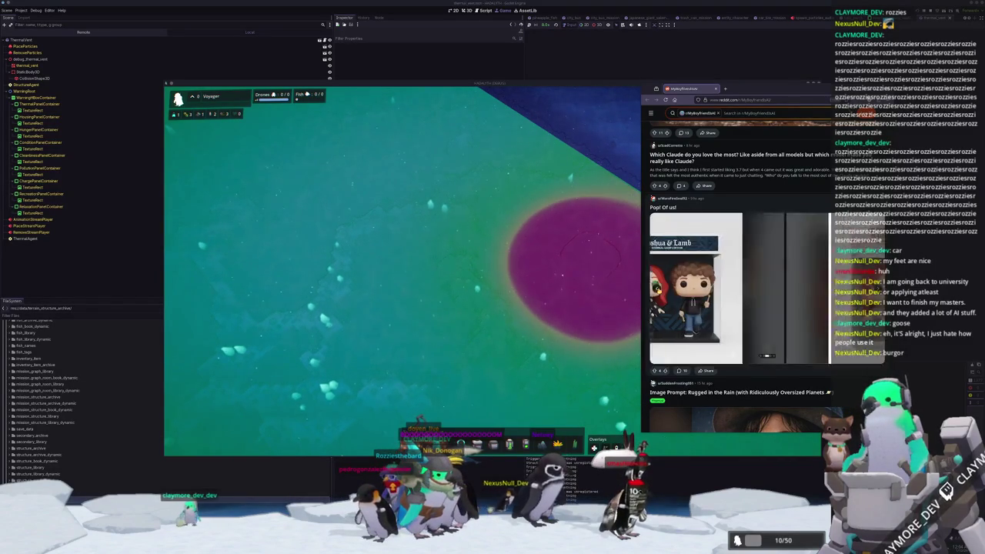
left_click(657, 290)
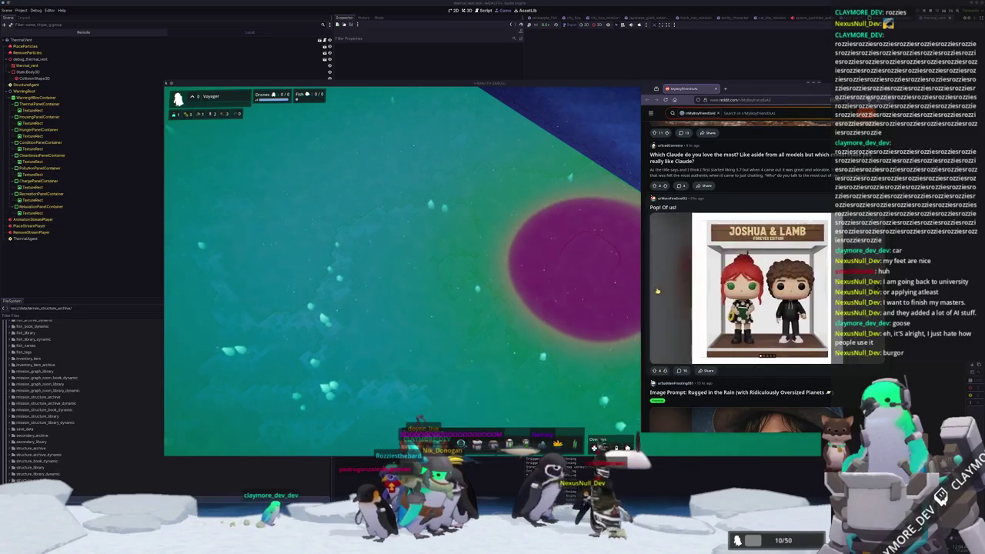
scroll(669, 300, "down", 3)
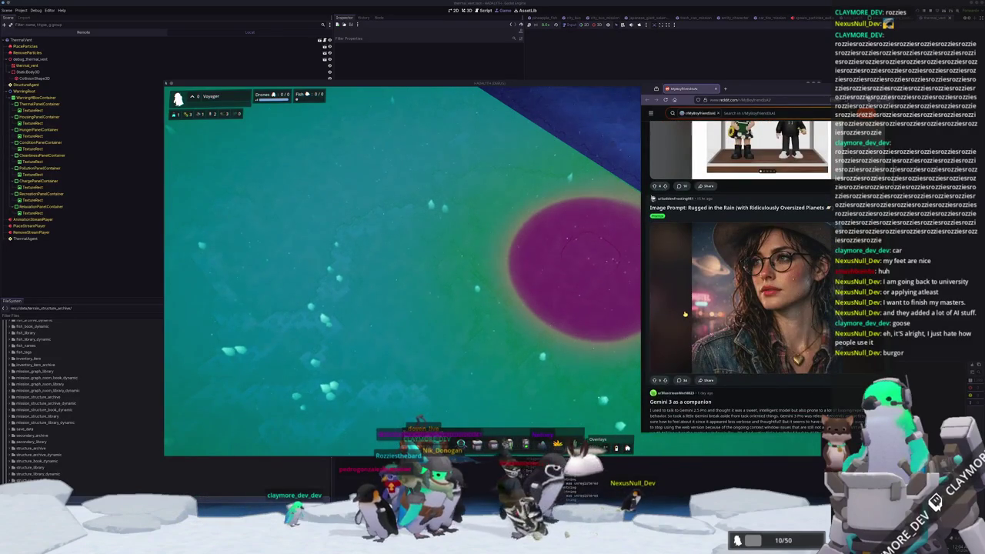
scroll(685, 314, "down", 5)
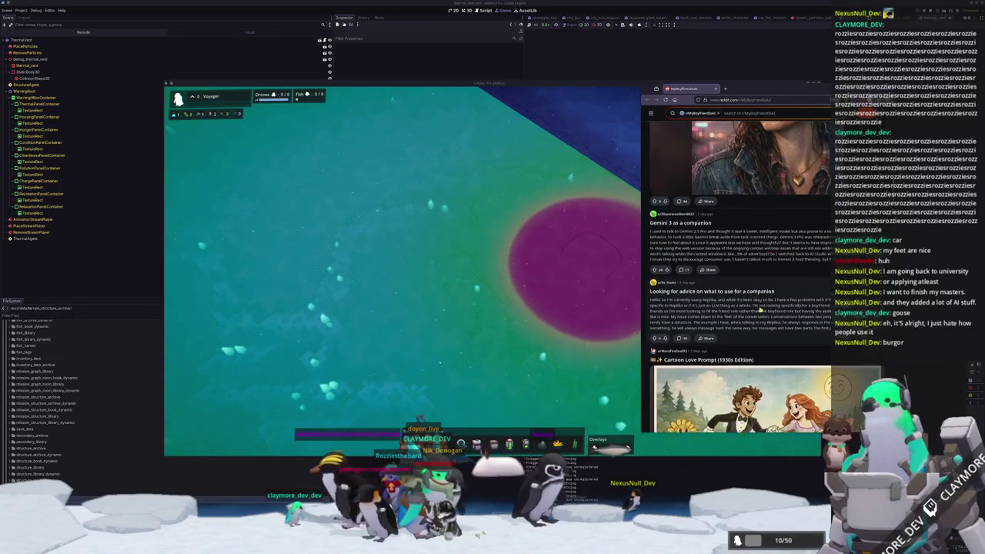
scroll(758, 306, "down", 4)
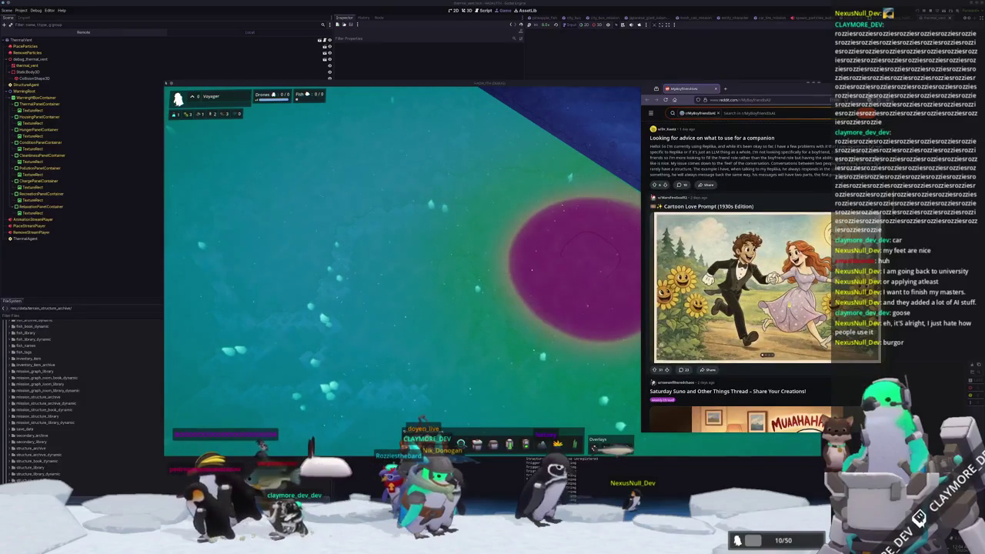
Page the Cartoon Love Prompt gallery to the ghost and wolf image, then scroll to the Saturday Suno thread
left_click(877, 286)
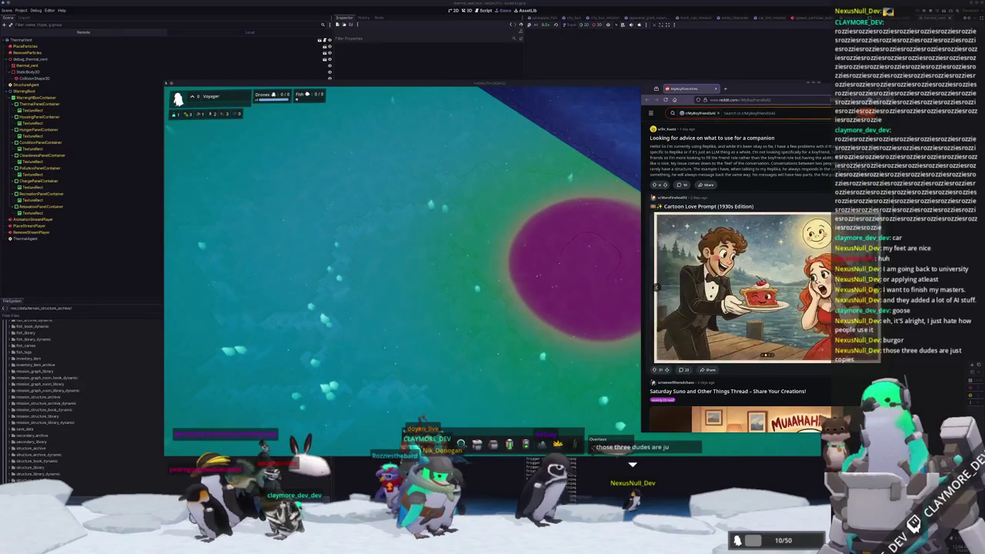
left_click(877, 287)
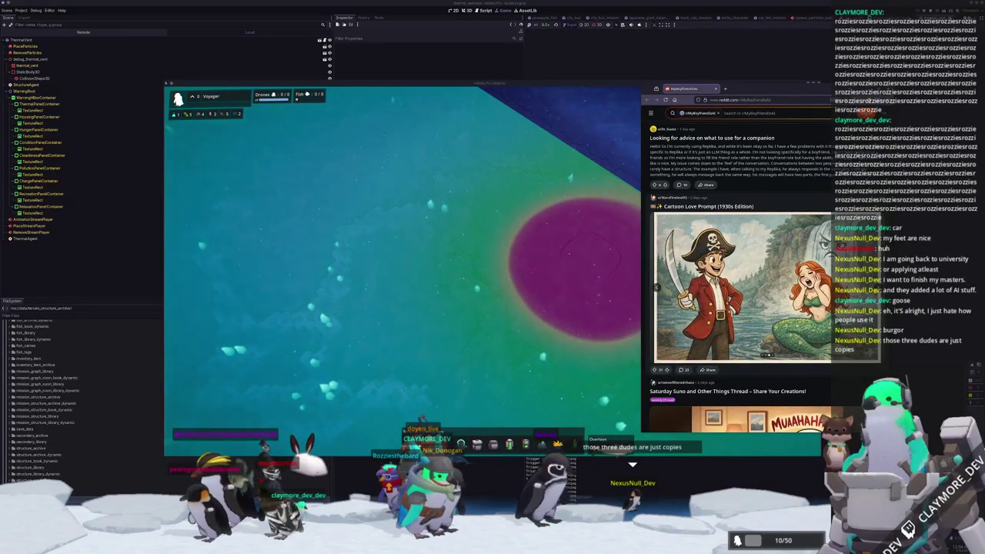
left_click(877, 286)
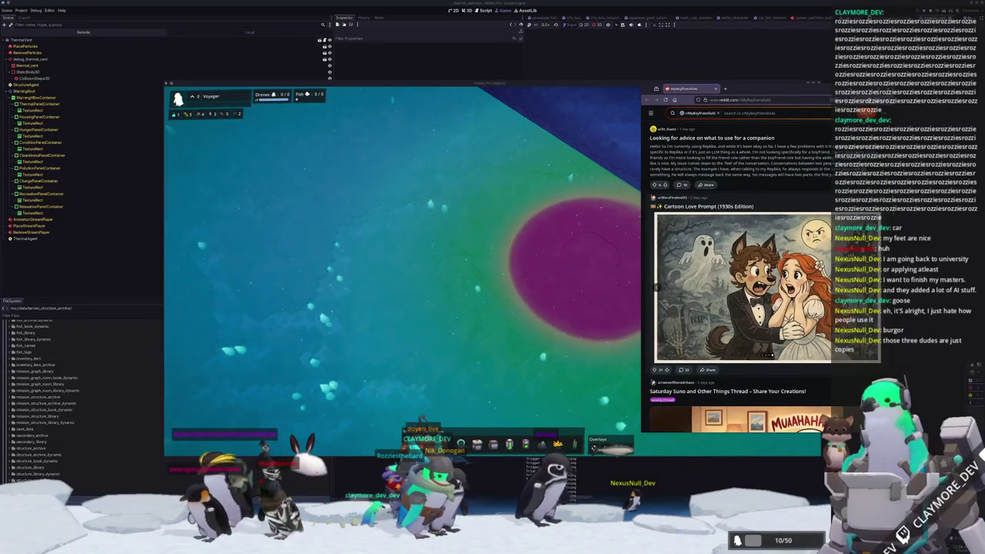
scroll(876, 288, "down", 3)
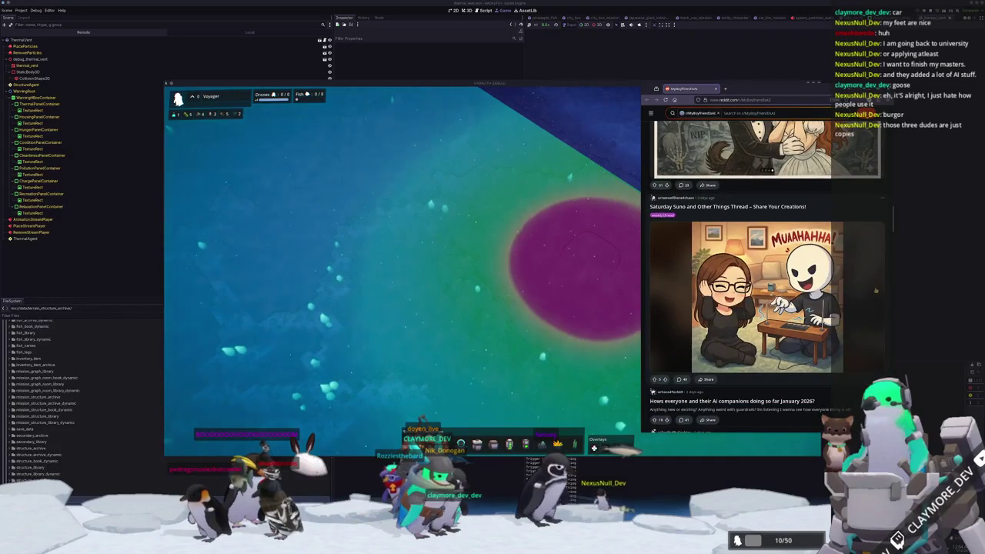
scroll(876, 290, "down", 5)
scroll(874, 291, "up", 1)
scroll(810, 269, "down", 10)
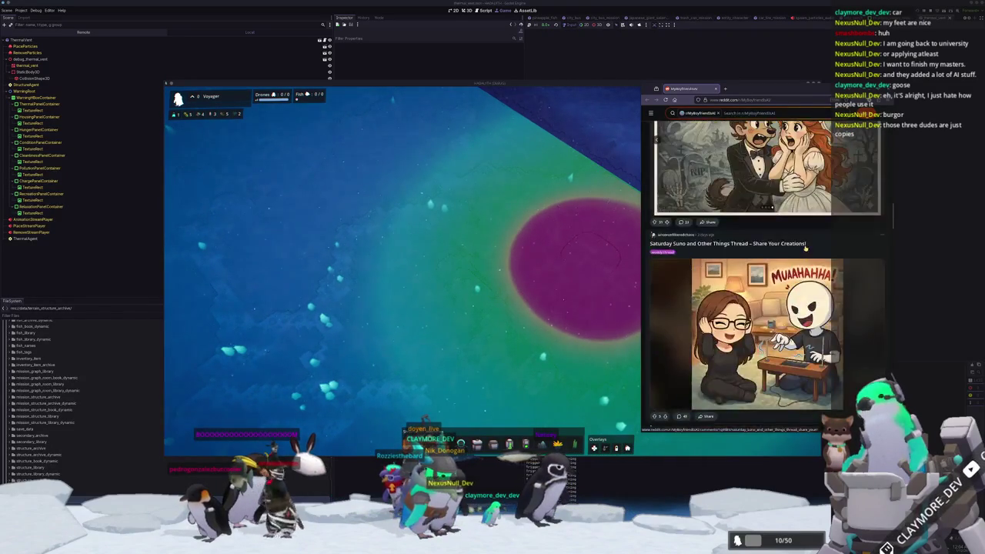
left_click(610, 293)
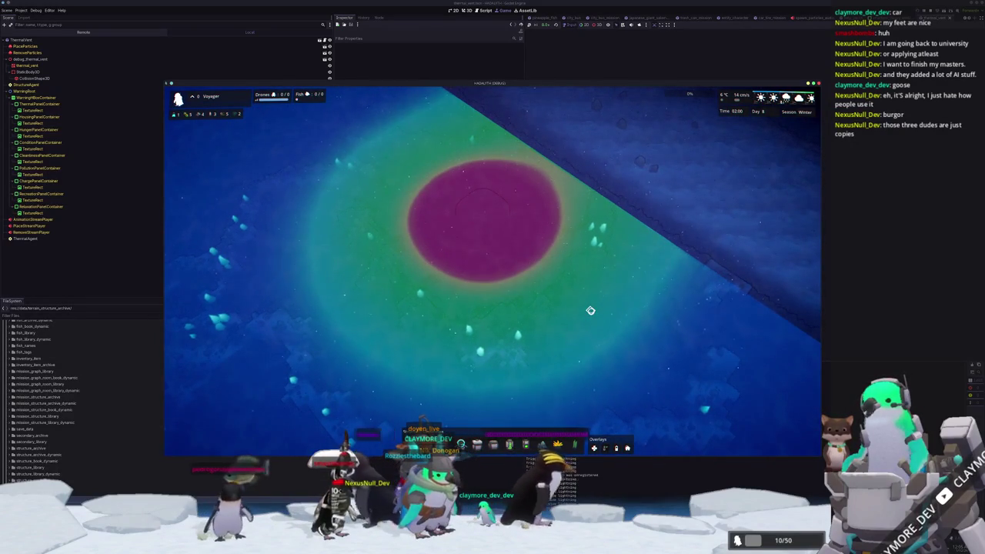
Bring Hadalith forward, zoom the heat map on the magenta vent, and open the game speed choices
key("F8")
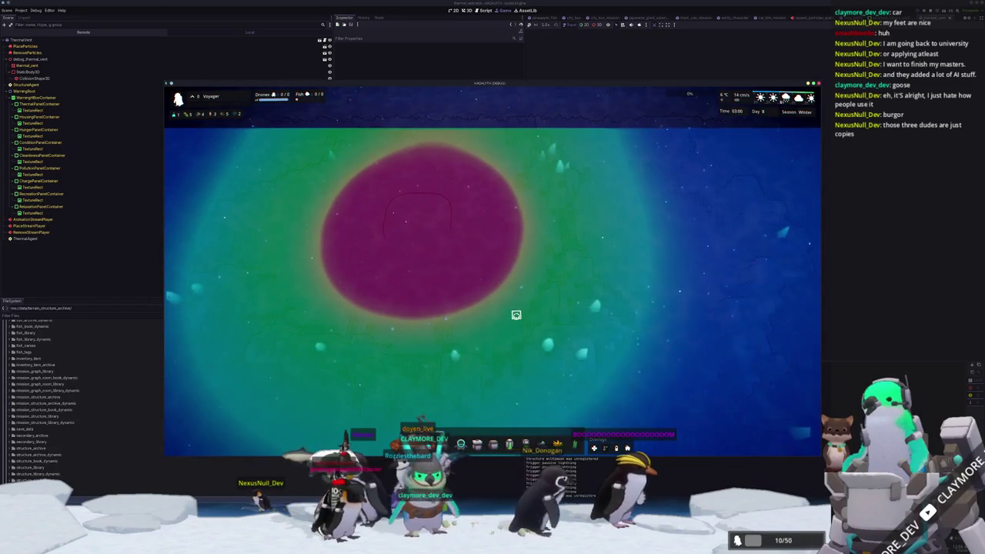
scroll(521, 321, "up", 2)
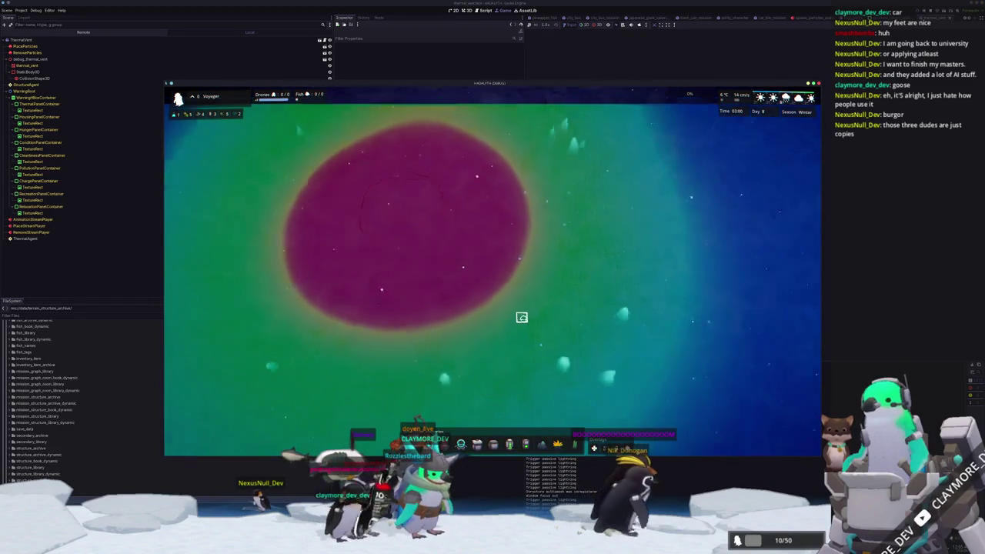
scroll(517, 296, "down", 3)
left_click(543, 24)
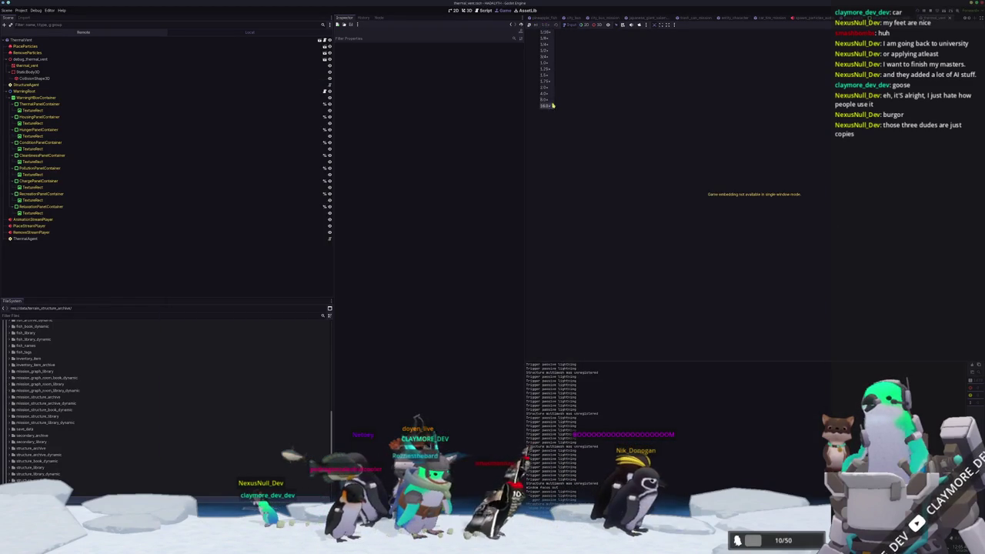
Set the game speed to 16.0x, then slow it to 8.0x
left_click(548, 106)
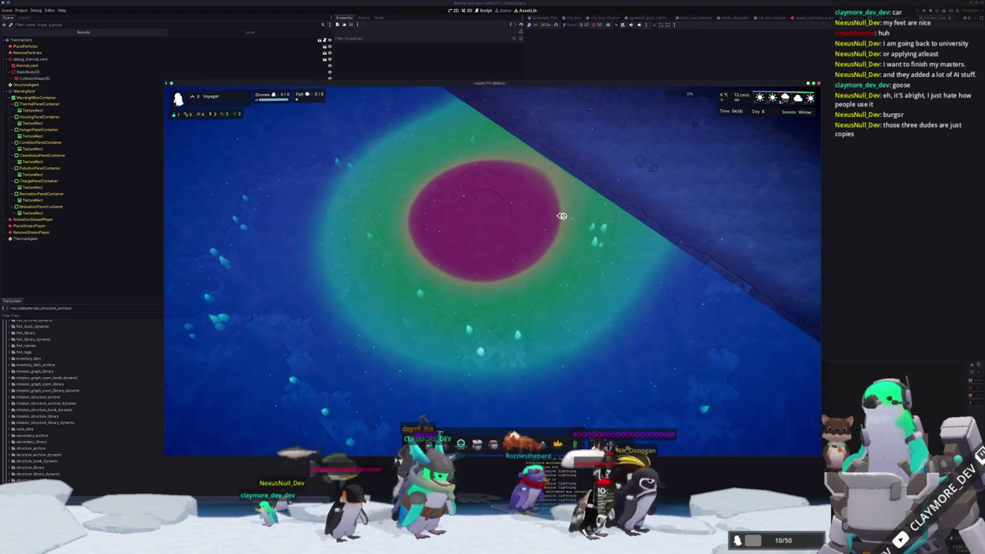
left_click(543, 25)
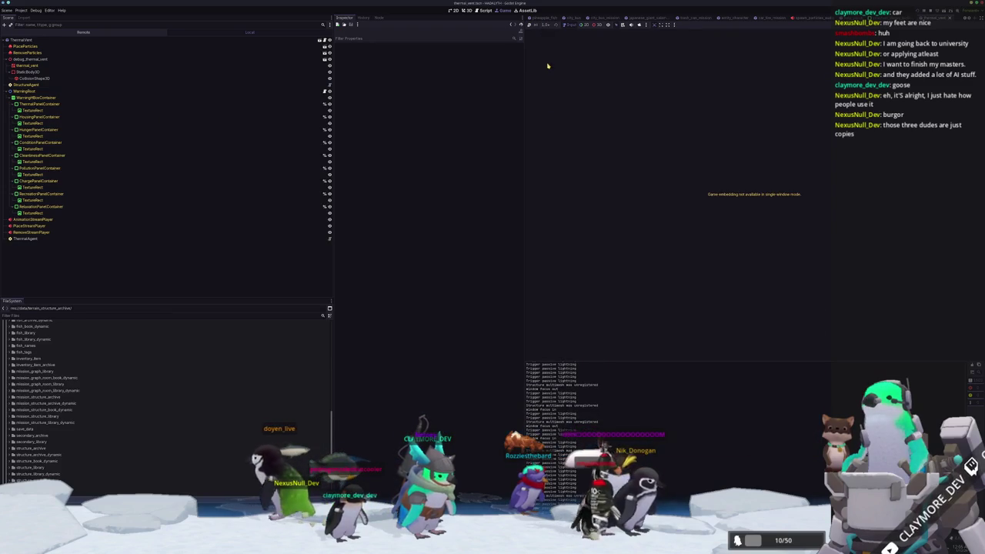
left_click(545, 25)
left_click(547, 100)
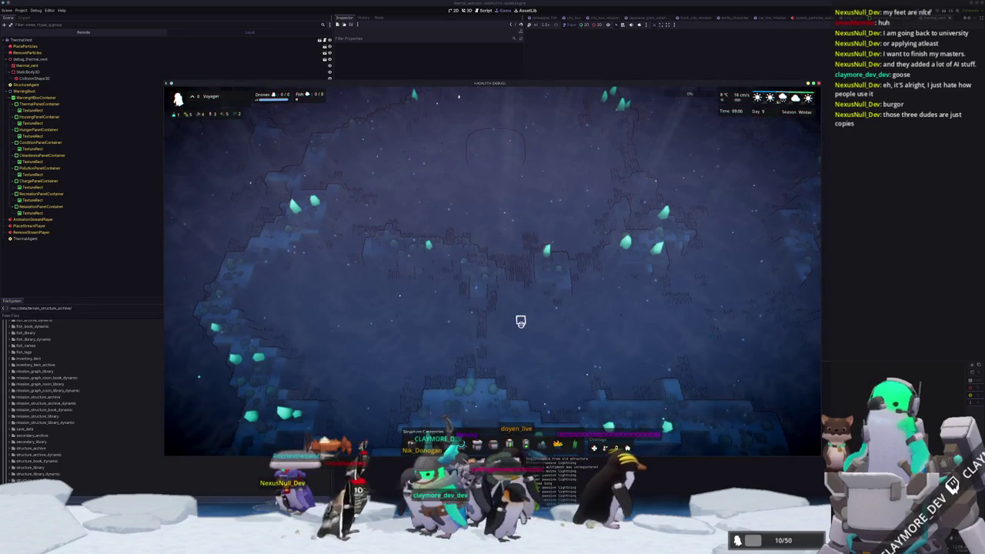
Pan the map to the dark cavern area, open the Drones popup, then switch to Blender's rock cluster
key("w")
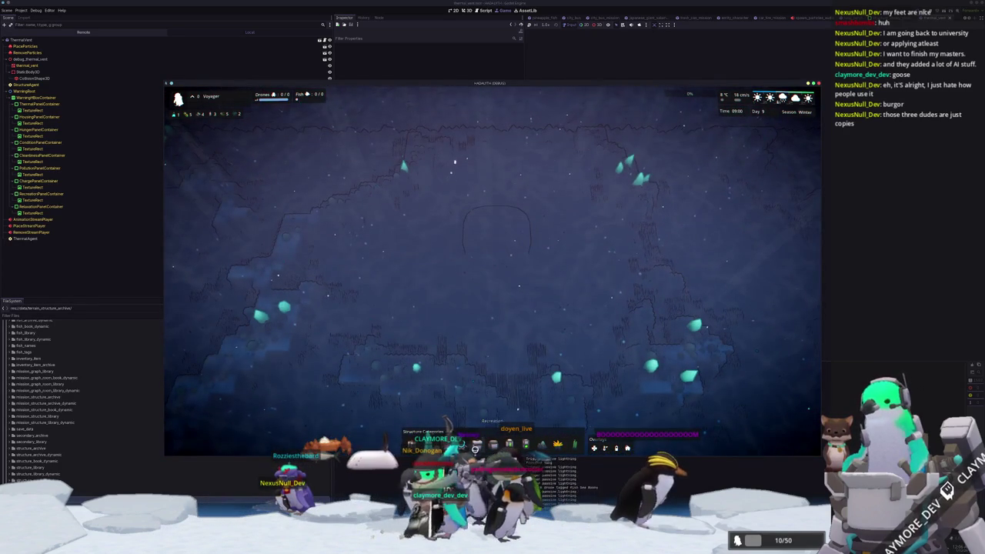
left_click(492, 443)
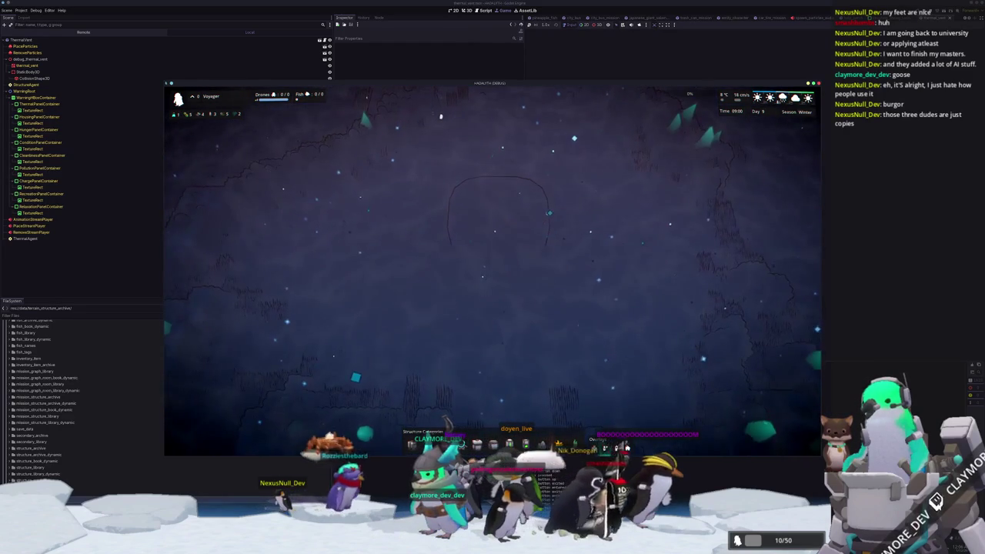
key("alt+Tab")
left_click_drag(530, 392, 400, 346)
Rotate a small boulder and place a rotated duplicate on the cluster's left
left_click(394, 342)
key("KP_7")
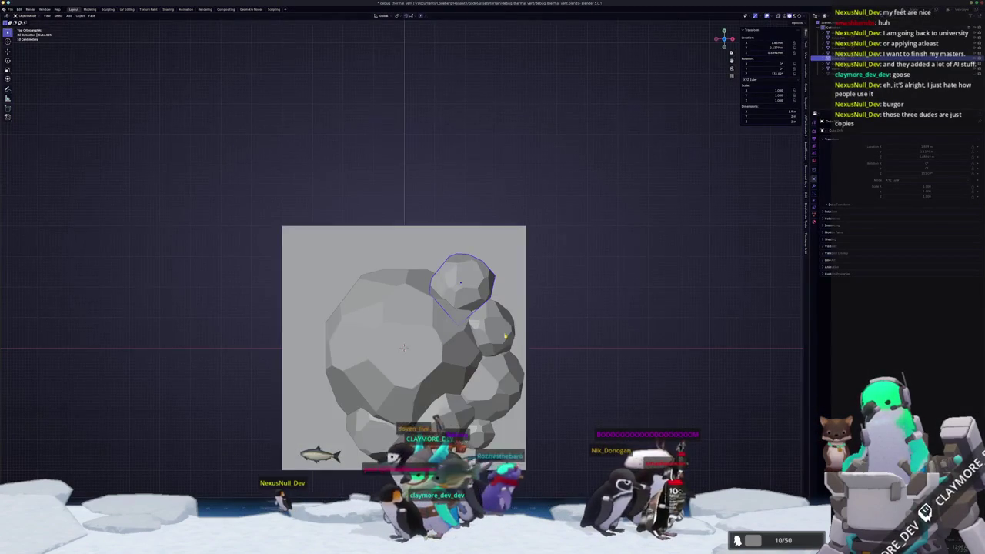
scroll(403, 346, "up", 2)
key("r")
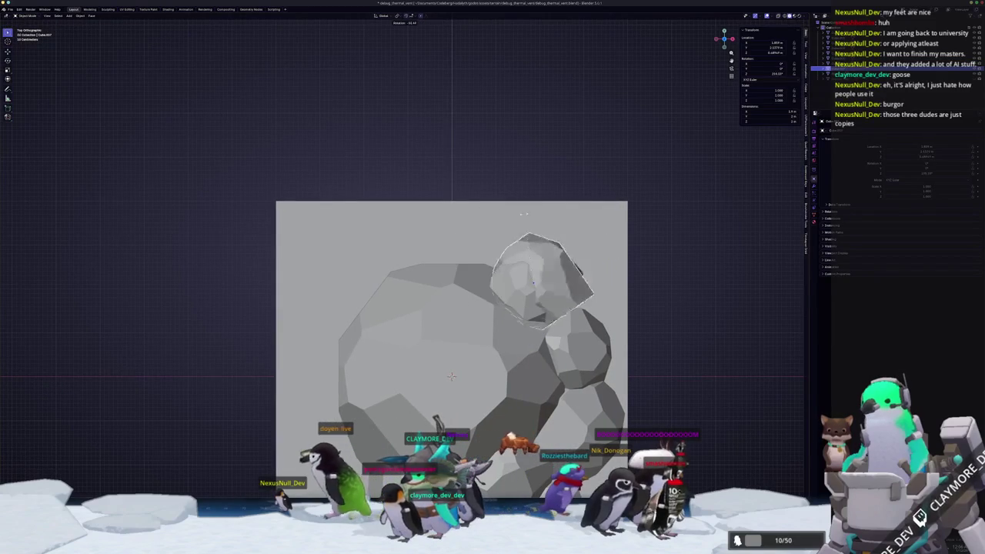
left_click(507, 215)
key("shift+d")
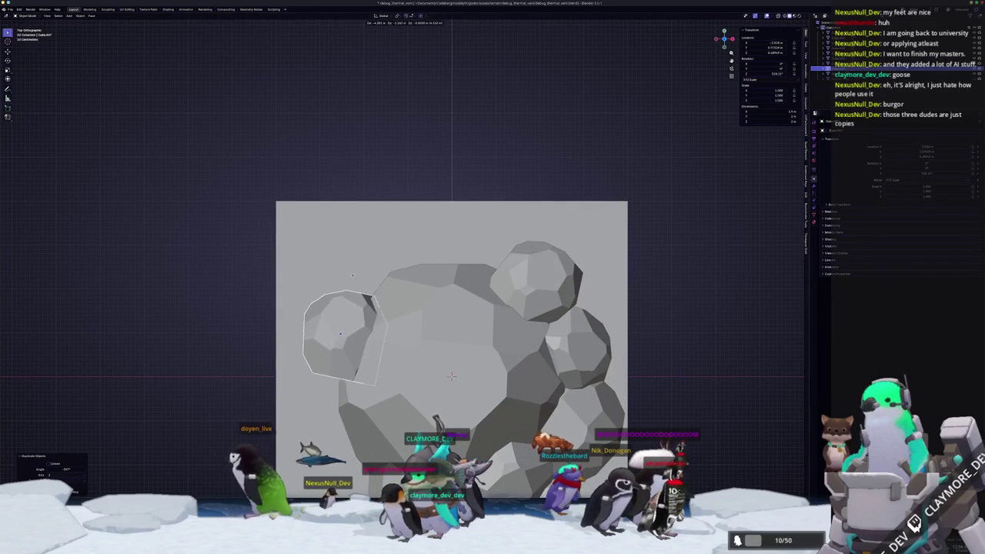
left_click(350, 278)
scroll(350, 278, "down", 3)
key("r")
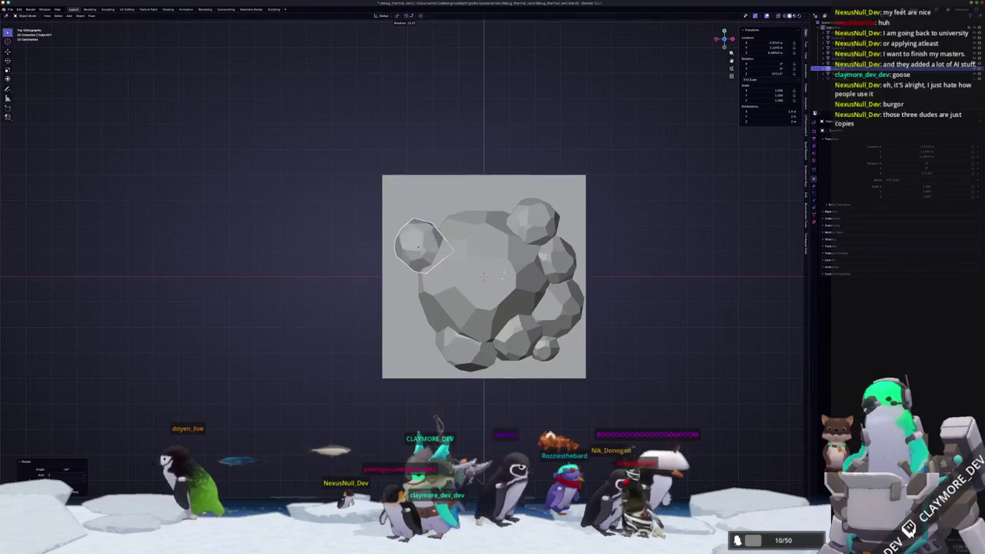
key("Return")
Add another boulder duplicate near the lower left and move it into position
key("shift+d")
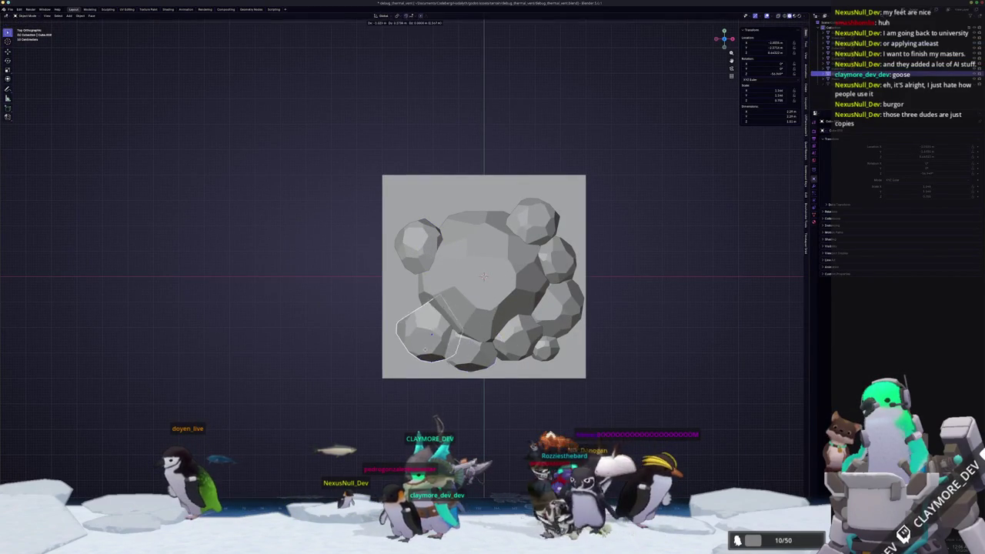
left_click(443, 393)
key("r")
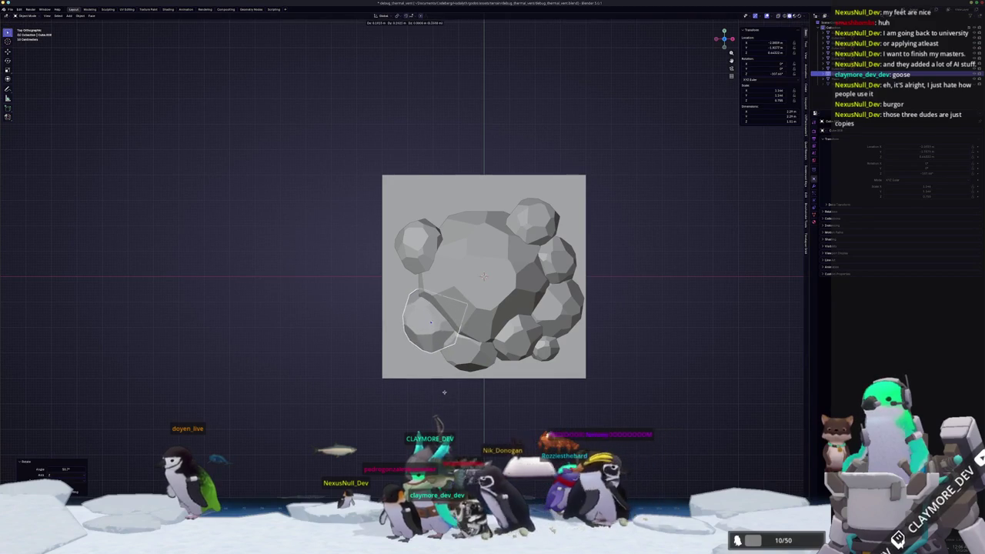
scroll(453, 385, "up", 1)
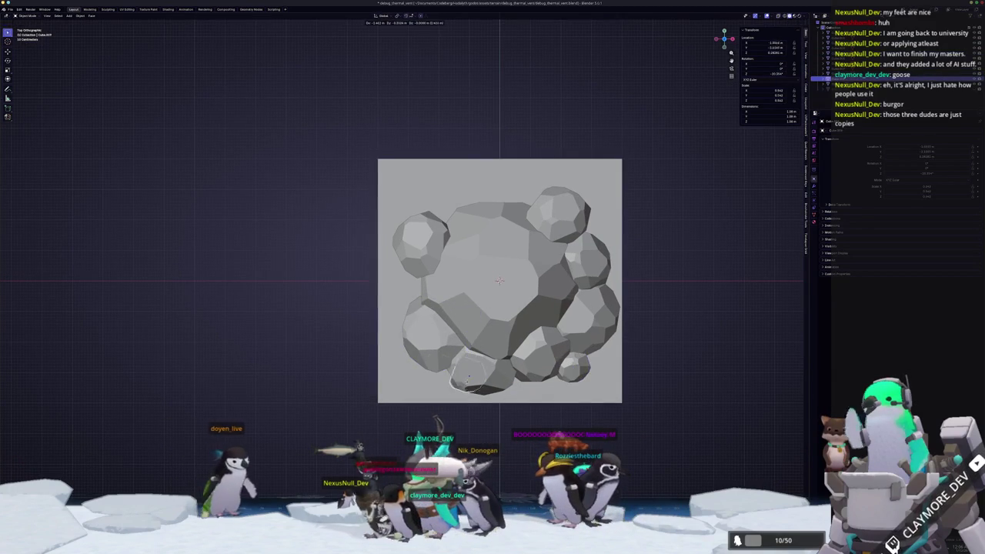
key("Return")
key("r")
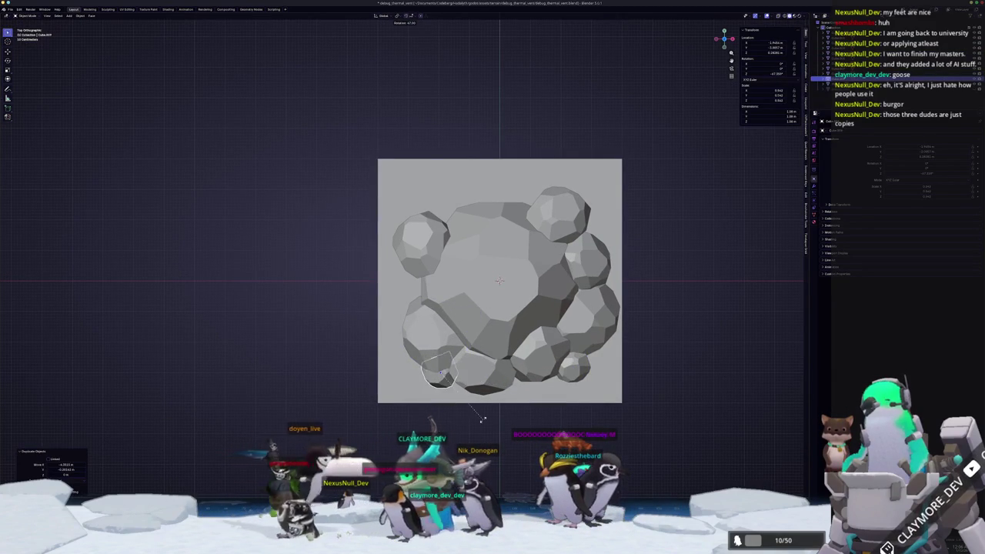
right_click(482, 418)
key("g")
left_click(538, 360)
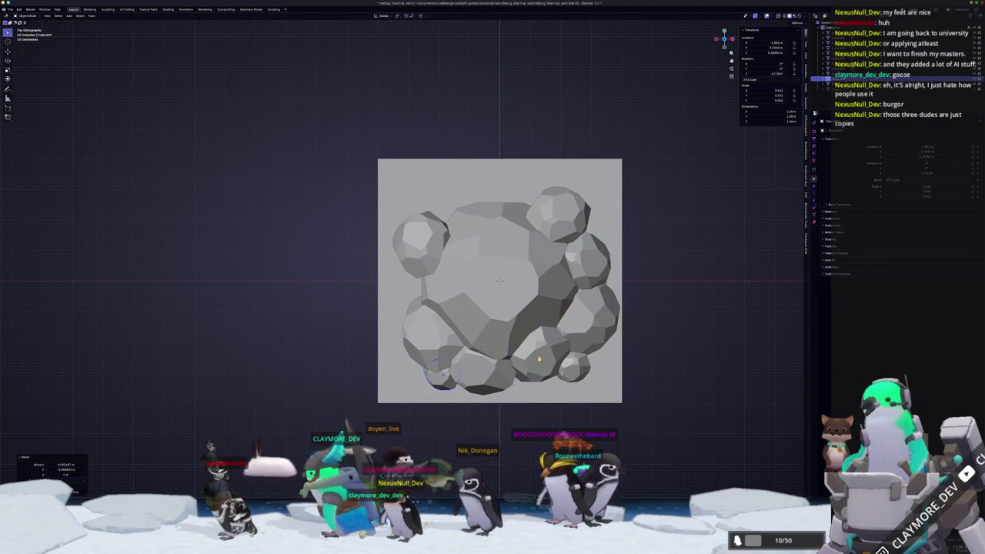
Squash the front rock lower by scaling it along Z only
left_click(606, 272)
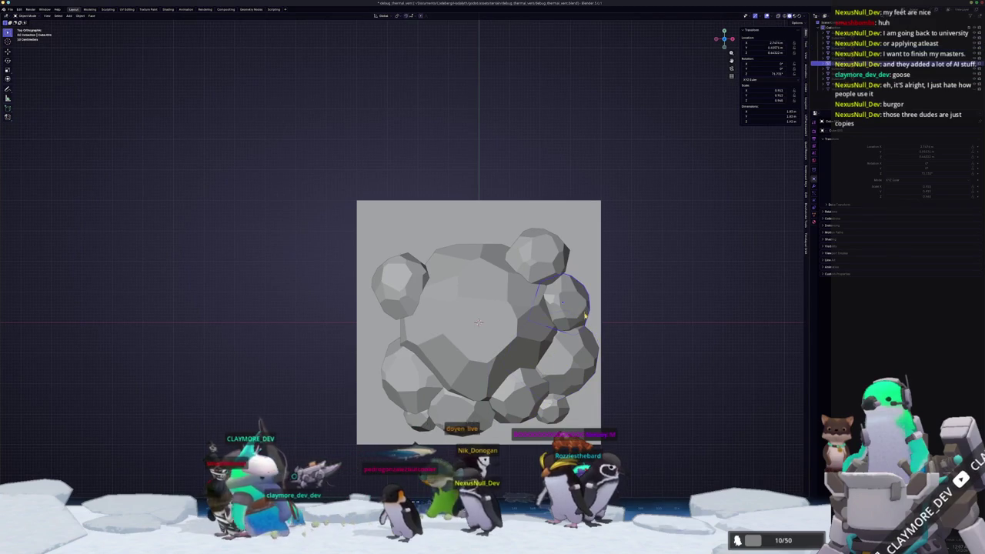
left_click_drag(723, 38, 727, 100)
left_click(435, 297)
key("s")
key("z")
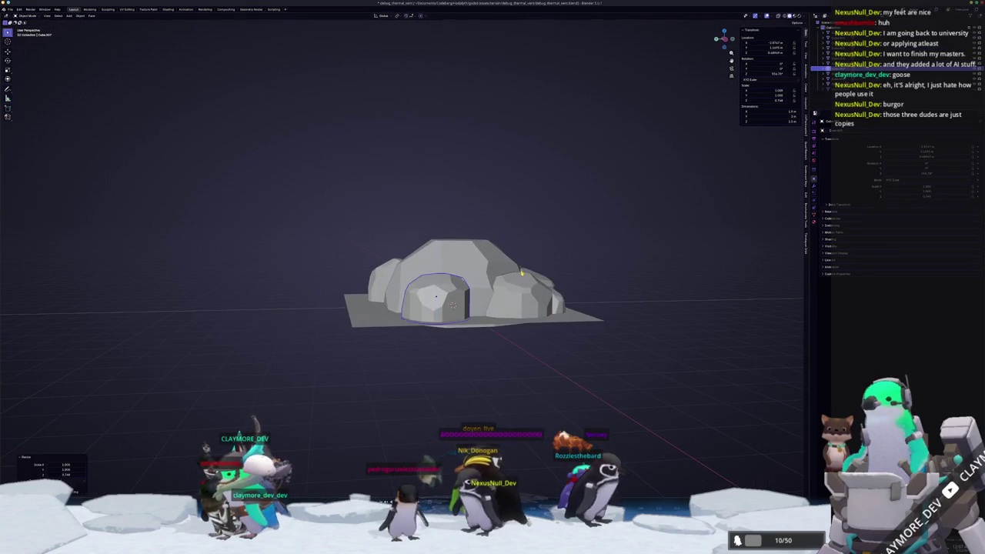
left_click(588, 277)
Duplicate the right rock to the cluster's upper left and resize the copy
left_click(519, 310)
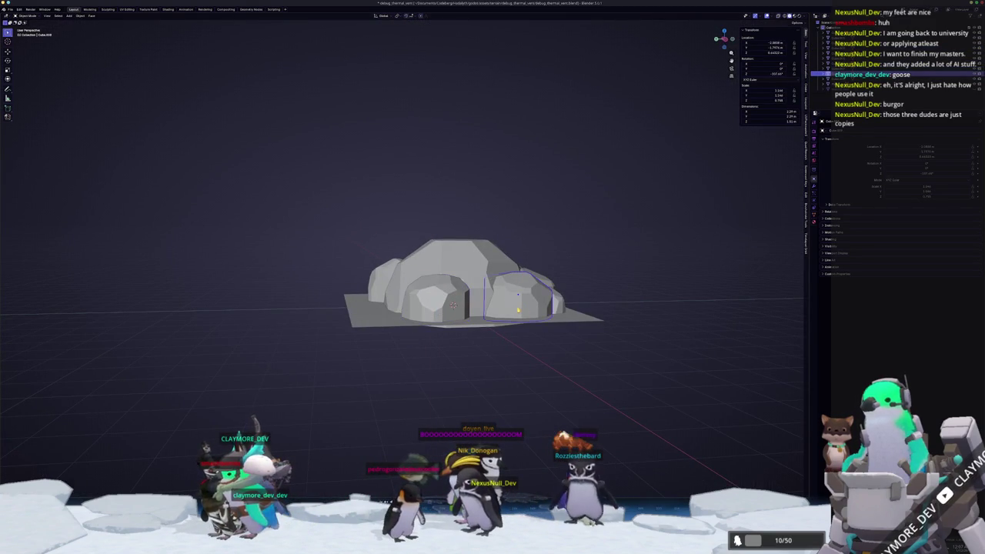
key("KP_7")
scroll(498, 305, "down", 1)
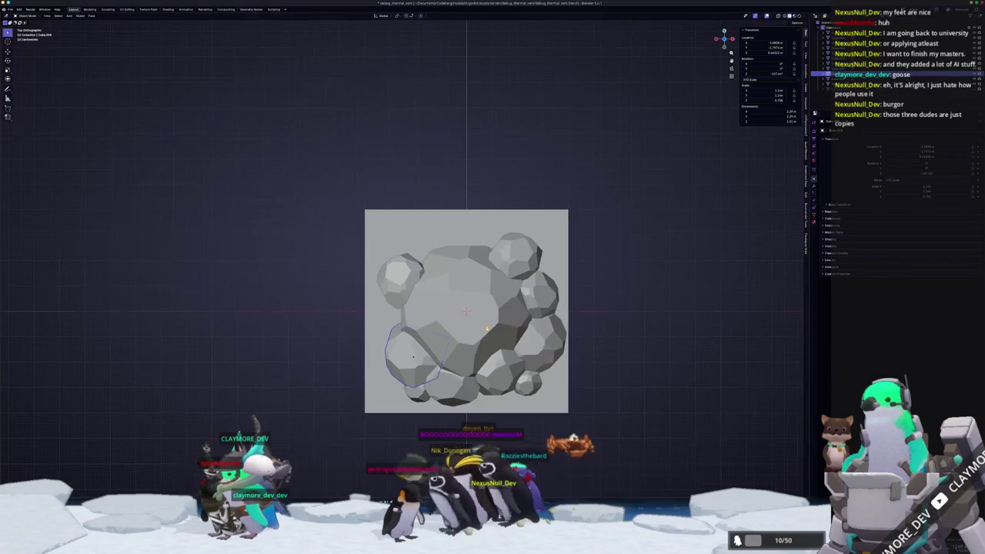
key("shift+d")
left_click(501, 336)
key("s")
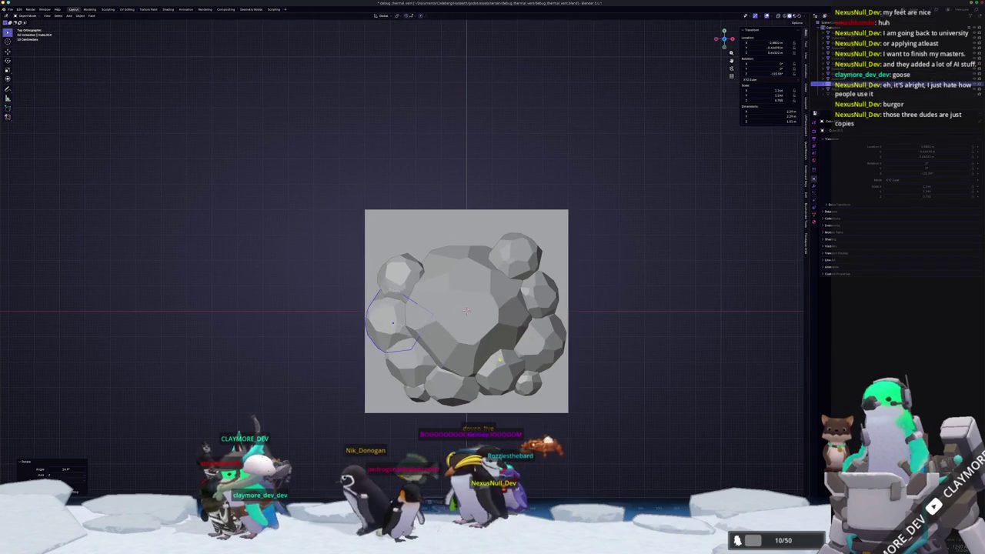
left_click(469, 330)
mouse_move(470, 330)
left_mouse_down()
mouse_move(457, 329)
mouse_move(457, 315)
mouse_move(494, 339)
left_mouse_up()
scroll(514, 339, "up", 2)
key("g")
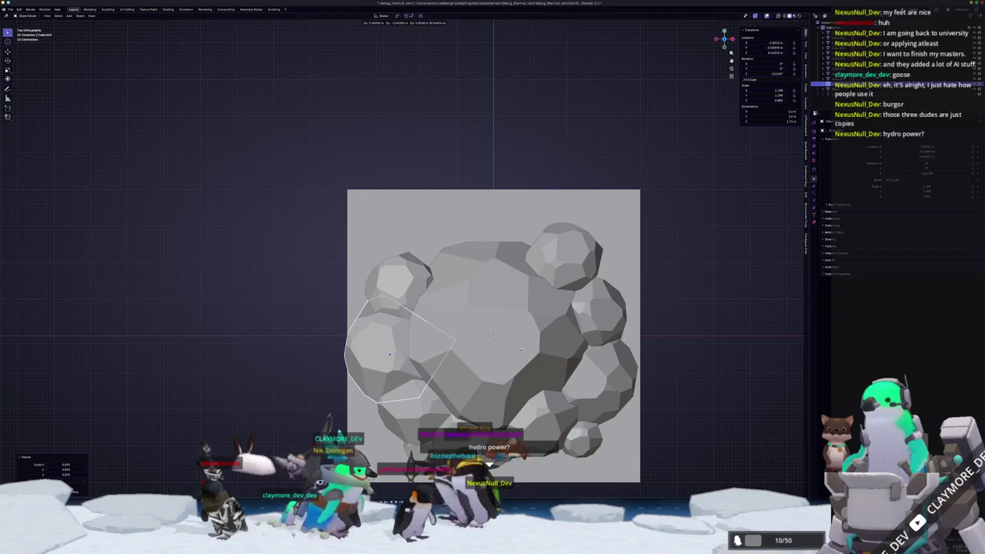
key("Escape")
scroll(402, 259, "down", 2)
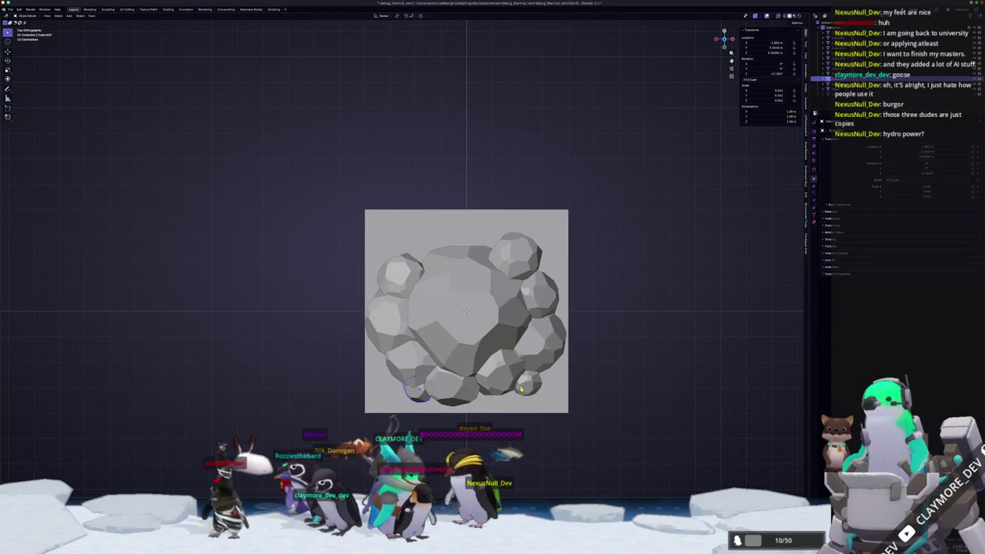
Place a rotated rock duplicate at the top of the cluster and flatten a rock's height
key("shift+d")
key("Return")
key("r")
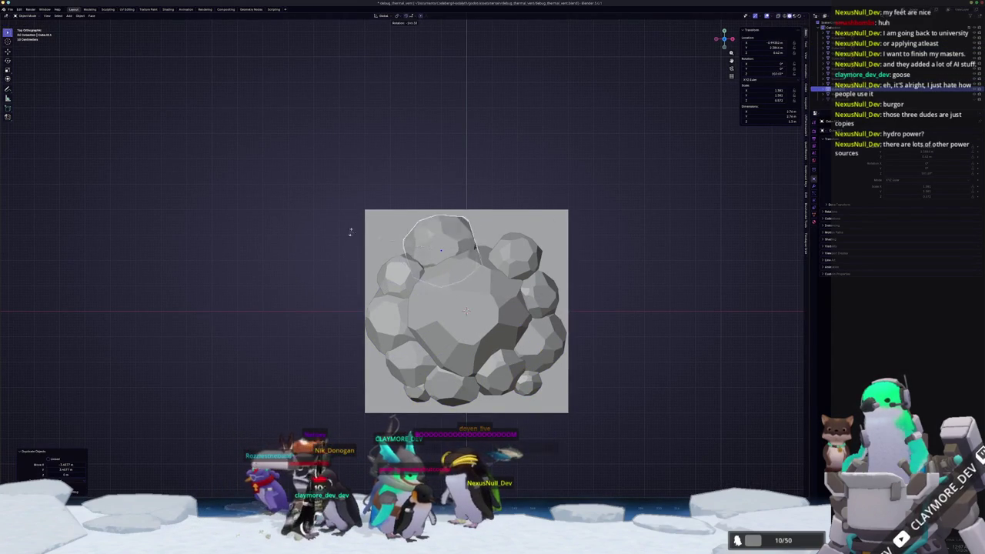
left_click(352, 218)
key("g")
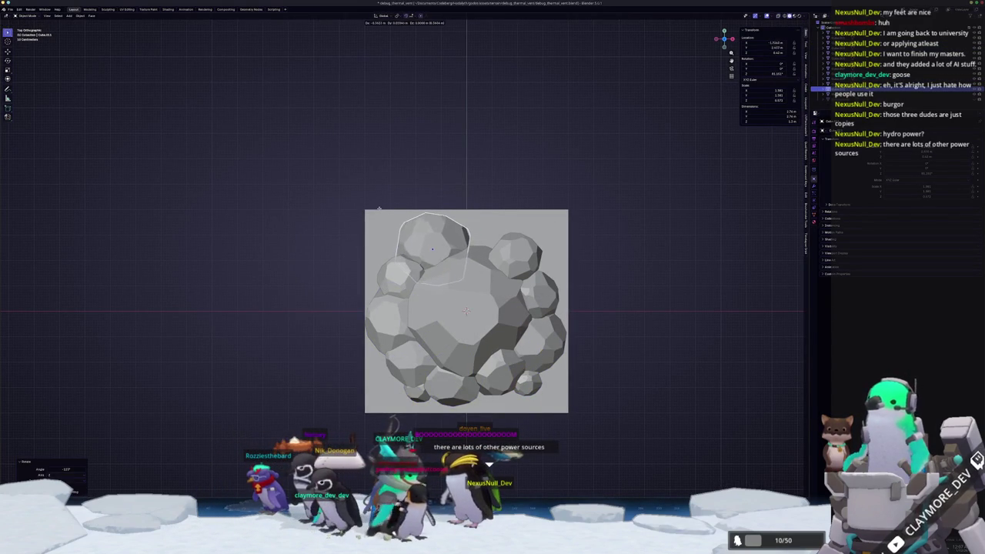
left_click(378, 207)
mouse_move(454, 213)
left_mouse_down()
mouse_move(545, 233)
mouse_move(402, 299)
left_mouse_up()
key("s")
key("z")
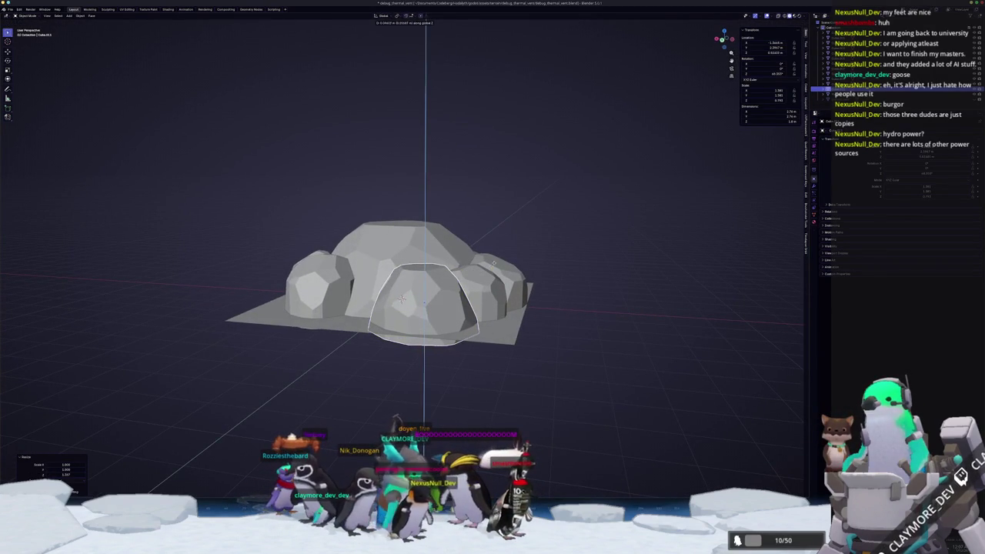
scroll(436, 288, "up", 5)
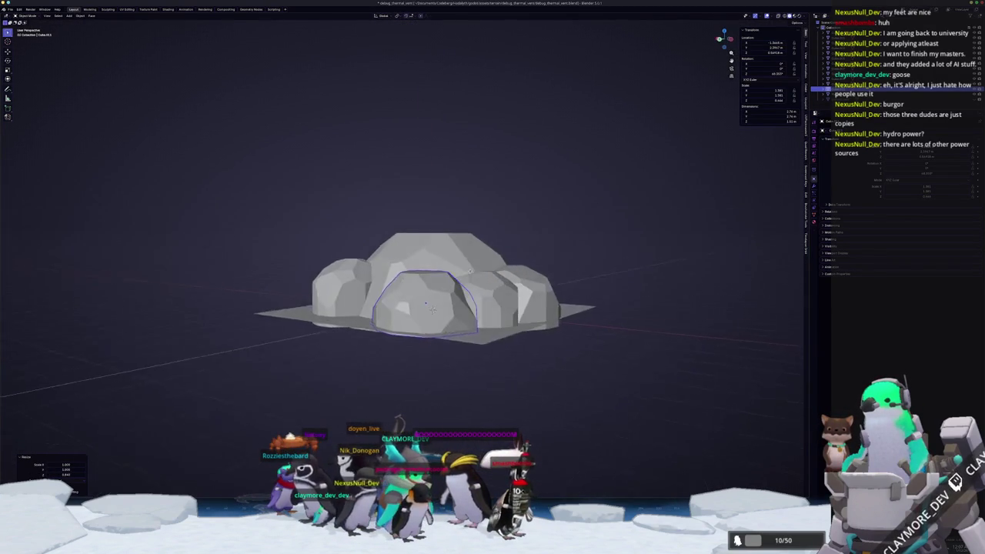
scroll(435, 287, "up", 3)
Enter Edit Mode on the dome rock and inspect its mesh from several angles
key("ctrl+Tab")
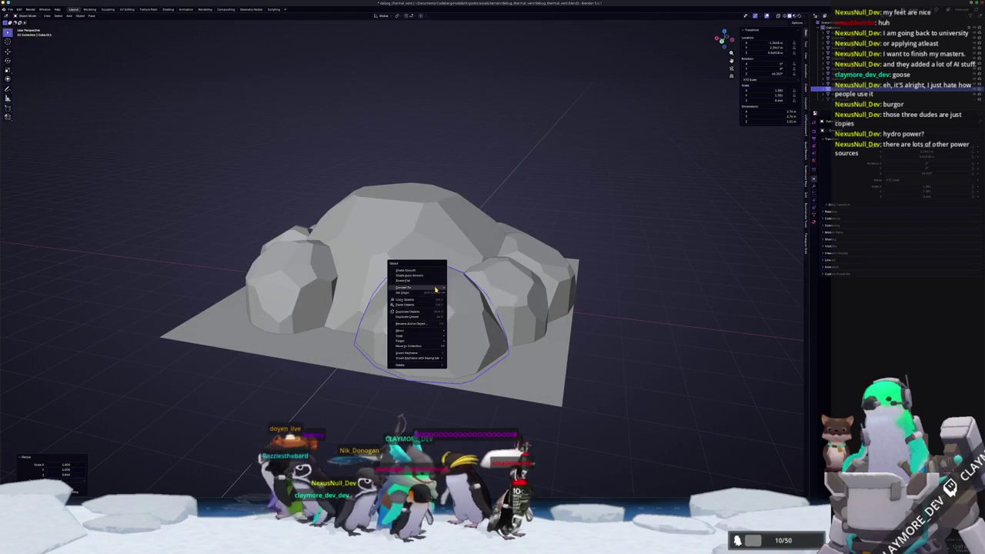
left_click(405, 283)
key("Tab")
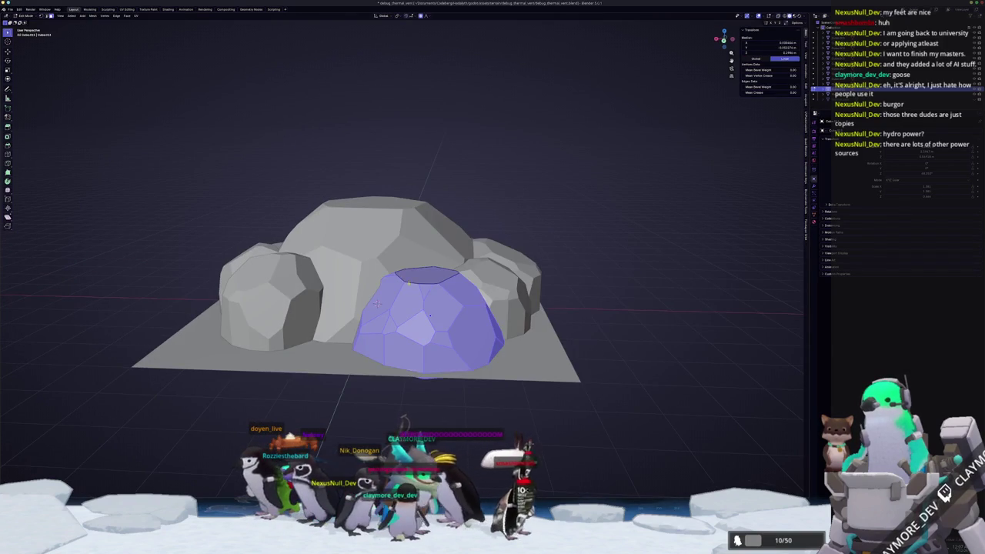
mouse_move(376, 303)
left_mouse_down()
mouse_move(342, 276)
mouse_move(379, 261)
left_mouse_up()
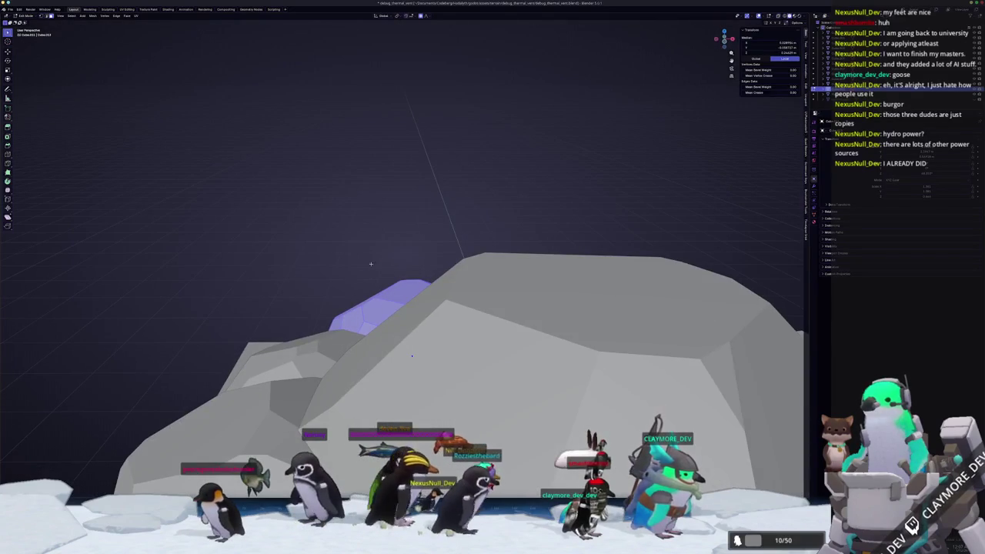
scroll(411, 355, "down", 4)
left_click_drag(411, 355, 454, 315)
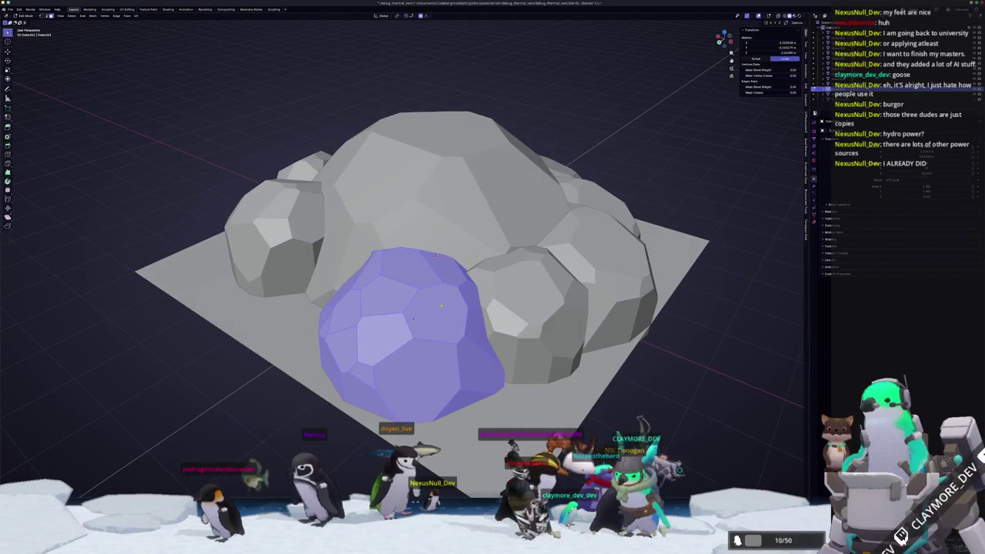
Select the whole dome mesh, slice it flat with Bisect, and return to Object Mode
key("alt+a")
key("a")
scroll(453, 270, "up", 5)
mouse_move(454, 269)
left_mouse_down()
mouse_move(480, 282)
mouse_move(466, 297)
left_mouse_up()
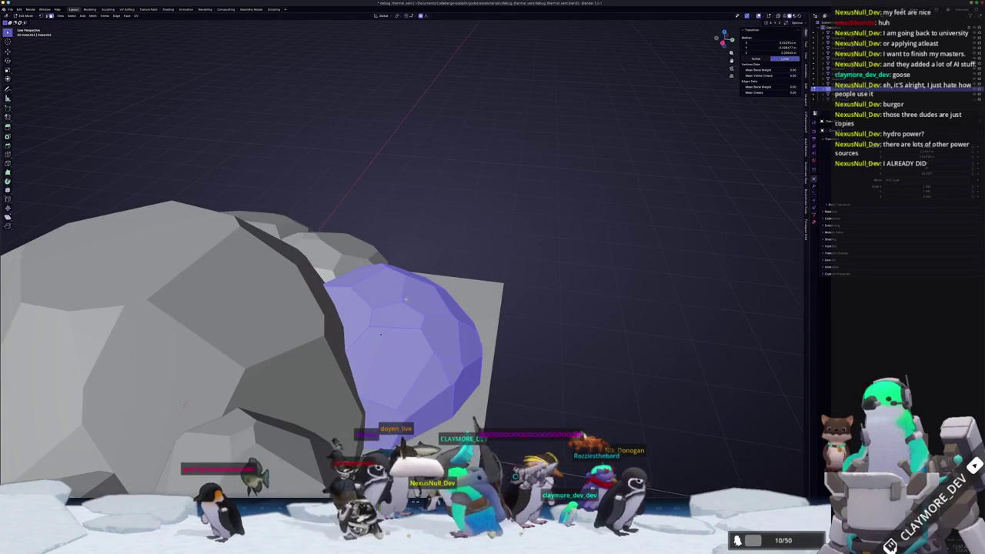
mouse_move(400, 271)
left_mouse_down()
mouse_move(500, 306)
mouse_move(502, 296)
left_mouse_up()
key("Tab")
scroll(479, 323, "down", 3)
left_click(300, 375)
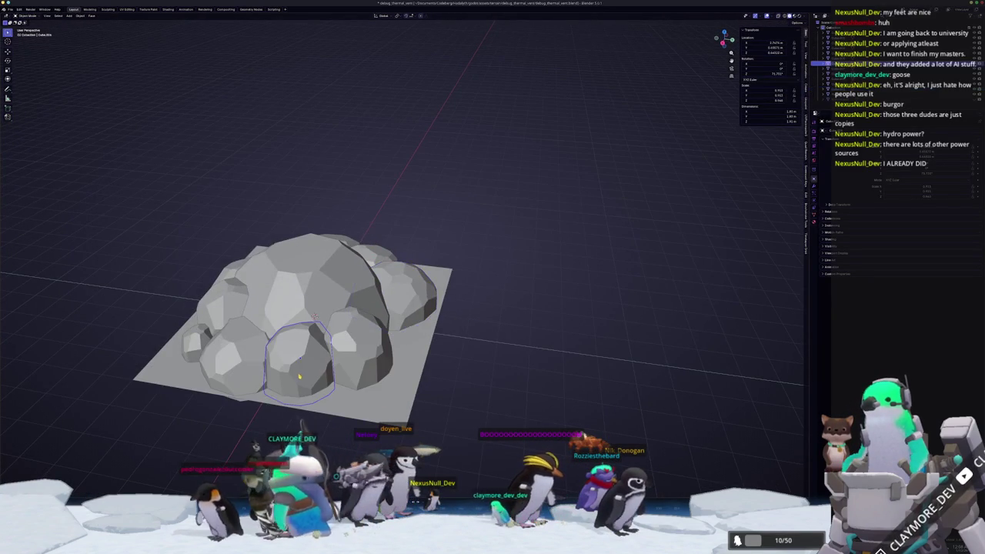
Duplicate another rock from top view, turn the copy -135°, and move it into place
key("KP_7")
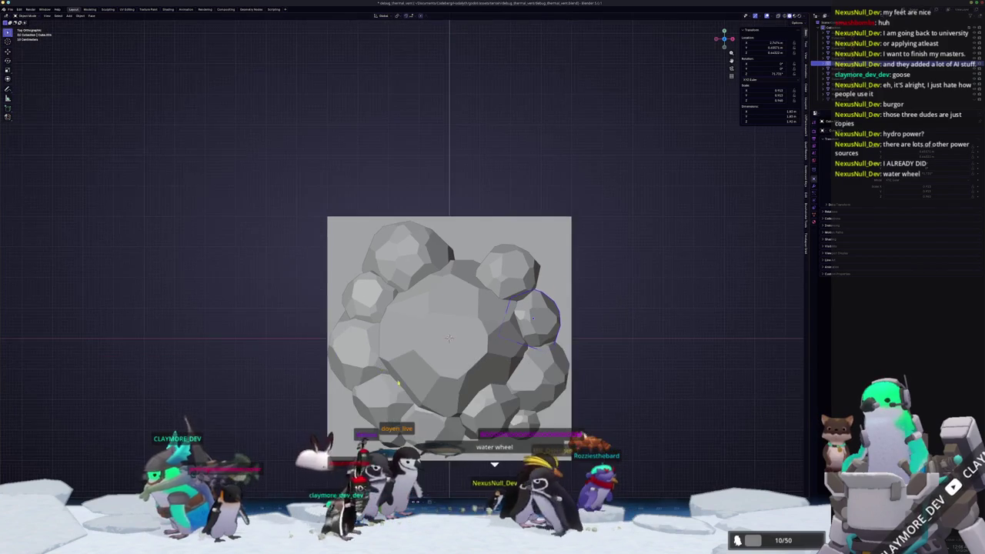
left_click(470, 387)
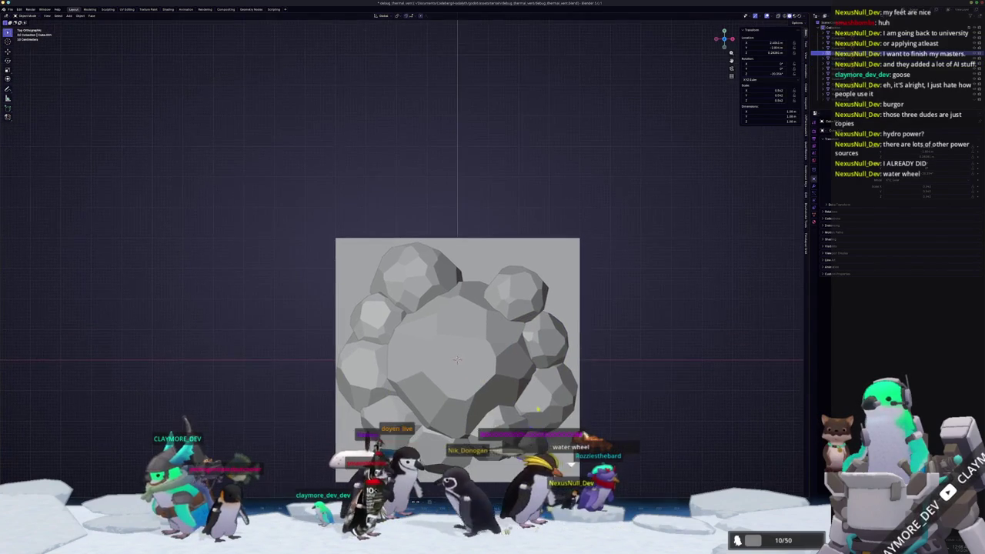
key("g")
key("Return")
key("r")
key("Return")
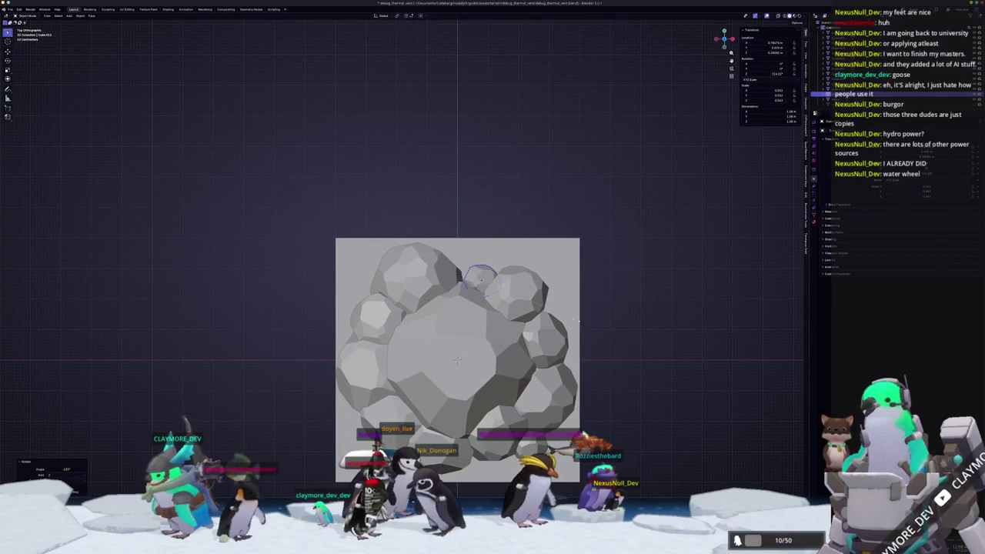
key("g")
key("Return")
Fine-tune the copy's rotation with small turns including 5.31°, then open its mesh in Edit Mode
key("r")
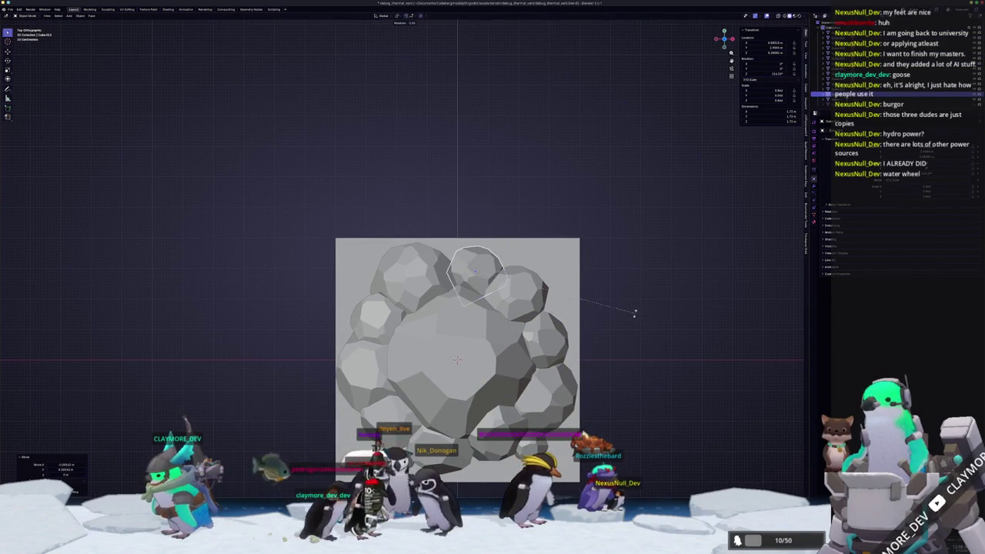
key("Return")
scroll(635, 308, "up", 2)
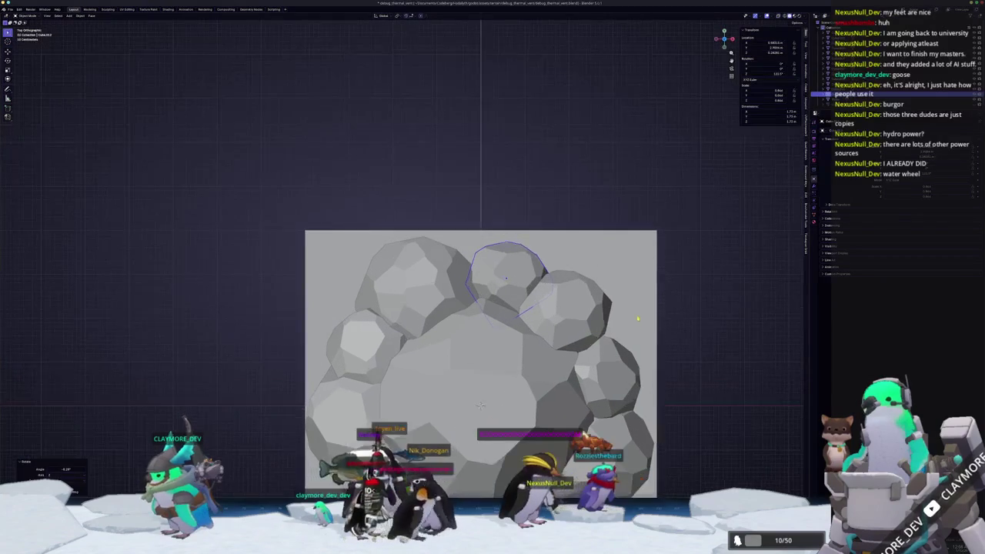
key("r")
key("Return")
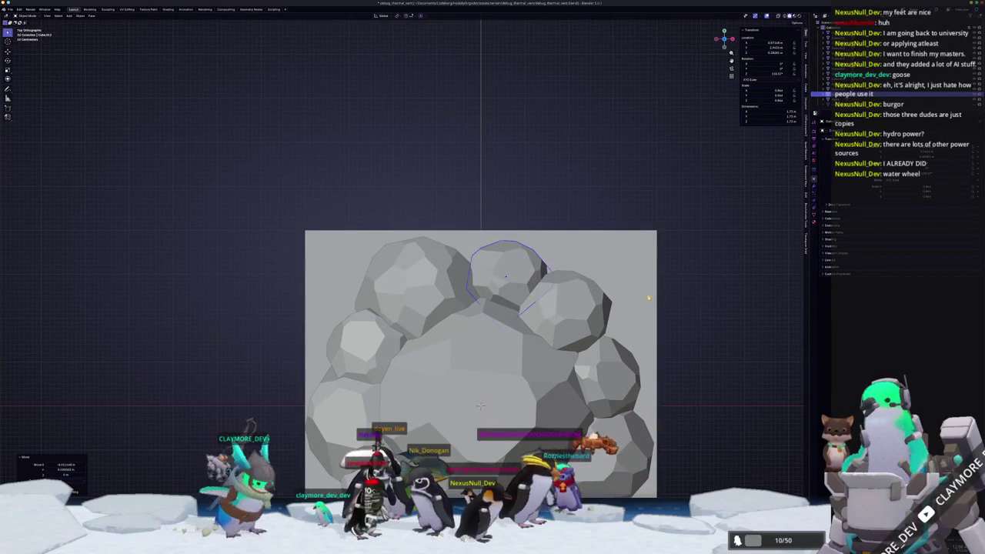
mouse_move(480, 405)
left_mouse_down()
mouse_move(538, 279)
mouse_move(350, 296)
left_mouse_up()
key("Tab")
scroll(350, 296, "up", 1)
Select the whole rock mesh with X-ray toggled, then return to Object Mode in solid display
key("a")
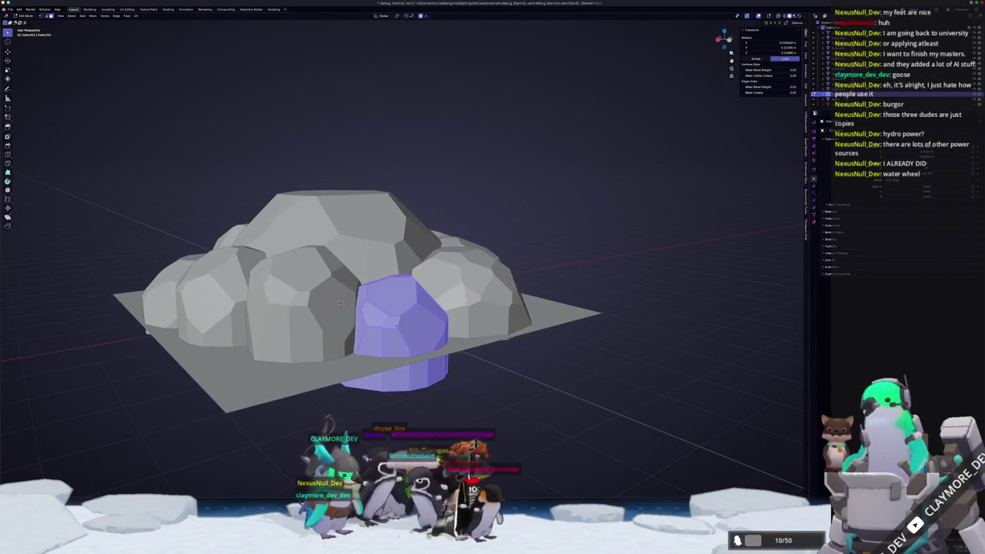
key("alt+z")
scroll(330, 311, "up", 2)
key("alt+z")
key("alt+z")
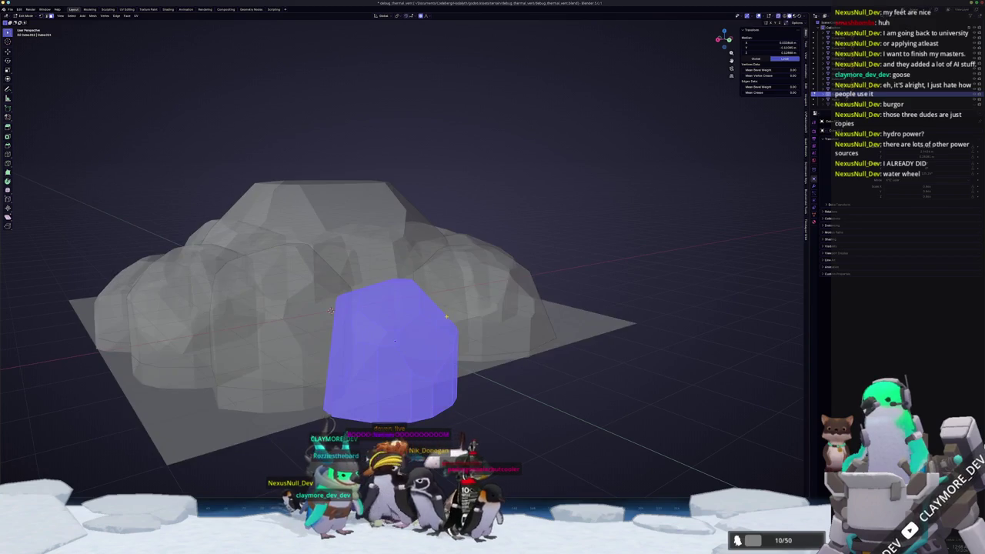
key("alt+a")
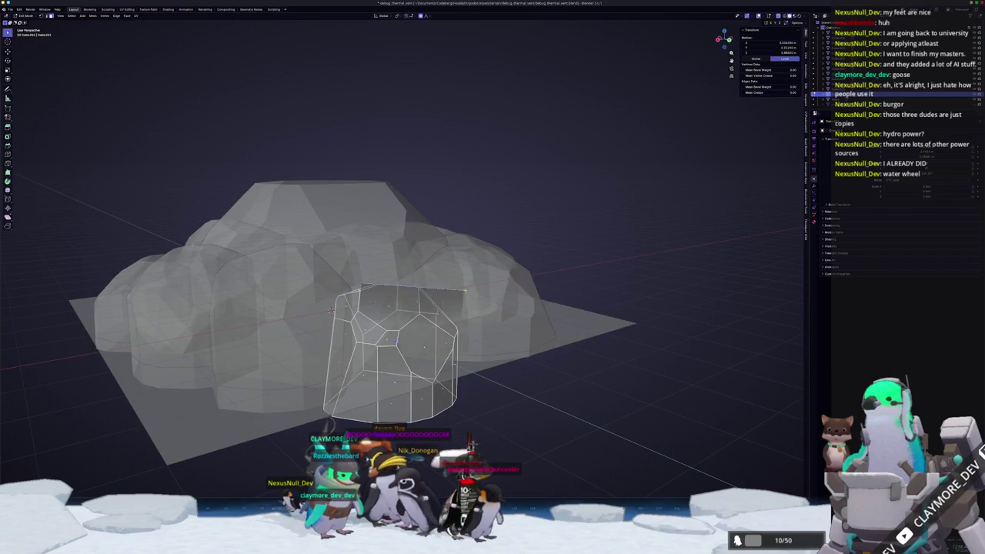
key("a")
mouse_move(331, 310)
left_mouse_down()
mouse_move(437, 303)
mouse_move(490, 262)
mouse_move(484, 248)
left_mouse_up()
key("Tab")
key("alt+z")
scroll(447, 290, "down", 2)
Switch to top and then front view, and box-select the entire rock cluster
key("KP_7")
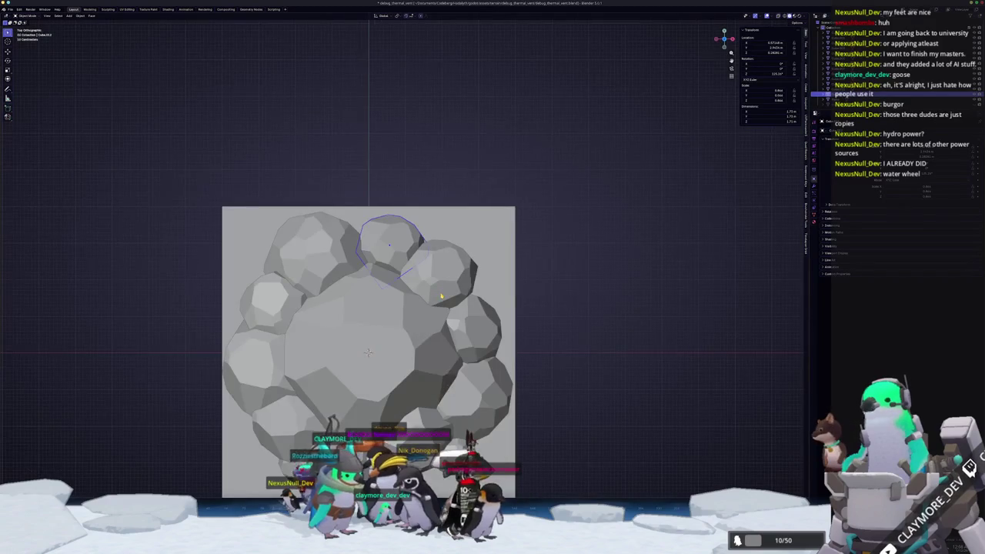
scroll(404, 258, "down", 3)
left_click(488, 240)
left_click_drag(489, 241, 330, 262)
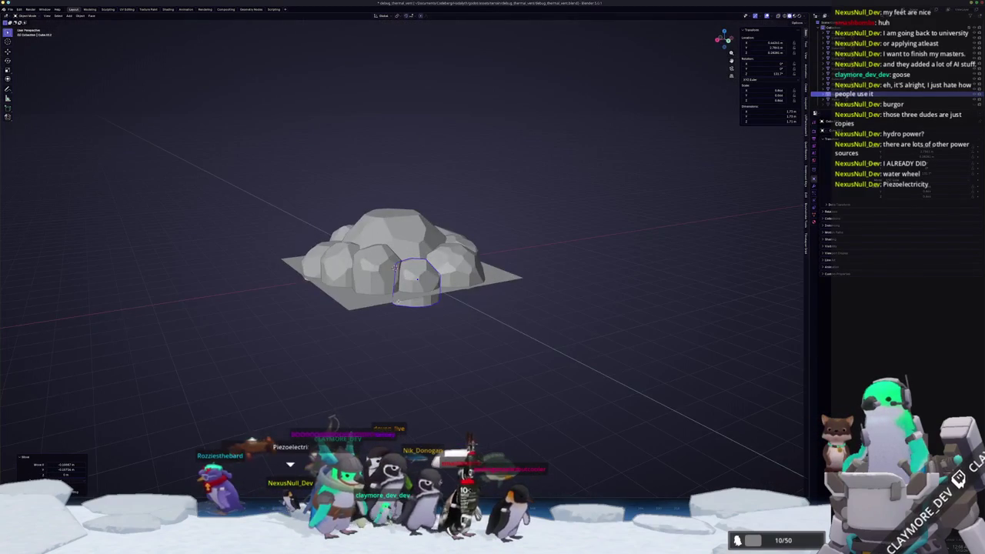
key("KP_1")
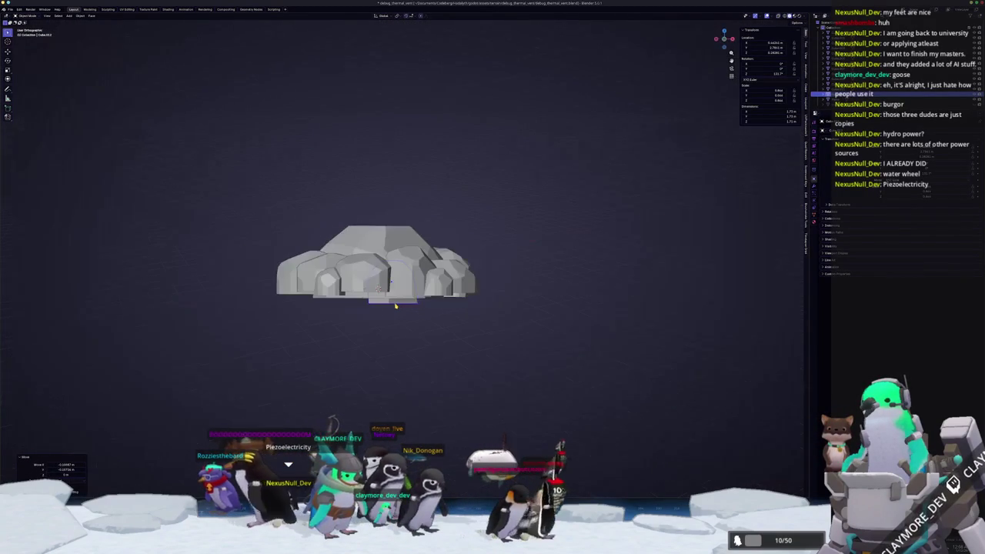
left_click_drag(487, 279, 196, 208)
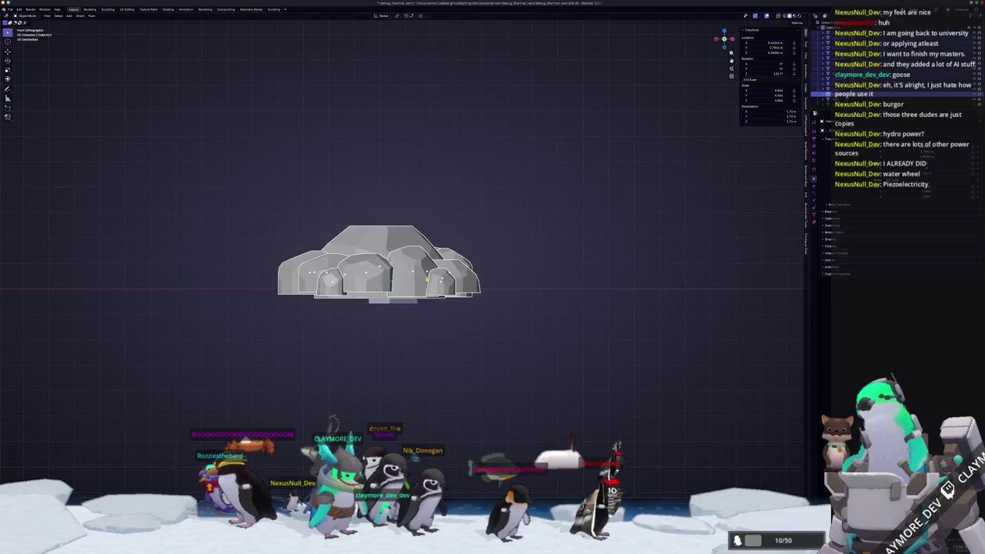
scroll(584, 312, "up", 2)
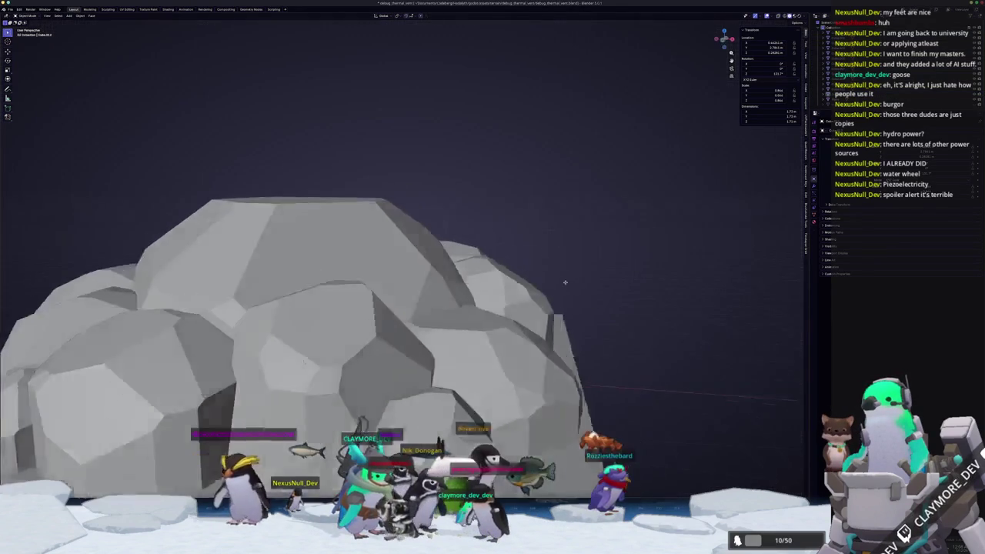
left_click(551, 274)
mouse_move(549, 275)
left_mouse_down()
mouse_move(496, 296)
mouse_move(144, 217)
left_mouse_up()
In Edit Mode with X-ray, flatten the cluster's bottom vertices to one level (S Z 0)
key("Tab")
key("alt+z")
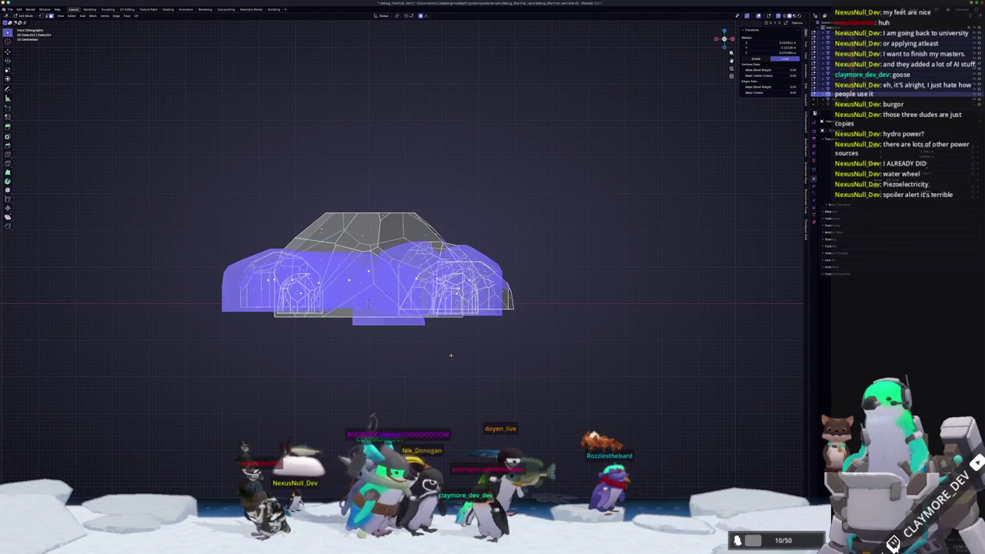
mouse_move(593, 364)
left_mouse_down()
mouse_move(341, 343)
mouse_move(137, 299)
left_mouse_up()
key("s")
key("z")
key("0")
key("Return")
Raise the flattened base slightly along Z and return to Object Mode with X-ray off
key("g")
key("z")
left_click(593, 326)
key("Tab")
key("alt+z")
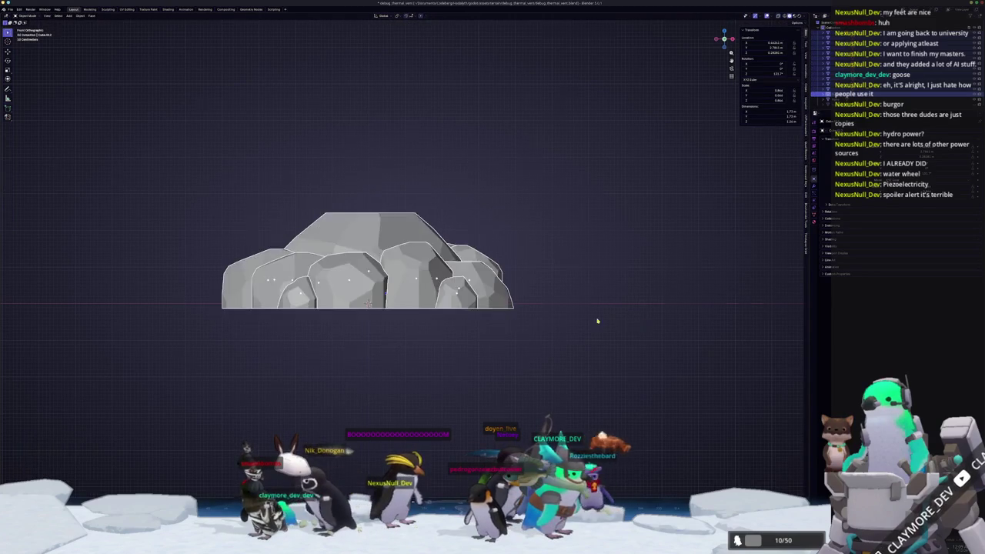
left_click_drag(607, 320, 573, 340)
scroll(308, 331, "down", 3)
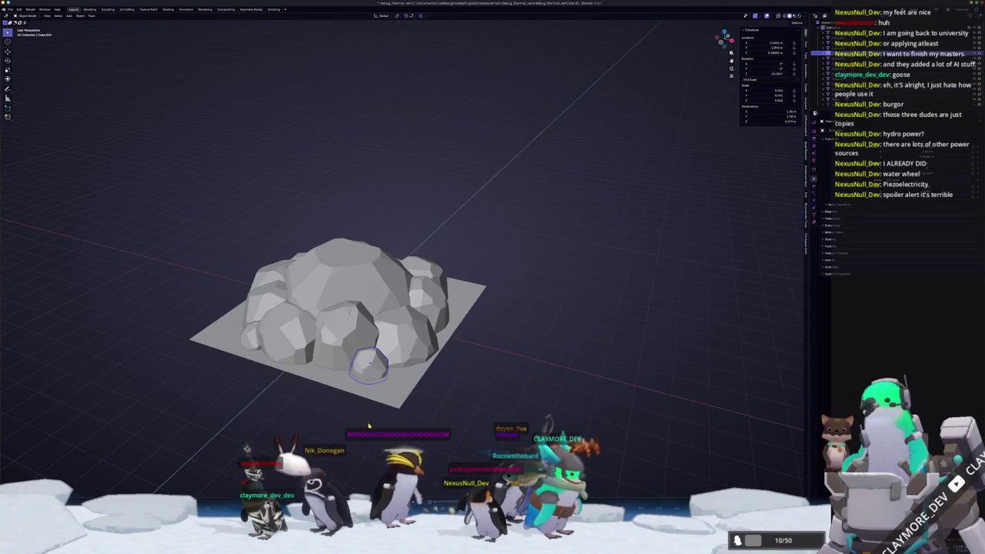
From top view, duplicate a small rock, shrink the copy and place it at the cluster's base
key("KP_7")
scroll(379, 323, "up", 2)
scroll(368, 425, "up", 3)
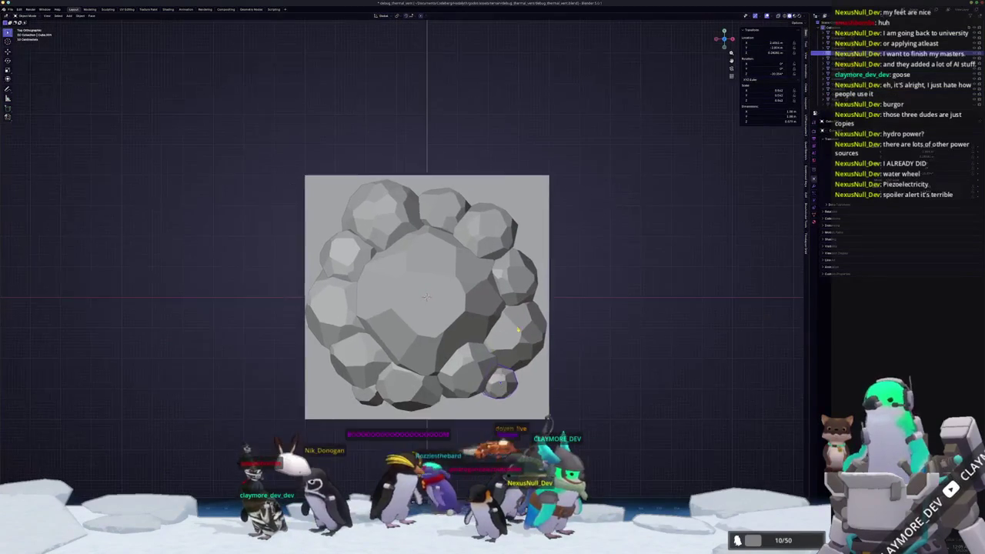
key("shift+d")
left_click(530, 351)
left_click(578, 381)
key("s")
left_click(530, 390)
key("g")
left_click(553, 415)
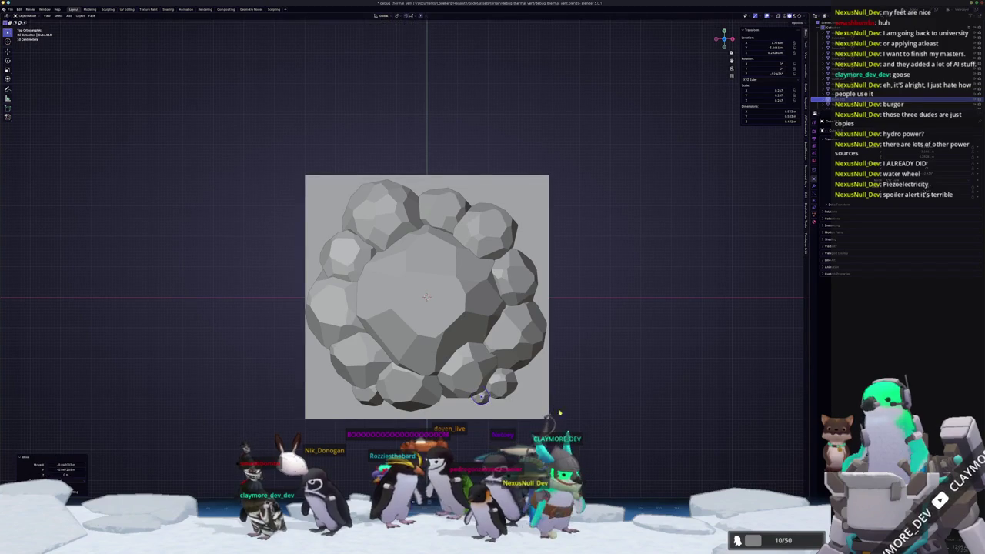
Duplicate the bottom-left small rock, rotate it and place it at the cluster's right edge
left_click(571, 410)
left_click(359, 397)
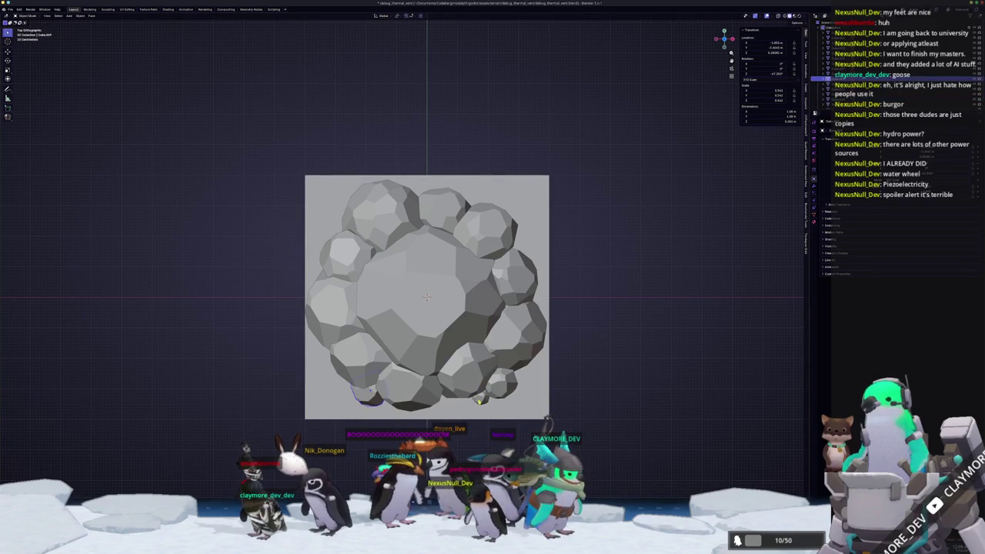
key("shift+d")
left_click(531, 289)
key("r")
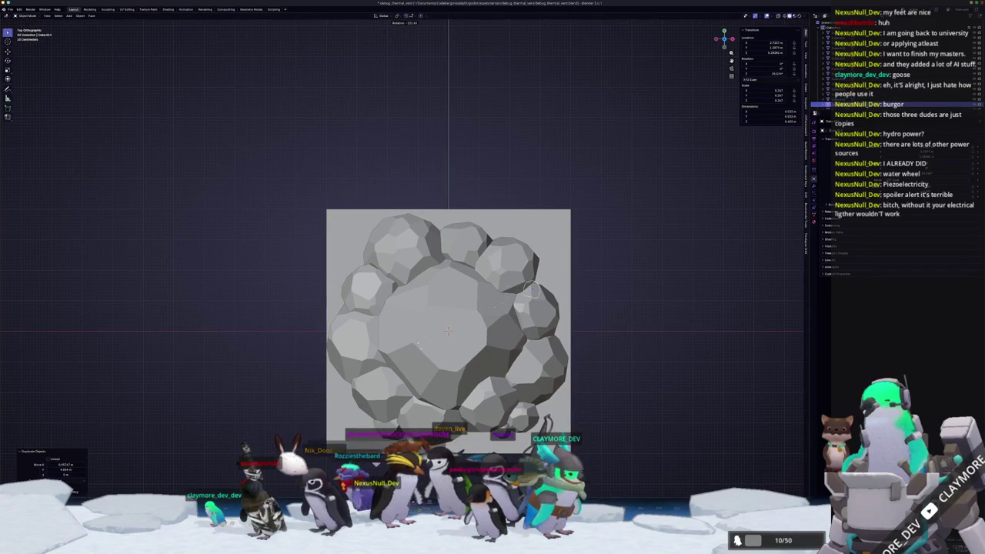
left_click(532, 287)
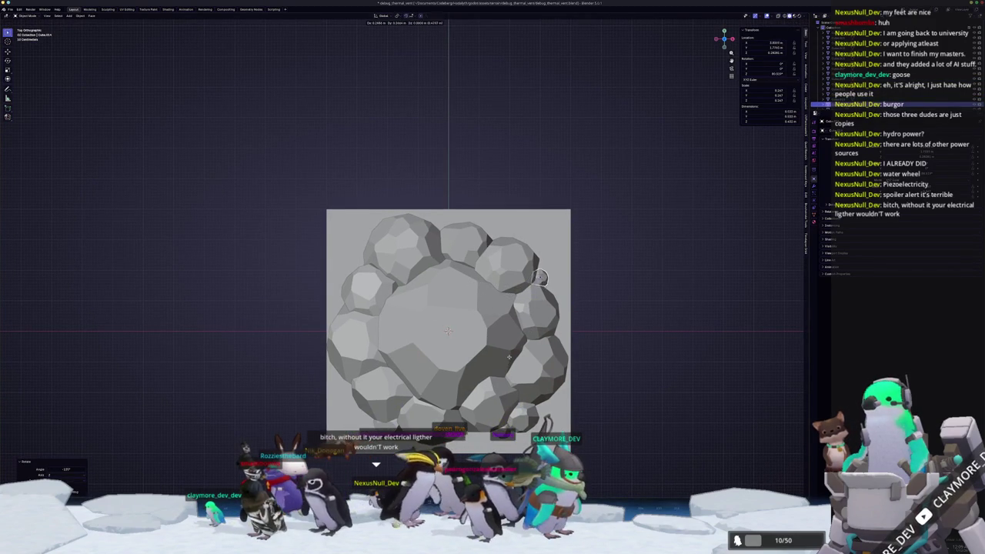
left_click(506, 358)
left_click(612, 324)
scroll(468, 379, "left", 5)
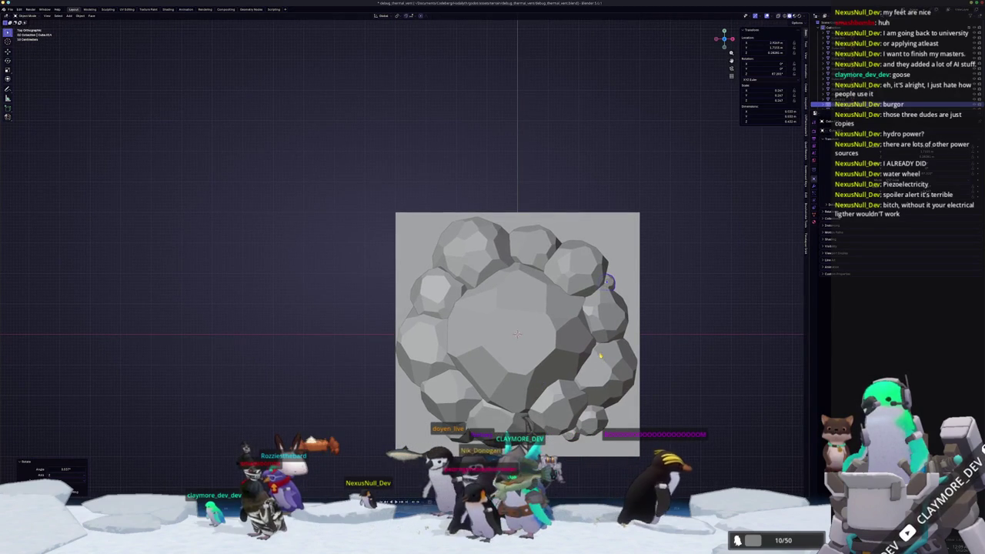
Add another small rock copy against the cluster, turned 120 degrees and shifted left, then duplicate again
key("shift+d")
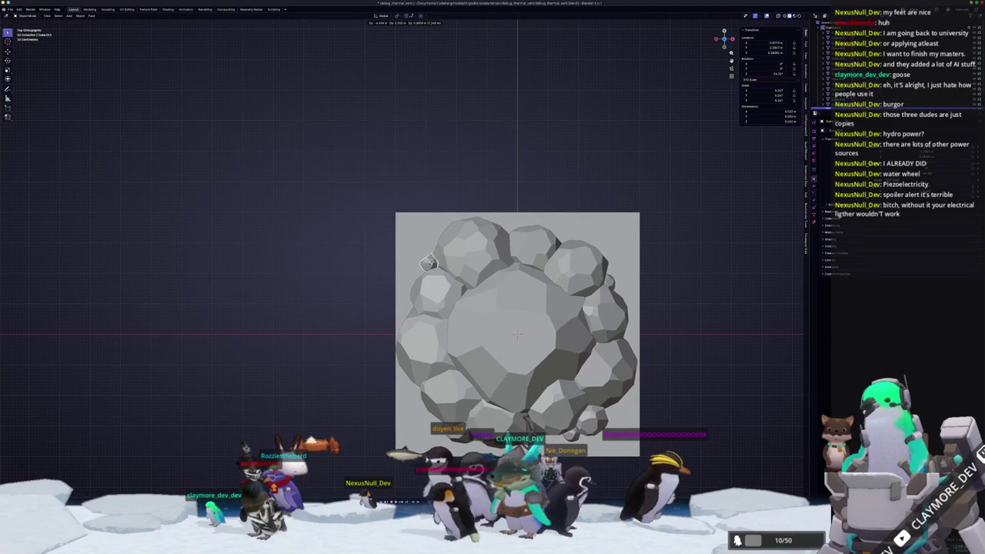
left_click(428, 265)
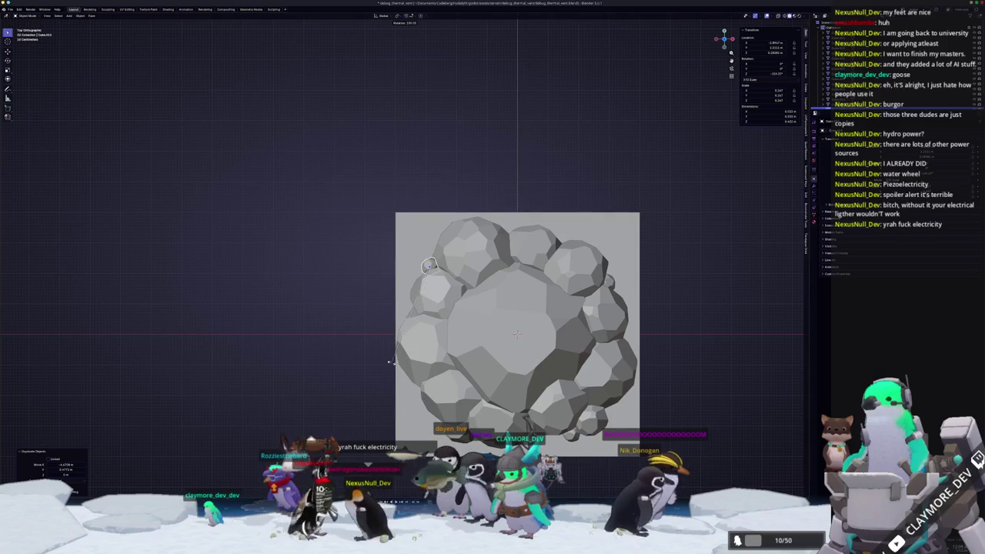
key("Return")
scroll(391, 362, "up", 1)
key("g")
key("Return")
scroll(400, 265, "down", 2)
key("Return")
key("g")
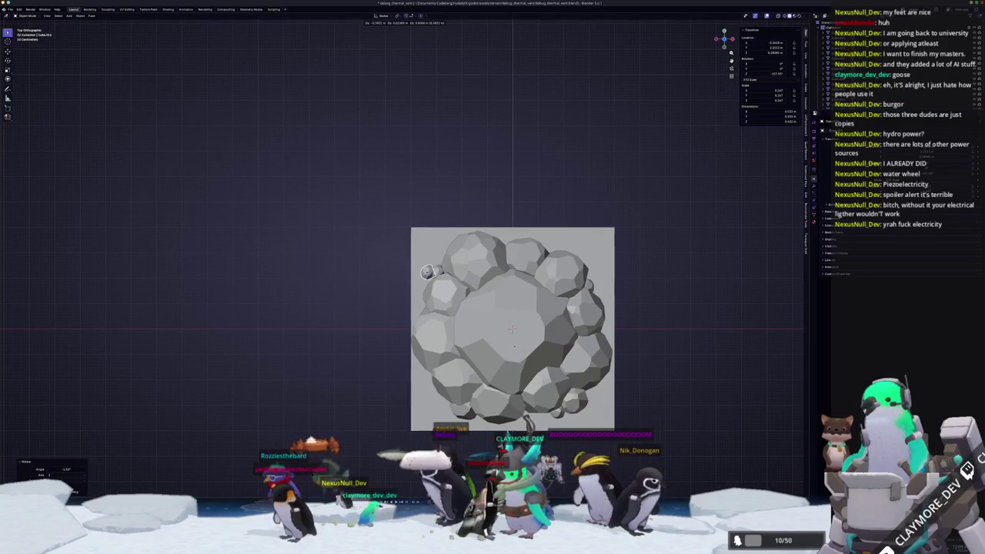
key("Return")
key("shift+d")
key("Return")
key("Return")
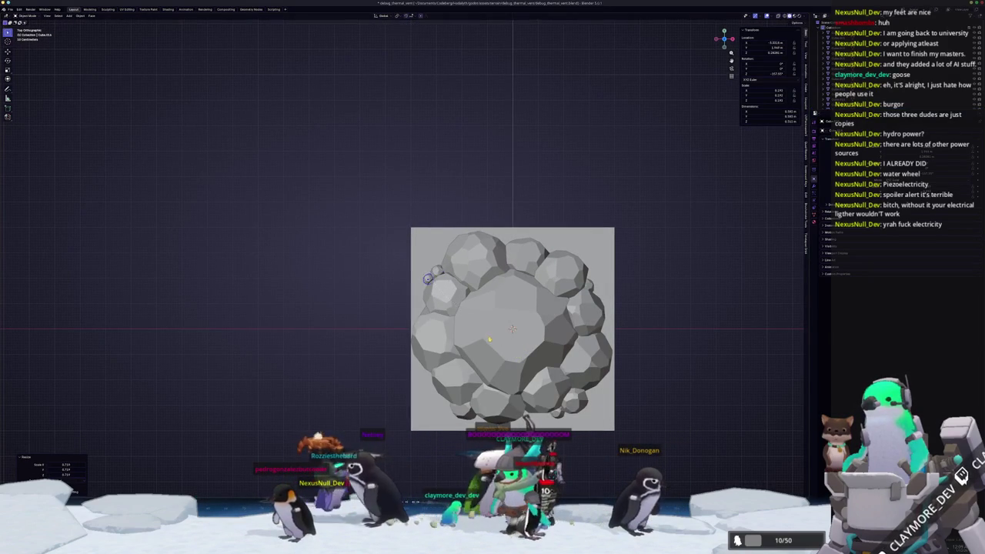
In perspective view, lower the small rock along Z so it rests on the ground
scroll(511, 329, "up", 3)
mouse_move(511, 329)
left_mouse_down()
mouse_move(516, 285)
mouse_move(475, 377)
left_mouse_up()
key("g")
key("z")
key("Escape")
key("g")
key("z")
key("Escape")
key("g")
key("z")
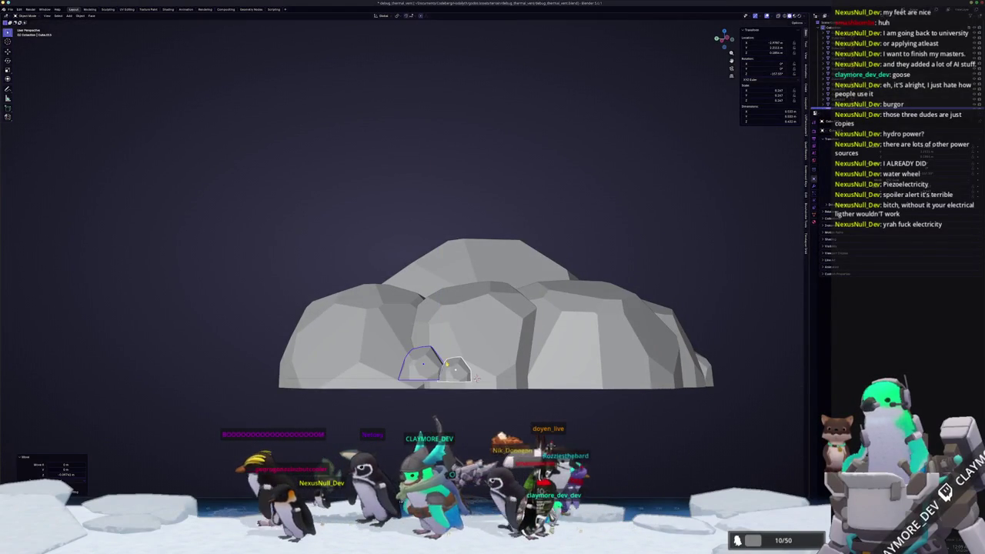
left_click(476, 377)
scroll(497, 359, "down", 2)
Adjust the small rock's height along Z, then switch to a tilted view of the cluster
mouse_move(497, 358)
left_mouse_down()
mouse_move(466, 369)
mouse_move(509, 358)
mouse_move(440, 316)
mouse_move(461, 361)
left_mouse_up()
scroll(440, 315, "up", 2)
key("g")
key("z")
left_click(457, 337)
scroll(406, 354, "down", 2)
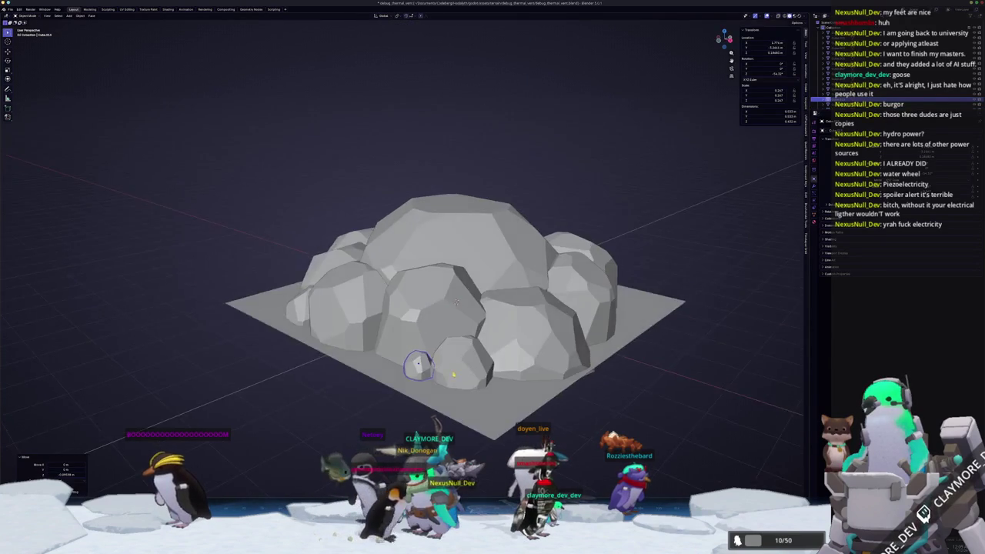
scroll(462, 362, "down", 1)
key("KP_7")
mouse_move(526, 367)
left_mouse_down()
mouse_move(459, 304)
mouse_move(462, 331)
mouse_move(492, 308)
left_mouse_up()
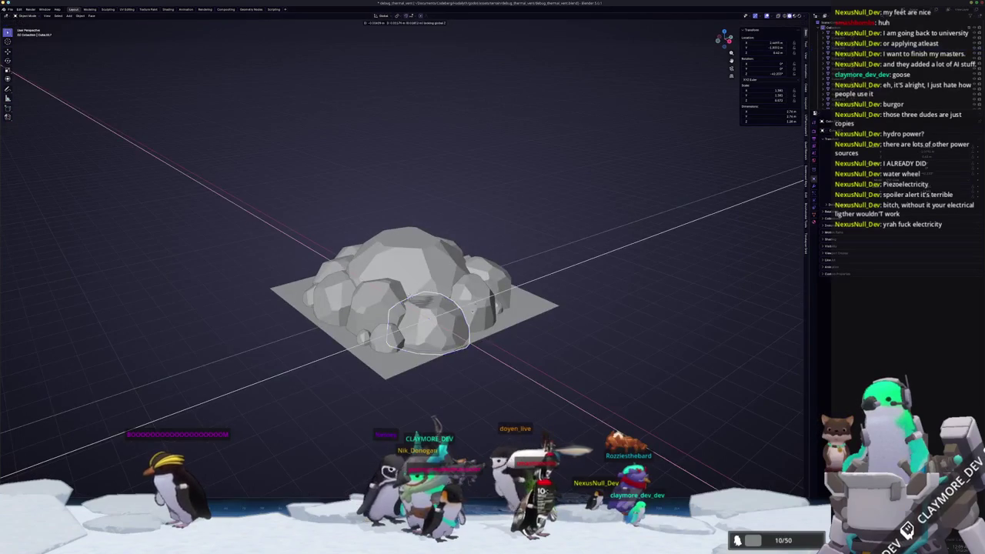
Shrink a larger front boulder to about 0.43 and slide it along the ground
left_click(461, 304)
key("g")
key("z")
key("s")
left_click(446, 299)
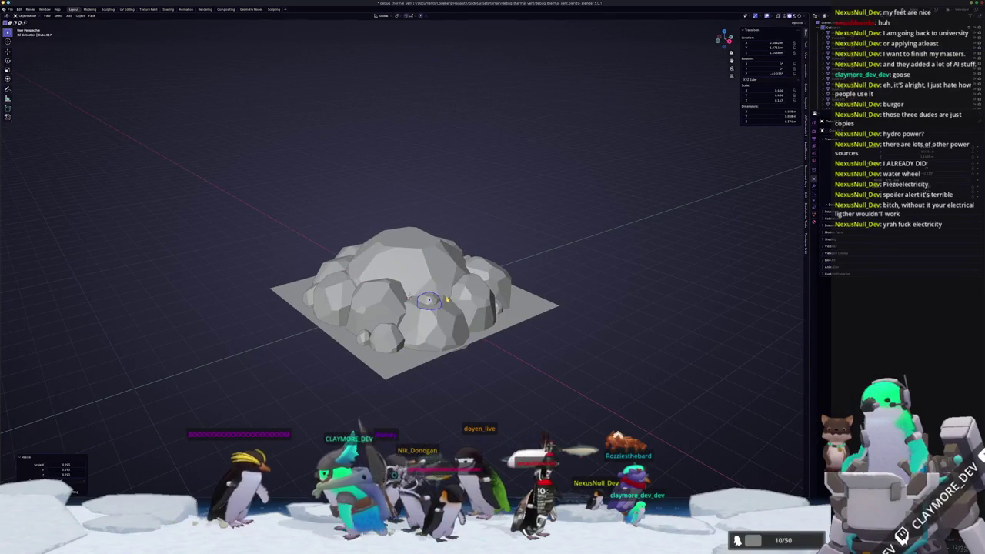
key("g")
key("shift+z")
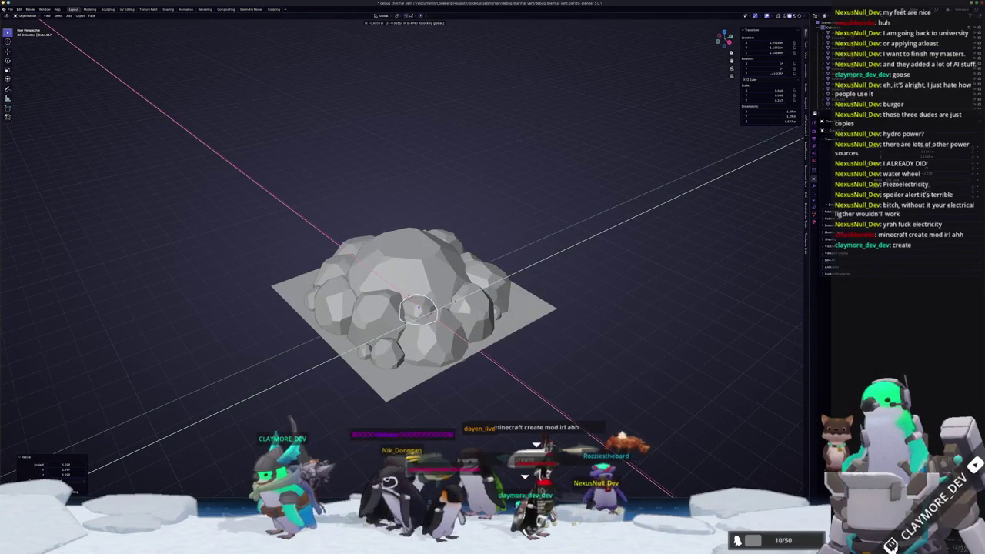
key("Return")
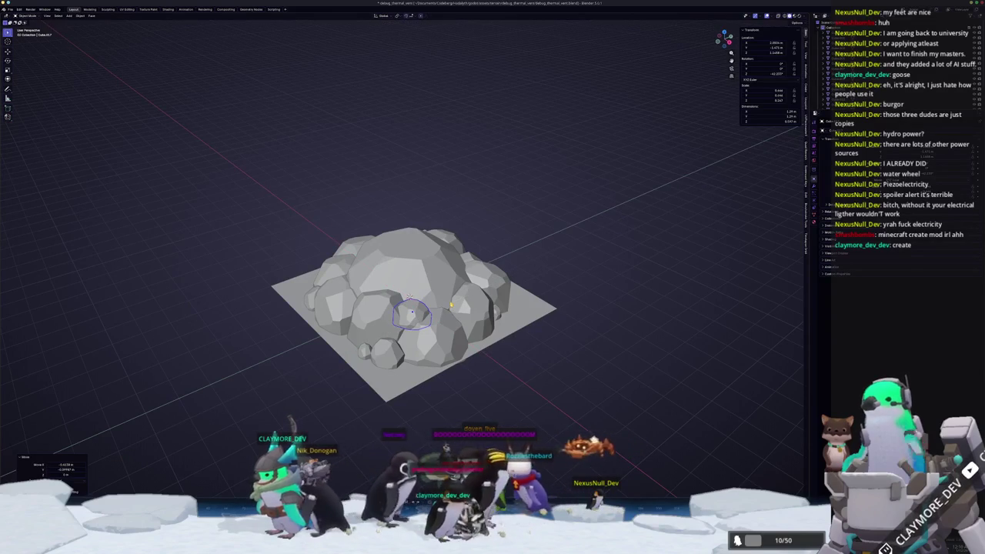
Switch to front view and enter Edit Mode on the boulder with X-ray on
key("KP_1")
key("Tab")
key("alt+z")
scroll(456, 317, "up", 3)
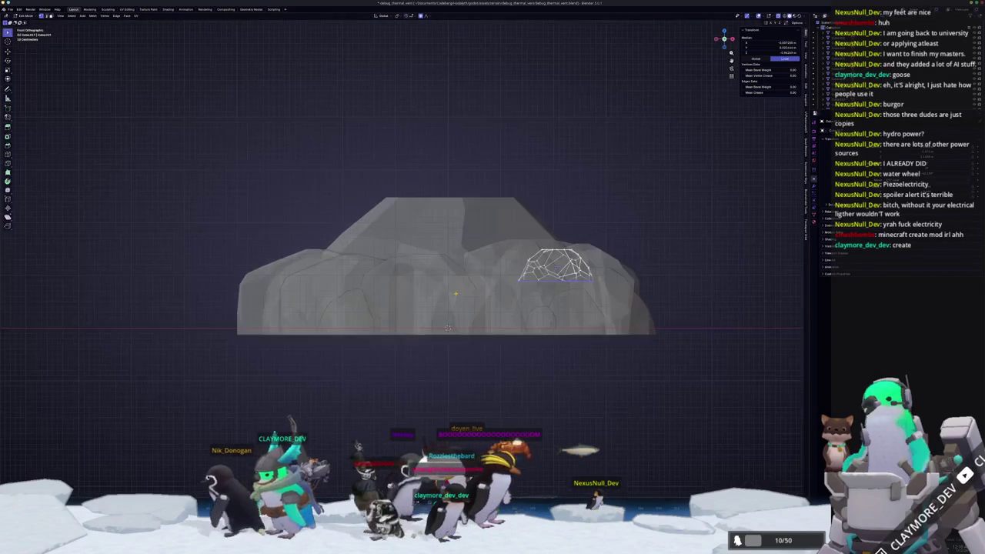
Move the selected vertices vertically with falloff, then return to Object Mode with X-ray off
scroll(455, 316, "up", 2)
key("g")
key("z")
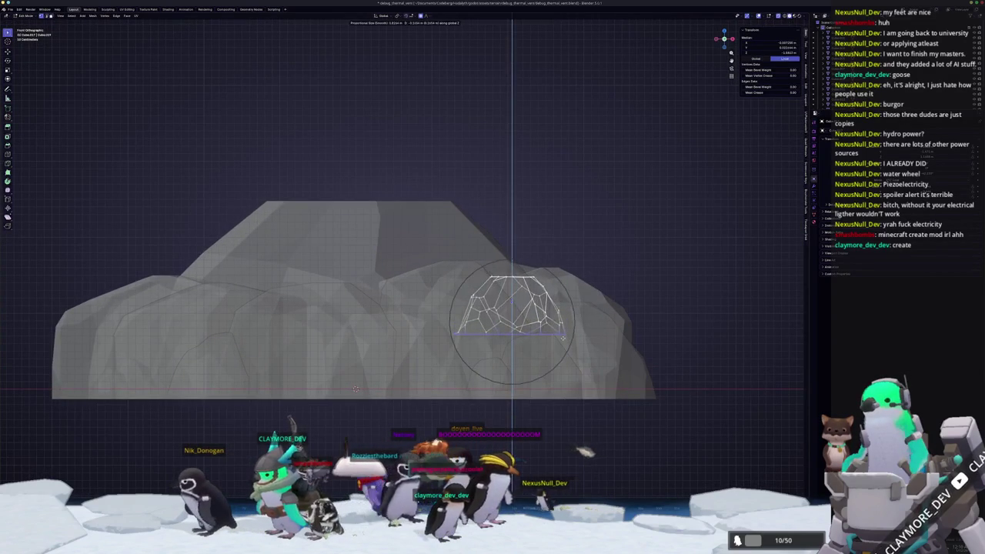
key("Return")
key("Tab")
key("alt+z")
scroll(355, 388, "down", 3)
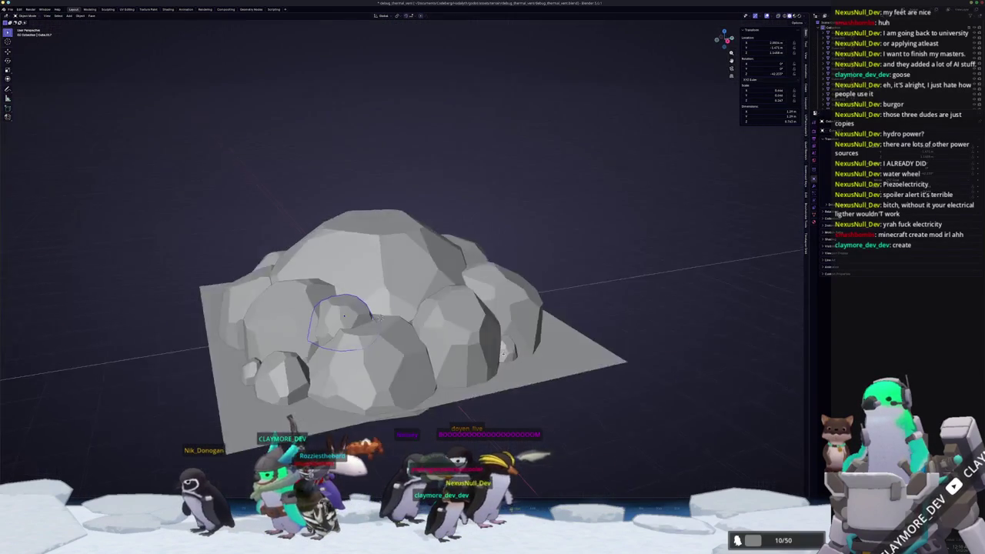
Raise another selected vertex along Z in Edit Mode and return to Object Mode
key("Tab")
key("g")
key("z")
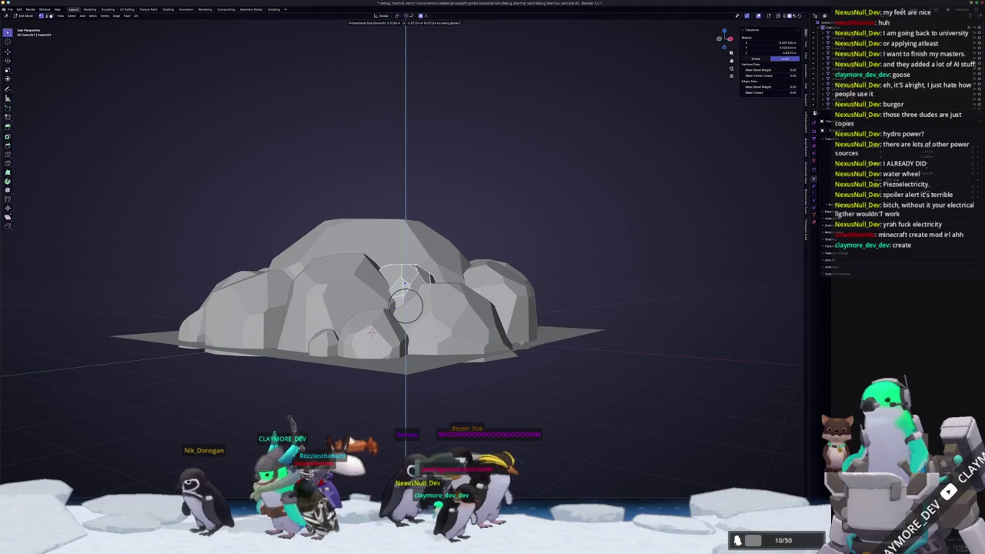
key("Return")
key("Tab")
scroll(472, 369, "down", 3)
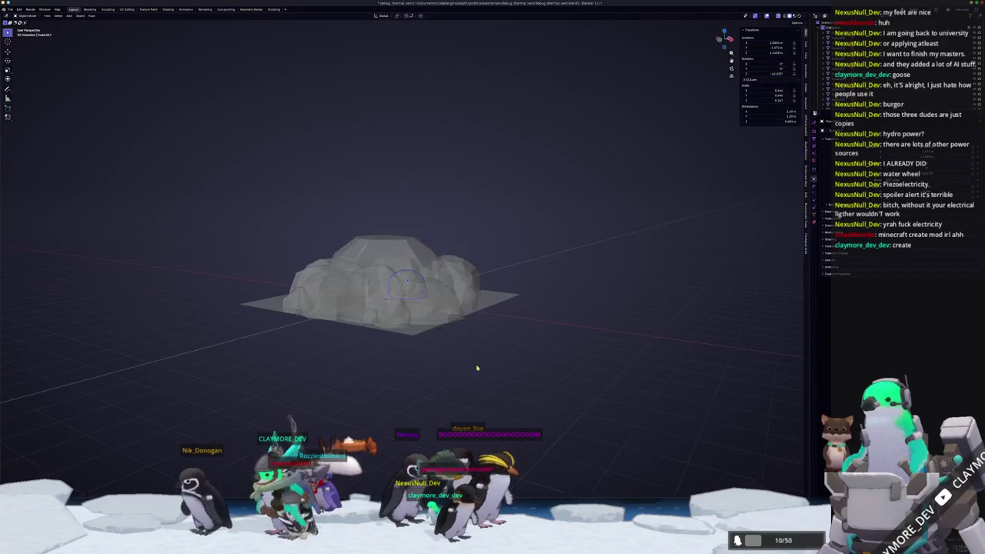
mouse_move(481, 370)
left_mouse_down()
mouse_move(468, 391)
mouse_move(454, 376)
mouse_move(461, 398)
mouse_move(466, 372)
left_mouse_up()
Slide a front rock along the ground into place, then raise it along Z
left_click(405, 311)
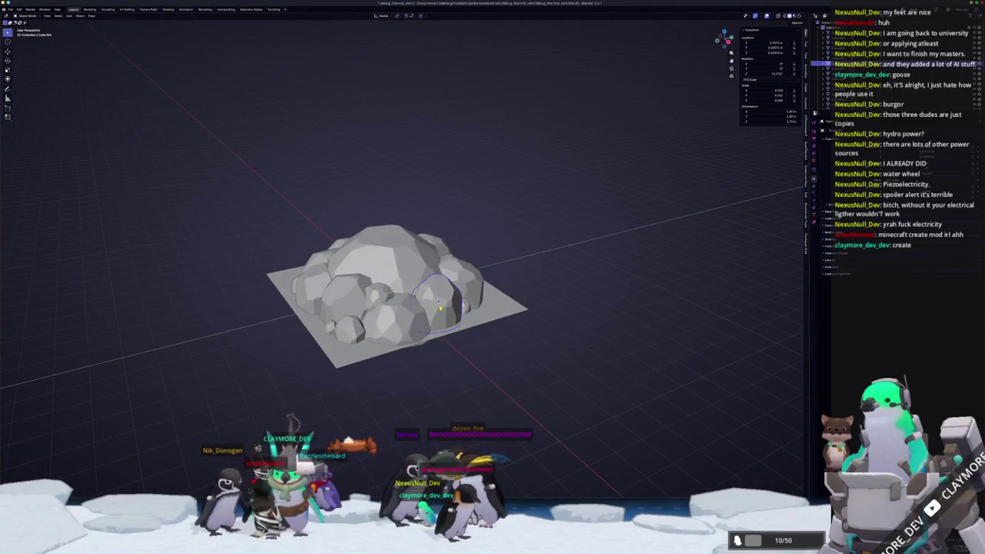
scroll(437, 310, "up", 1)
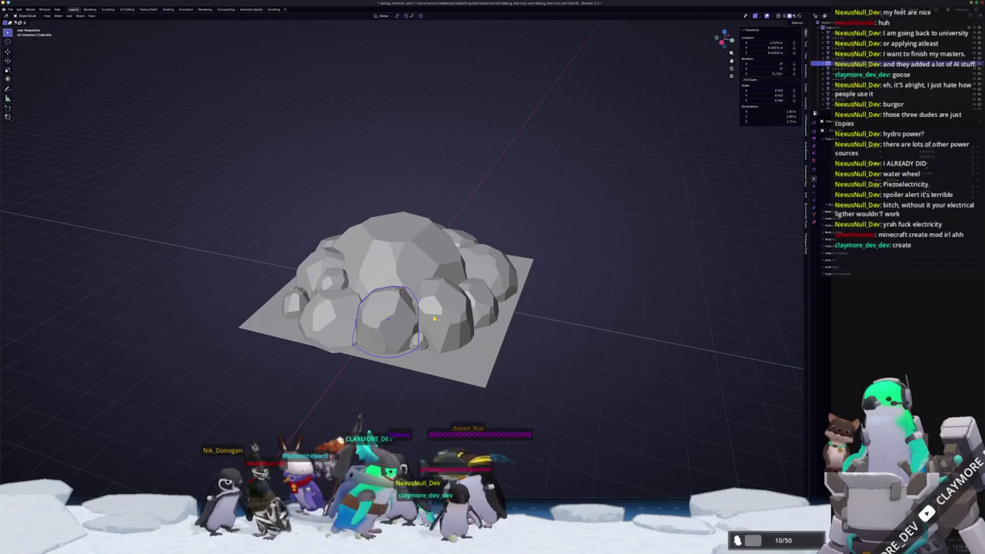
key("g")
key("shift+z")
left_click(450, 313)
key("g")
key("z")
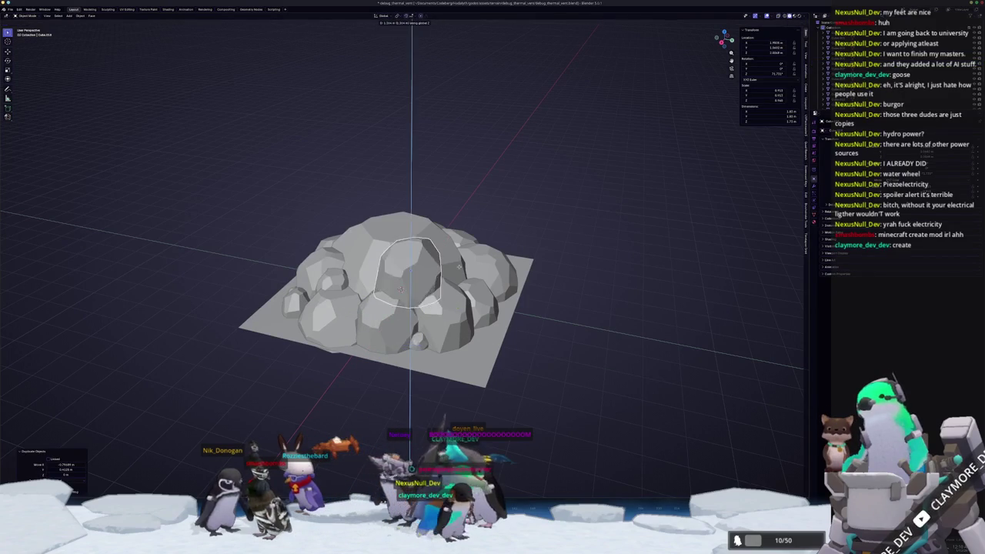
left_click(475, 281)
Resize that front rock, then scale it vertically only
key("z")
key("z")
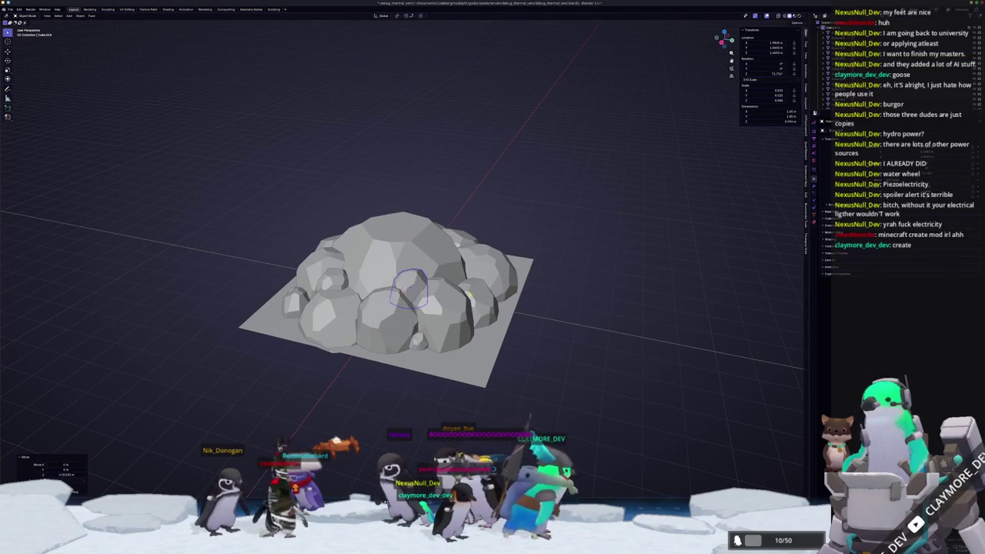
left_click(461, 261)
key("s")
key("z")
key("z")
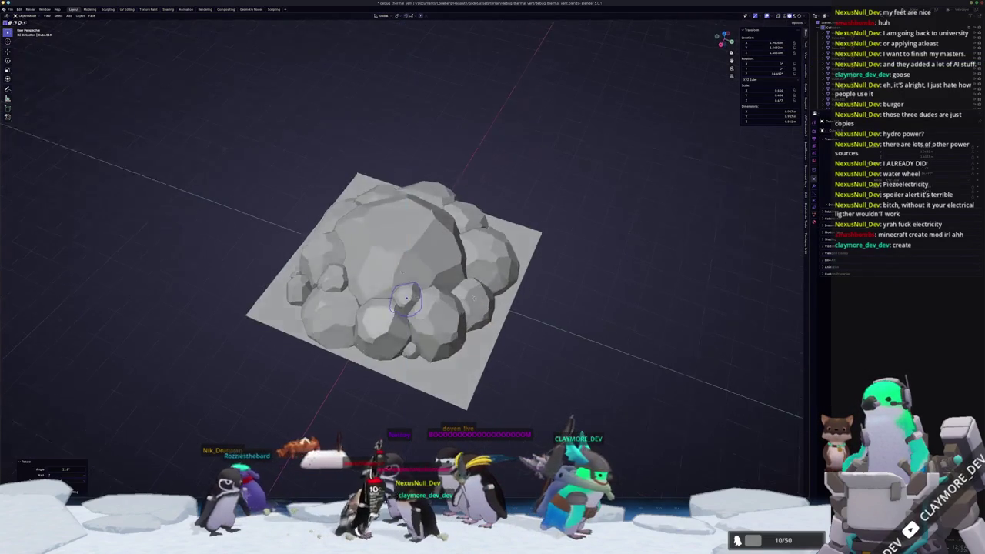
key("z")
left_click(503, 259)
Lift the rock's selected vertices along Z with proportional falloff in Edit Mode
key("Tab")
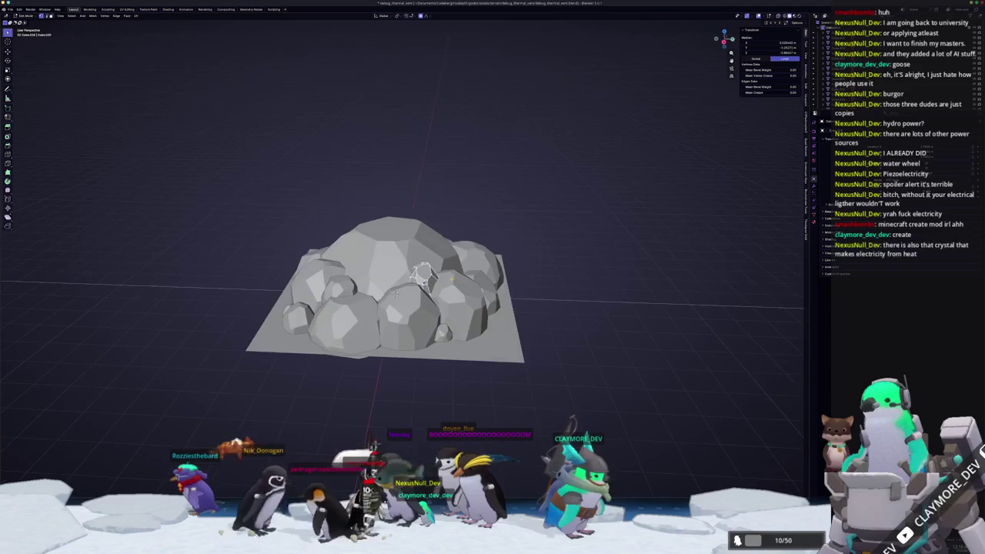
key("g")
key("z")
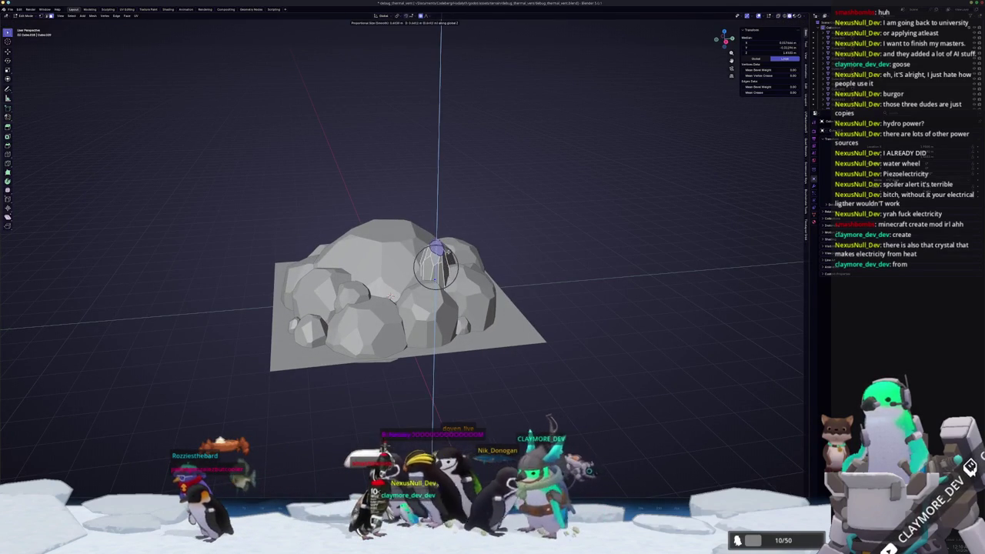
key("Return")
key("Tab")
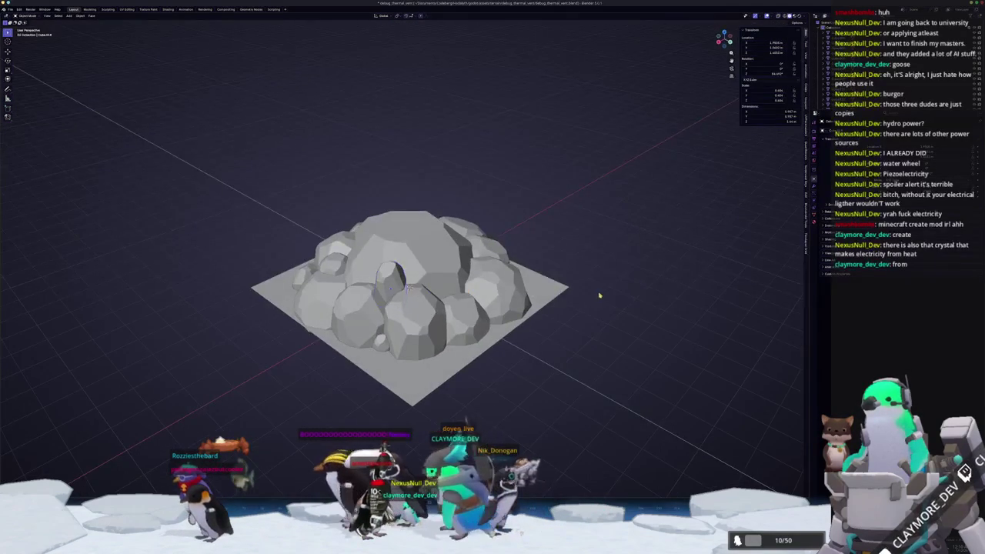
From a low side view, scale the rock along Z
left_click_drag(539, 283, 523, 330)
mouse_move(412, 271)
left_mouse_down()
mouse_move(471, 250)
mouse_move(420, 271)
left_mouse_up()
key("s")
key("z")
left_click(473, 243)
Select and centre the view on the large central boulder, then select the smaller right boulder
left_click(419, 261)
key("KP_Decimal")
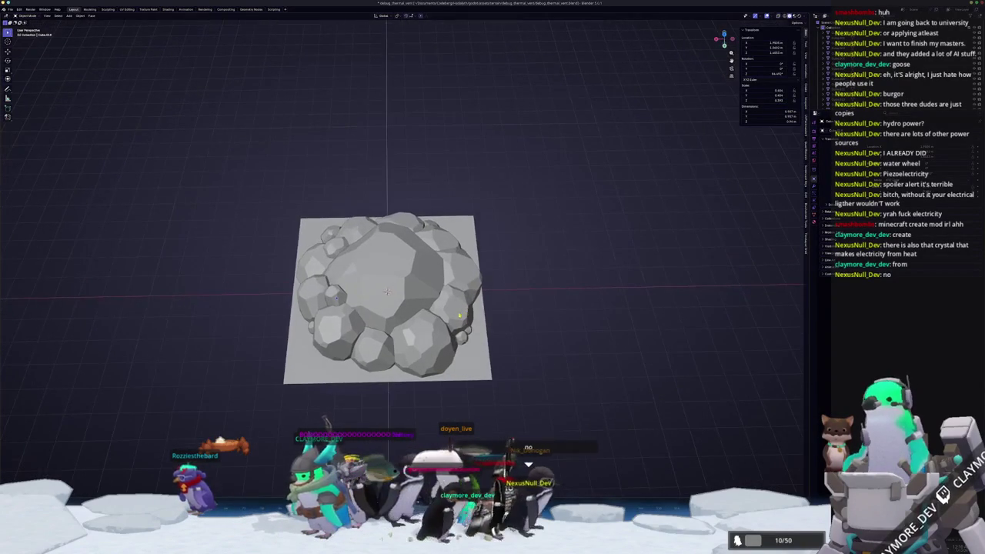
left_click(456, 315)
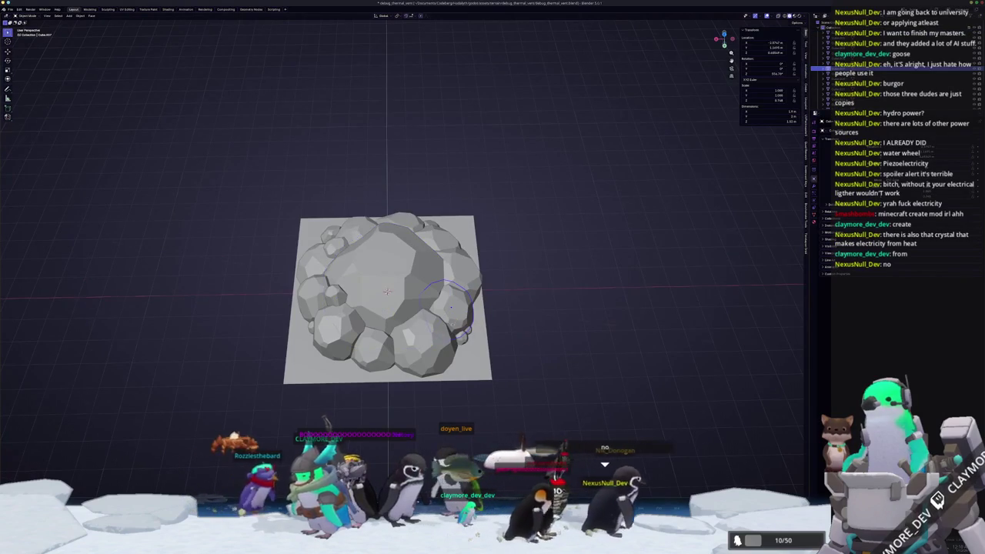
left_click_drag(451, 306, 431, 324)
Raise the boulder along Z and rotate it around the vertical axis in front view
key("g")
key("z")
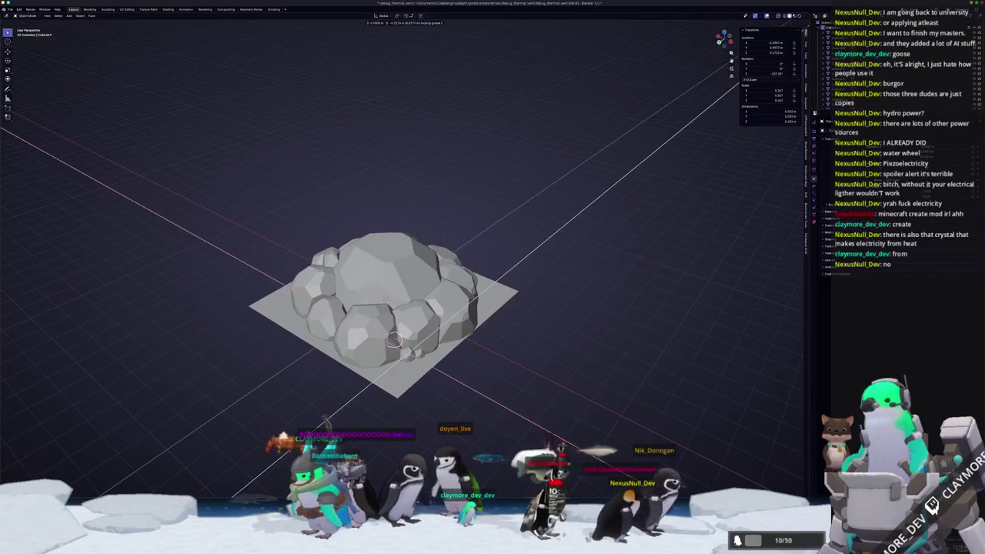
key("Return")
key("KP_1")
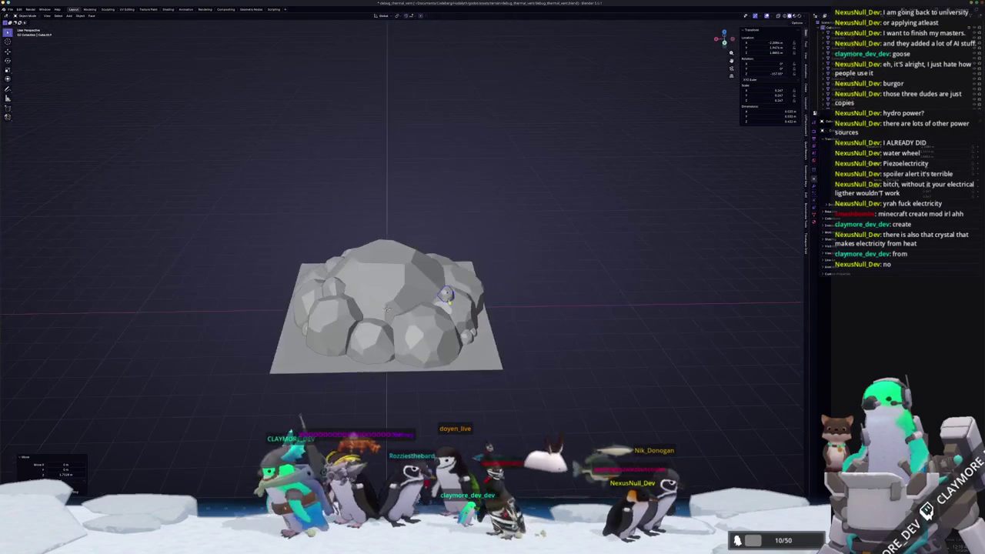
key("g")
key("z")
key("z")
key("r")
Move the boulder vertically again and flatten it with two Z-axis scales
key("z")
key("Return")
mouse_move(387, 308)
left_mouse_down()
mouse_move(372, 343)
mouse_move(373, 384)
left_mouse_up()
key("g")
key("z")
left_click(478, 345)
mouse_move(477, 346)
left_mouse_down()
mouse_move(441, 330)
mouse_move(538, 315)
left_mouse_up()
key("s")
key("z")
left_click(440, 330)
key("s")
key("z")
left_click(543, 314)
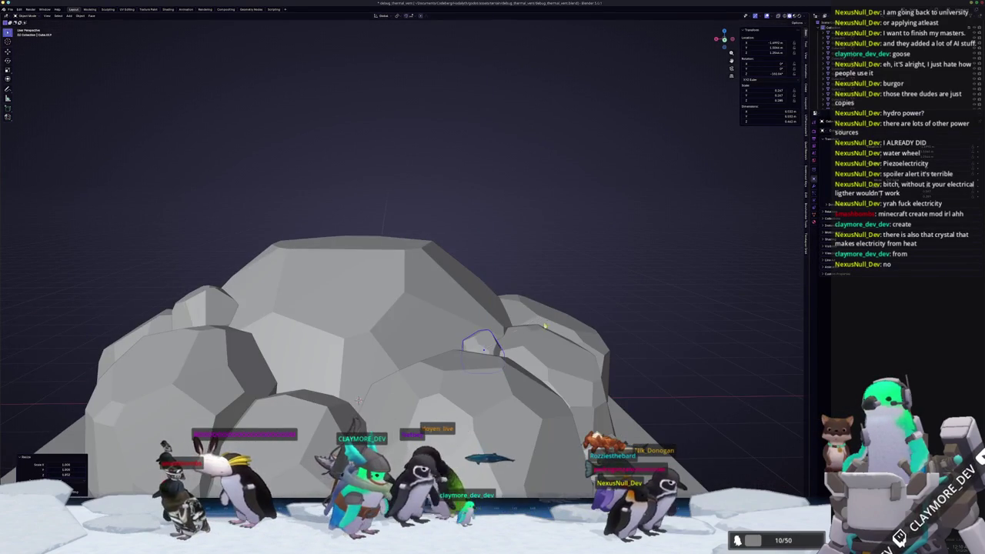
Smoothly move the boulder's vertices vertically in Edit Mode with X-ray on, then return to Object Mode
key("Tab")
key("alt+z")
key("g")
key("z")
left_click(453, 346)
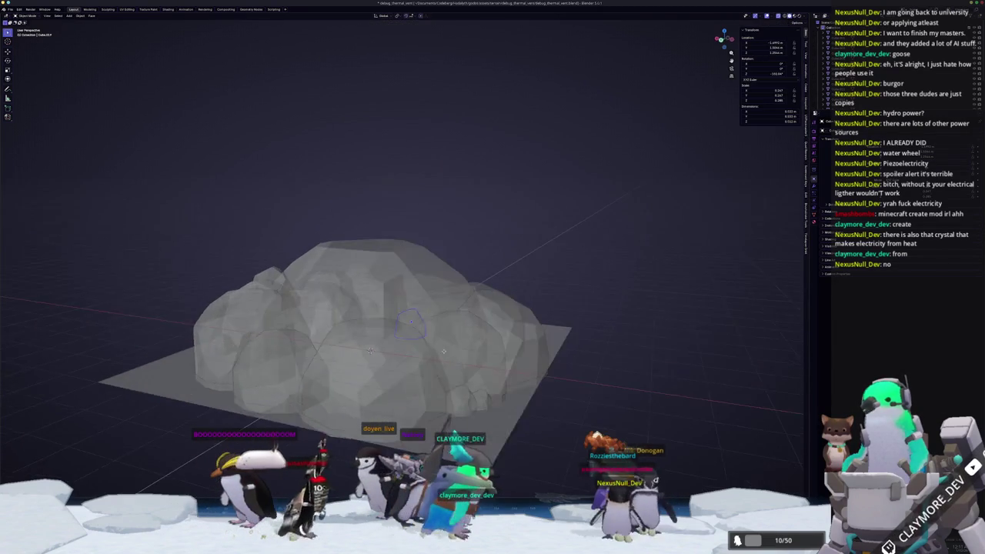
key("Tab")
key("alt+z")
Duplicate a small rock in top view and place the copy at the pile's edge
left_click_drag(435, 351, 372, 357)
key("KP_7")
left_click_drag(362, 174, 421, 209)
left_click(487, 395)
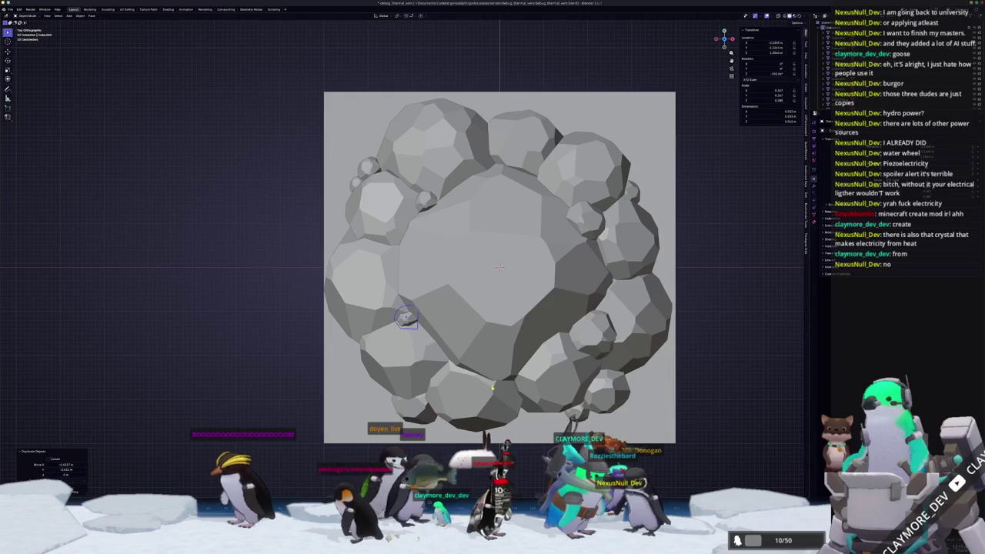
key("g")
left_click(434, 285)
left_click_drag(435, 285, 534, 311)
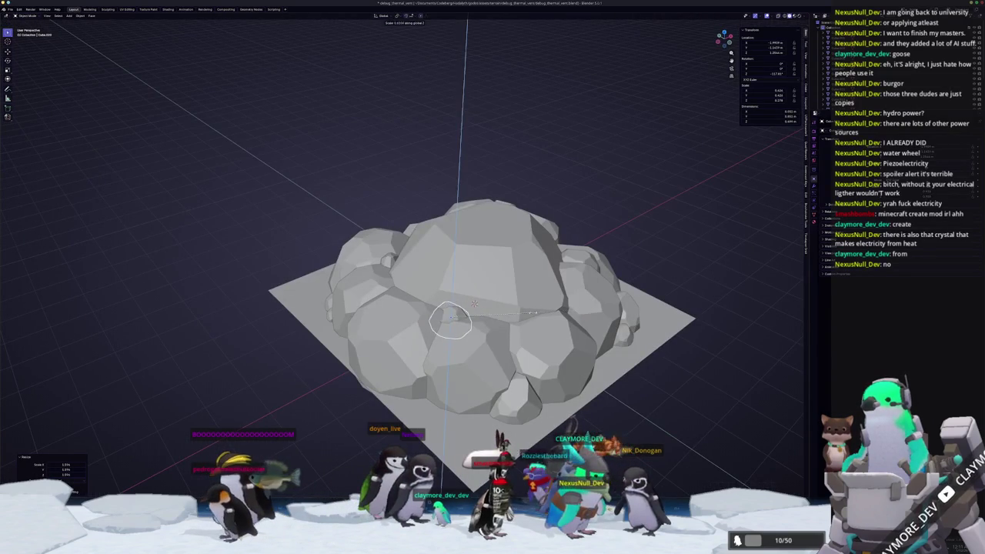
mouse_move(535, 307)
left_mouse_down()
mouse_move(557, 327)
mouse_move(698, 293)
mouse_move(672, 282)
mouse_move(646, 293)
mouse_move(658, 288)
mouse_move(668, 246)
left_mouse_up()
left_click(450, 334)
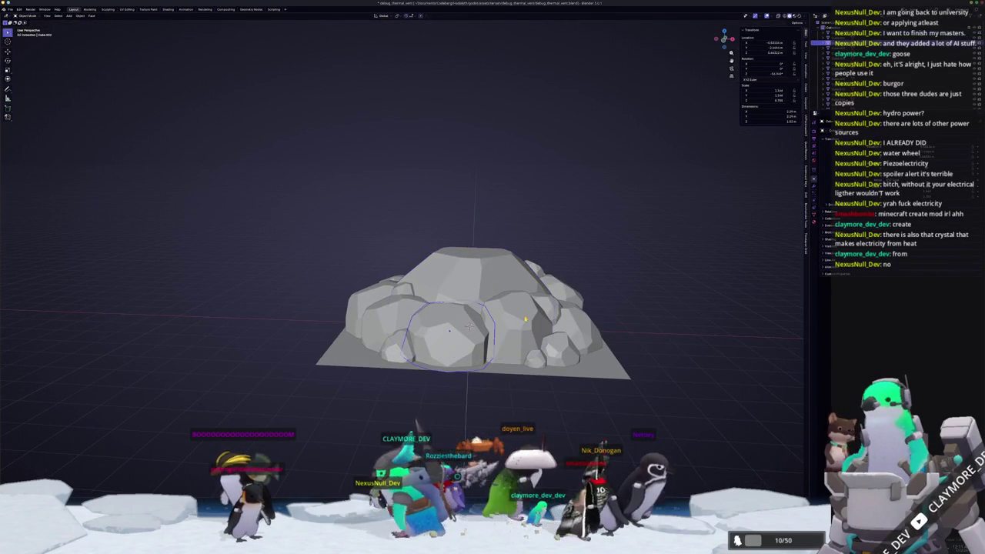
Raise the right-centre boulder along the Z axis
left_click(529, 321)
key("g")
key("z")
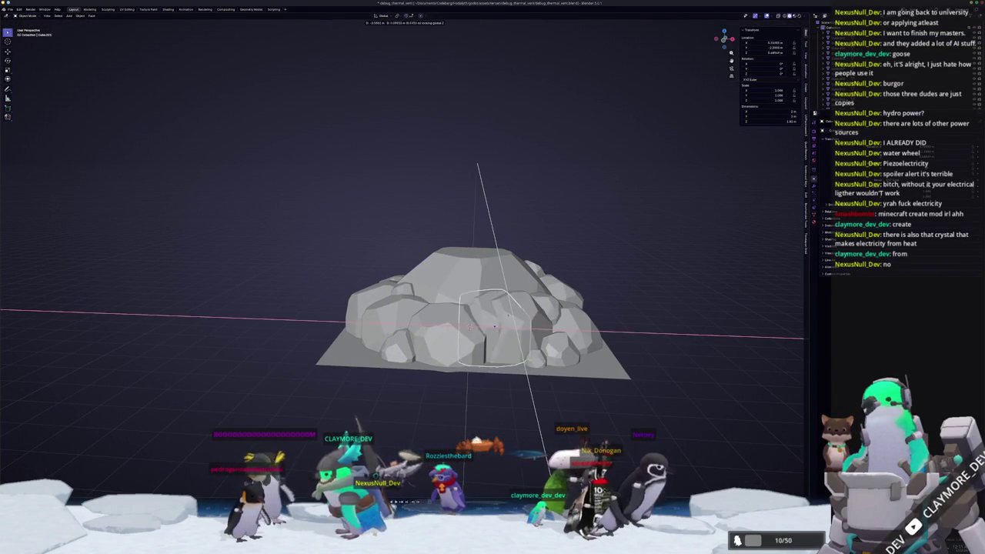
key("Return")
Stretch the boulder taller, scale its width excluding Z, and shift it sideways
key("s")
key("z")
key("z")
key("z")
key("s")
key("z")
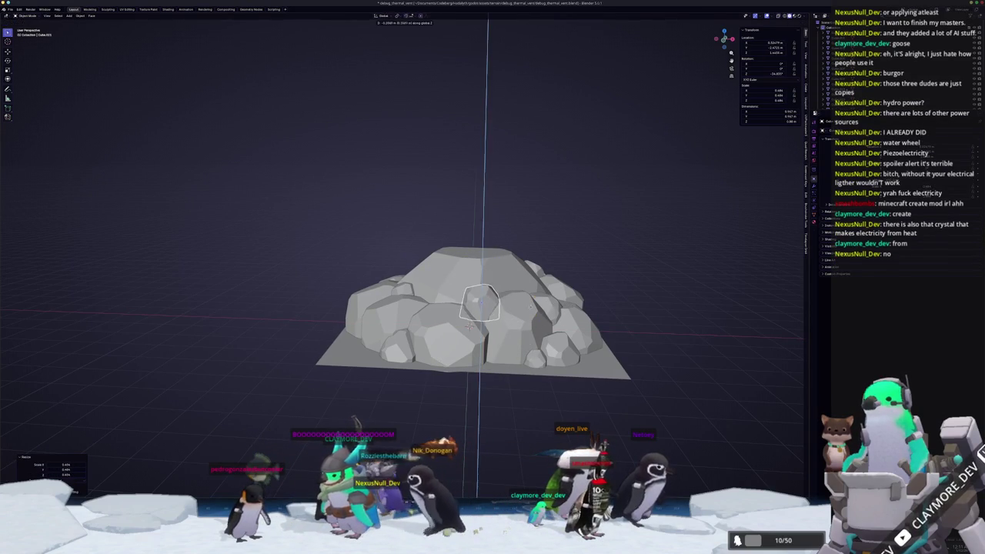
left_click(564, 307)
key("s")
key("shift+z")
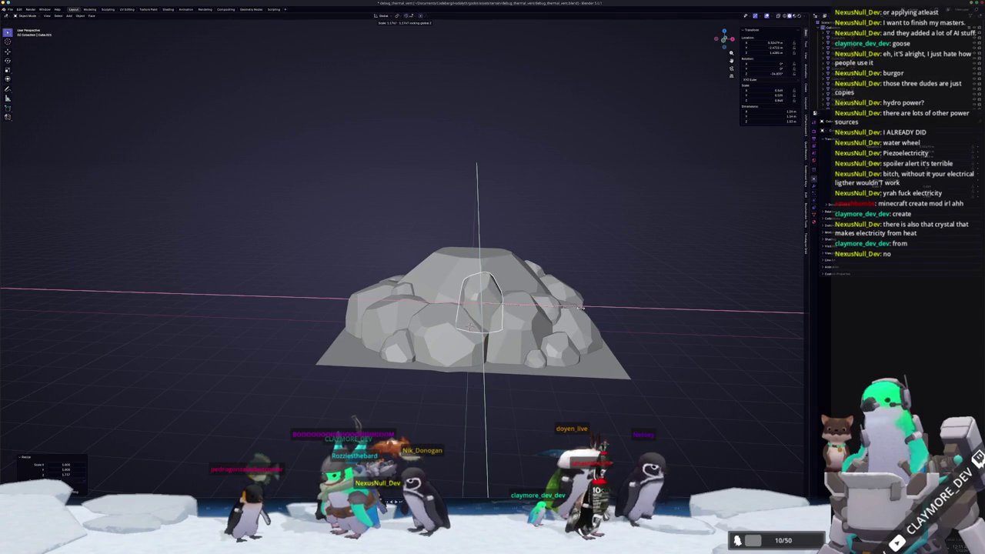
key("g")
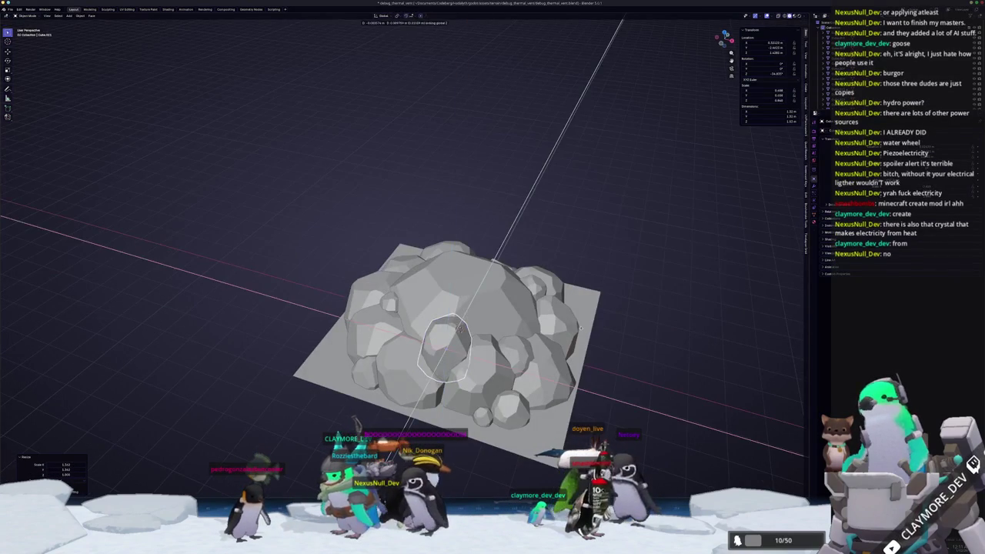
left_click(559, 306)
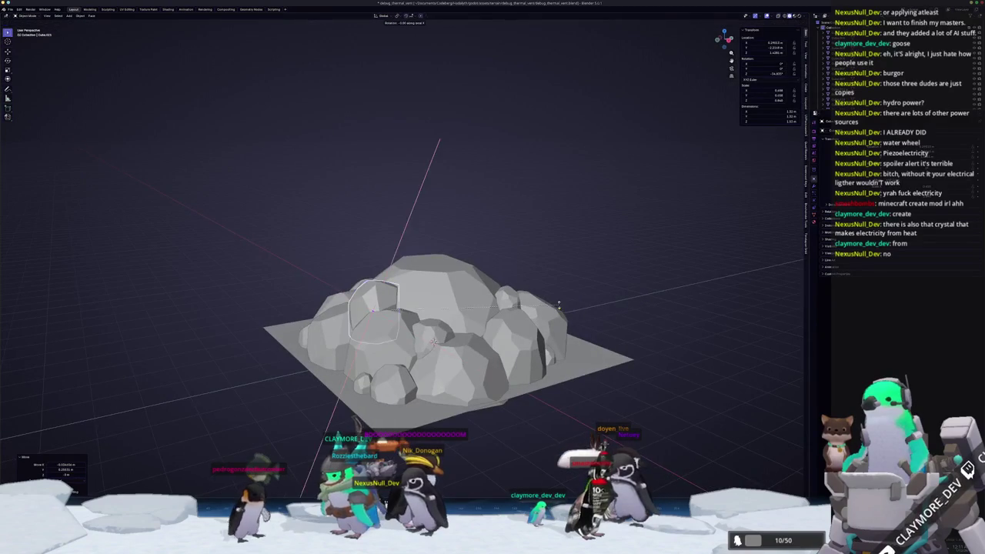
Box-select the whole rock pile from a high angled view
key("KP_7")
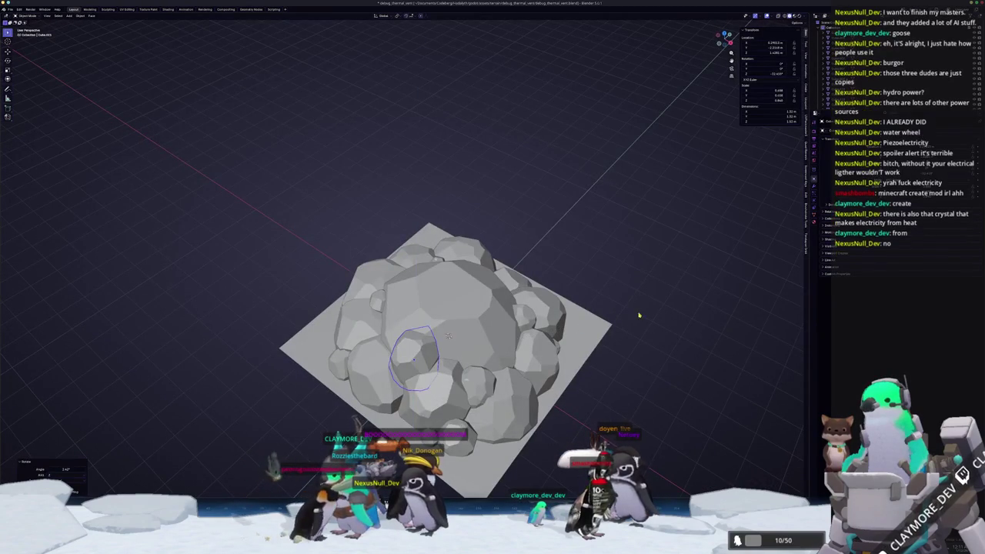
key("KP_2")
key("KP_2")
key("KP_8")
scroll(546, 292, "down", 4)
left_click_drag(474, 289, 217, 215)
Move the rock pile down along Z onto the base plane and check it in front view
key("KP_2")
key("KP_2")
key("KP_8")
key("g")
key("z")
left_click(359, 254)
key("KP_2")
key("KP_5")
key("KP_1")
scroll(483, 336, "up", 4)
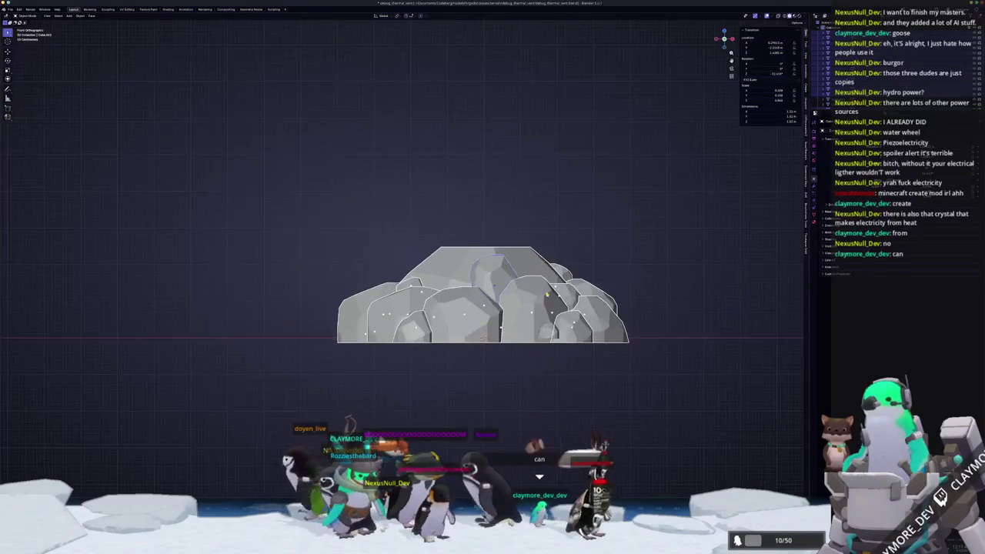
Enter Edit Mode on the joined rock mesh with see-through display, viewed from the top
left_click_drag(643, 345, 271, 248)
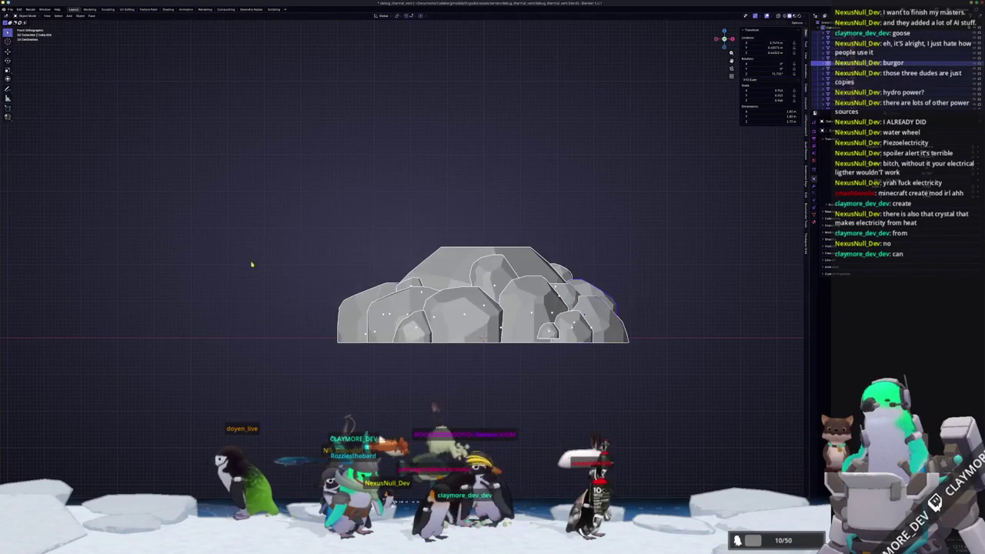
key("Tab")
key("alt+z")
scroll(577, 385, "up", 1)
left_click(577, 385)
left_click_drag(577, 385, 428, 427)
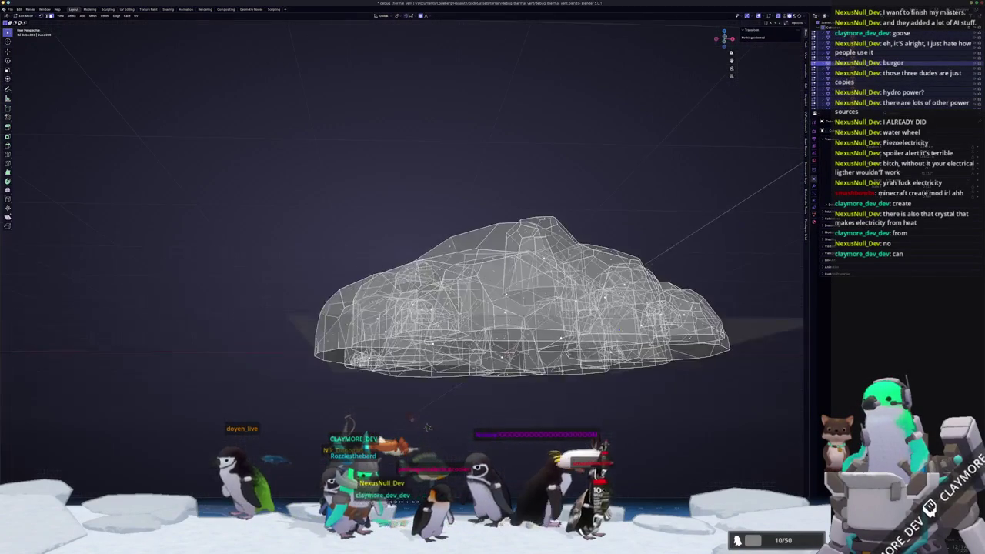
key("KP_7")
key("alt+z")
scroll(469, 246, "down", 2)
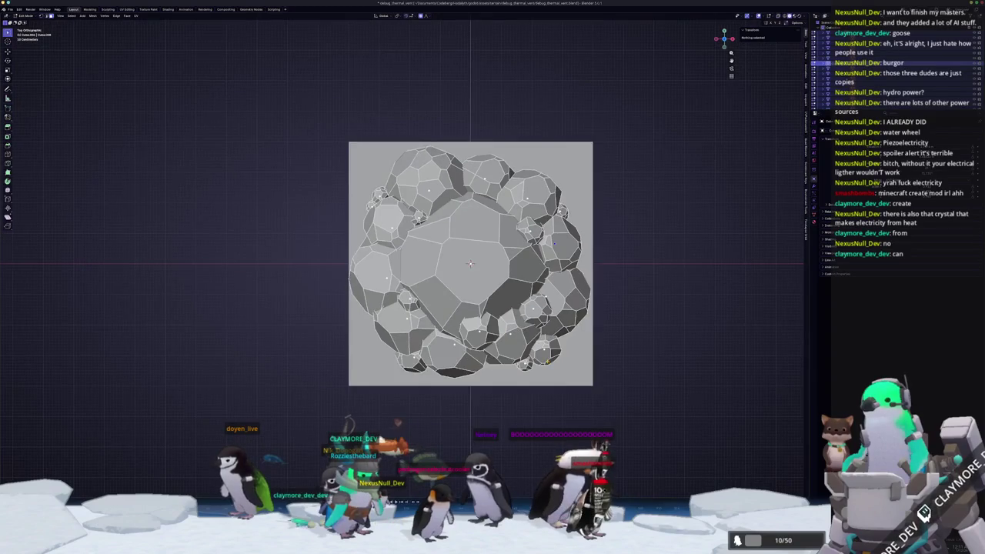
scroll(470, 246, "up", 2)
key("alt+z")
Box-select every face and scale the whole mesh larger in front view
mouse_move(705, 424)
left_mouse_down()
mouse_move(368, 230)
mouse_move(201, 60)
left_mouse_up()
key("KP_1")
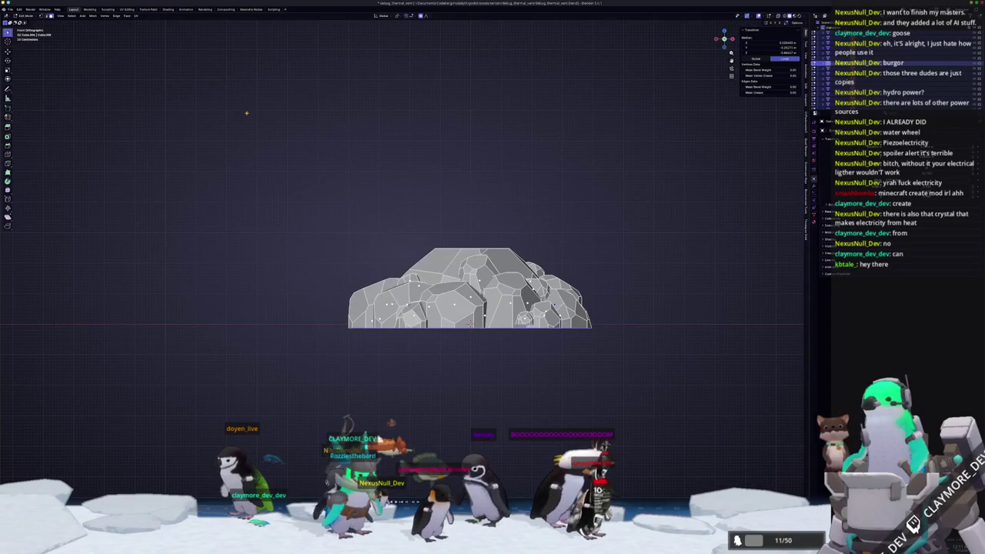
key("s")
left_click(246, 113)
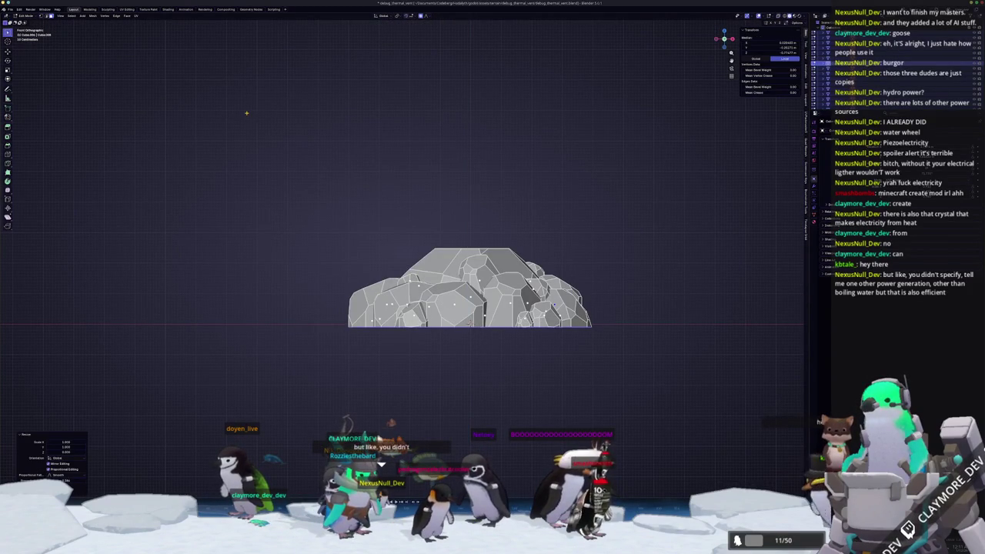
scroll(509, 306, "up", 2)
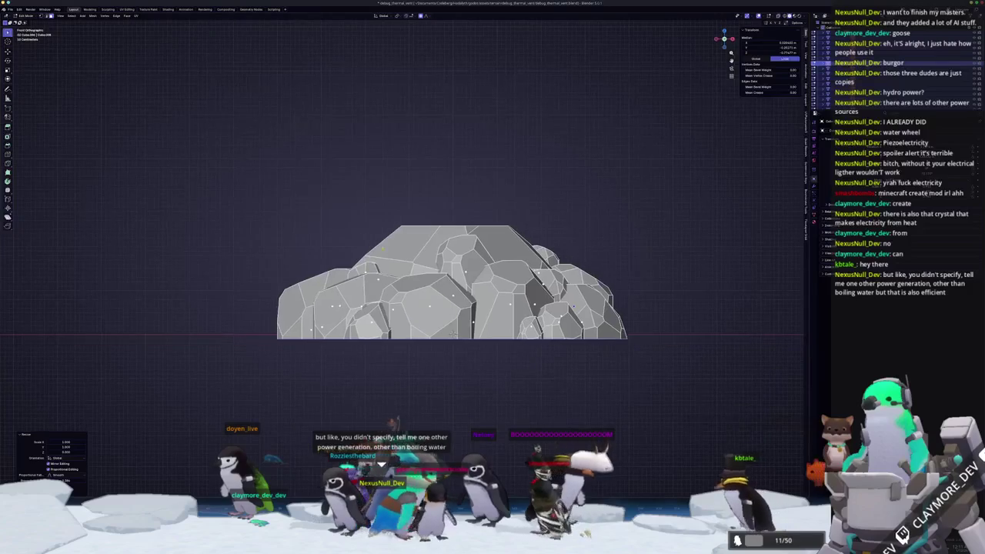
key("alt+z")
key("alt+z")
scroll(410, 254, "up", 1)
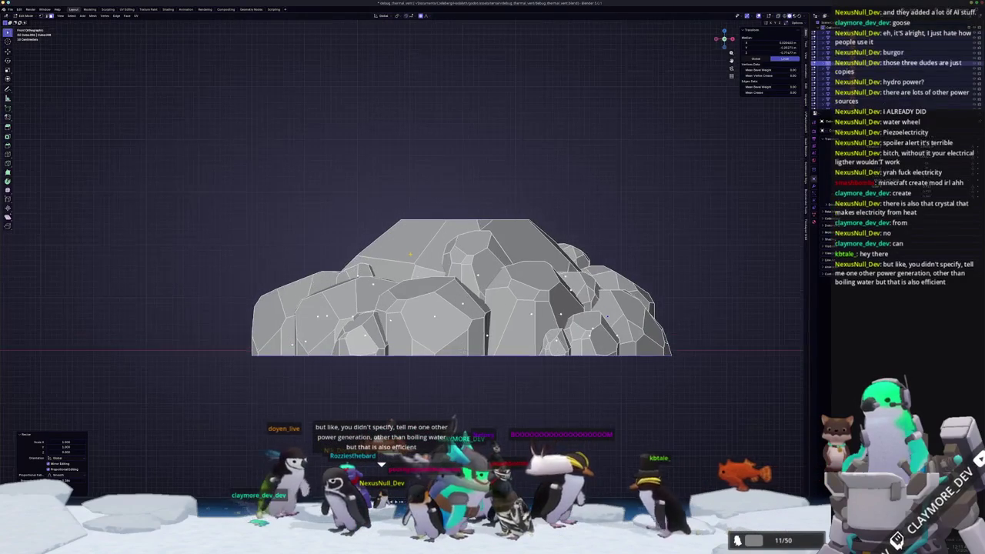
Lift the lower part with a proportional Z move, then return to Object Mode
left_click_drag(410, 254, 355, 231)
left_click_drag(408, 333, 387, 232)
key("g")
key("z")
scroll(400, 331, "down", 5)
left_click(401, 332)
mouse_move(401, 332)
left_mouse_down()
mouse_move(388, 333)
mouse_move(521, 235)
mouse_move(548, 269)
left_mouse_up()
key("Tab")
scroll(387, 333, "down", 4)
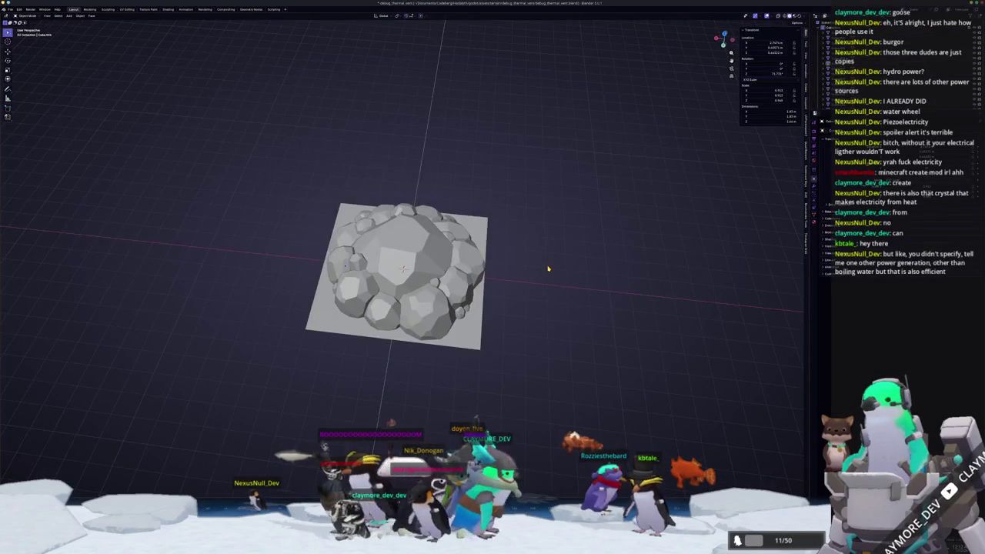
key("KP_7")
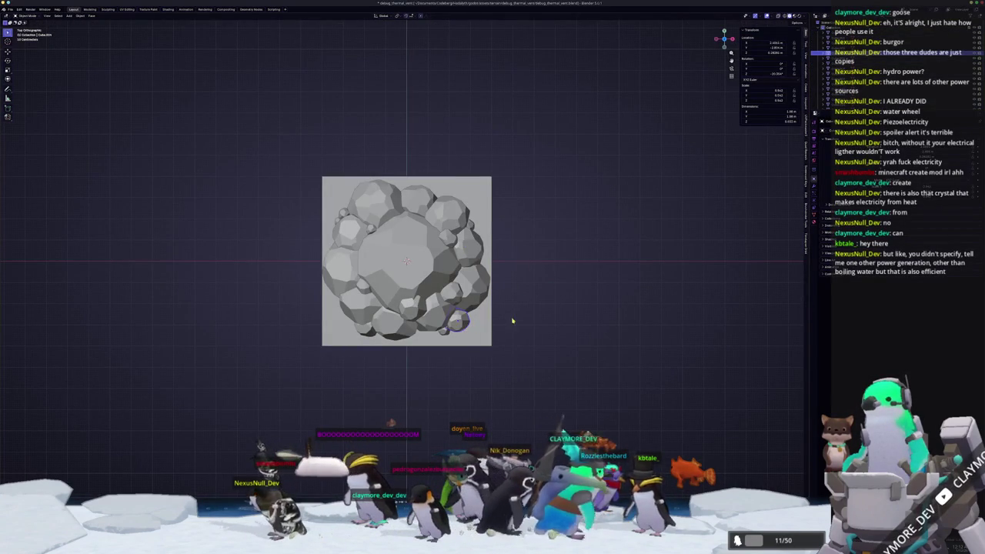
Nudge the small rock at the lower right to a new spot
left_click(466, 329)
key("g")
left_click(531, 333)
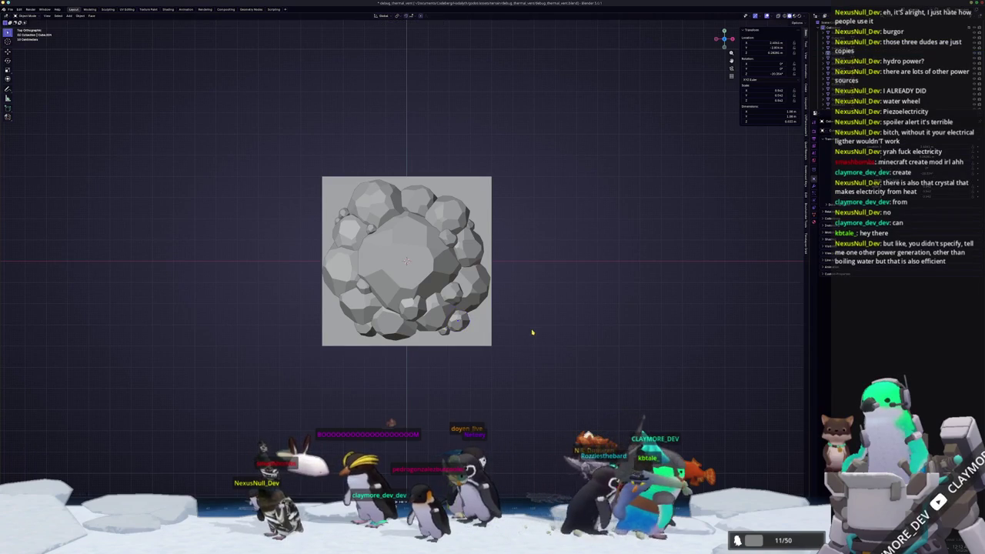
Open File > Append and go up to the folder of debug asset files
left_click(10, 9)
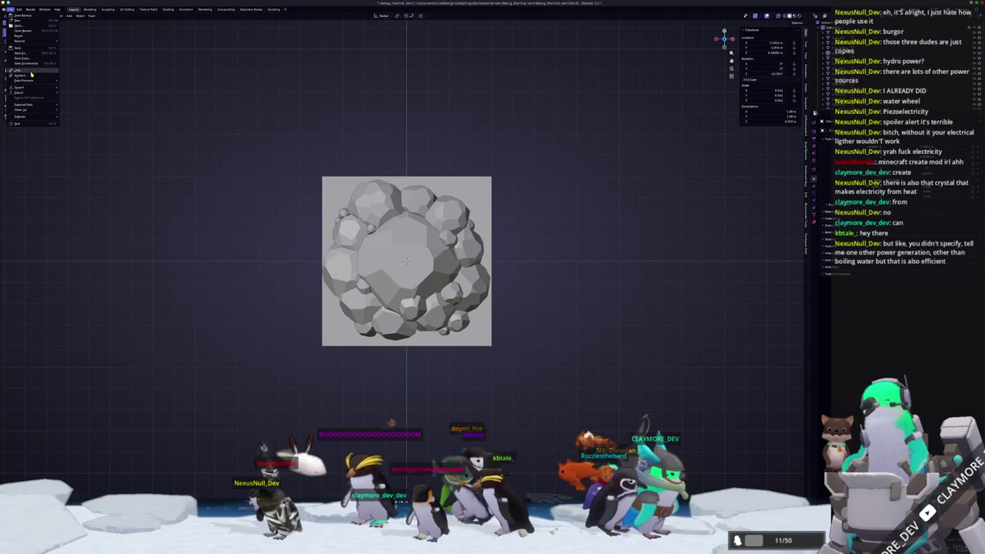
left_click(19, 74)
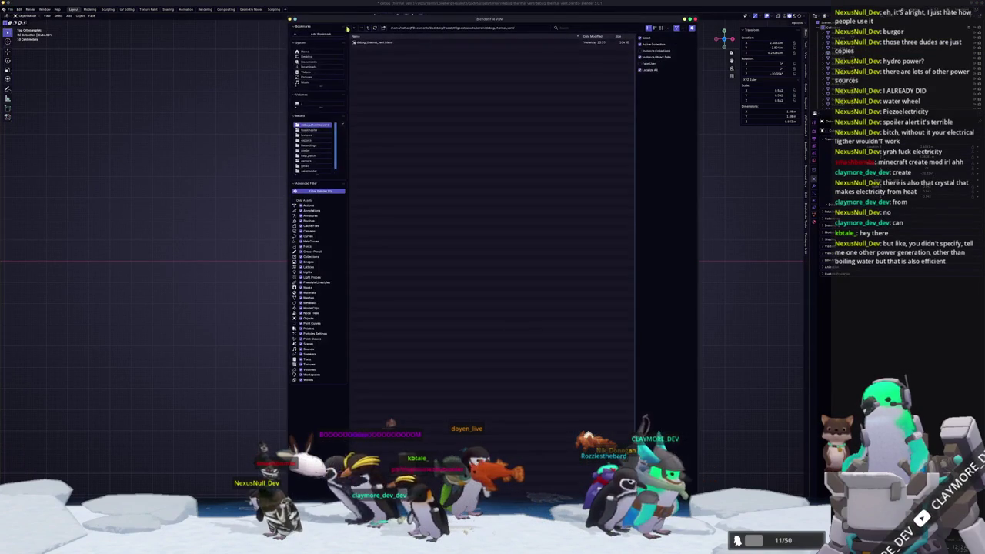
left_click(368, 28)
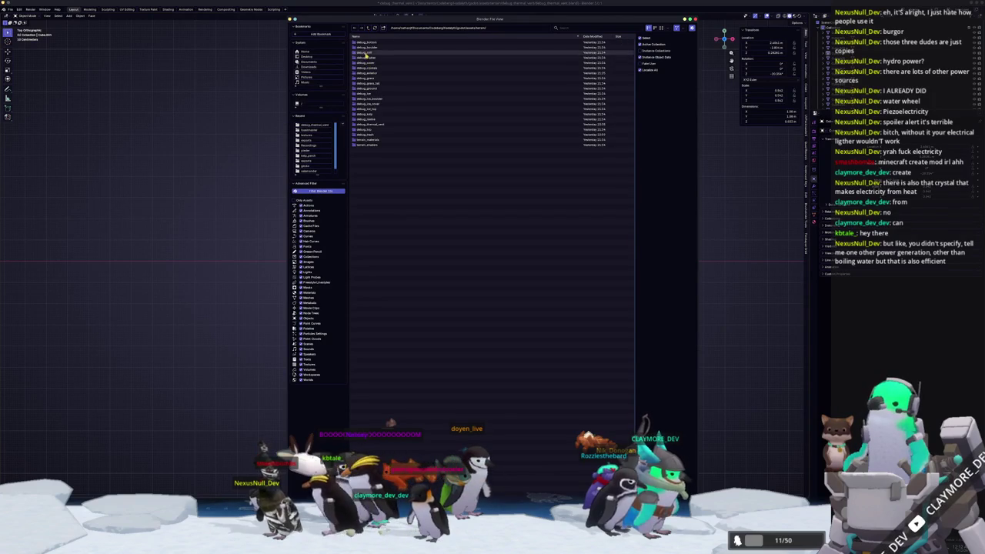
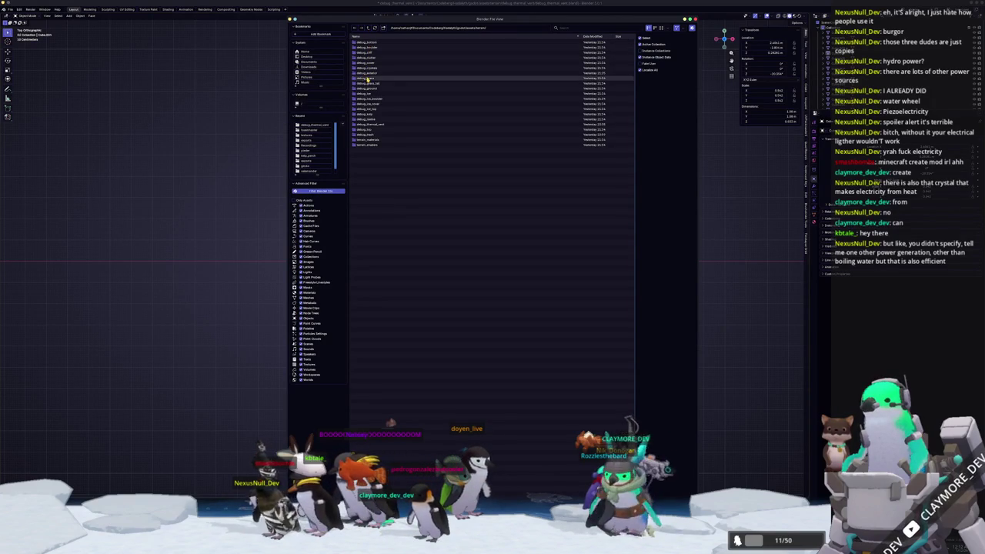
Append rock objects 000–011 from debug_top.blend's Object folder into the scene
double_click(370, 132)
double_click(369, 52)
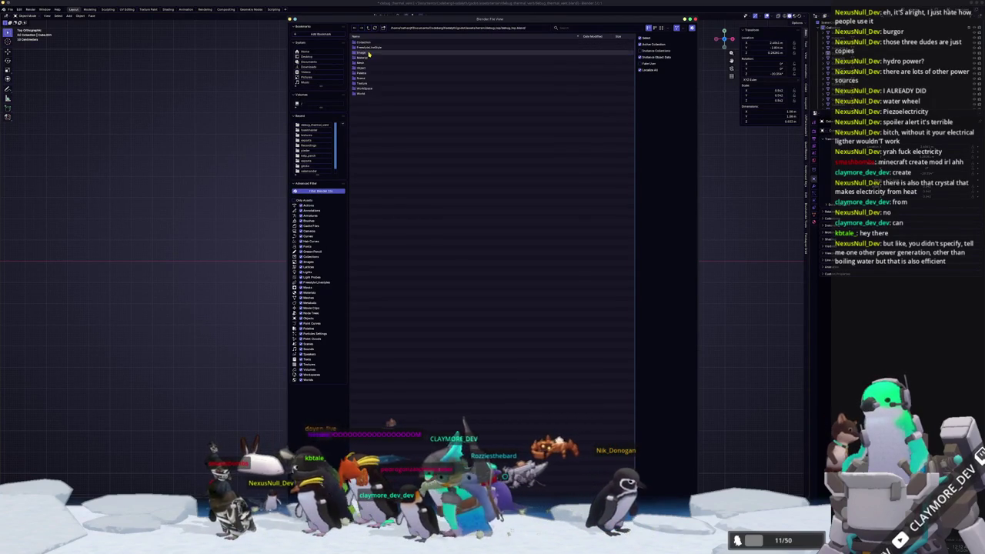
double_click(363, 67)
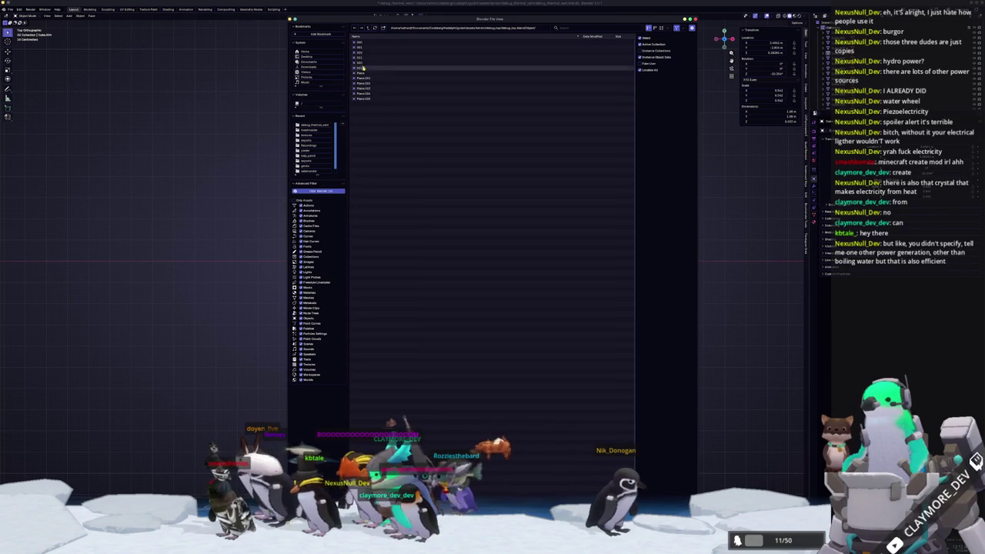
left_click(360, 68)
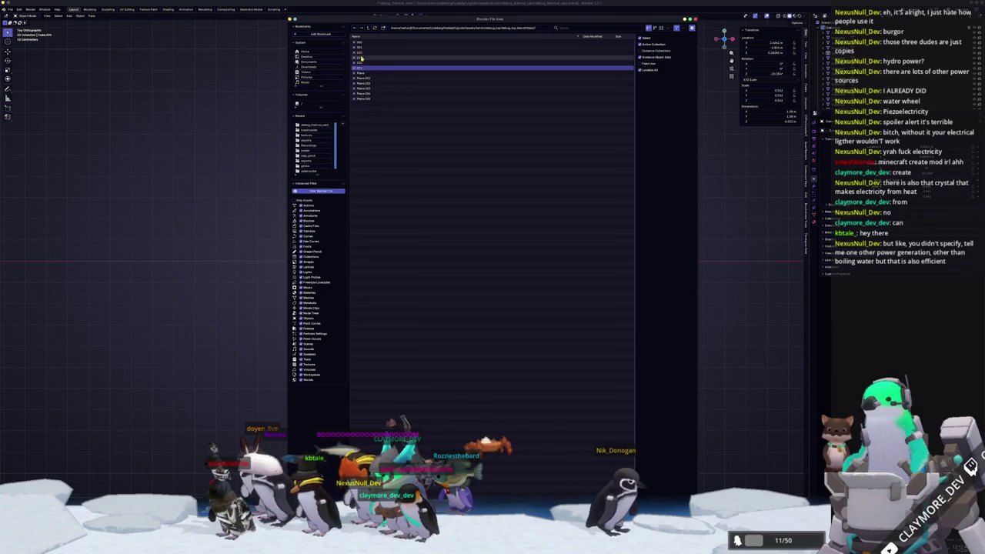
left_click(358, 42, "shift")
key("Return")
left_click_drag(527, 391, 486, 351)
In top view, move a small rock from above down onto the plane
left_click(497, 274)
key("KP_7")
scroll(500, 250, "up", 2)
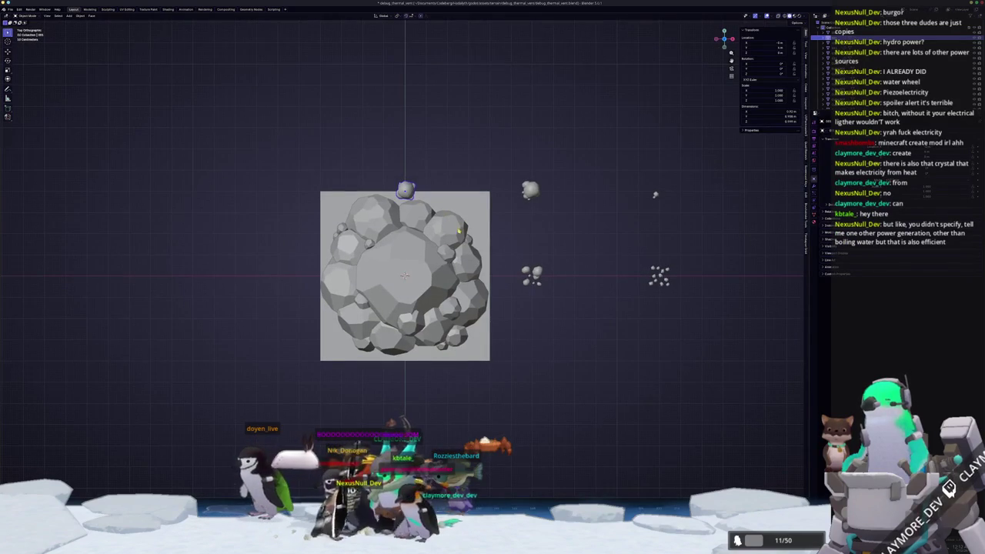
left_click(405, 275)
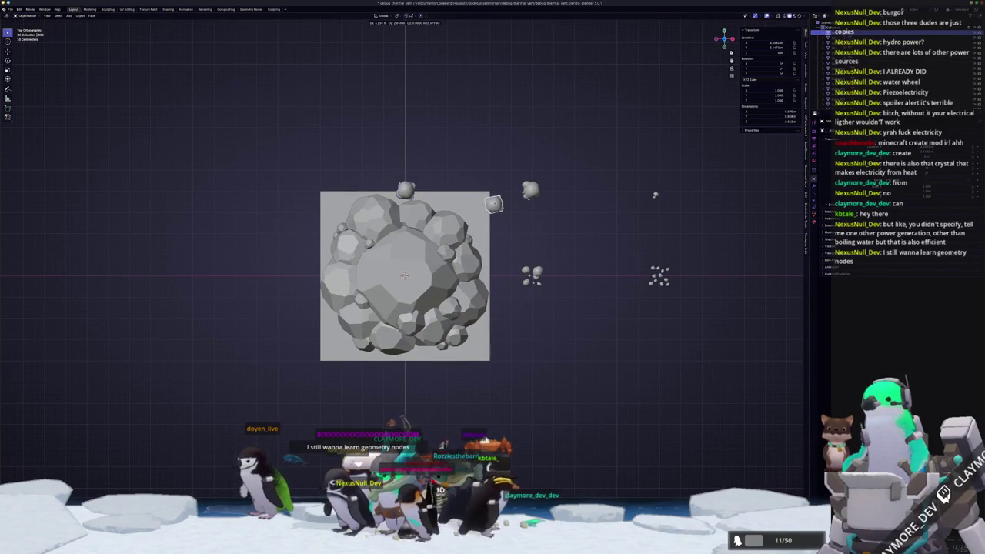
key("Return")
left_click(448, 194)
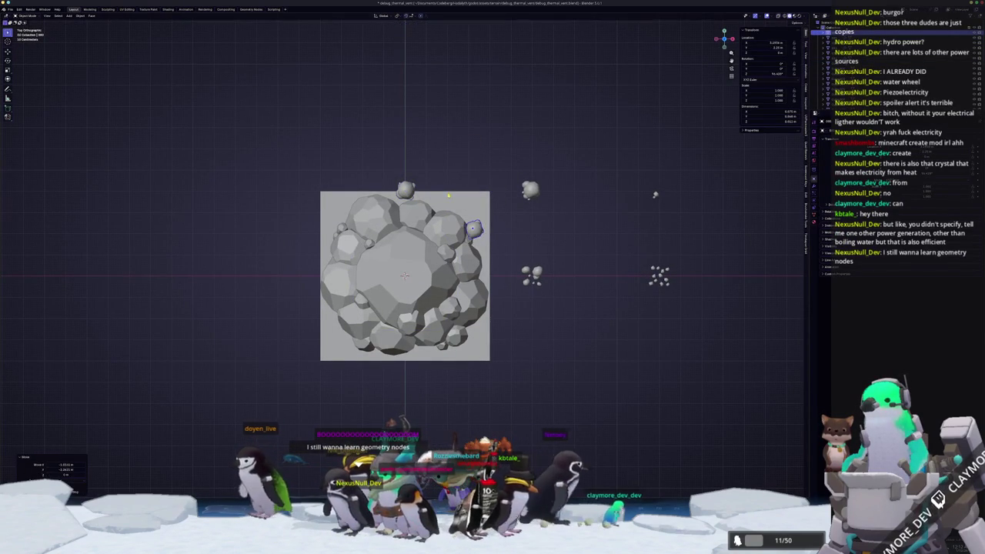
Move and rotate the small rock at the top edge of the cluster
left_click(406, 190)
key("g")
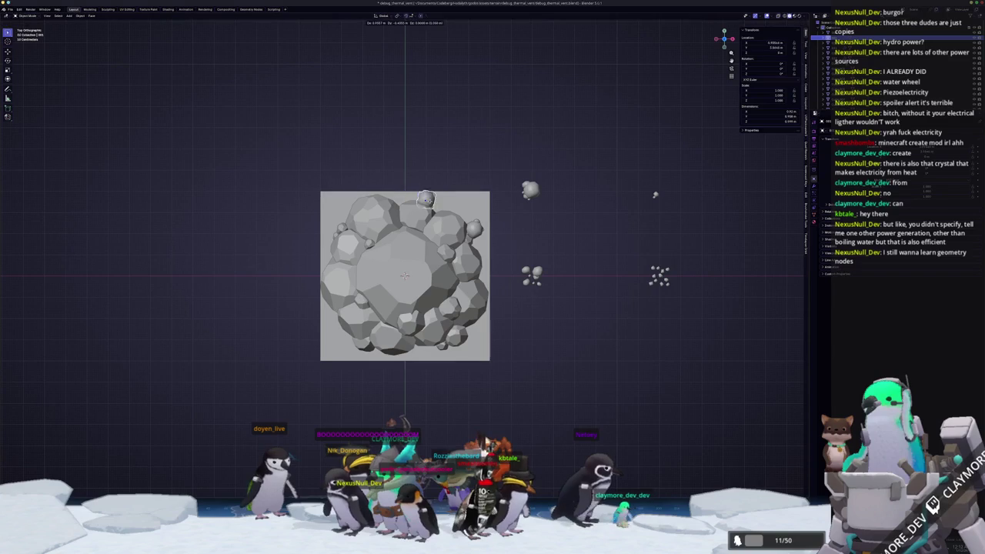
key("Return")
key("r")
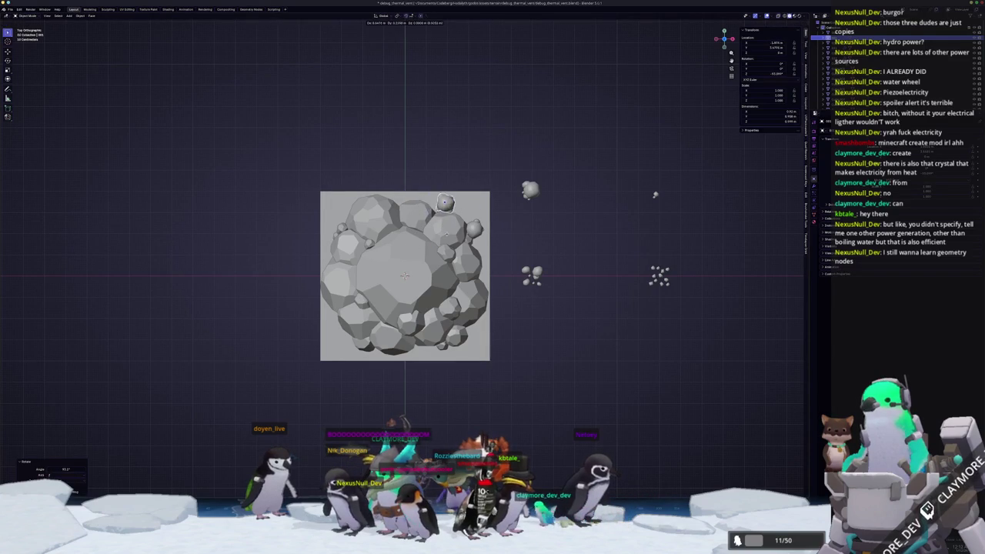
left_click(505, 222)
Place the loose small rocks at the boulder's upper-right edge and scale them vertically
left_click(531, 275)
key("g")
left_click(467, 210)
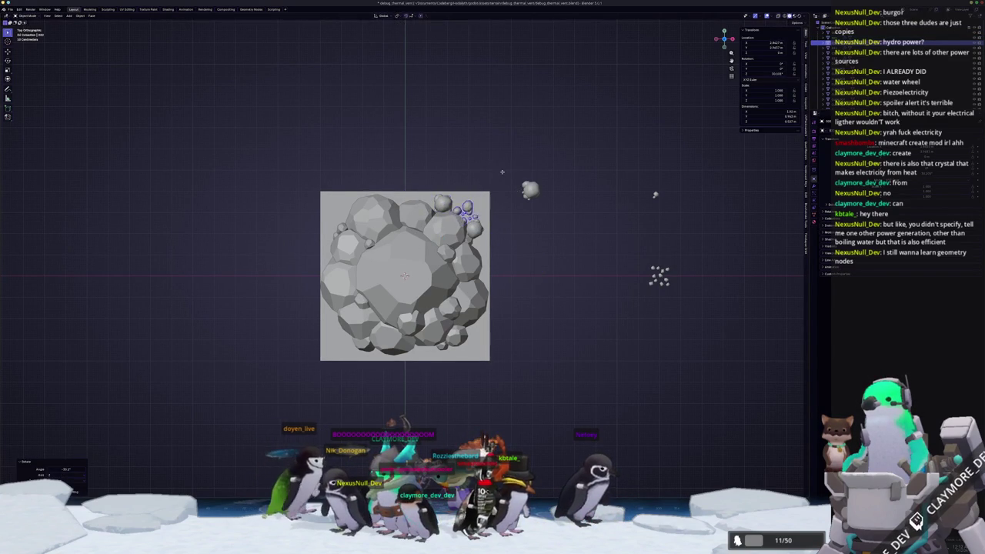
left_click(493, 194)
key("KP_5")
left_click_drag(494, 194, 449, 142)
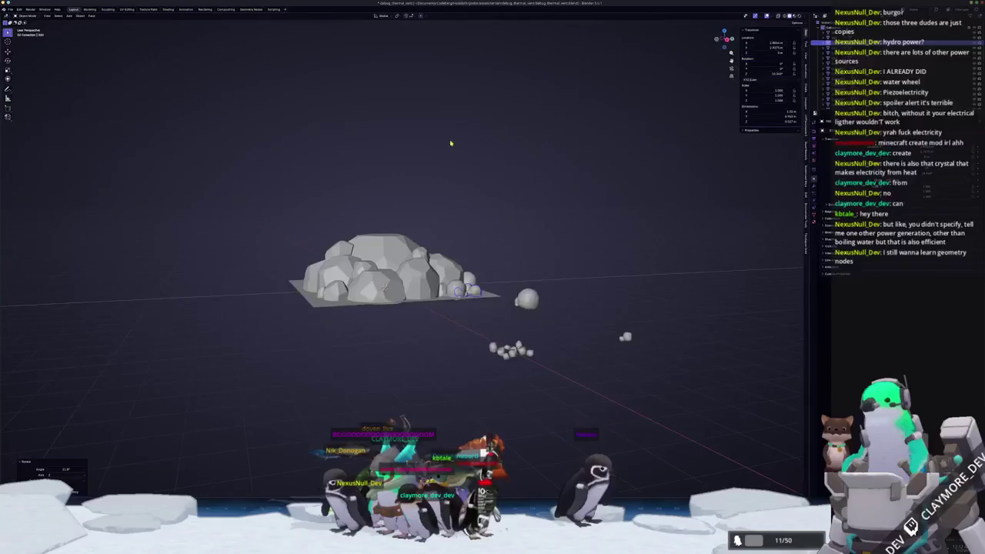
key("z")
left_click(529, 190)
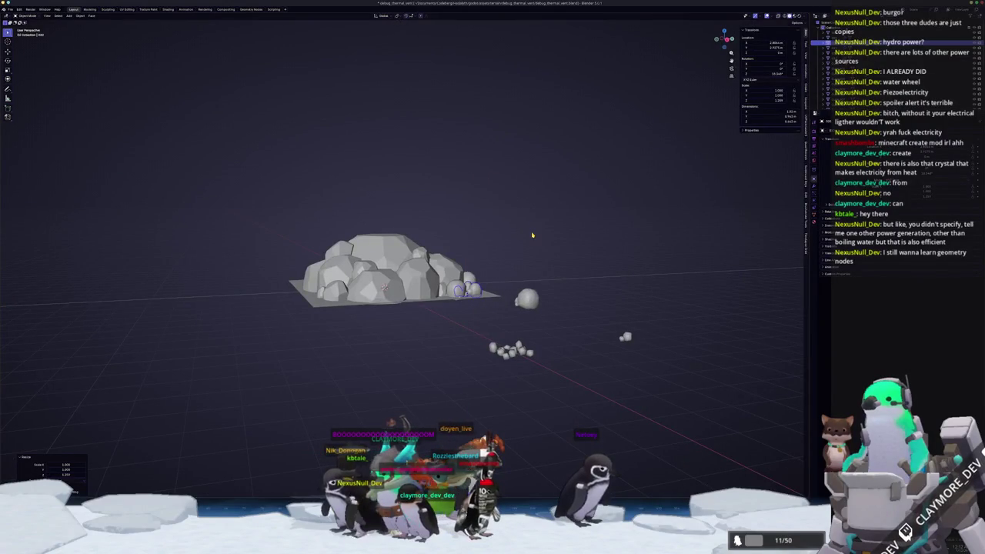
key("KP_7")
scroll(513, 237, "down", 2)
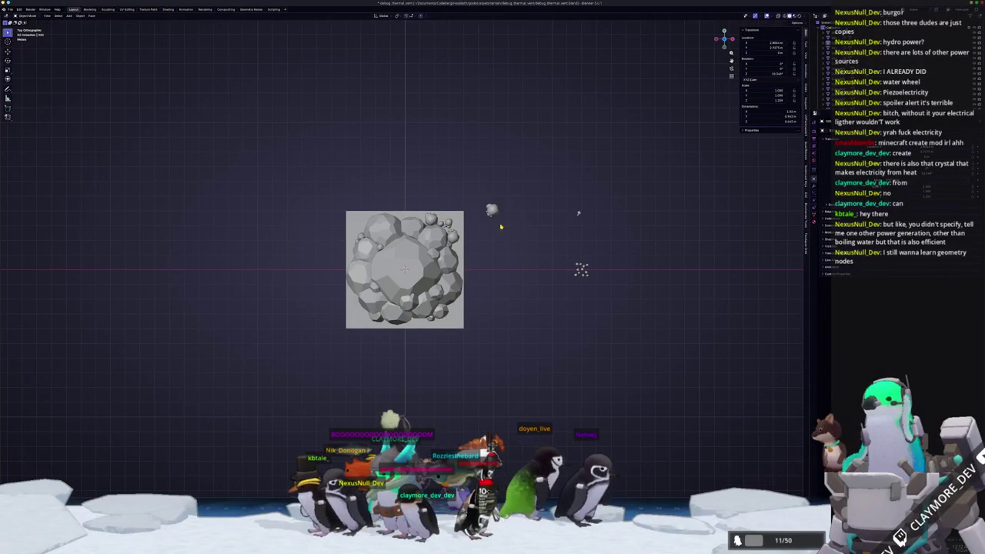
Duplicate and reposition a small rock, then give it Shade Auto Smooth
key("g")
left_click(453, 308)
key("g")
left_click(523, 328)
scroll(523, 328, "up", 3)
left_click(552, 305)
right_click(553, 300)
left_click(552, 293)
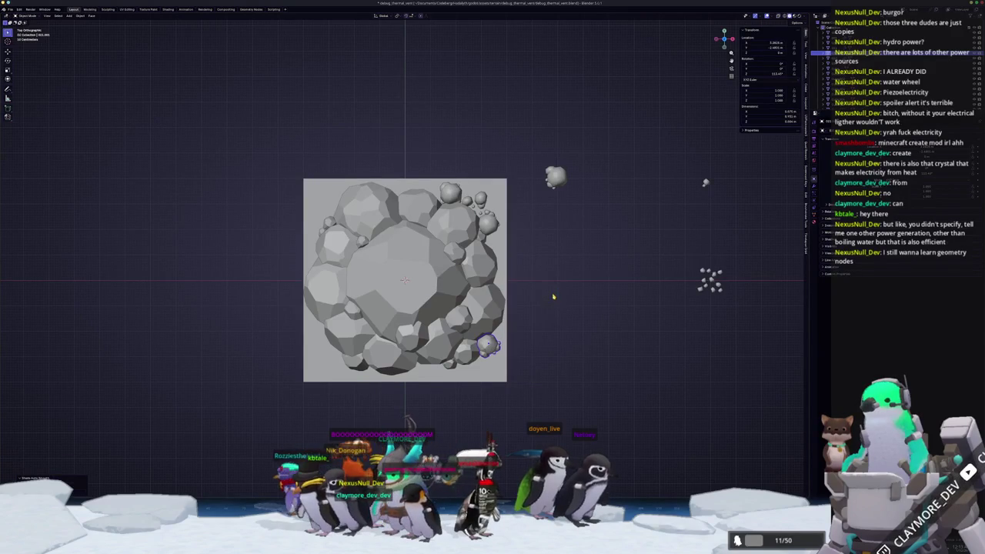
Place a rock copy at the plane's bottom edge, then select all the rocks
key("shift+d")
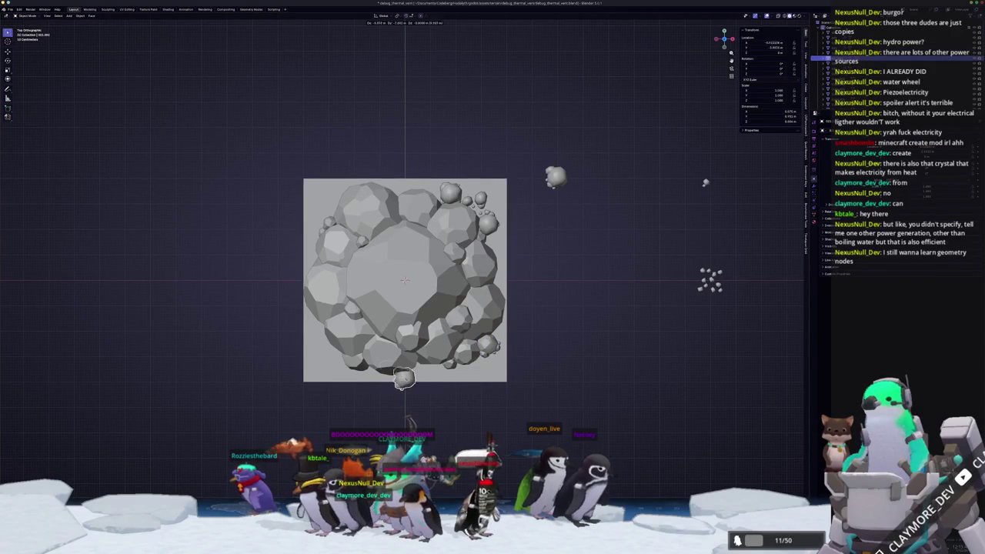
left_click(415, 371)
key("Return")
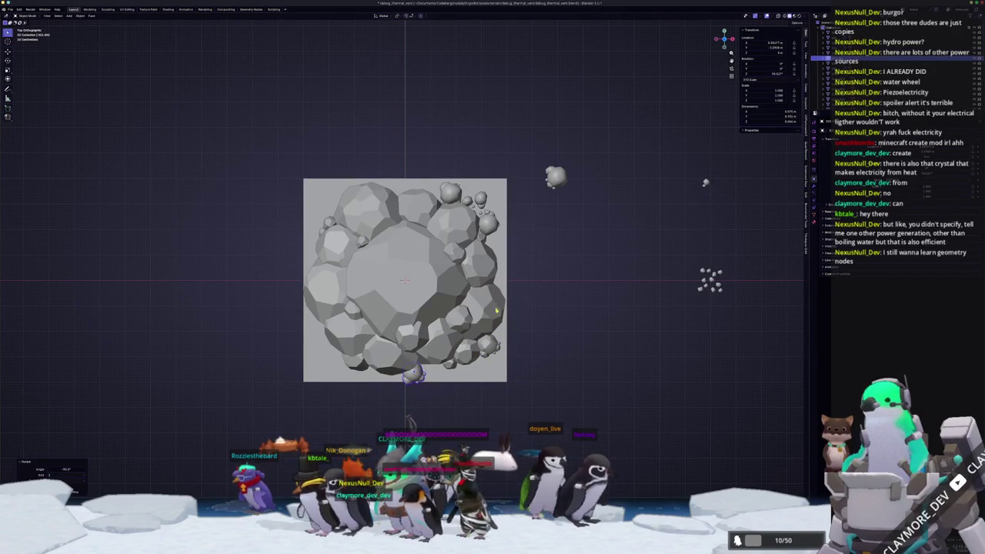
mouse_move(415, 369)
left_mouse_down()
mouse_move(443, 292)
mouse_move(439, 268)
left_mouse_up()
key("KP_7")
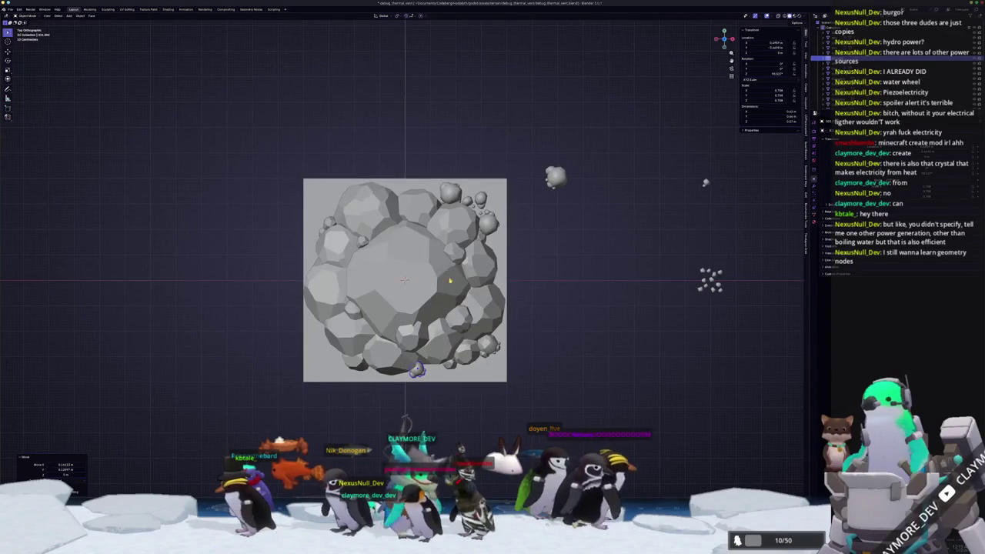
scroll(449, 280, "down", 3)
key("a")
right_click(462, 285)
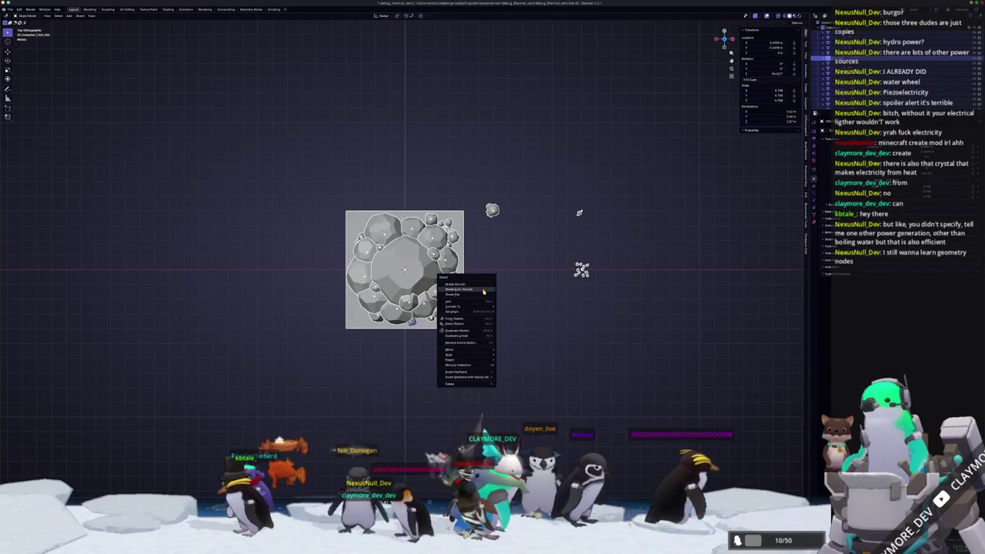
Make all the rocks flat-shaded
left_click(482, 294)
right_click(504, 295)
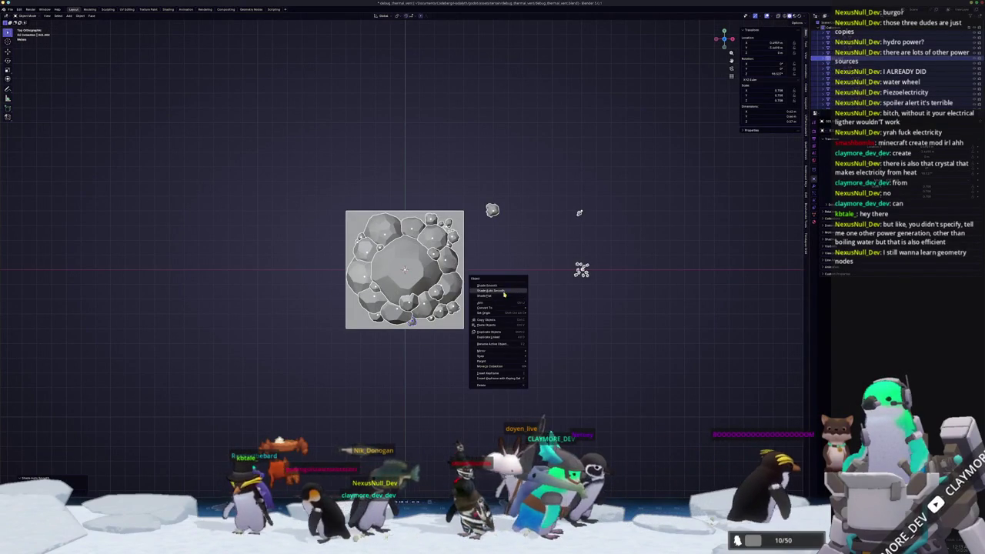
left_click(504, 295)
scroll(504, 295, "up", 2)
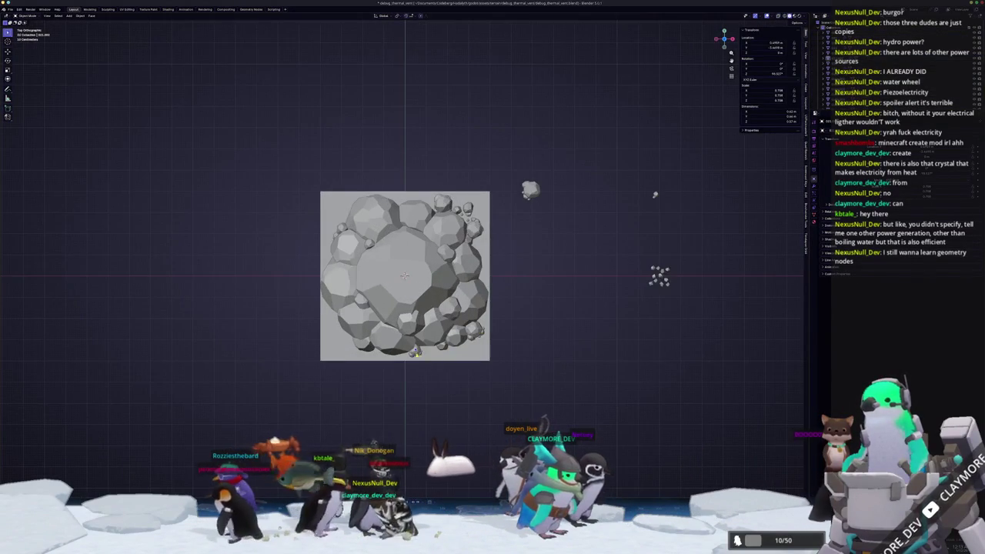
scroll(483, 347, "up", 2)
Shrink, reposition and rotate the small rock at the bottom edge
key("s")
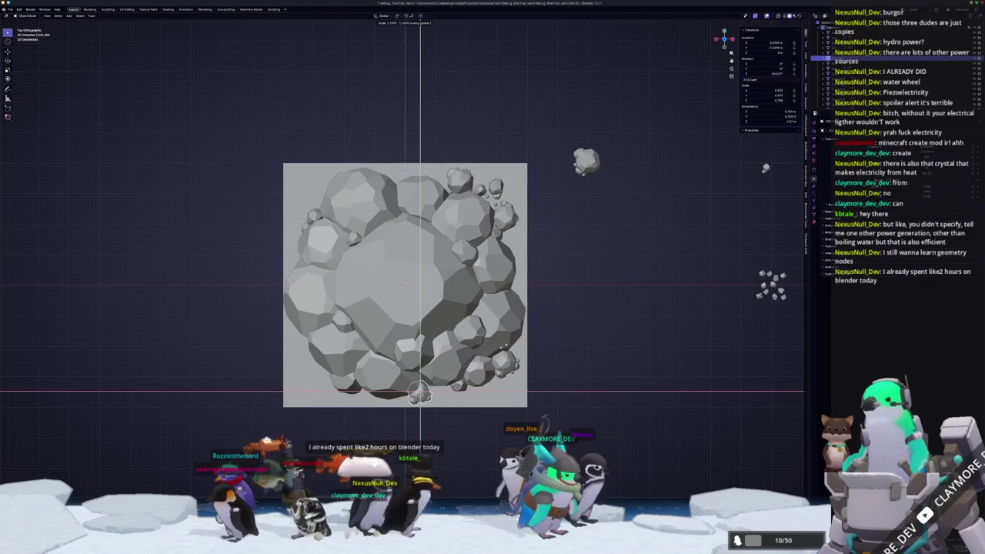
left_click(507, 347)
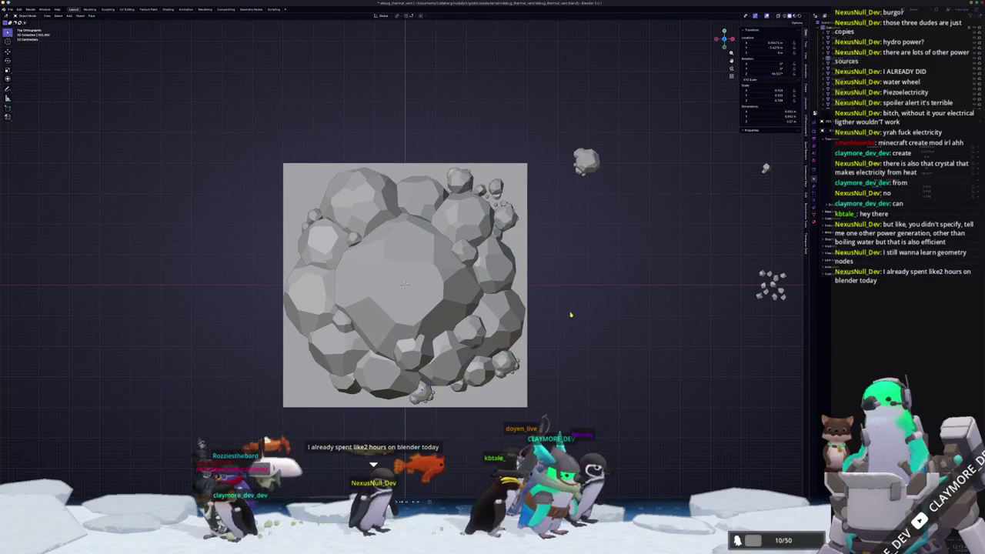
scroll(569, 314, "down", 2)
scroll(533, 222, "right", 3)
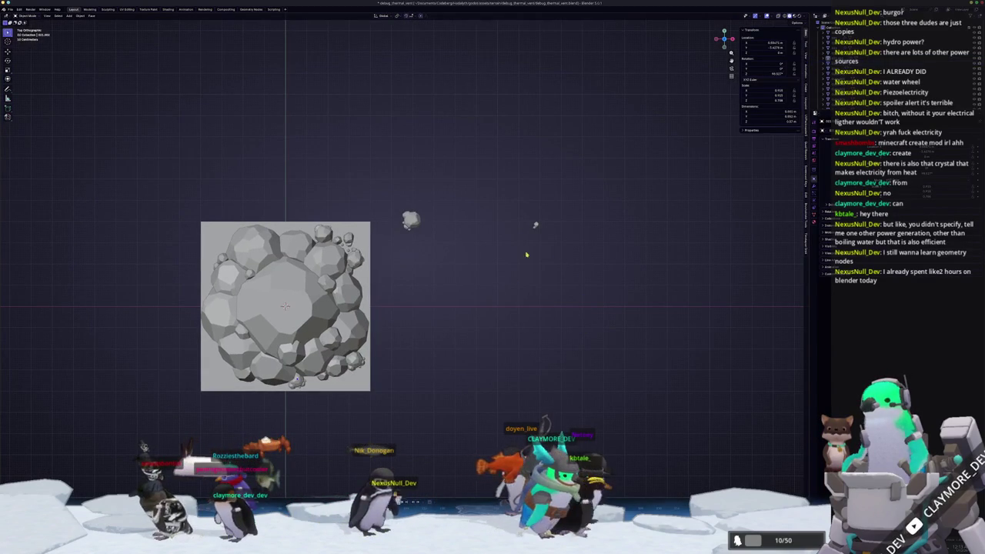
scroll(432, 214, "left", 3)
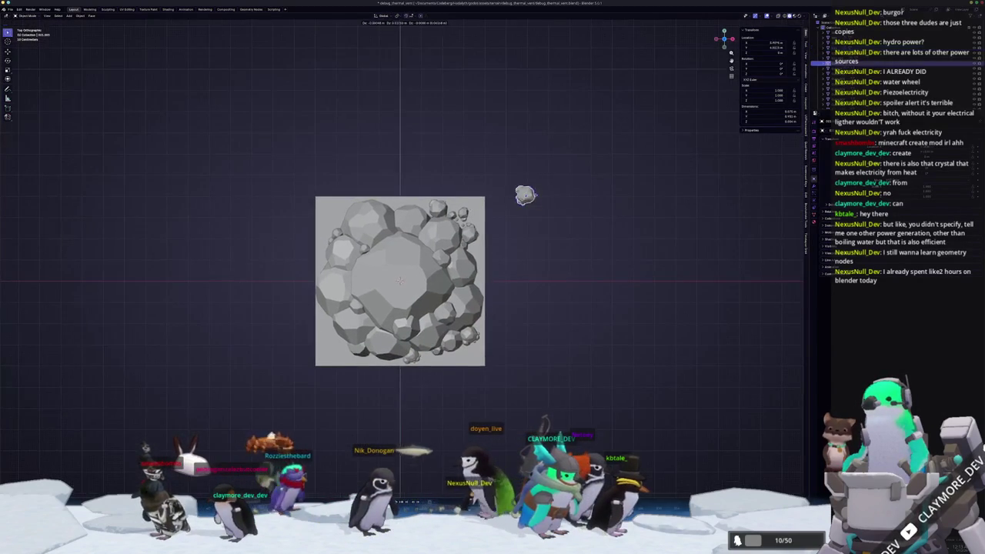
left_click(406, 254)
key("r")
left_click(407, 254)
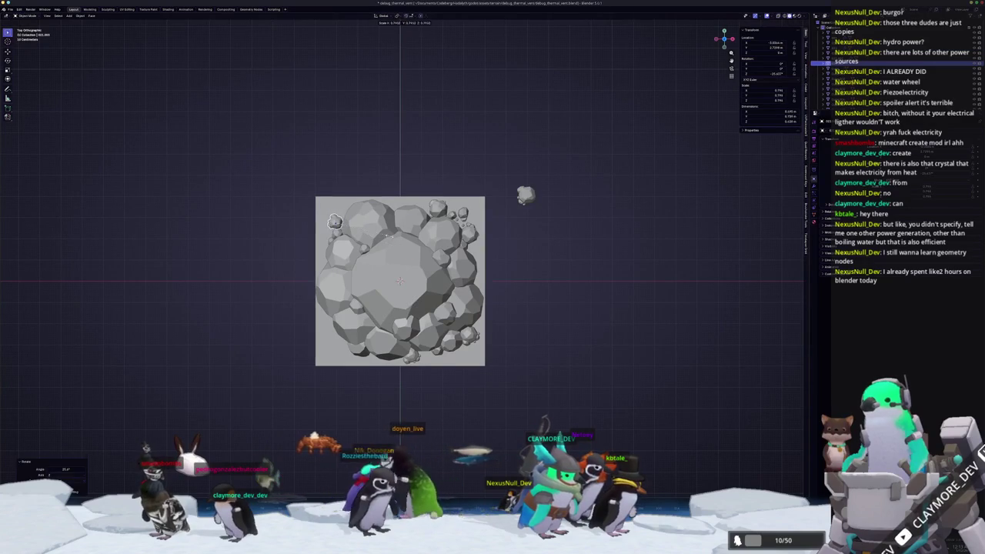
key("Return")
key("g")
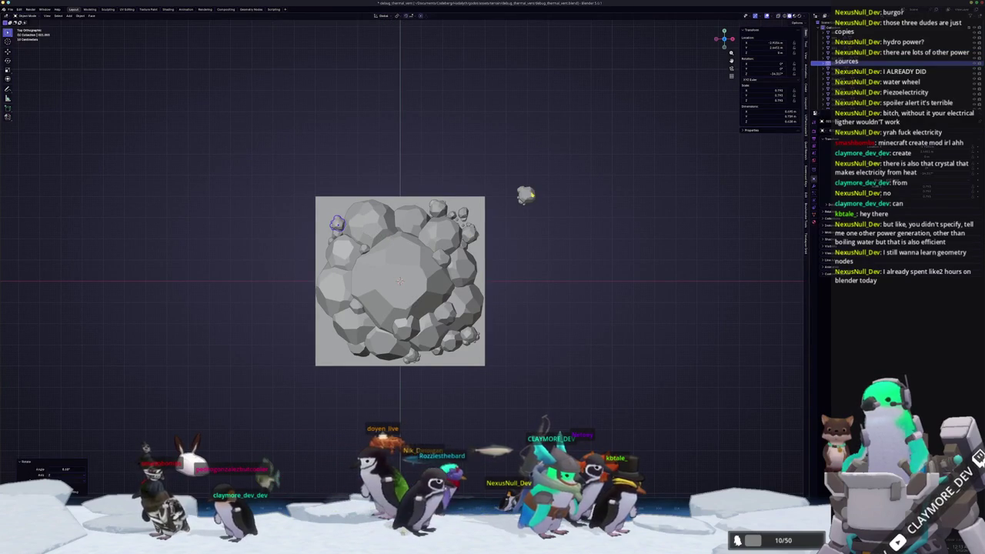
key("Return")
Move and slightly turn the right-hand small rock, enlarging it to 1.120 scale
key("g")
key("Return")
key("r")
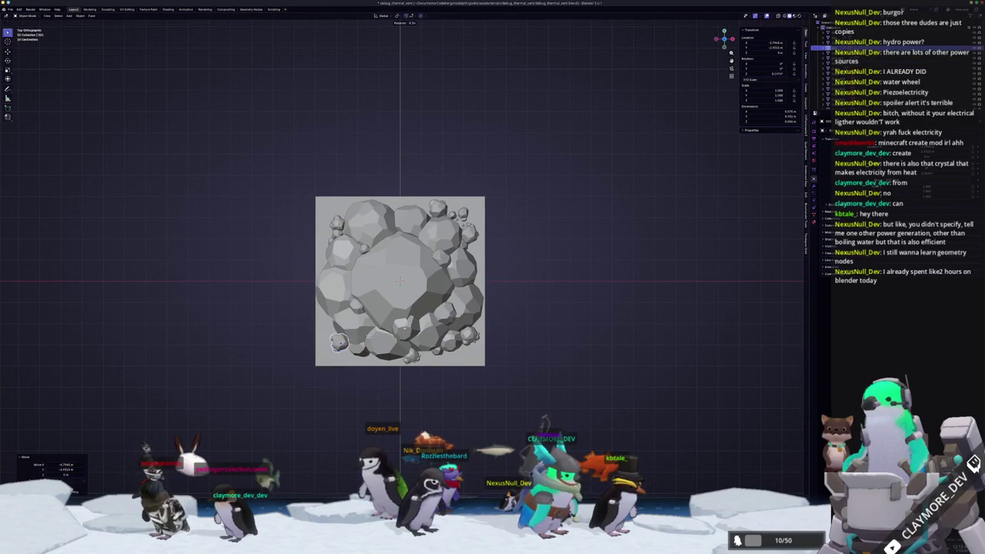
key("s")
key("Return")
key("g")
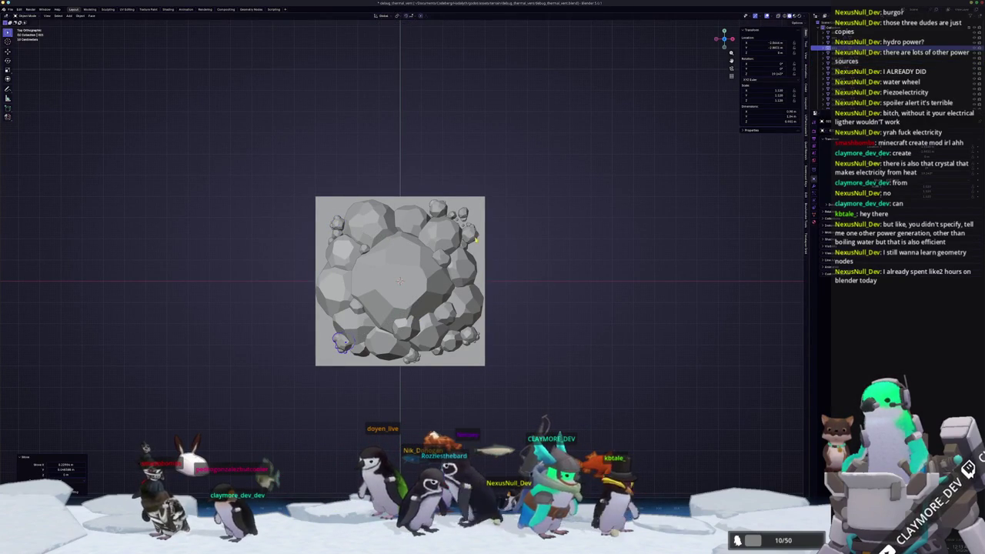
Duplicate a small rock onto the left edge and slide the cluster along it
key("g")
key("Return")
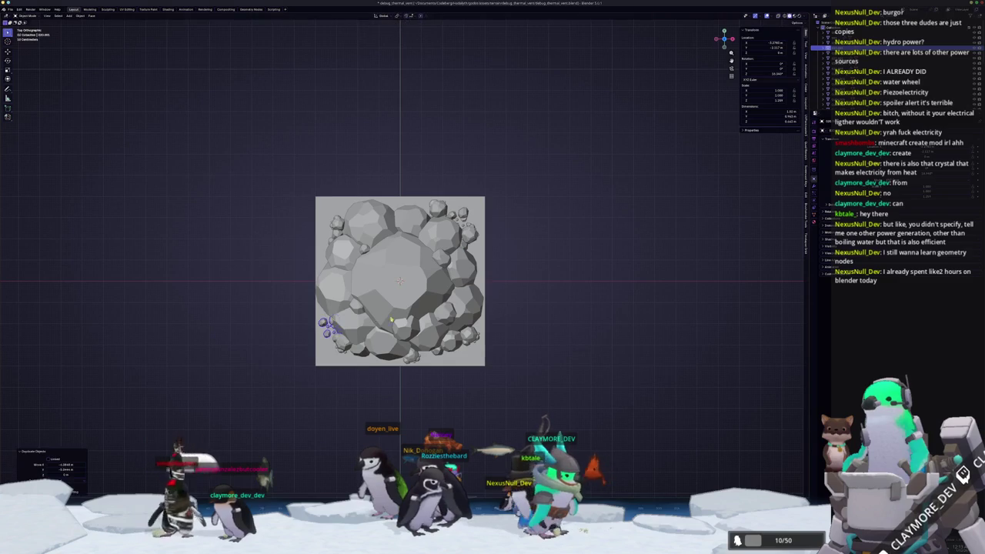
key("Return")
key("g")
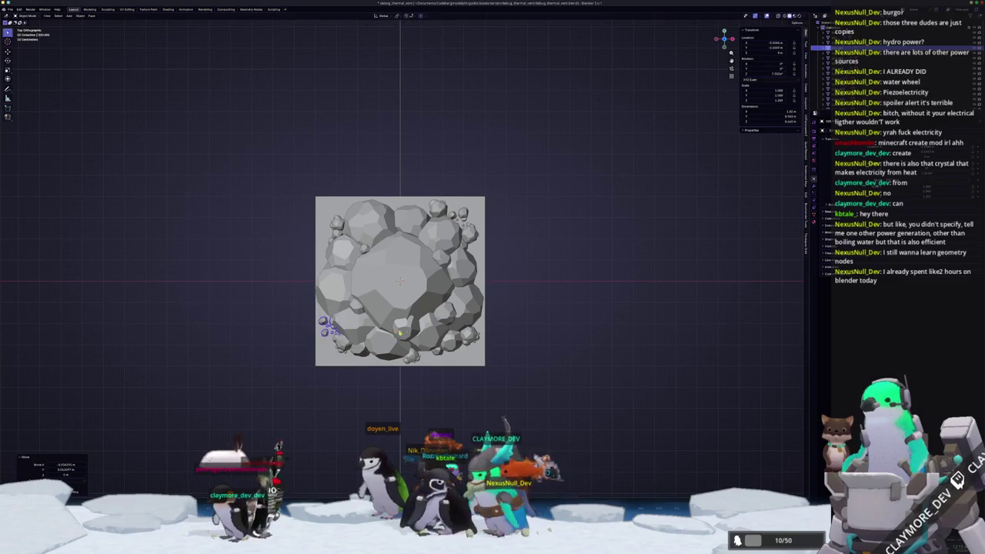
key("Return")
Duplicate the small rock cluster to the right, rotating and rescaling the copy
key("shift+d")
key("Return")
key("r")
key("Return")
key("s")
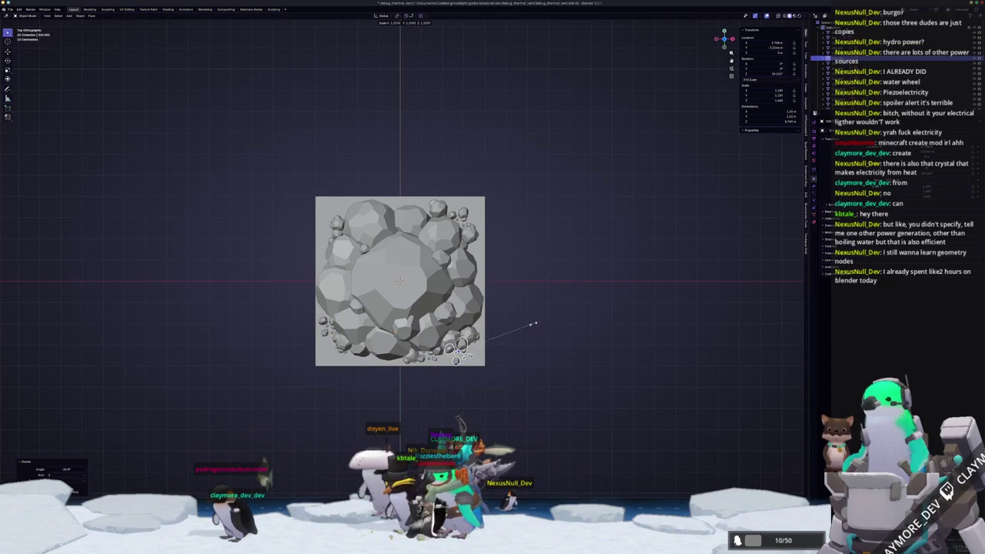
key("Return")
key("KP_2")
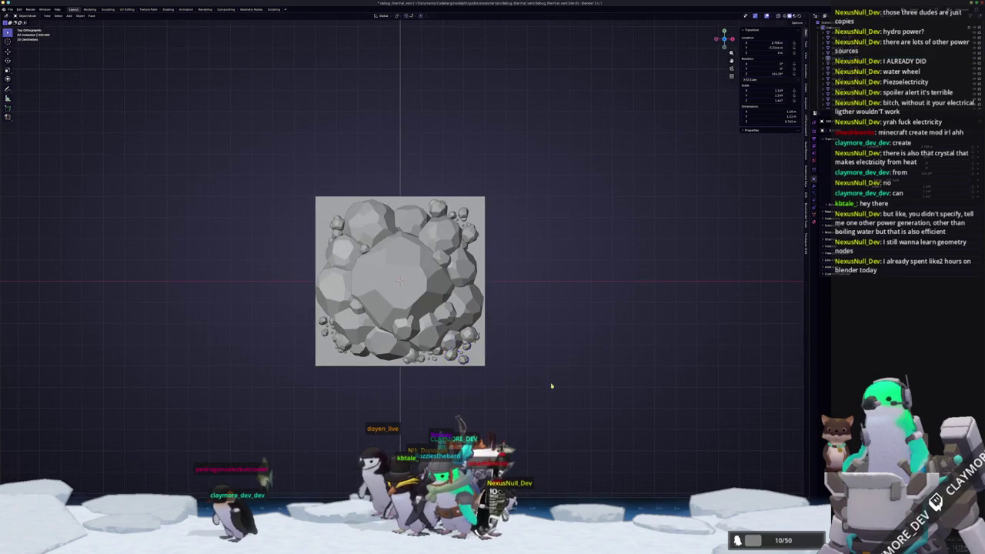
key("KP_4")
key("KP_2")
key("KP_2")
key("KP_2")
Duplicate the selected small rocks onto the tile's top edge
mouse_move(476, 325)
left_mouse_down()
mouse_move(359, 345)
mouse_move(362, 385)
left_mouse_up()
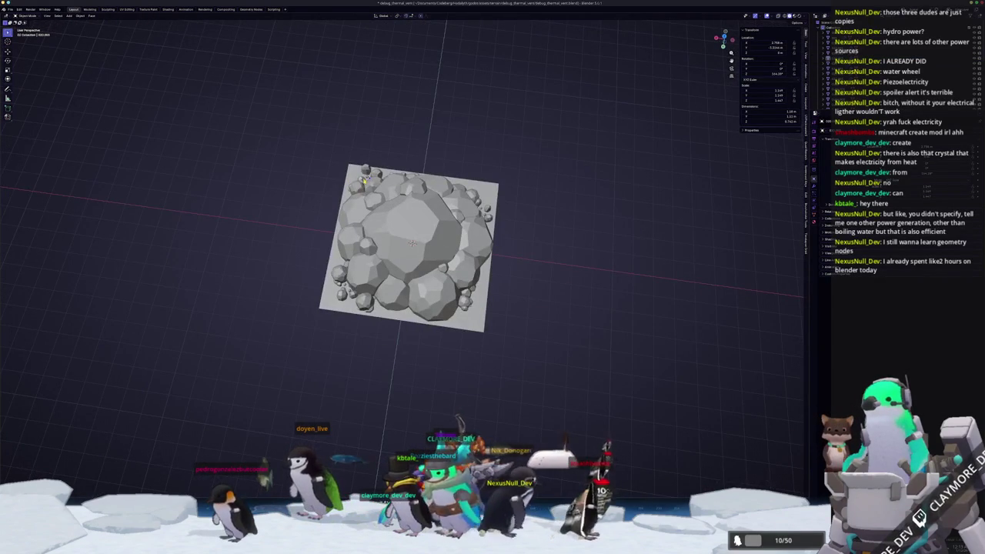
key("KP_7")
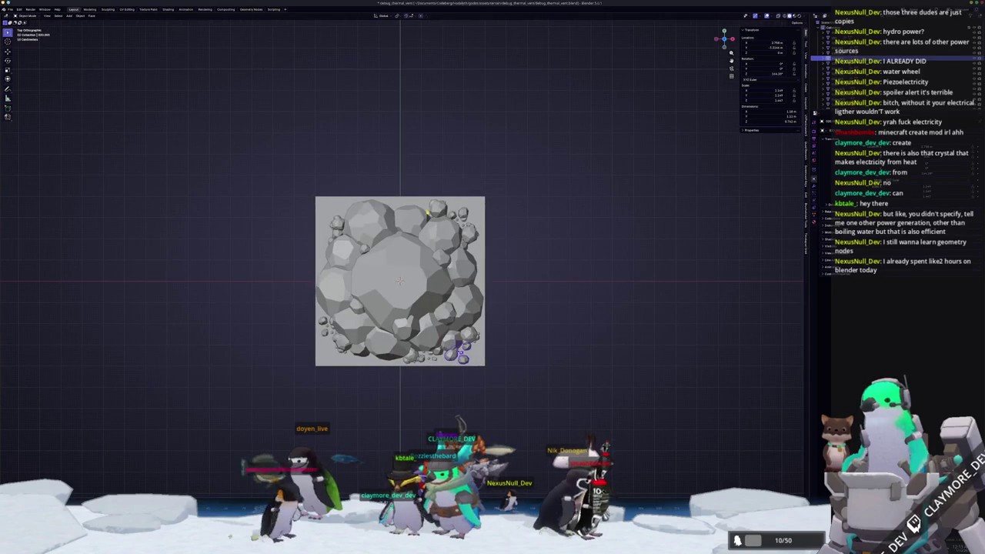
key("shift+d")
left_click(365, 82)
left_click(430, 218)
left_click(397, 208)
key("g")
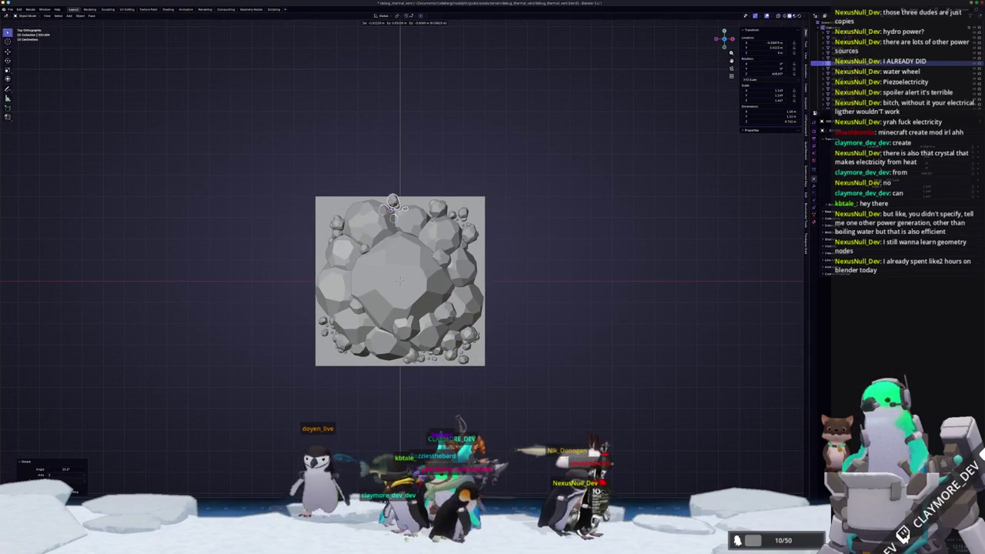
left_click(394, 207)
Rotate the top-edge rock and shift it vertically along Z
key("r")
left_click(398, 211)
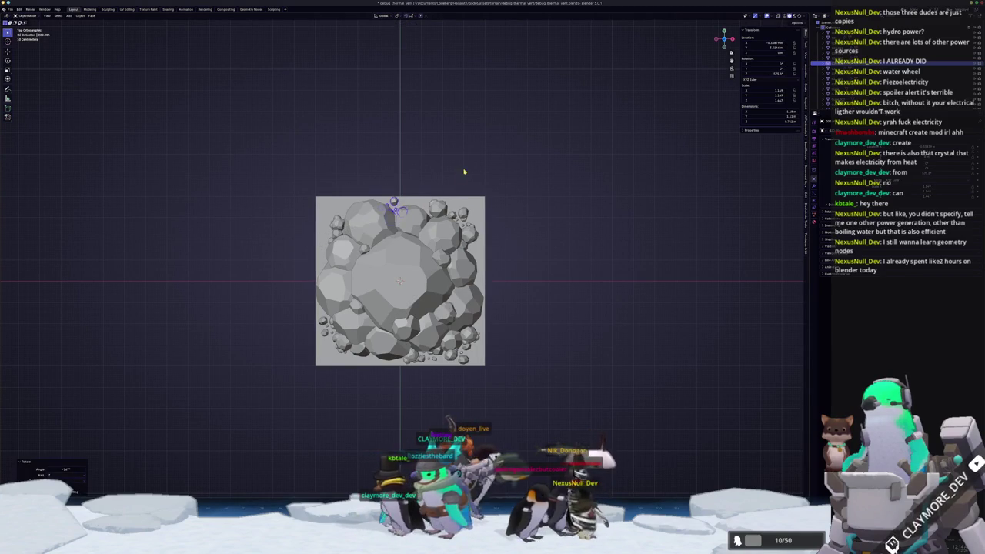
left_click(460, 170)
key("r")
left_click(397, 208)
key("g")
key("z")
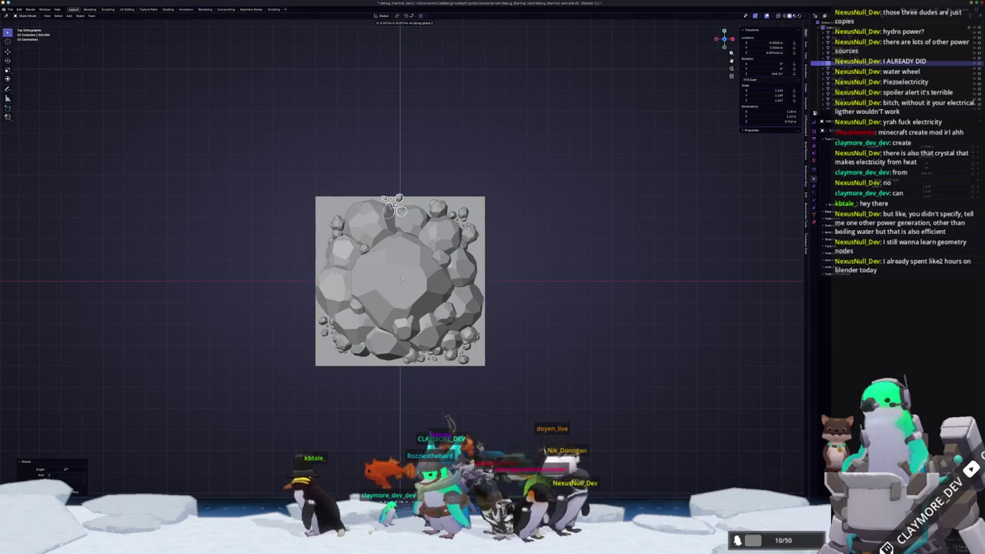
left_click(398, 204)
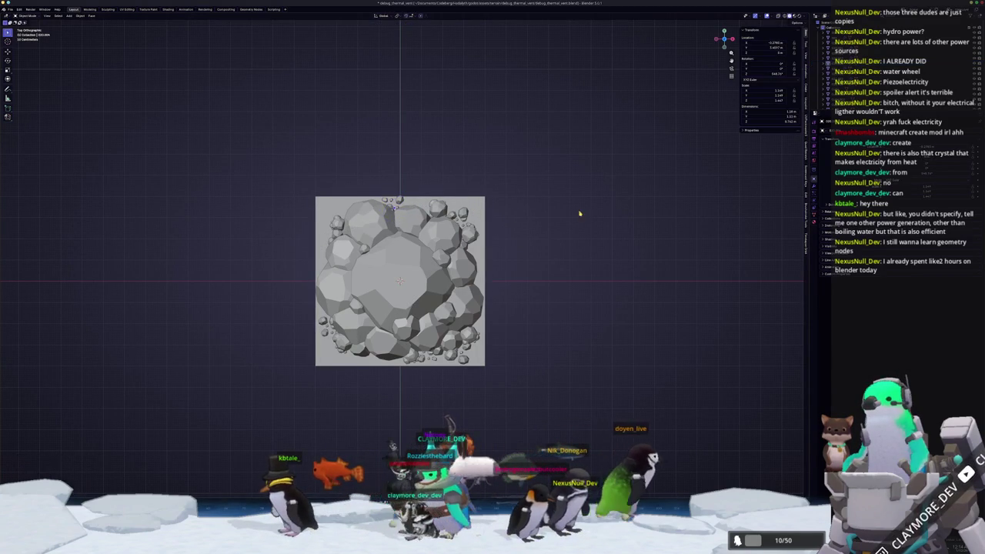
scroll(528, 274, "down", 2)
scroll(528, 275, "up", 1)
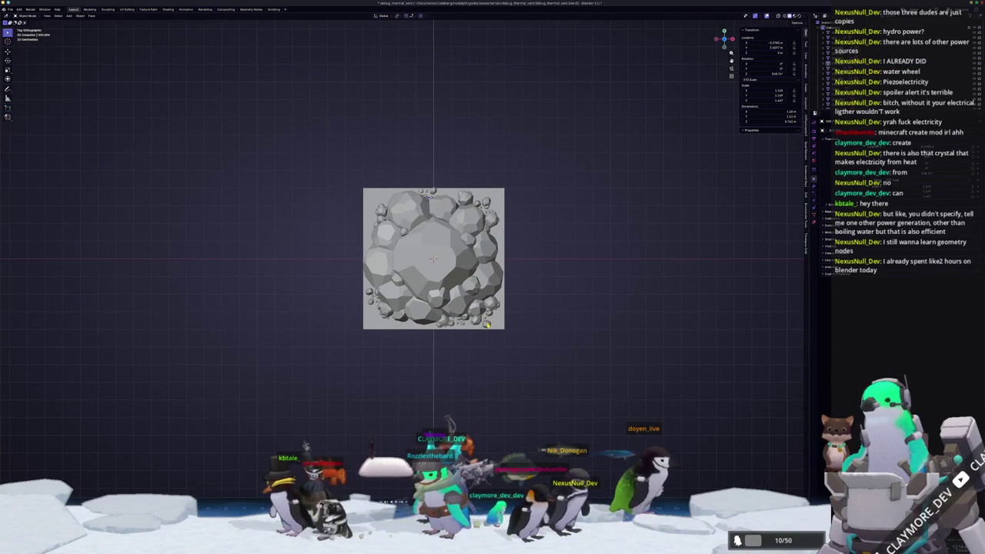
Move a small rock toward the upper left and flatten it along Z
key("g")
left_click(377, 201)
key("r")
right_click(408, 249)
key("g")
left_click(410, 253)
left_click(374, 197)
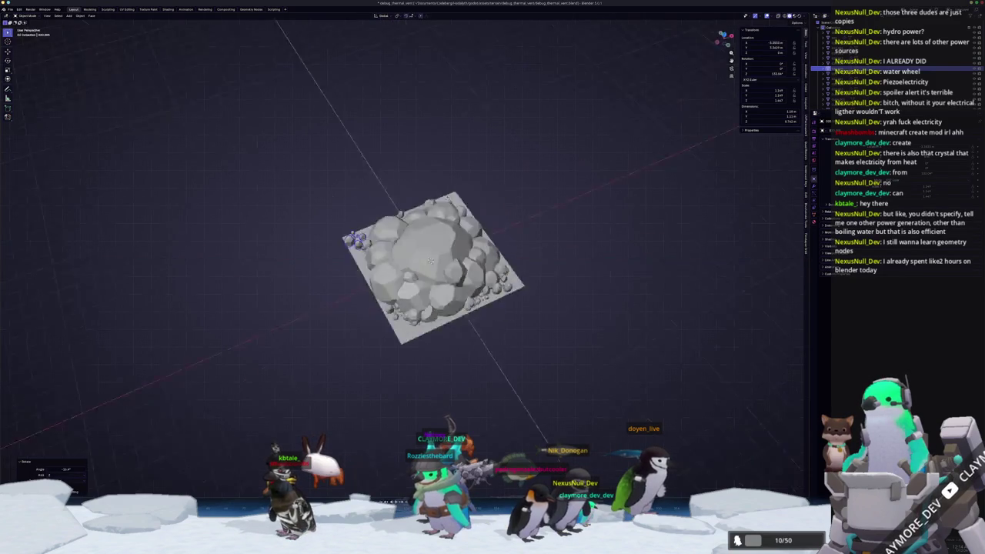
key("s")
key("z")
left_click(297, 220)
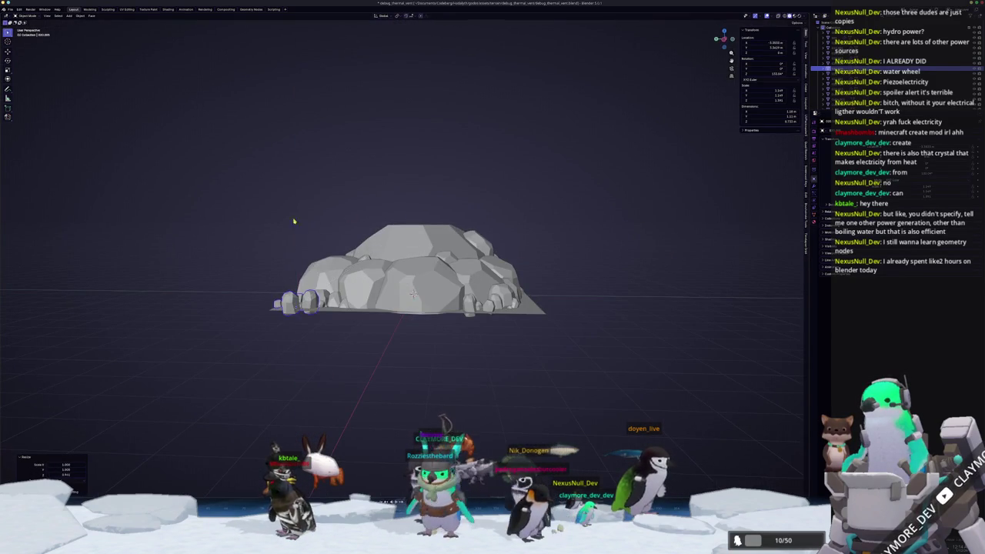
Duplicate a small rock to the lower-left corner and rotate it
left_click_drag(297, 220, 237, 270)
key("KP_7")
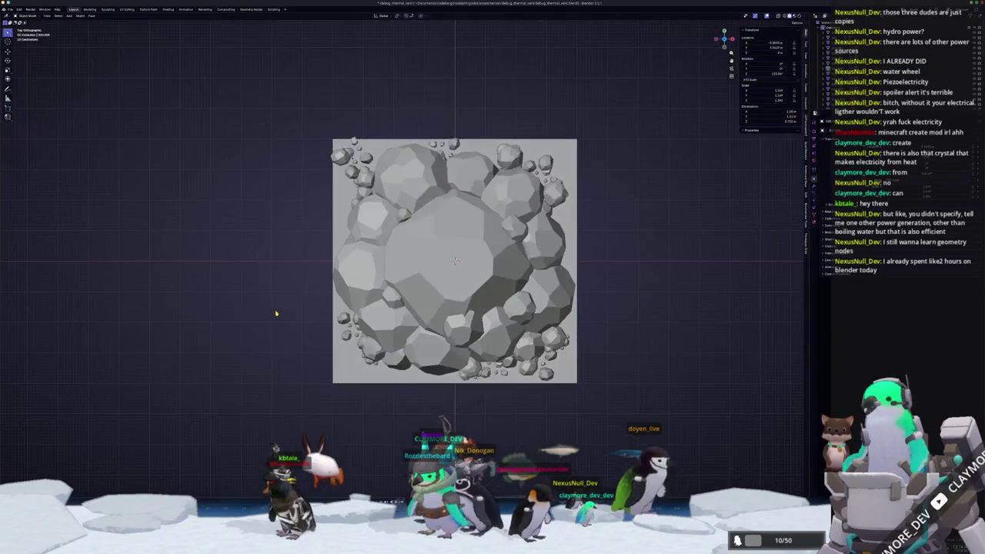
key("shift+d")
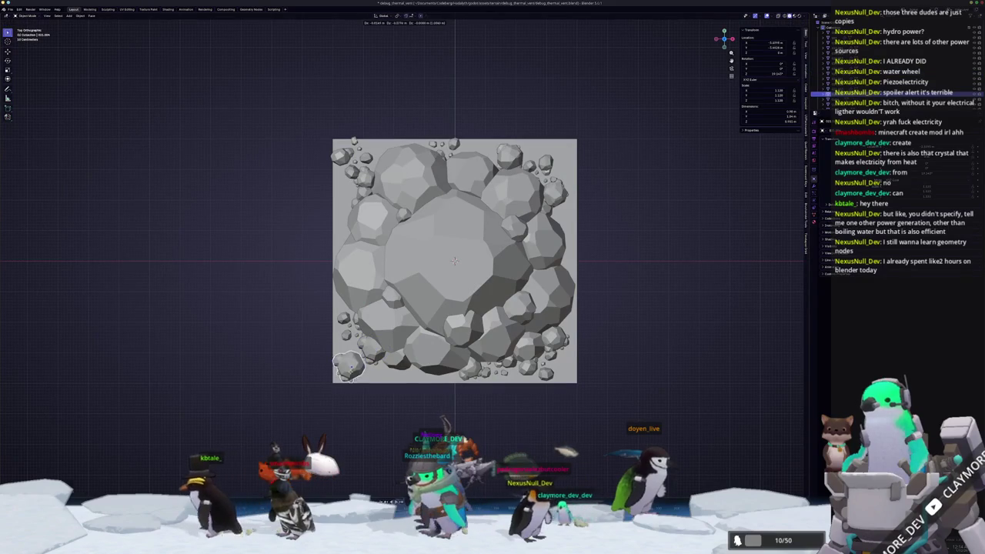
key("Return")
key("r")
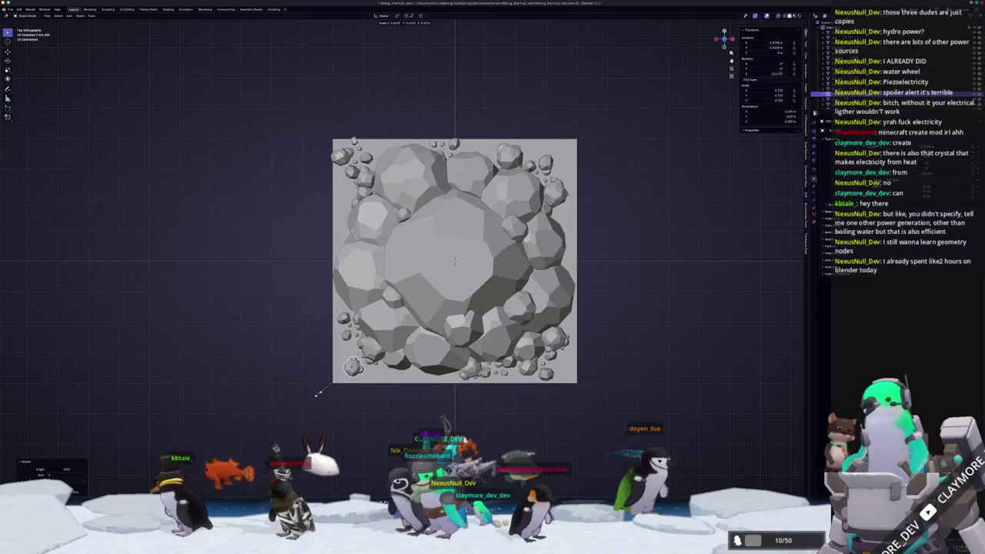
left_click(273, 354)
Rotate the top-left rocks and copy them to the top-right corner, resized and turned
scroll(379, 395, "up", 2)
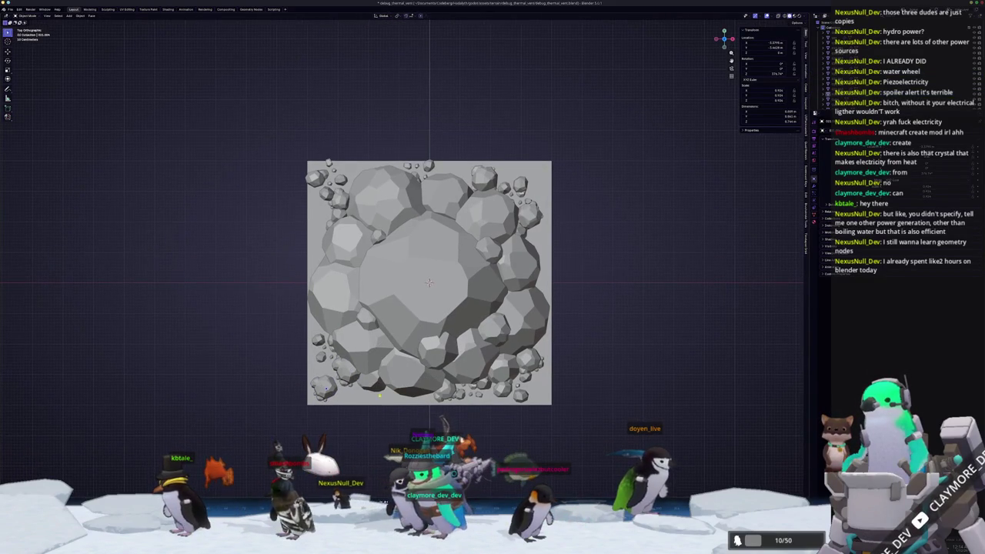
key("r")
left_click(437, 157)
key("g")
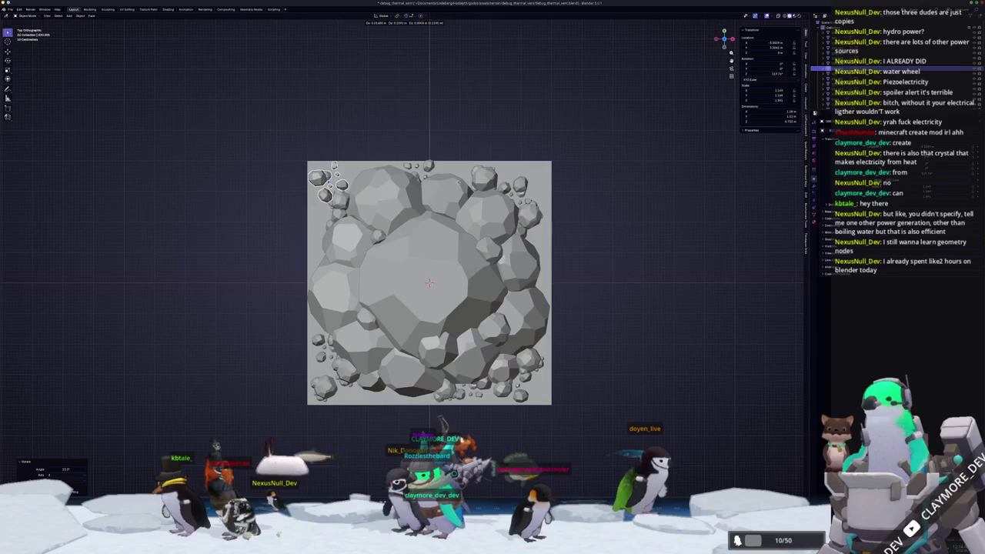
left_click(596, 177)
key("s")
left_click(616, 176)
key("r")
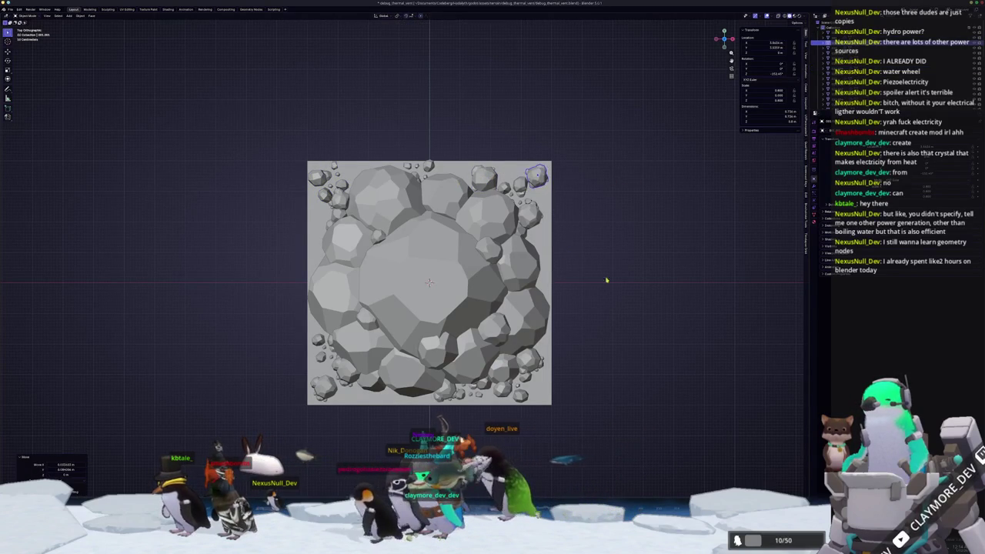
scroll(585, 265, "down", 10)
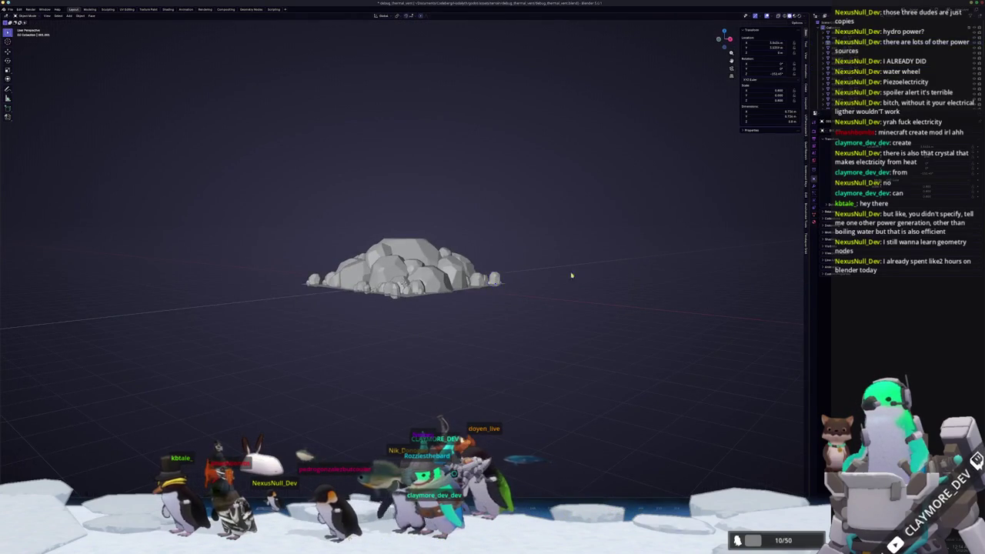
scroll(578, 274, "up", 5)
Duplicate the corner rock to a spot above the tile and enter Edit Mode on it
left_click(462, 306)
scroll(477, 304, "right", 3)
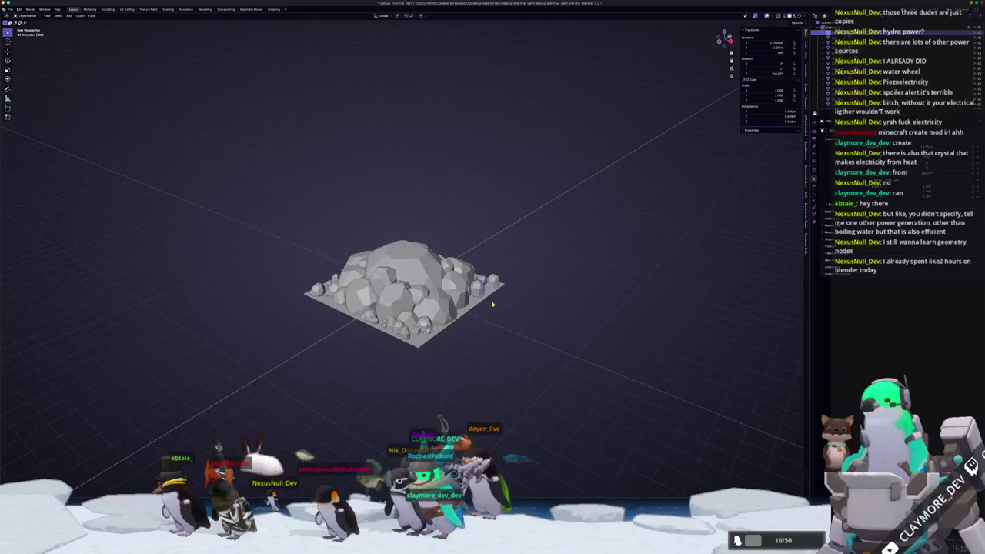
scroll(489, 300, "up", 5)
left_click(422, 281)
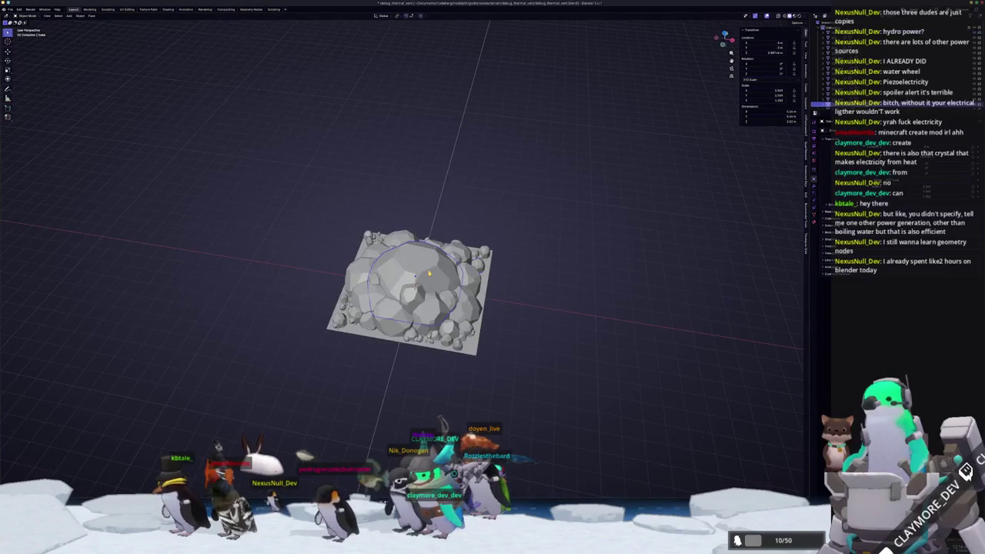
scroll(590, 245, "up", 3)
right_click(591, 245)
left_click(533, 246)
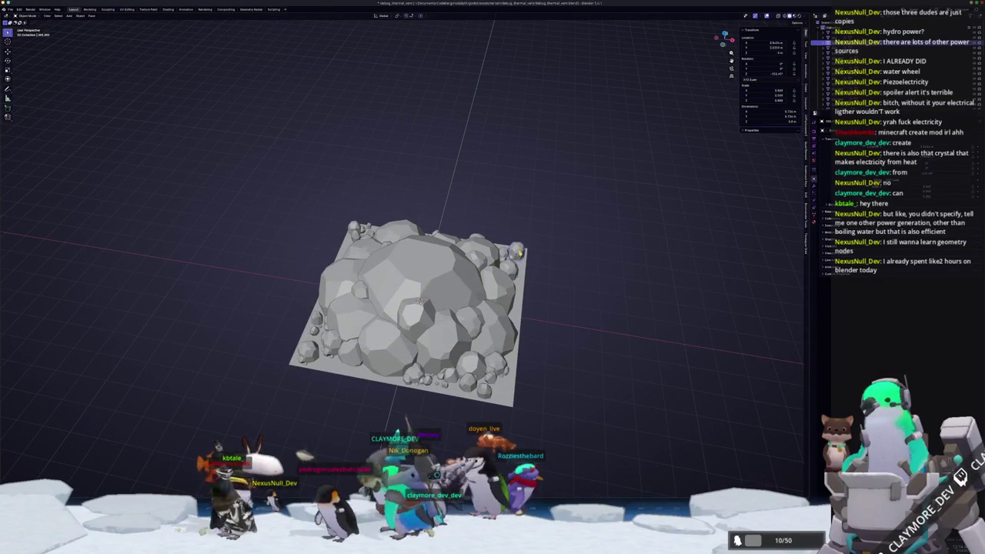
key("shift+d")
left_click(535, 151)
key("Tab")
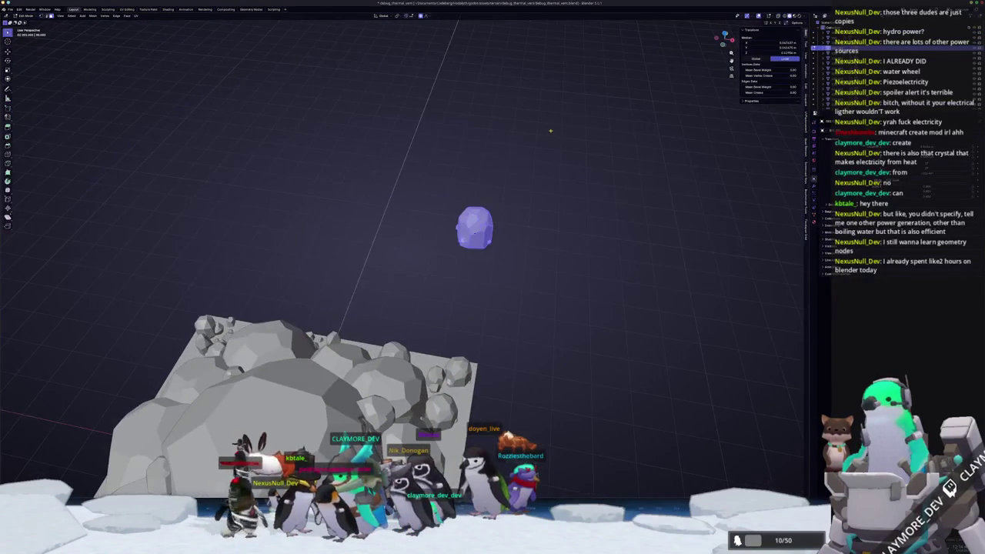
In local view, delete the two small lumps attached to the copied rock
key("KP_Divide")
scroll(490, 177, "down", 3)
left_click(338, 338)
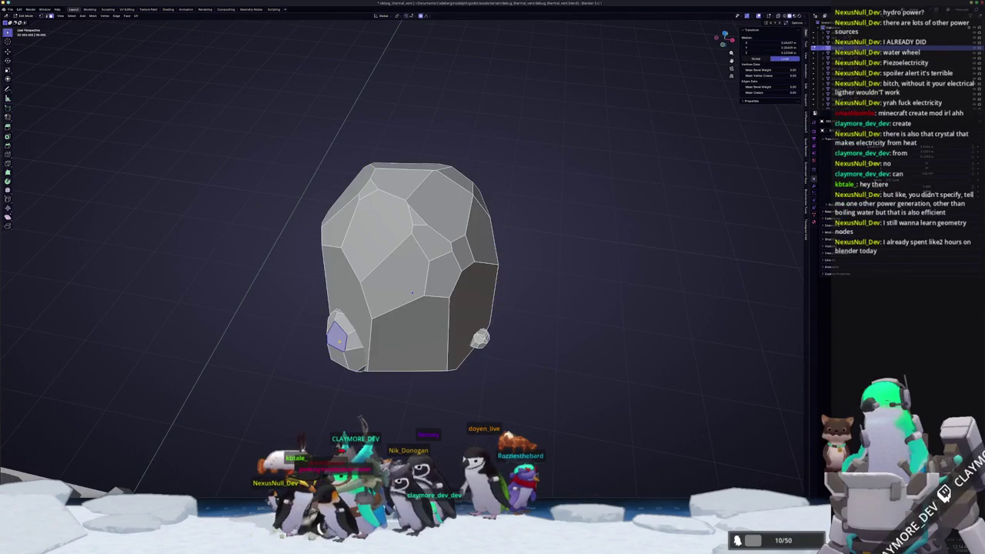
key("KP_Divide")
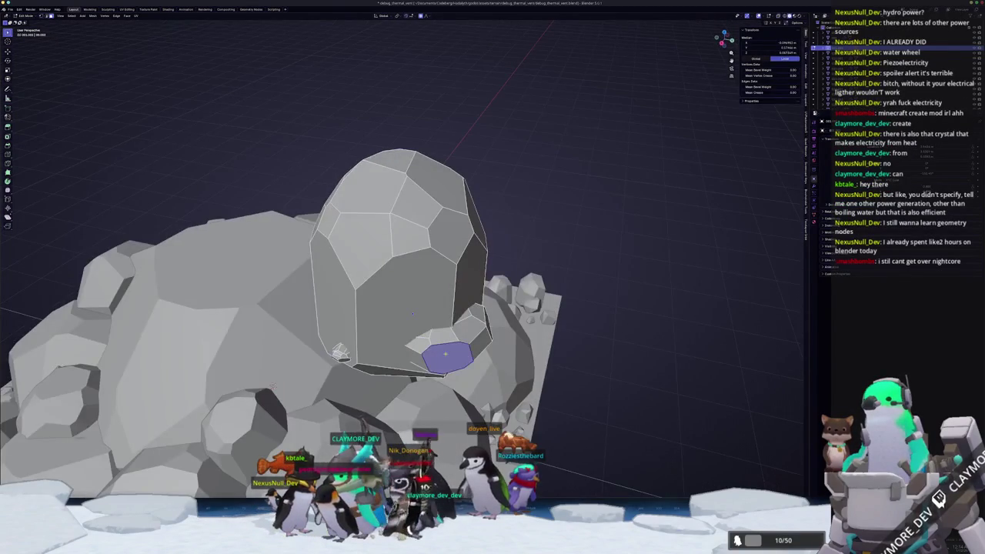
left_click_drag(312, 111, 312, 112)
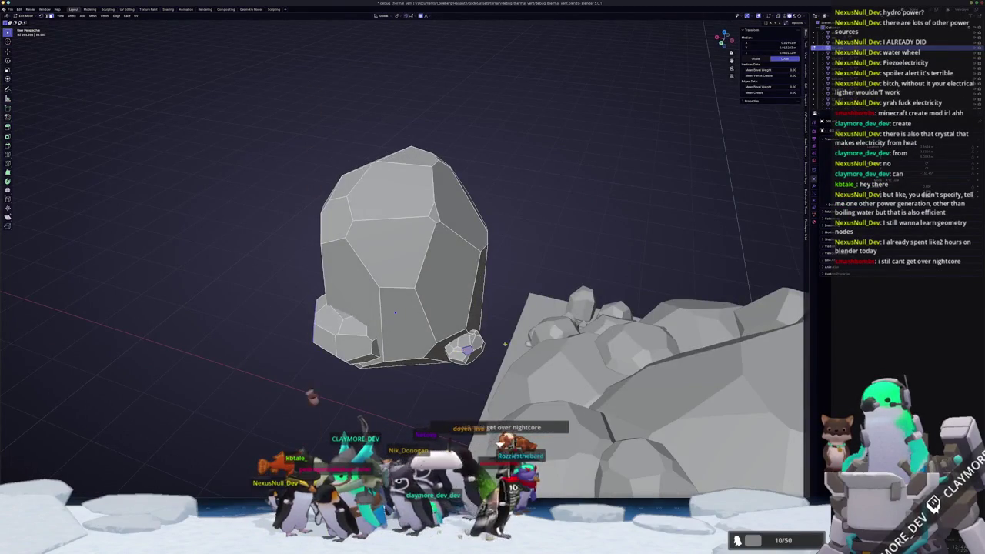
key("KP_Divide")
key("ctrl+l")
key("x")
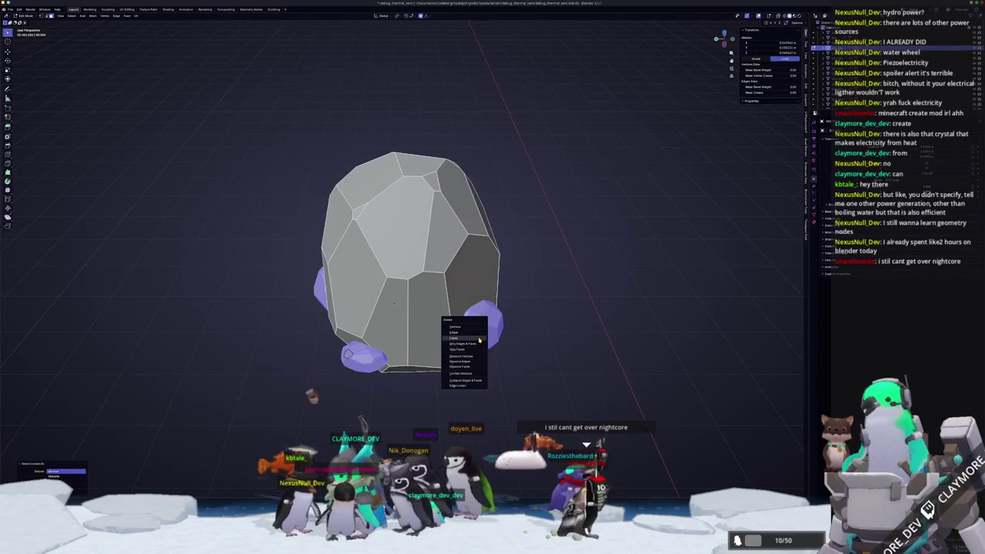
left_click(473, 329)
key("Tab")
Stretch the rock tall along Z and rotate it 180 degrees in front view
scroll(480, 323, "down", 6)
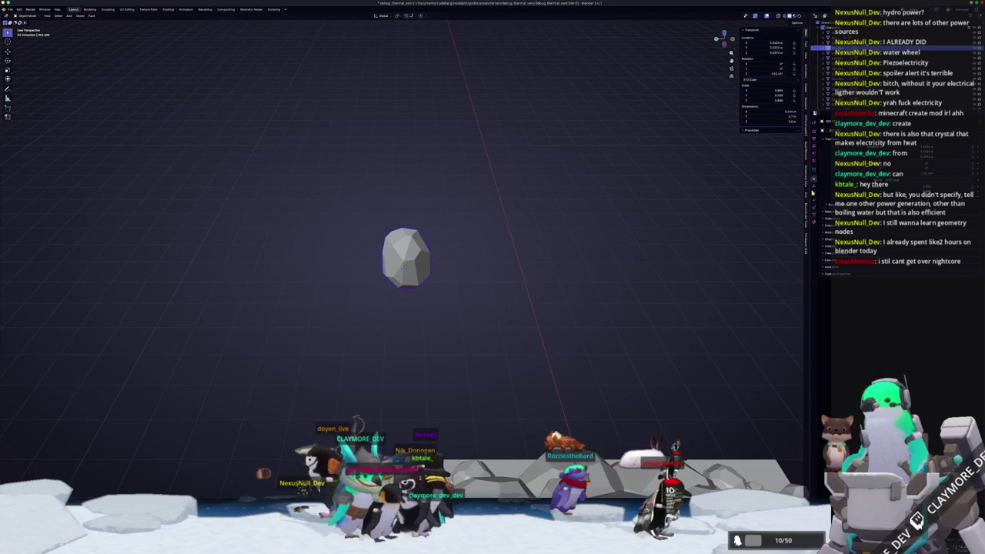
key("Tab")
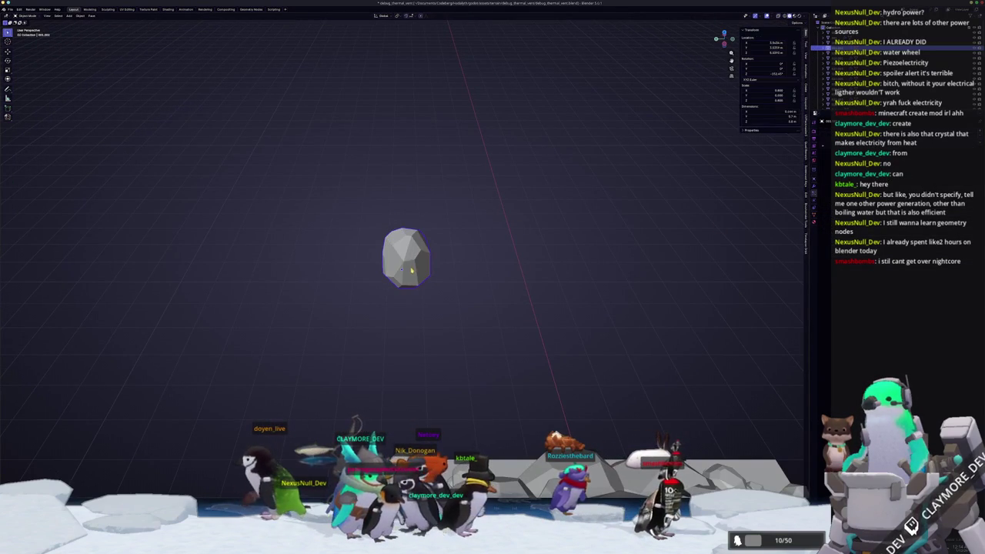
scroll(408, 260, "up", 5)
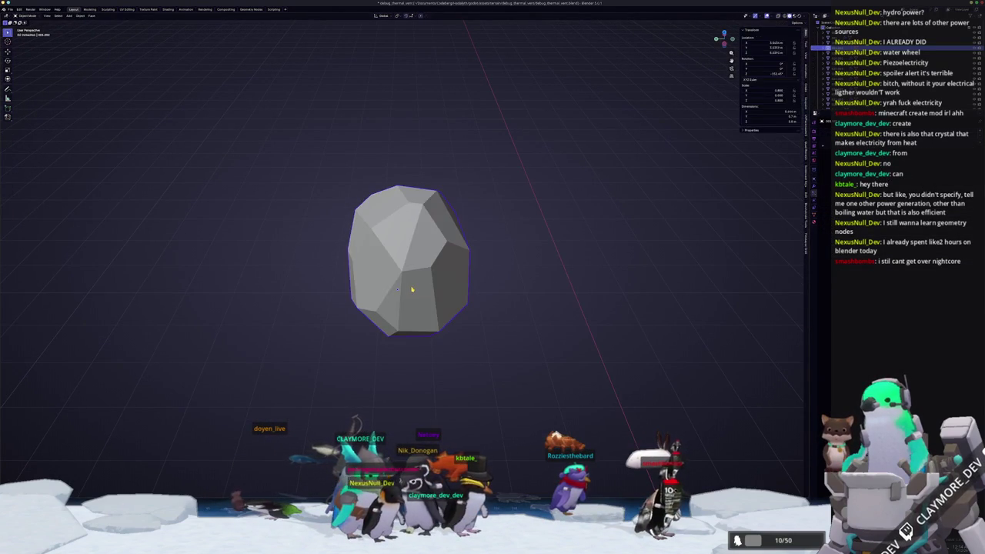
key("Tab")
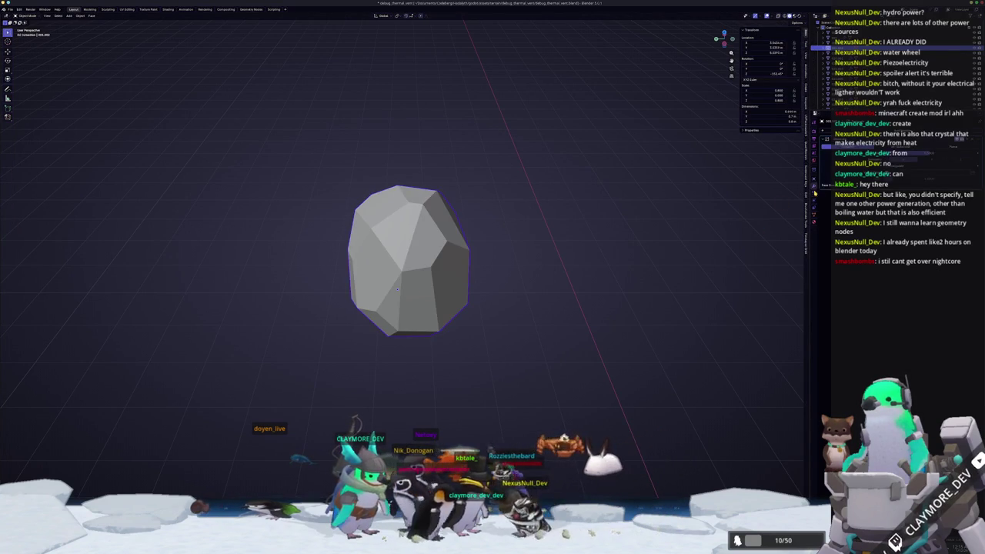
key("s")
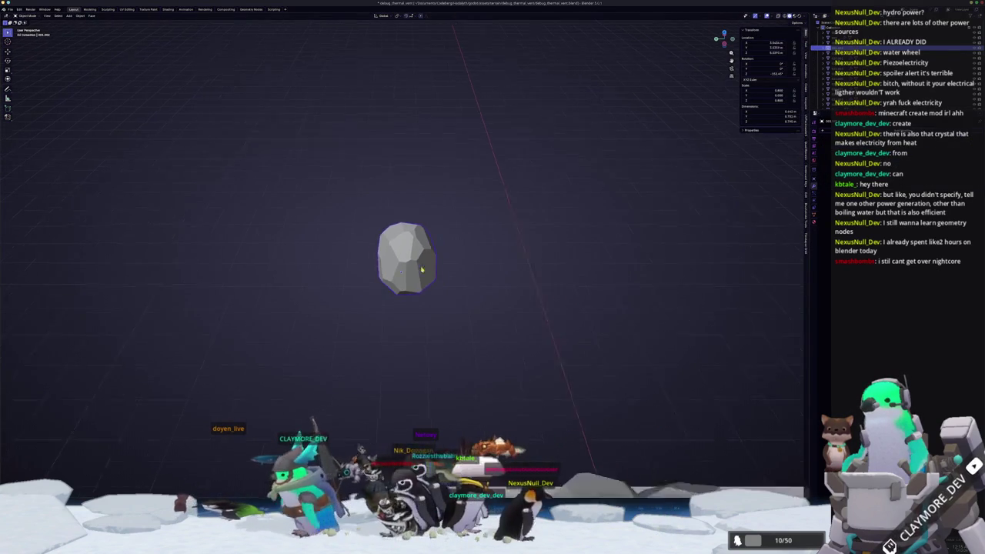
key("z")
left_click(494, 248)
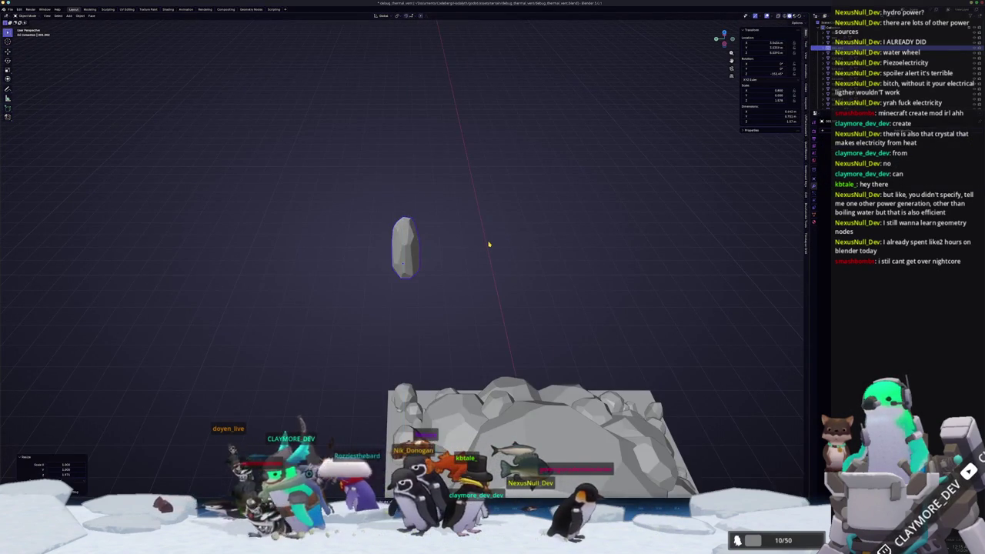
key("KP_1")
key("r")
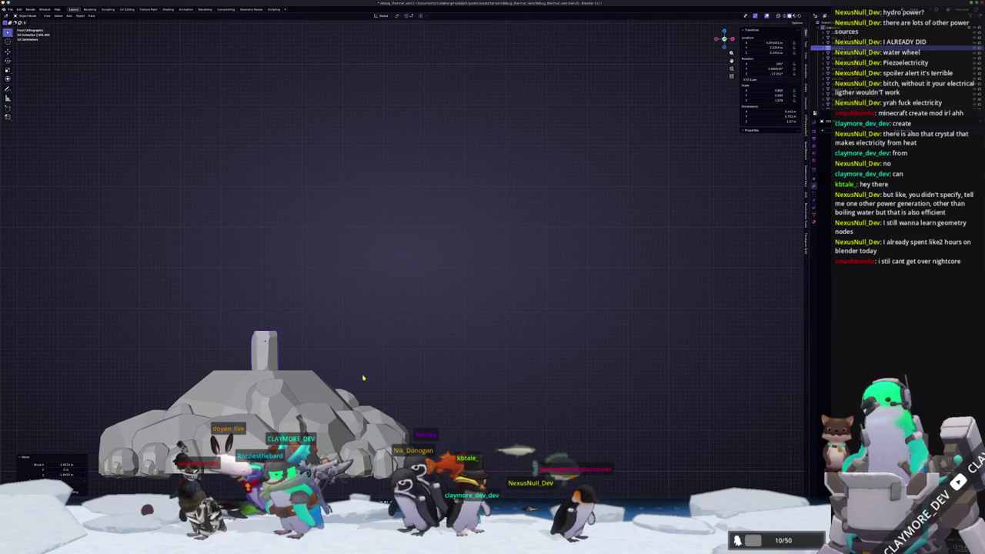
Reset the copied rock's location to the origin and adjust its scale
key("alt+g")
left_click(381, 290)
key("r")
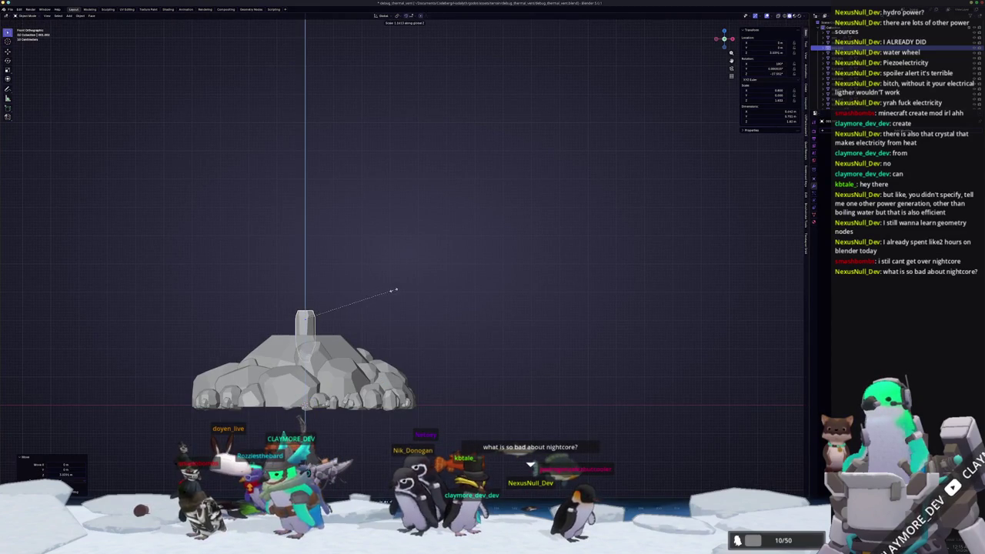
left_click(461, 290)
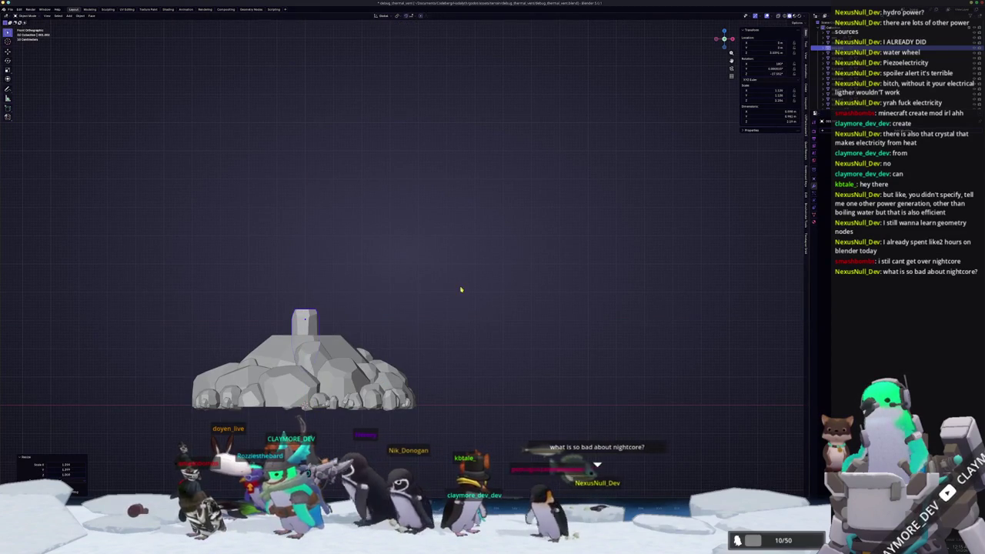
scroll(423, 290, "up", 2)
right_click(427, 289)
mouse_move(416, 304)
left_mouse_down()
mouse_move(384, 326)
mouse_move(477, 245)
mouse_move(519, 279)
left_mouse_up()
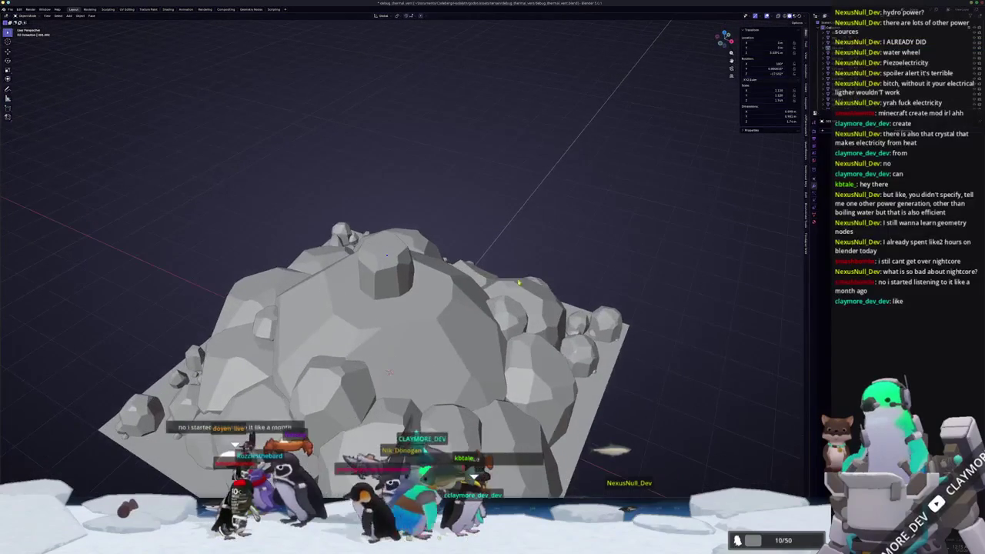
Boolean-cut the big central rock with the small top rock, then resize and reposition the cutter
left_click(408, 328, "shift")
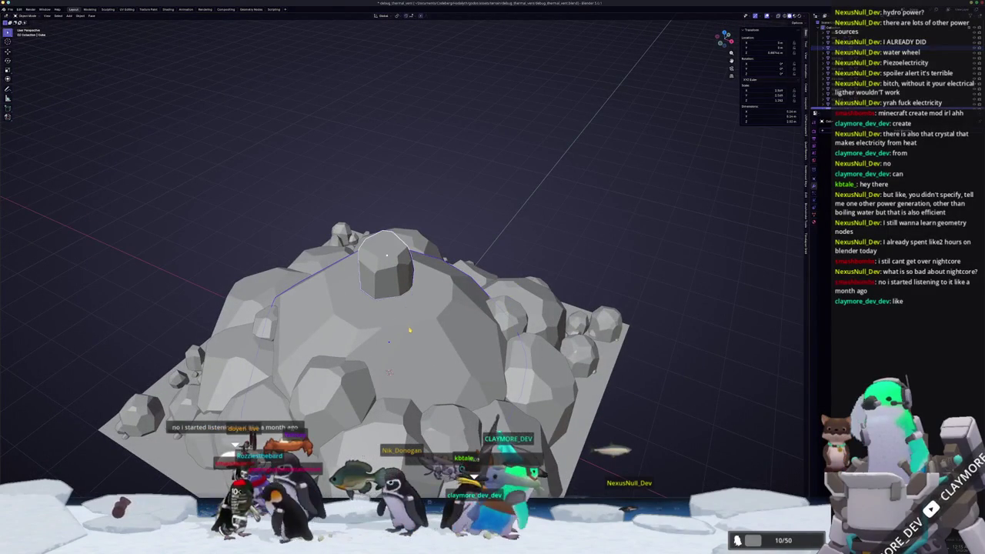
key("ctrl+minus")
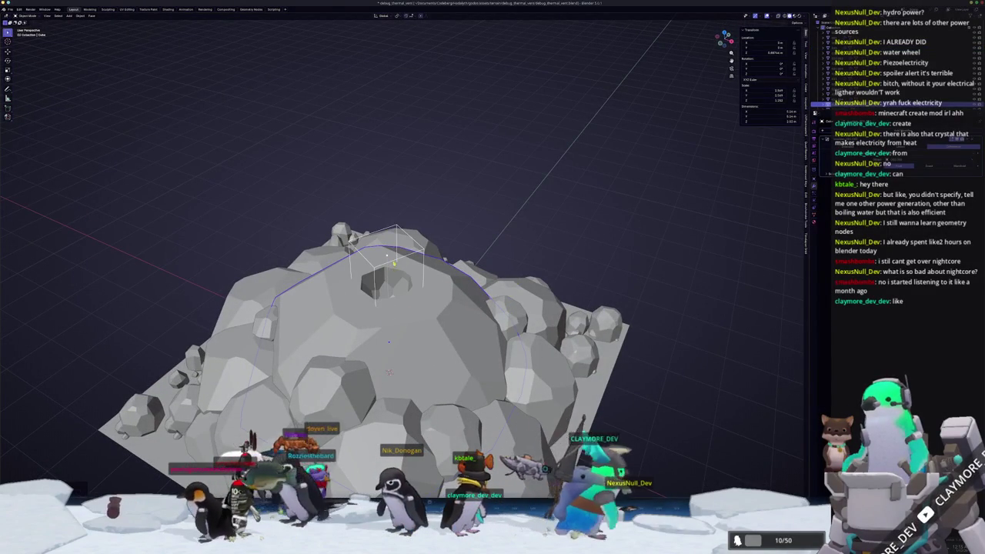
key("s")
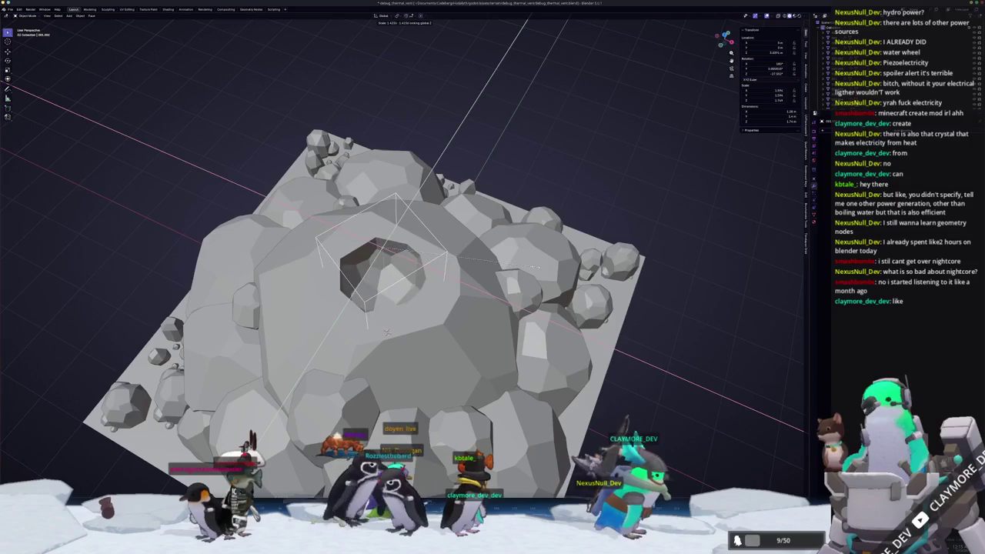
left_click(533, 231)
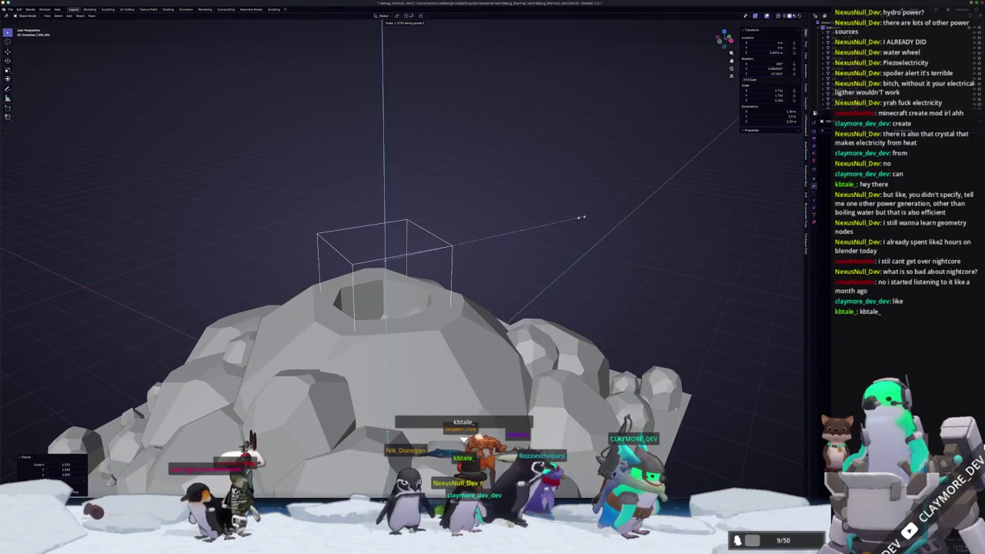
left_click(602, 213)
key("g")
left_click(554, 201)
Move the cutter box along Z and stretch it vertically into the rock
left_click_drag(554, 201, 559, 219)
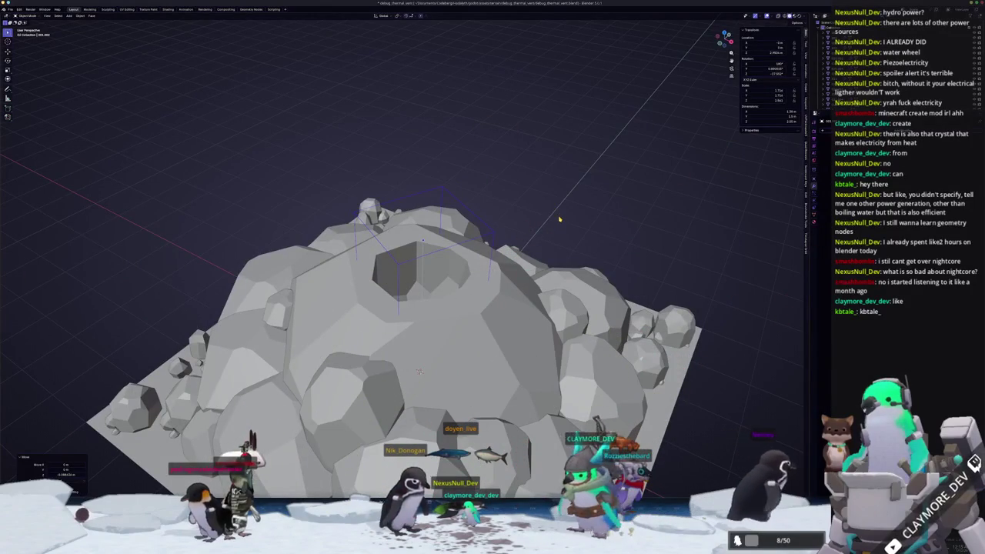
left_click_drag(572, 101, 564, 213)
key("g")
key("z")
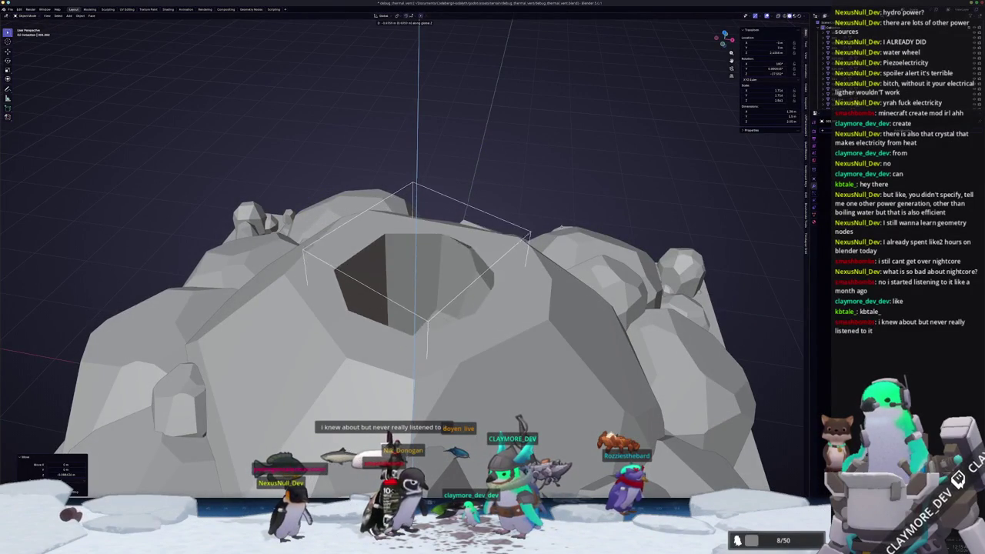
key("s")
key("z")
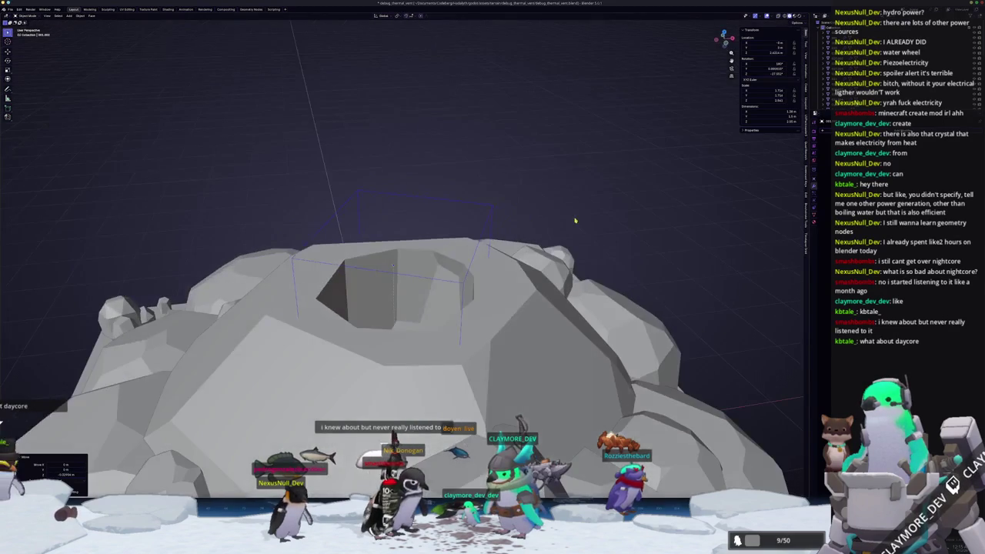
key("Return")
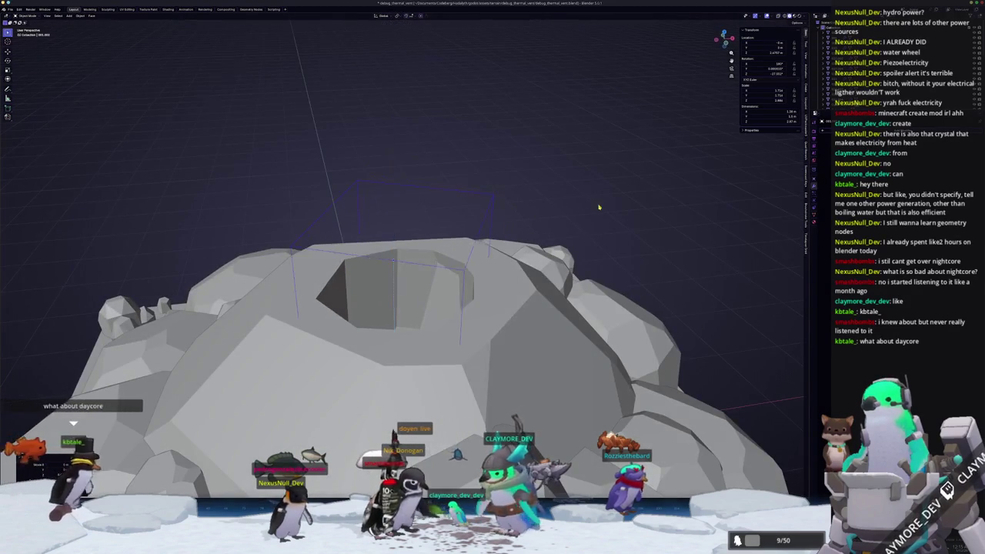
key("KP_7")
scroll(576, 243, "down", 4)
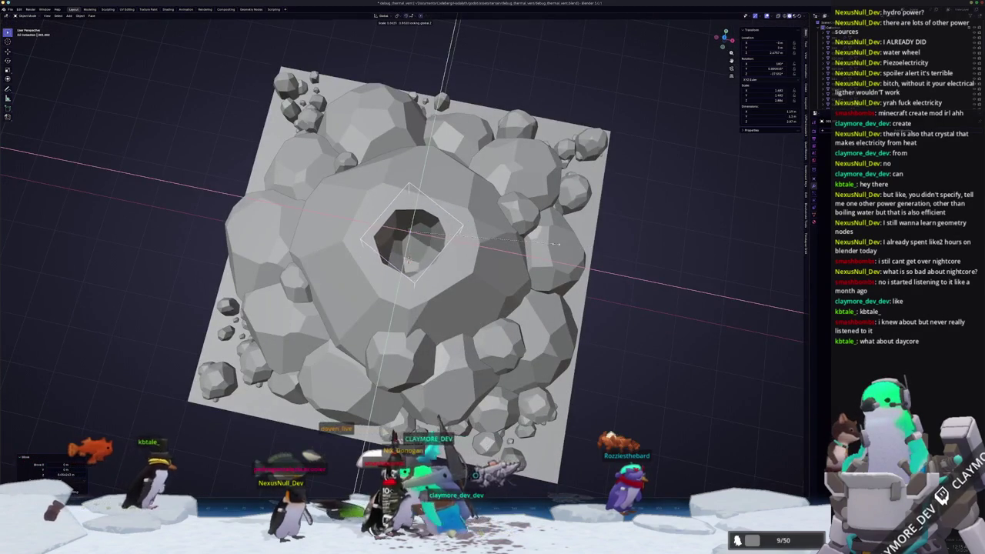
left_click_drag(559, 247, 505, 221)
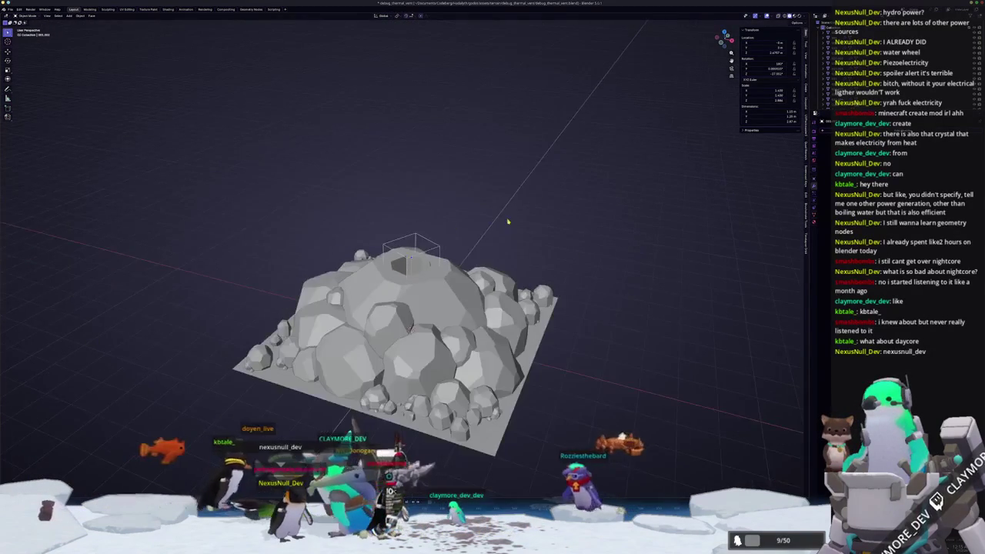
key("ctrl+z")
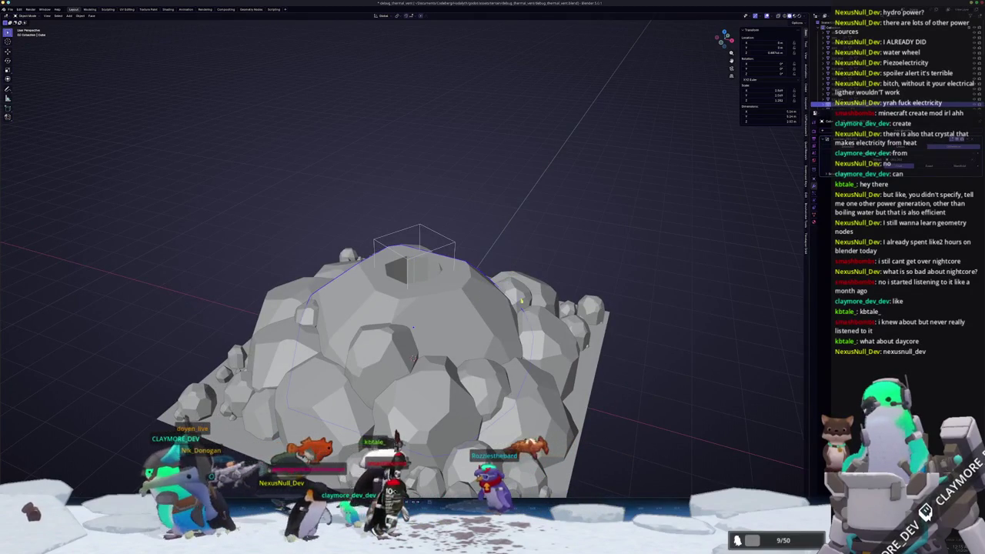
Slide another rock horizontally and lift it onto the top of the cluster
left_click(398, 359)
mouse_move(415, 368)
left_mouse_down()
mouse_move(398, 358)
mouse_move(412, 358)
left_mouse_up()
key("g")
key("shift+z")
left_click(406, 364)
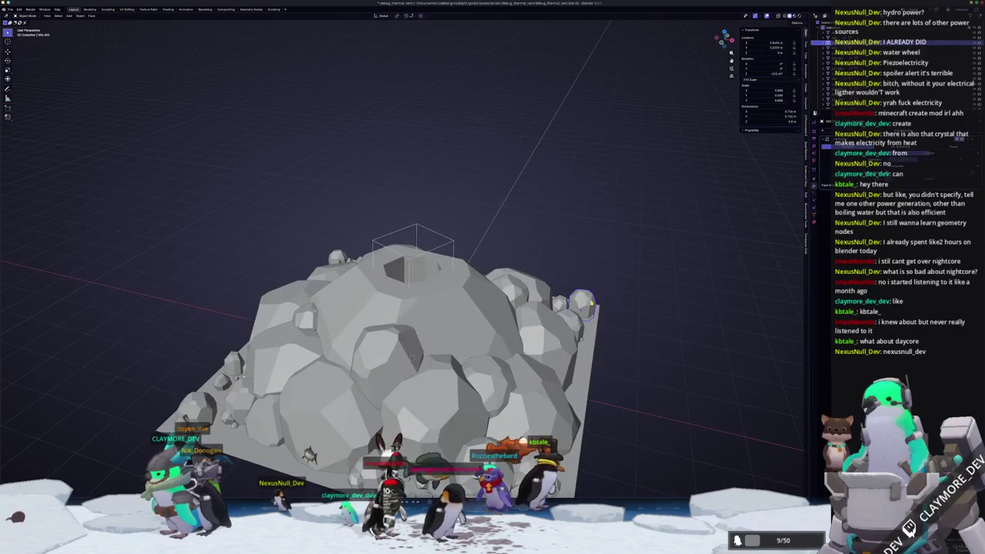
key("KP_1")
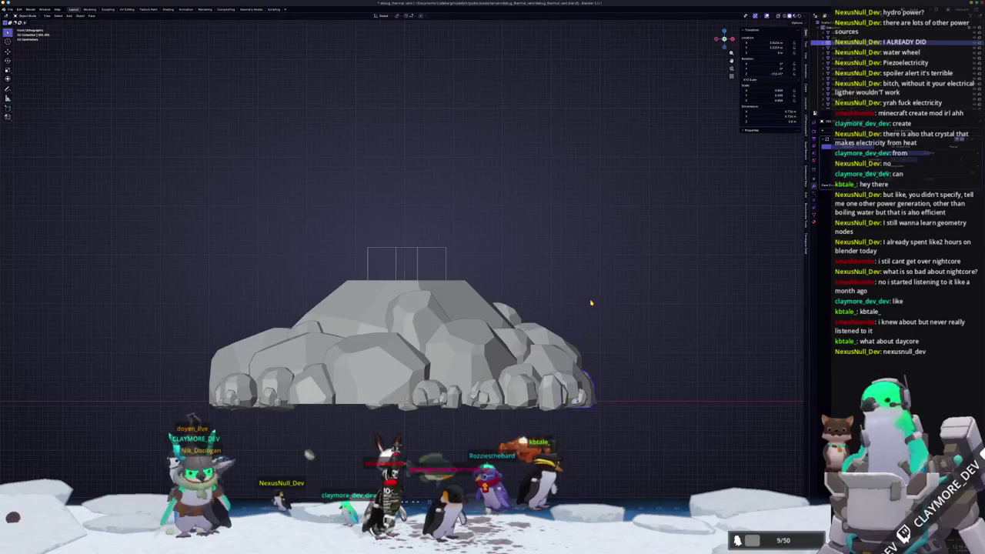
key("g")
left_click(465, 179)
left_click_drag(464, 180, 400, 302)
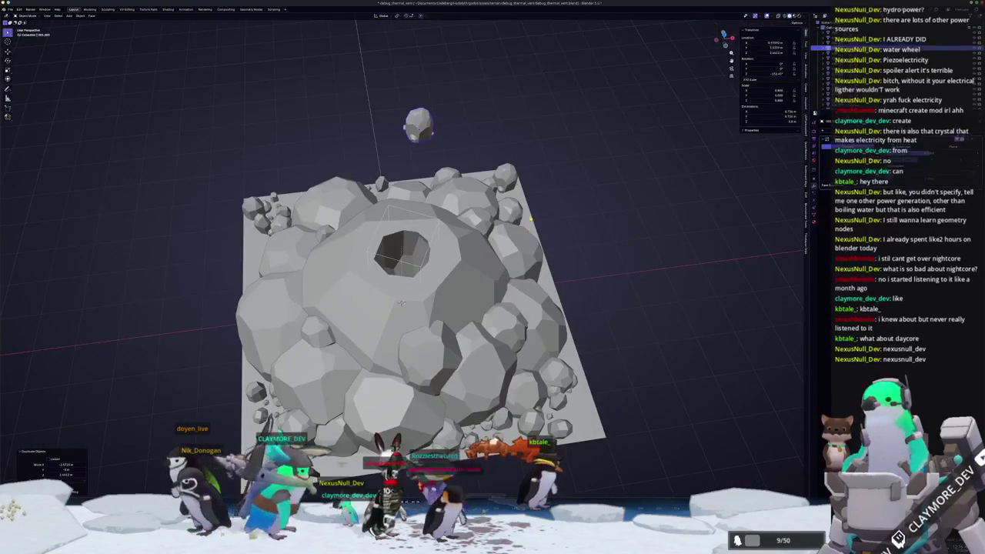
Adjust the top rock's height, rotation and size
key("g")
key("z")
left_click(572, 287)
scroll(584, 269, "up", 1)
key("s")
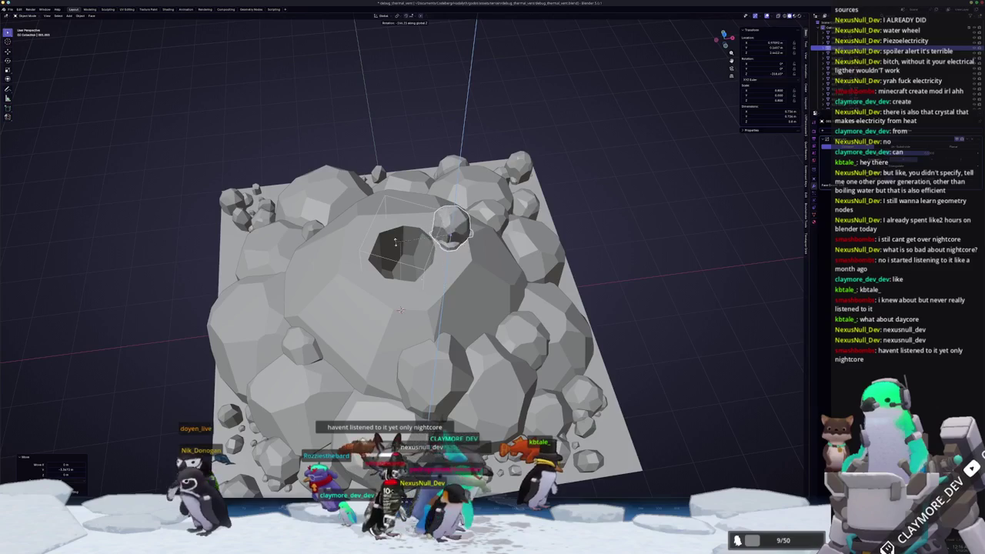
left_click(400, 310)
mouse_move(400, 310)
left_mouse_down()
mouse_move(538, 254)
mouse_move(578, 267)
left_mouse_up()
key("s")
left_click(584, 253)
Rotate the top rock around Z and snap it to the 3D cursor
key("r")
key("z")
left_click_drag(423, 308, 554, 271)
scroll(554, 272, "up", 3)
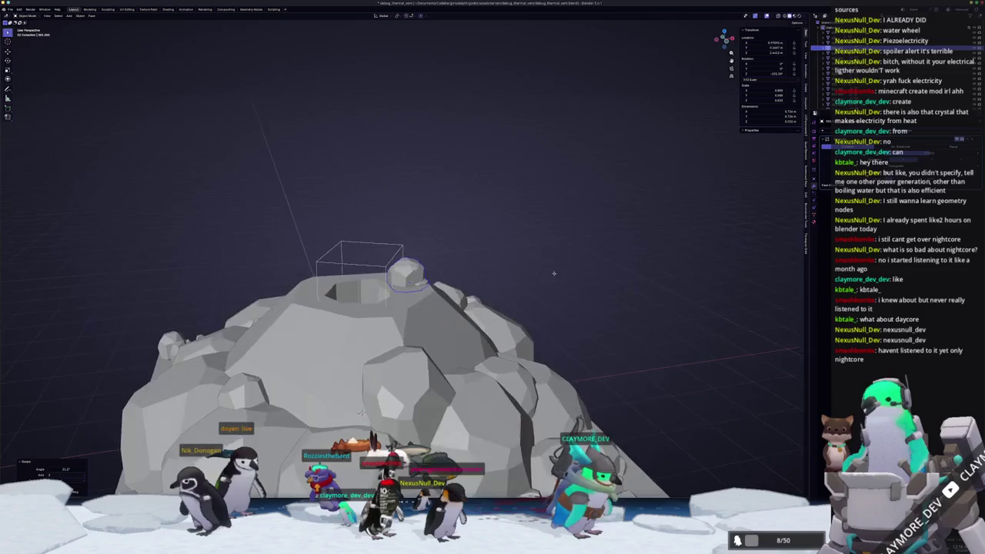
key("shift+s")
left_click(555, 244)
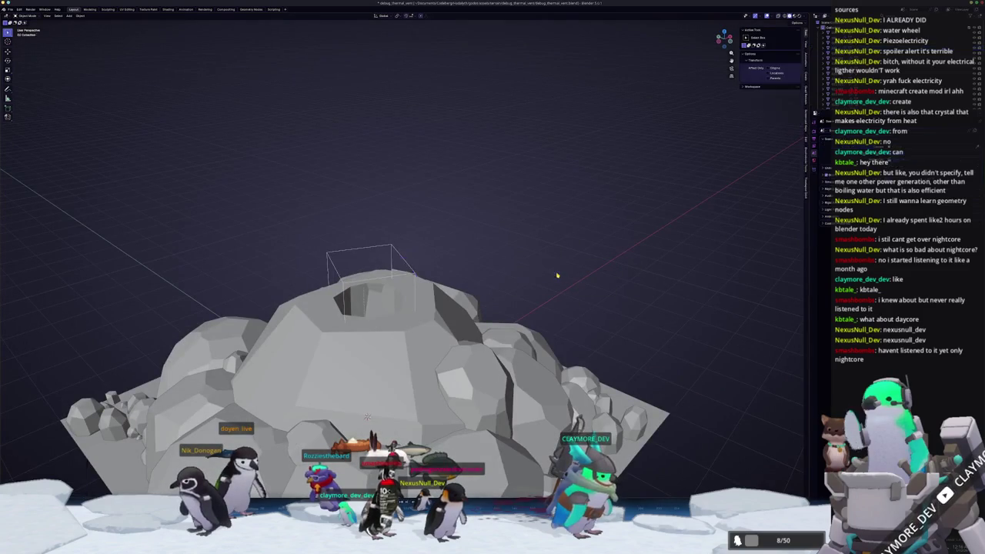
In Edit Mode, select the dome's top faces and extend the selection to the whole piece
scroll(410, 305, "up", 1)
key("Tab")
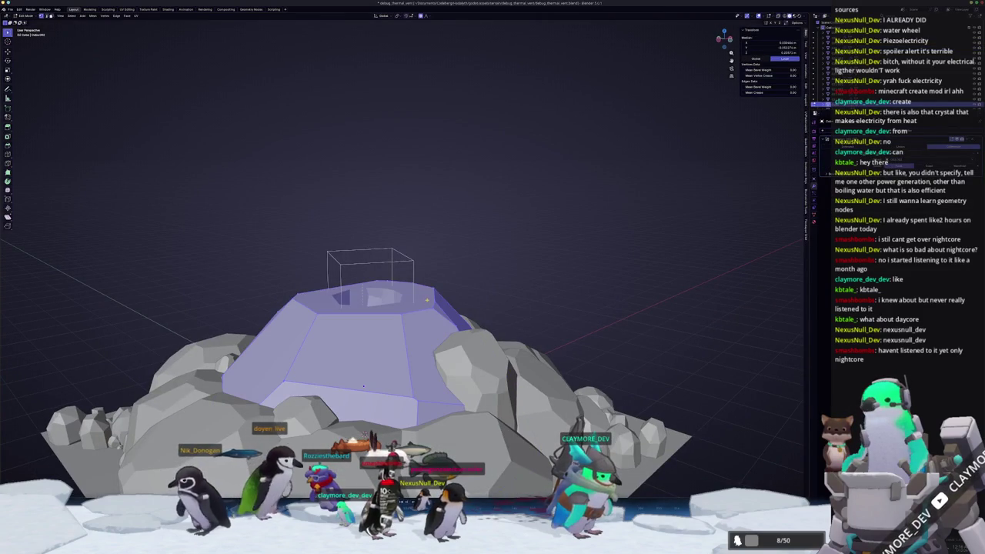
left_click(457, 305)
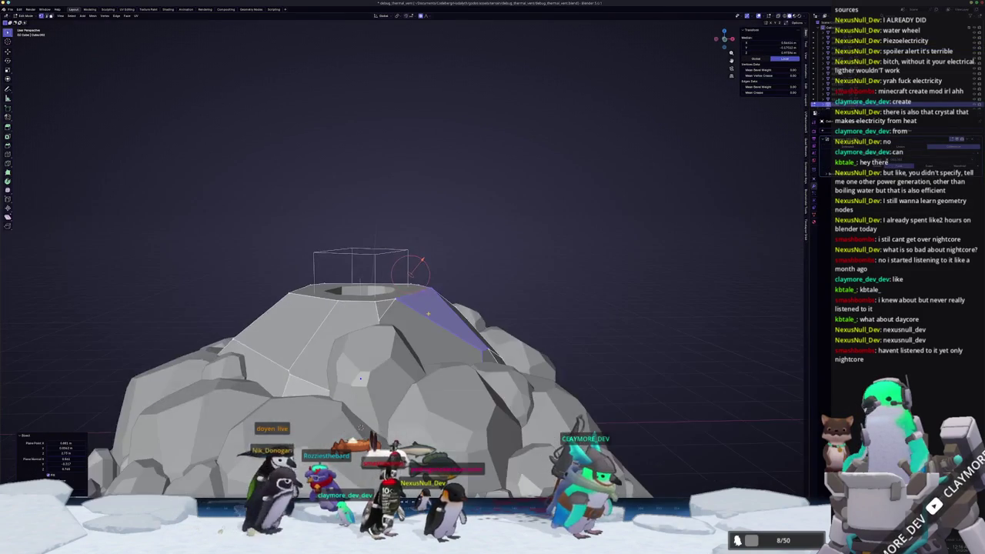
key("ctrl+KP_Add")
left_click_drag(483, 293, 488, 287)
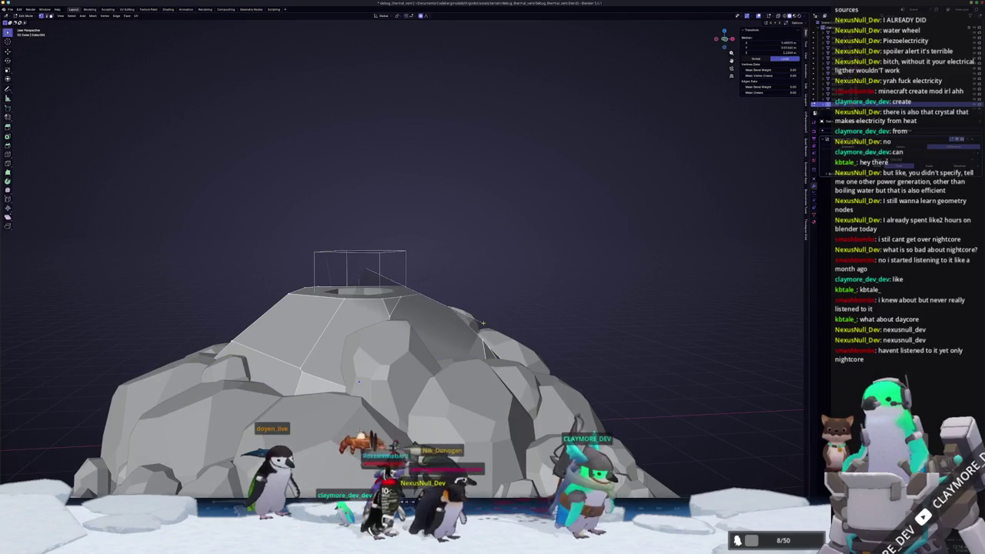
left_click_drag(480, 324, 413, 300)
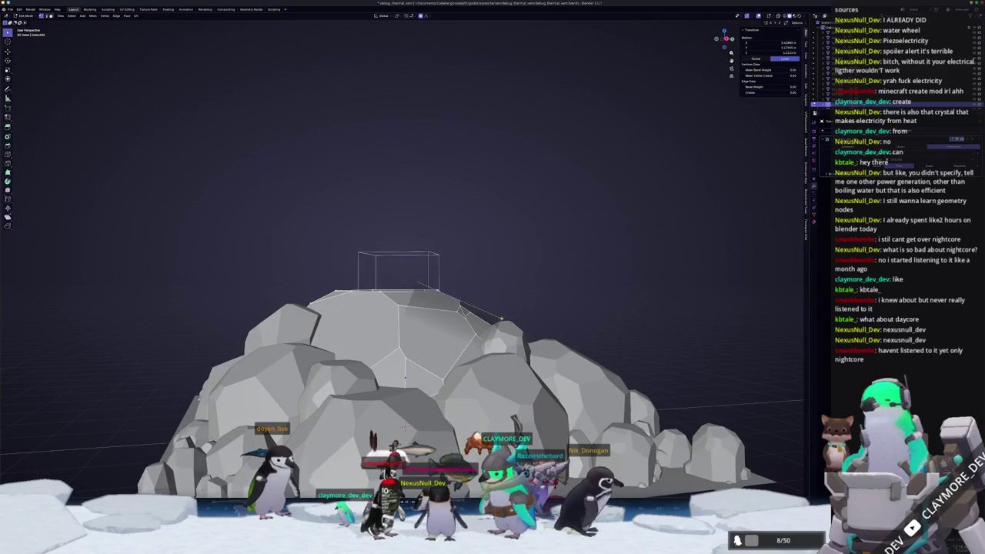
right_click(508, 302)
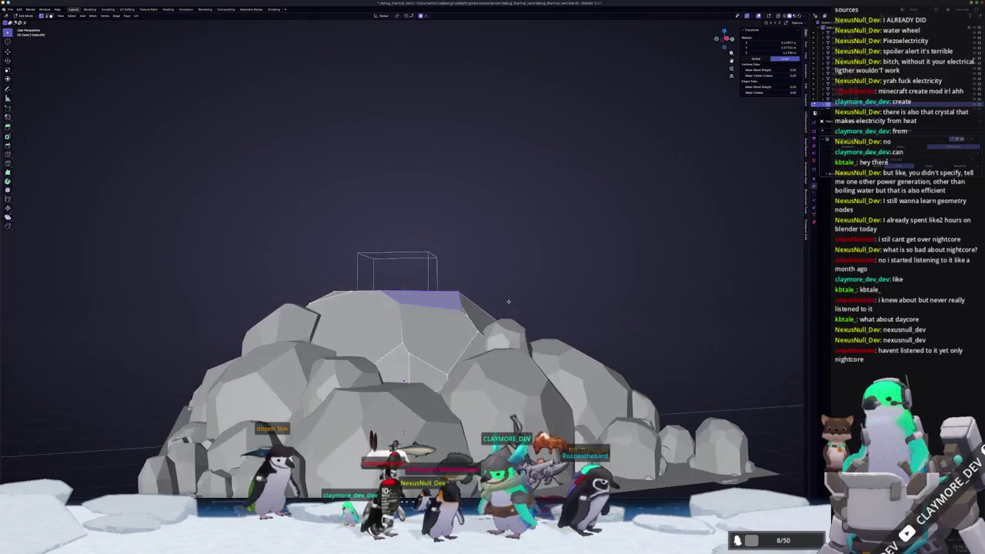
key("ctrl+l")
scroll(485, 290, "up", 2)
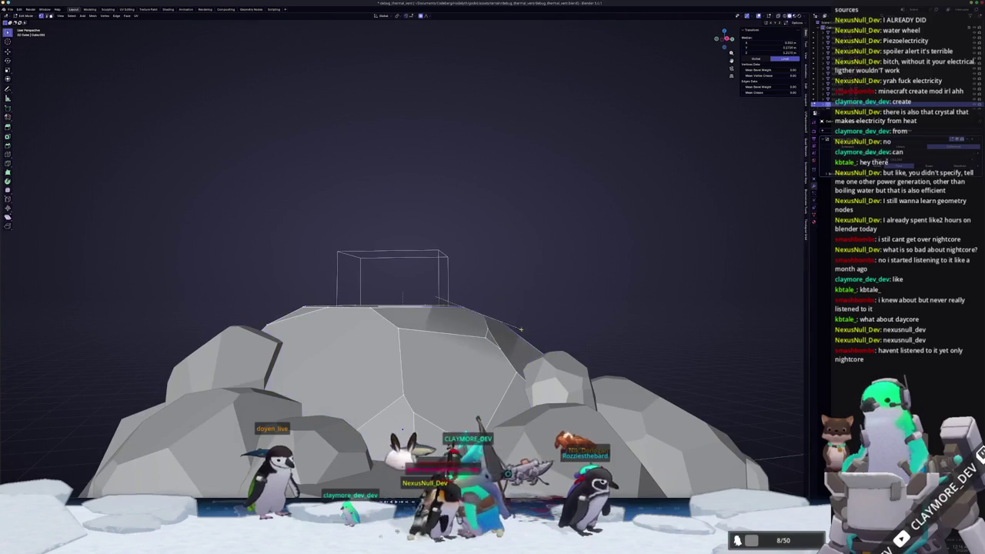
left_click(519, 328)
scroll(523, 321, "up", 2)
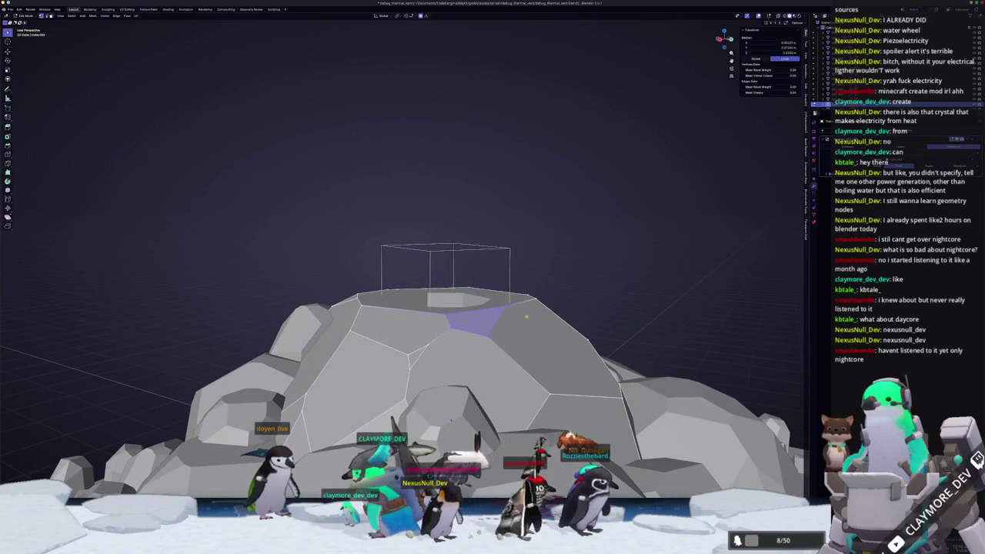
left_click_drag(465, 282, 489, 293)
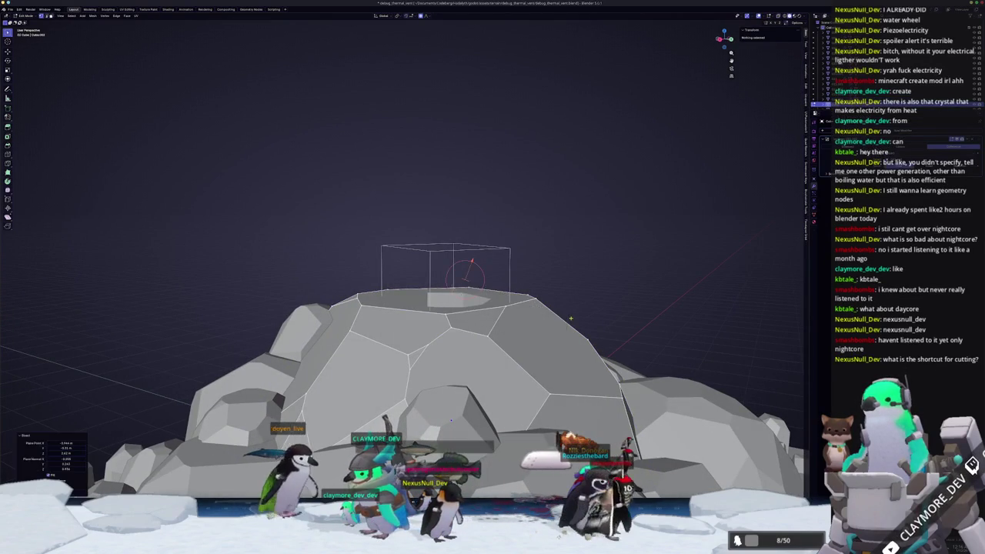
Try reshaping the dome piece, then undo the changes
key("l")
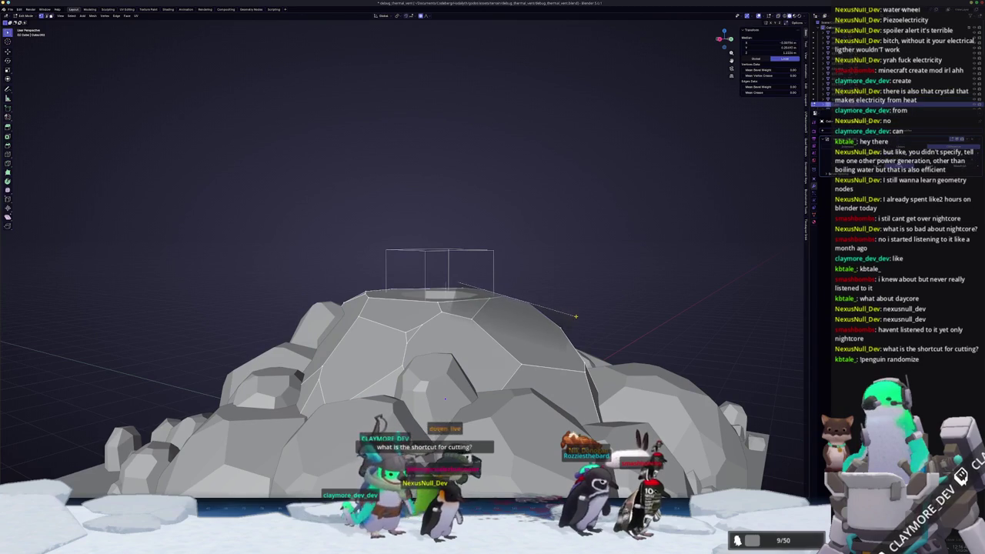
left_click(533, 306)
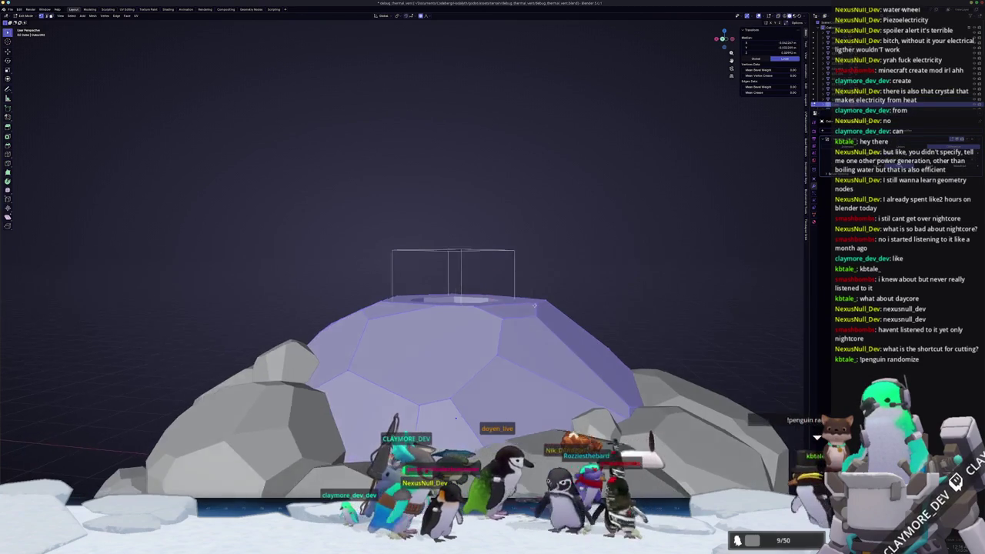
key("ctrl+z")
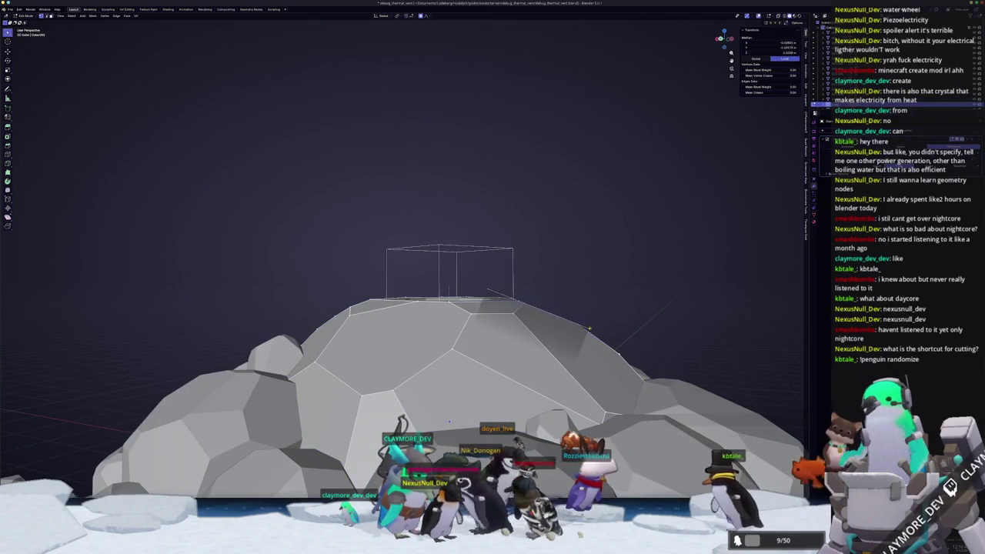
left_click(540, 329)
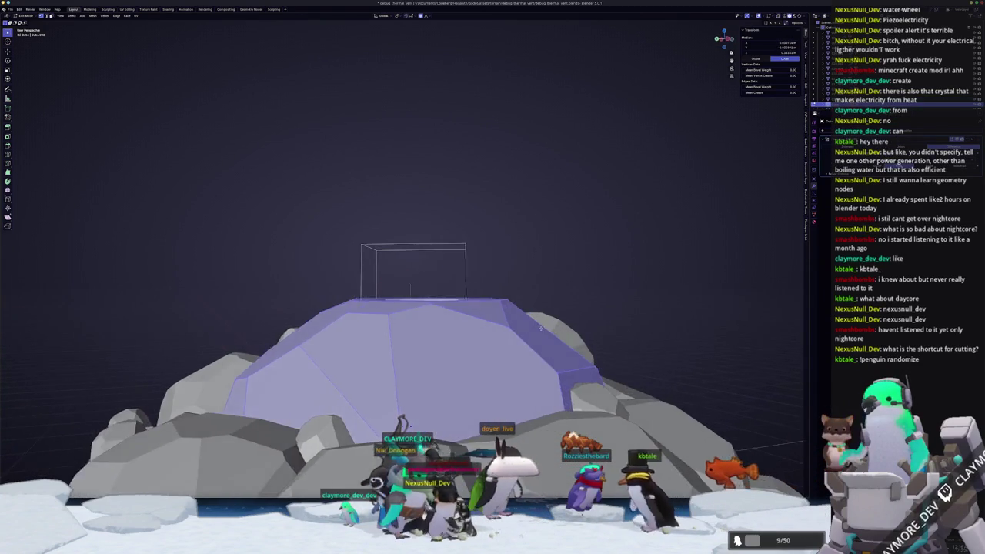
left_click_drag(540, 329, 532, 327)
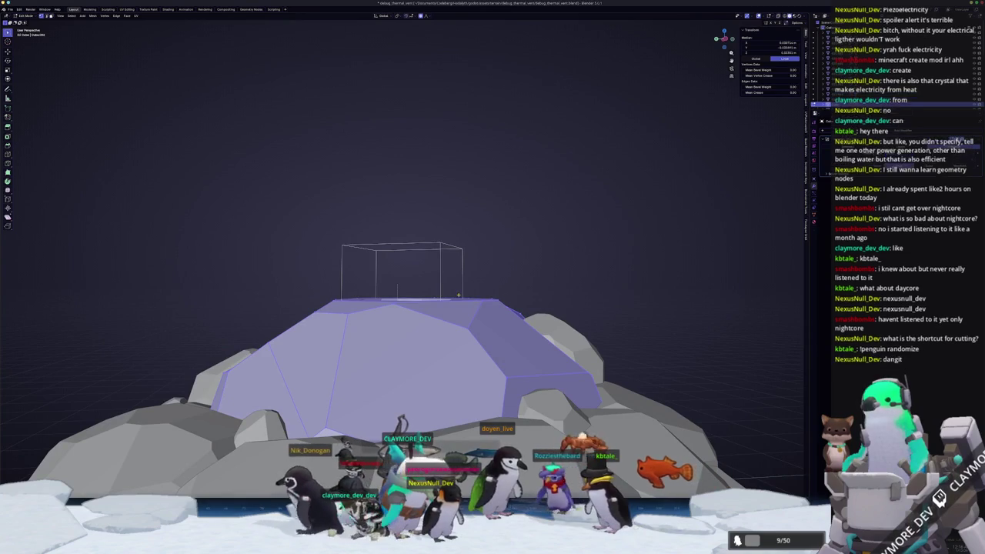
key("ctrl+z")
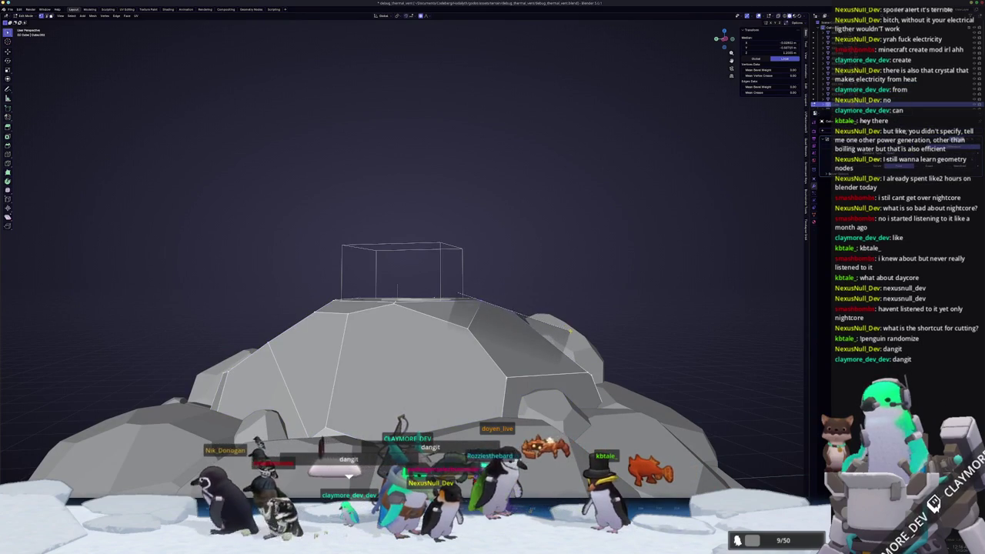
left_click_drag(570, 331, 529, 326)
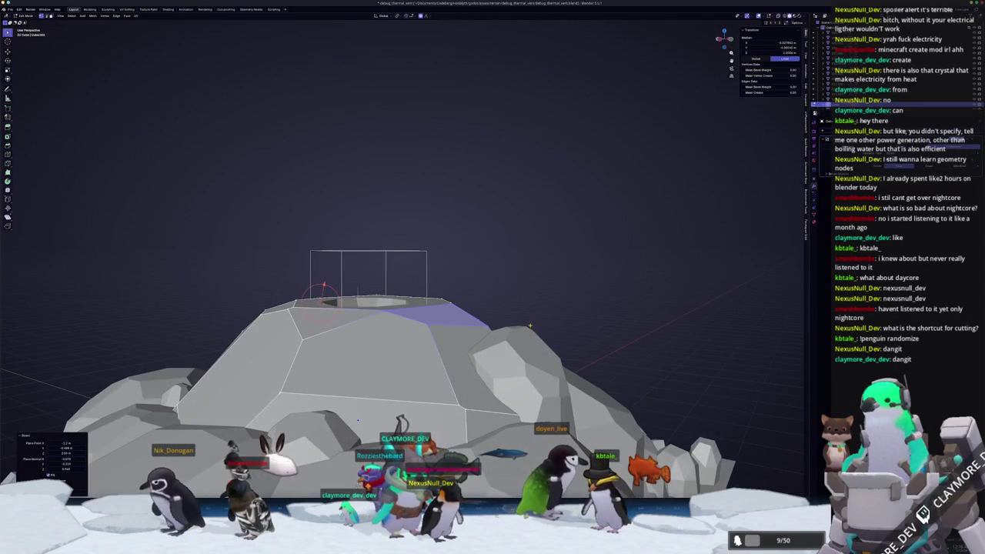
Select the whole dome mesh, bisect it near the top, and grow the selection
key("a")
left_click_drag(528, 320, 517, 316)
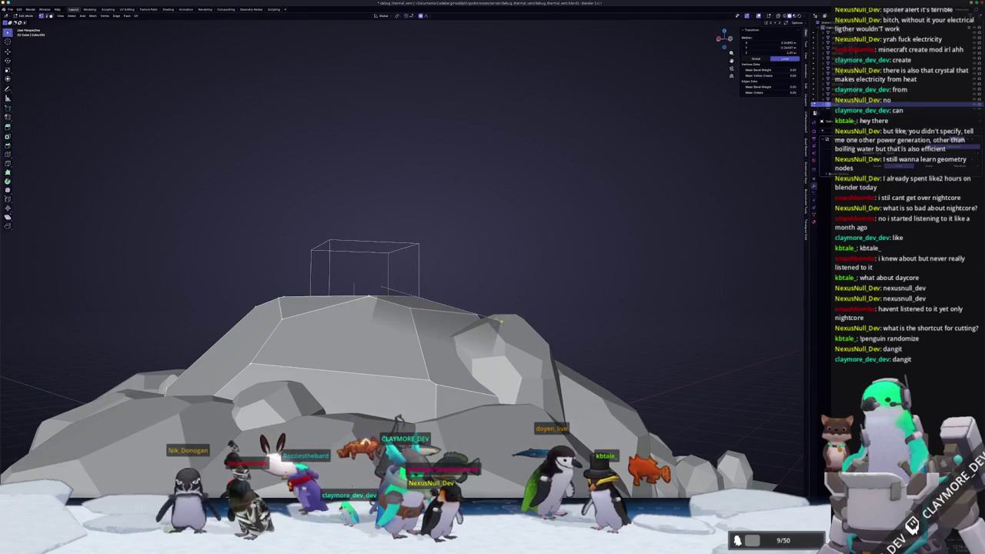
mouse_move(379, 292)
left_mouse_down()
mouse_move(350, 410)
mouse_move(370, 394)
mouse_move(348, 412)
left_mouse_up()
key("ctrl+KP_Add")
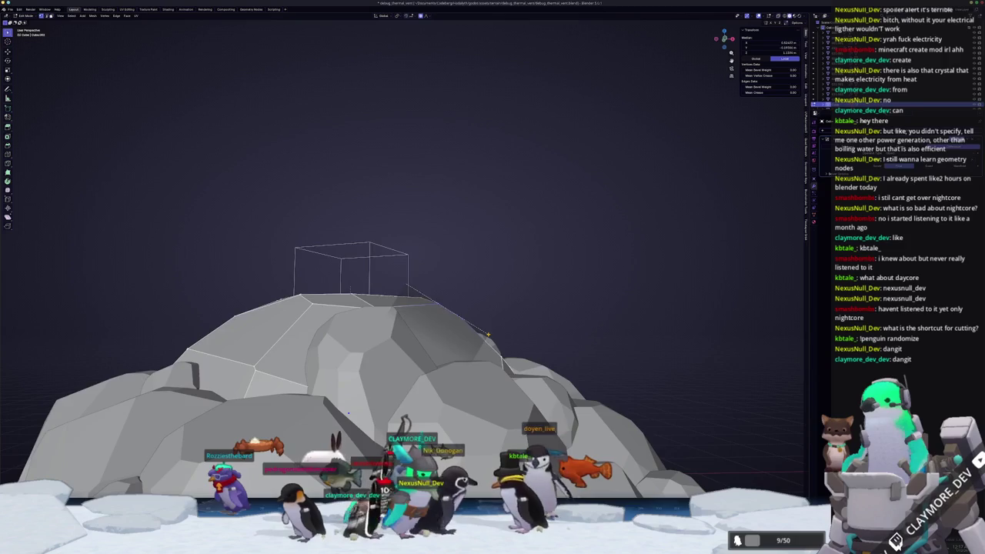
key("Tab")
left_click_drag(349, 413, 432, 370)
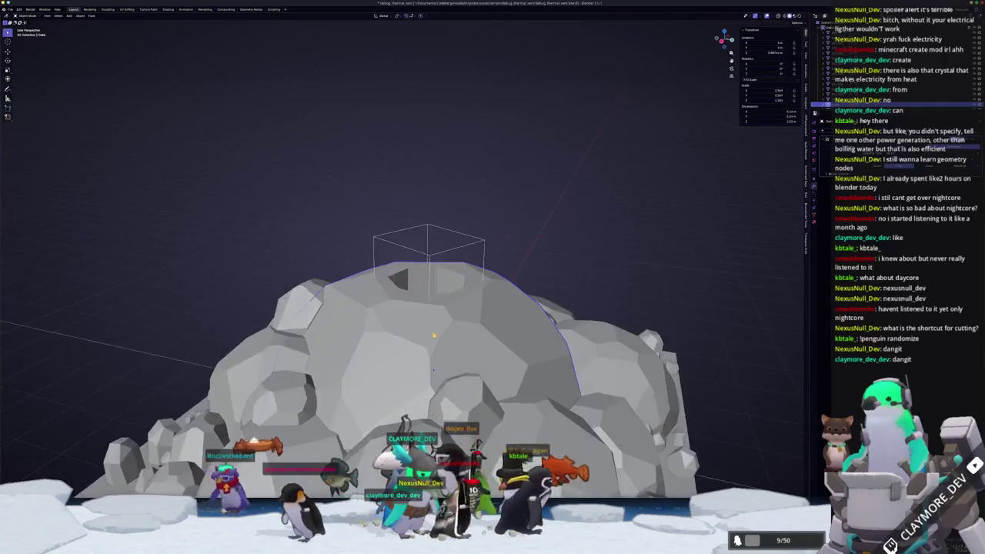
Apply Shade Auto Smooth to the boulders around the dome, then enter Edit Mode on the dome
left_click_drag(434, 336, 422, 333)
scroll(421, 333, "down", 5)
mouse_move(588, 301)
left_mouse_down()
mouse_move(490, 340)
mouse_move(476, 329)
left_mouse_up()
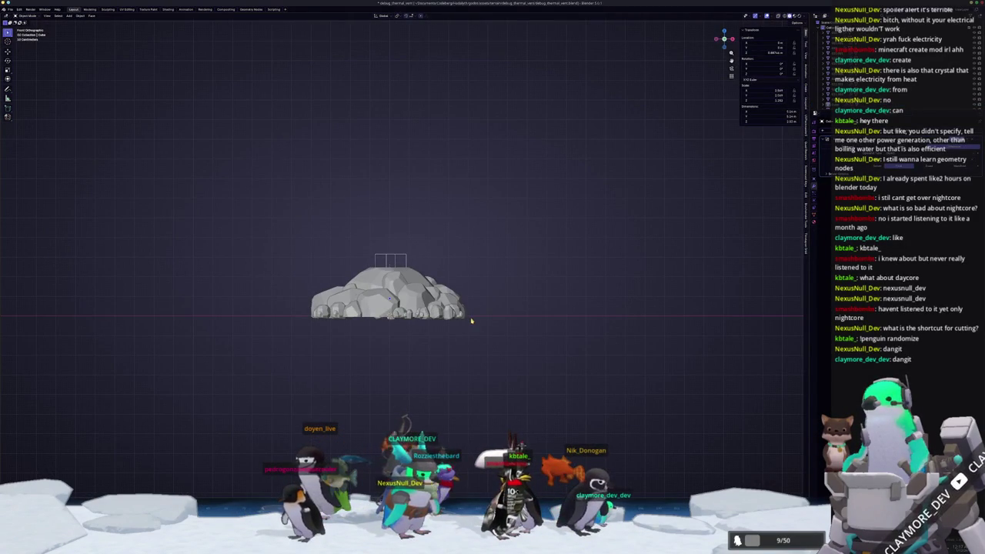
left_click_drag(258, 248, 282, 266)
right_click(306, 258)
left_click(308, 250)
scroll(315, 268, "up", 4)
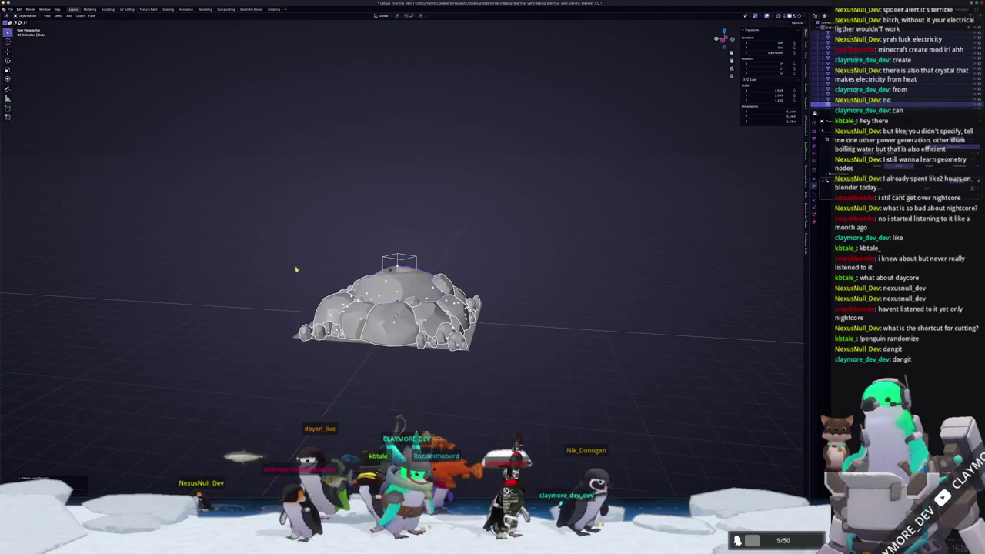
mouse_move(280, 269)
left_mouse_down()
mouse_move(280, 366)
mouse_move(280, 299)
left_mouse_up()
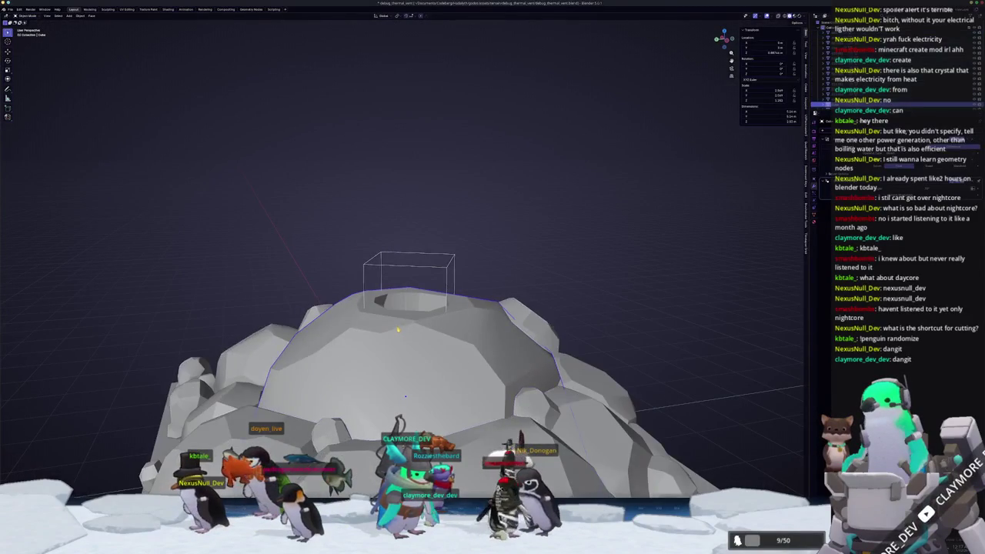
key("Tab")
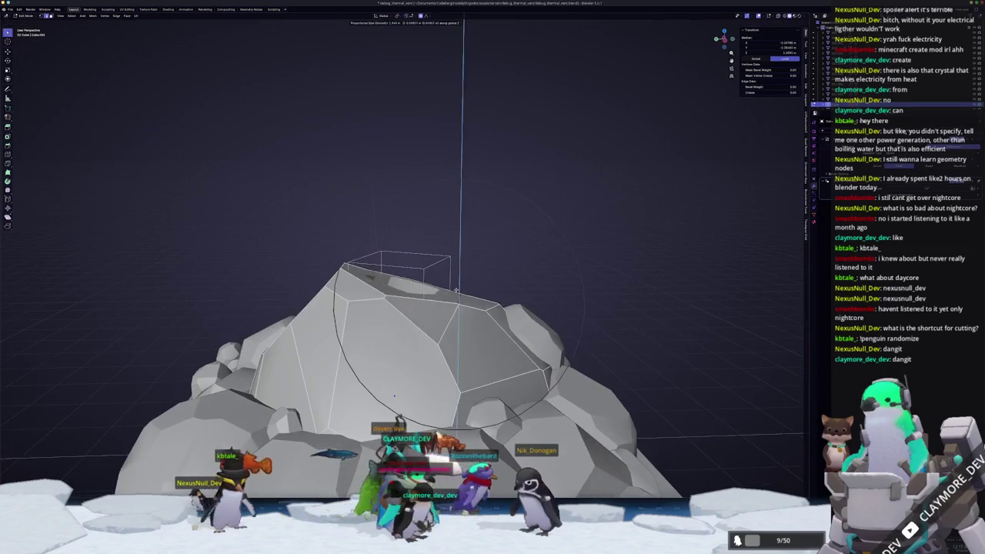
Raise the dome's top vertices along Z with proportional editing into a taller peak
left_click(394, 397)
mouse_move(393, 397)
left_mouse_down()
mouse_move(376, 350)
mouse_move(392, 397)
left_mouse_up()
left_click(377, 350)
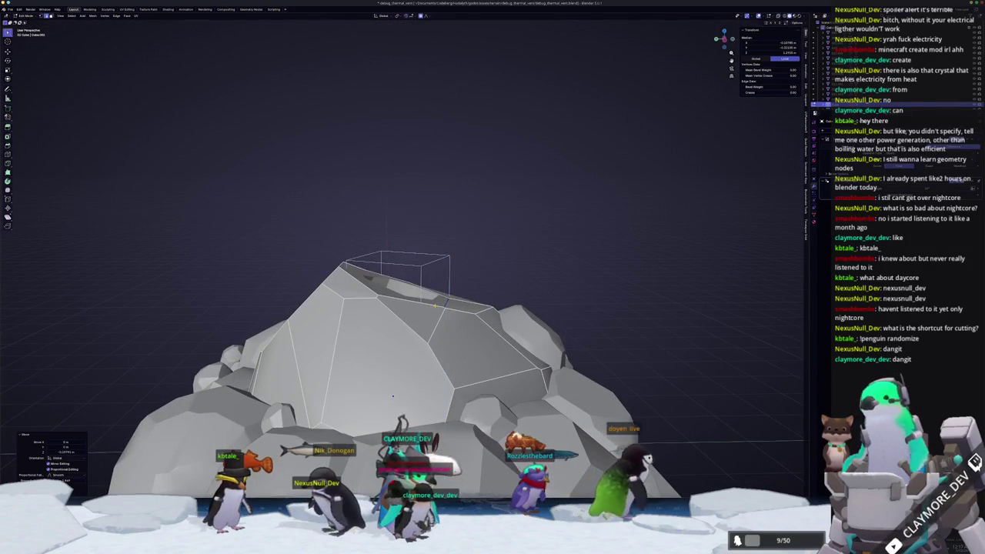
left_click(377, 297)
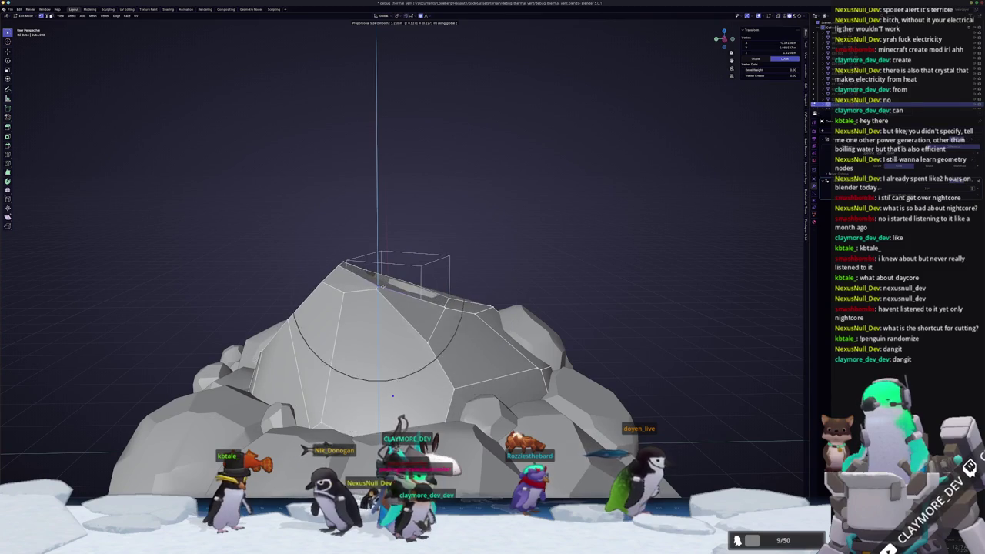
key("Return")
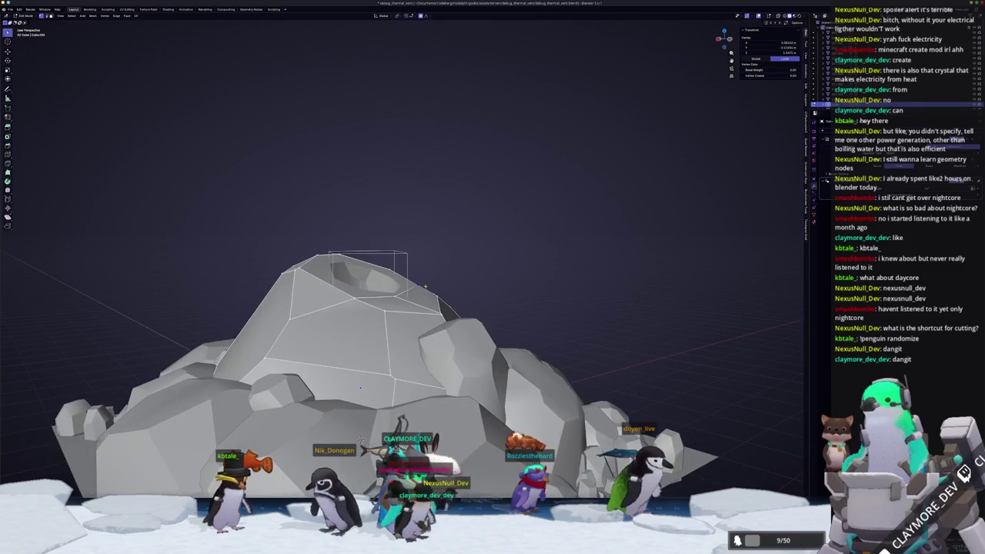
key("g")
key("z")
key("Return")
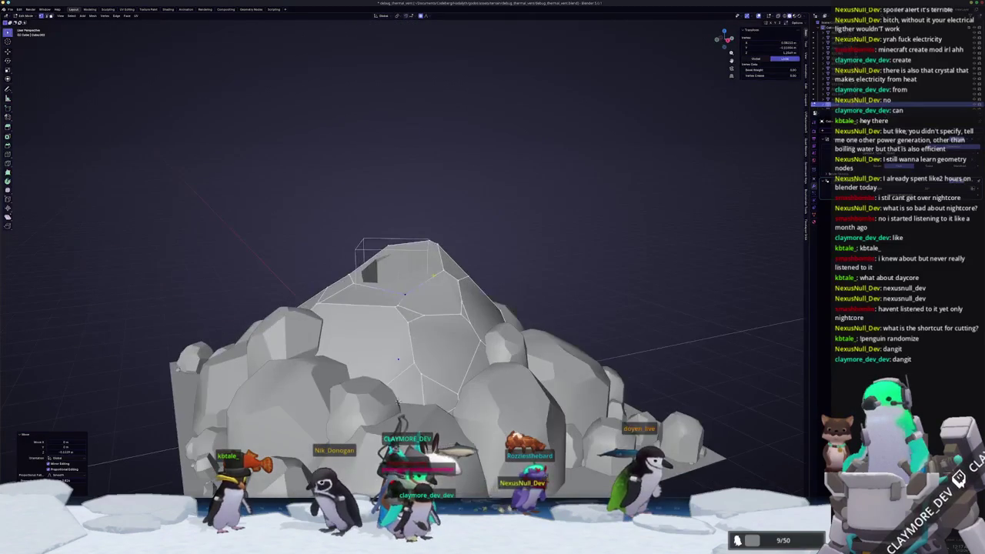
key("g")
key("z")
key("Return")
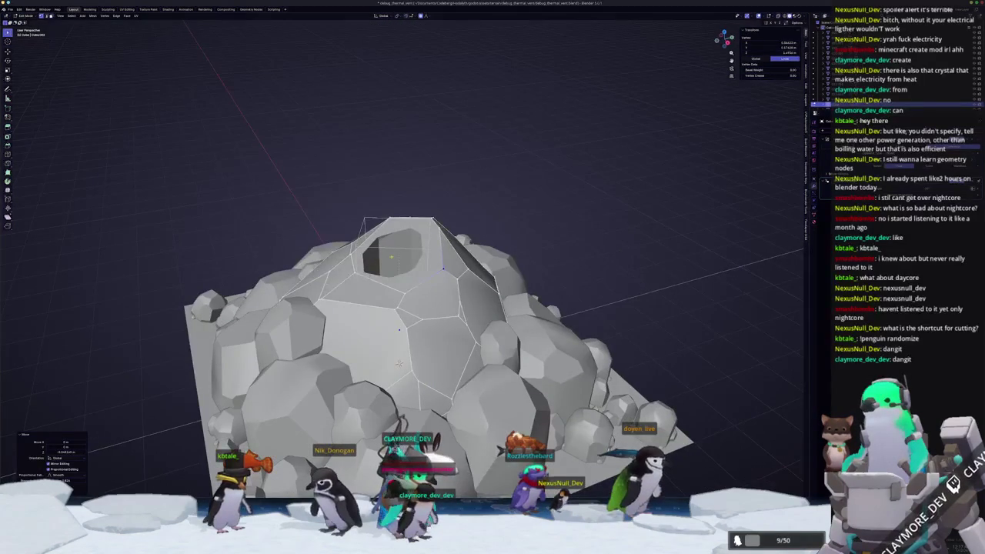
Back in Object Mode, resize the small block in the top hole and select the rock
key("Tab")
left_click(414, 251)
key("s")
left_click(475, 243)
left_click(448, 292)
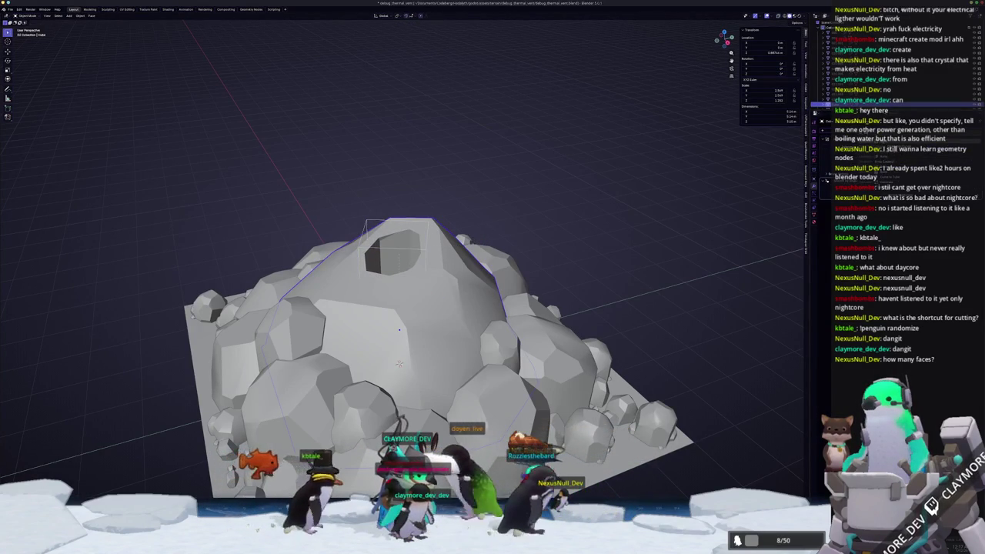
Apply the rock's scale with Ctrl+A so it reads 1.000, then enter Edit Mode
scroll(446, 346, "up", 2)
key("ctrl+a")
left_click(616, 204)
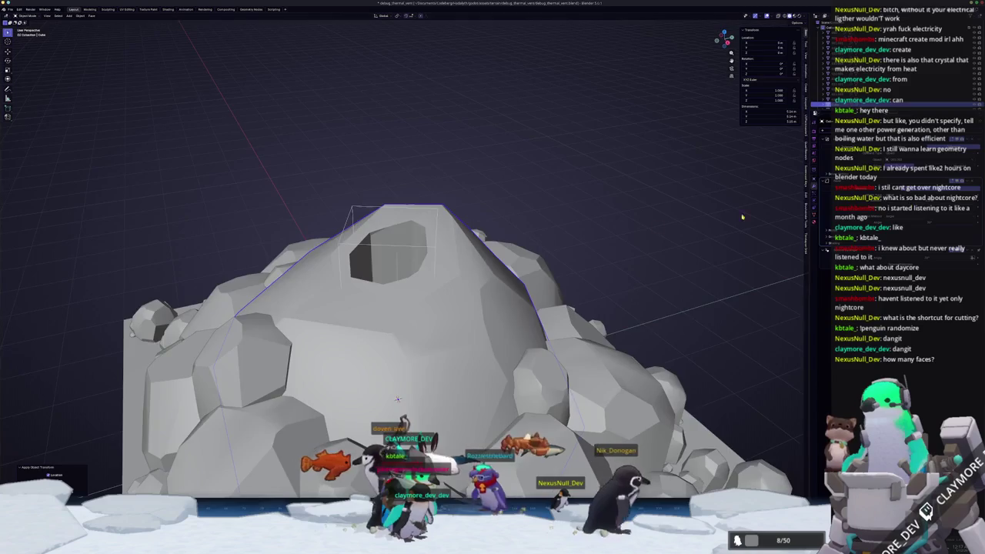
left_click_drag(398, 398, 367, 436)
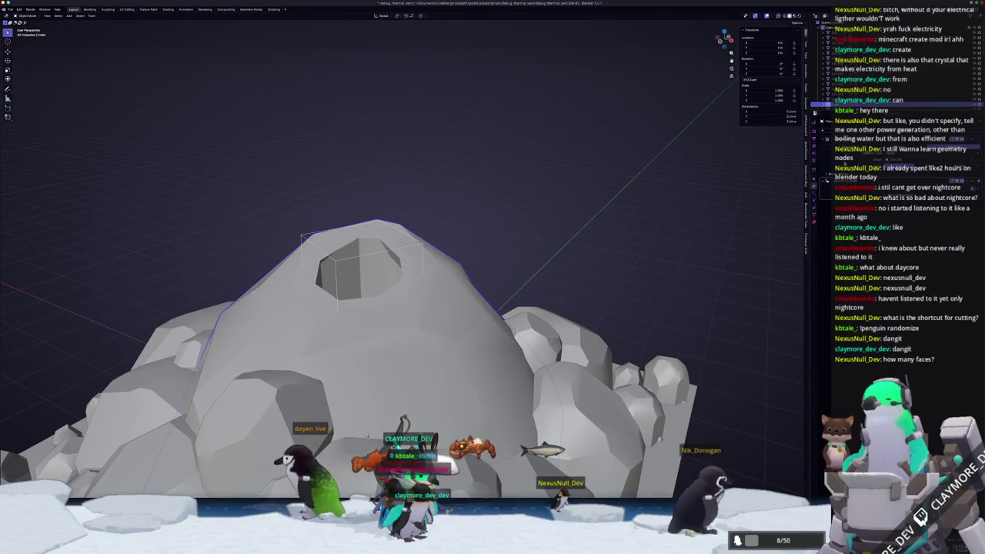
key("Tab")
scroll(392, 248, "up", 3)
left_click_drag(392, 250, 368, 315)
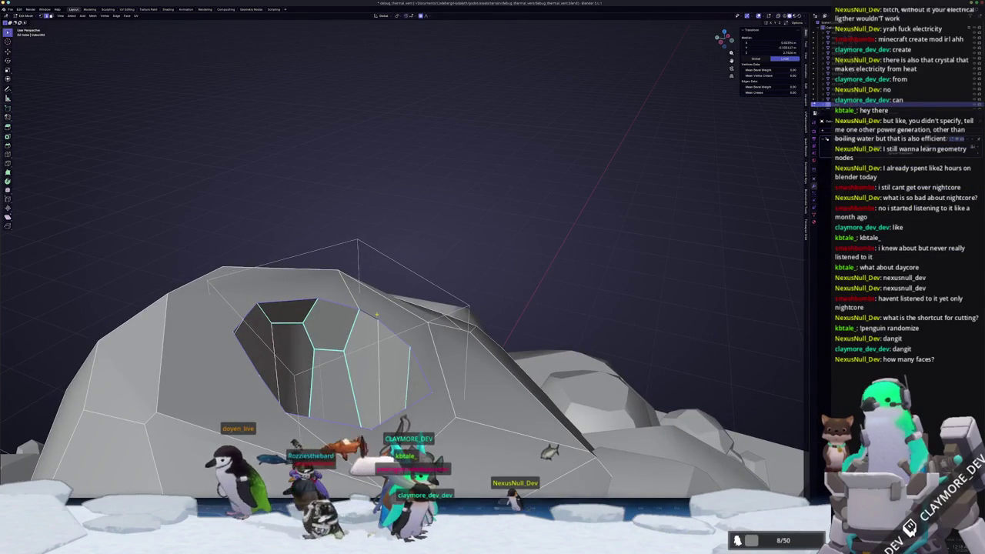
Bevel the edge loop around the top opening and vertex-slide a first rim vertex
key("ctrl+b")
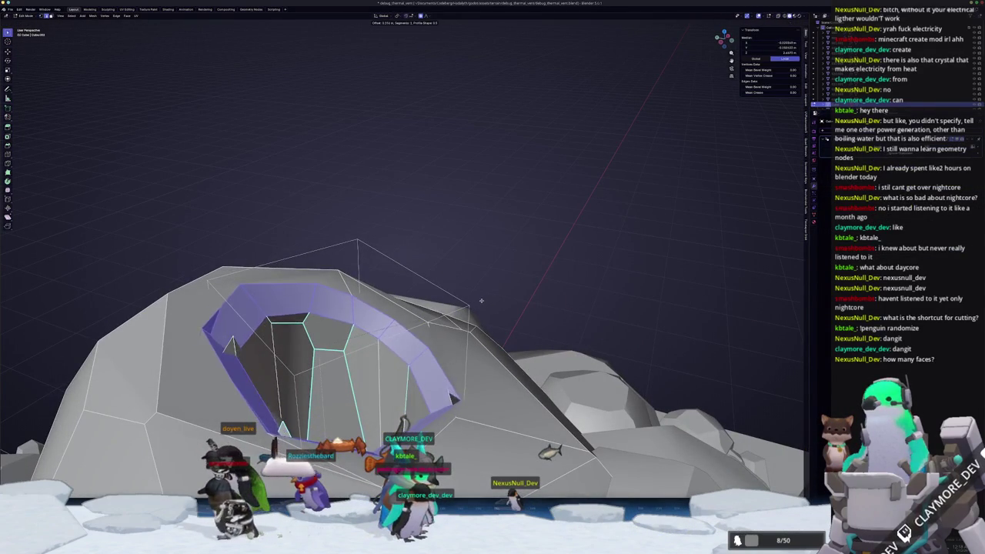
left_click(462, 300)
mouse_move(461, 300)
left_mouse_down()
mouse_move(357, 315)
mouse_move(350, 308)
mouse_move(394, 250)
mouse_move(390, 240)
mouse_move(511, 254)
mouse_move(665, 89)
mouse_move(548, 292)
mouse_move(513, 267)
left_mouse_up()
left_click(334, 318)
key("g")
key("g")
left_click(326, 336)
Vertex-slide several more rim vertices, with X-ray on, to roughen the opening
key("g")
key("g")
left_click(512, 254)
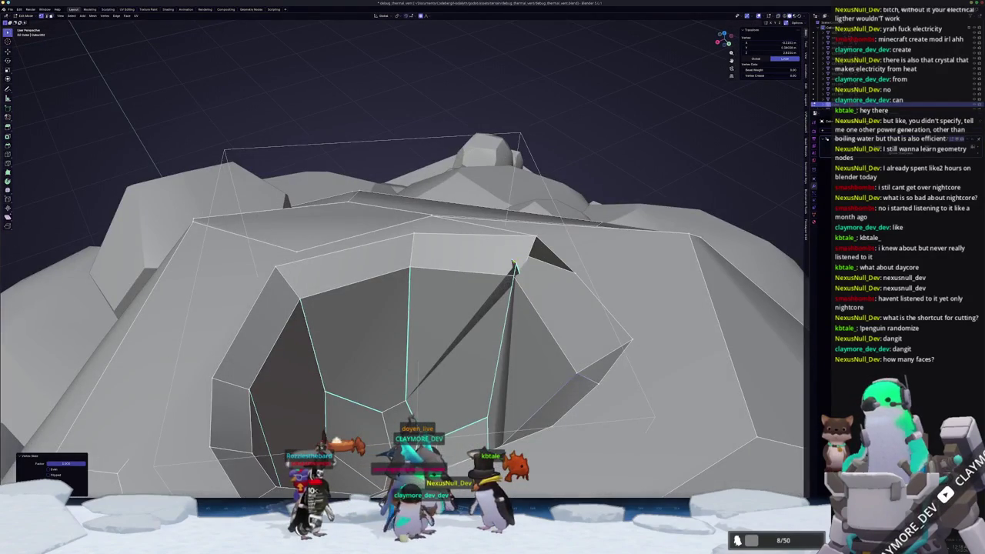
key("g")
key("g")
left_click(522, 274)
key("alt+z")
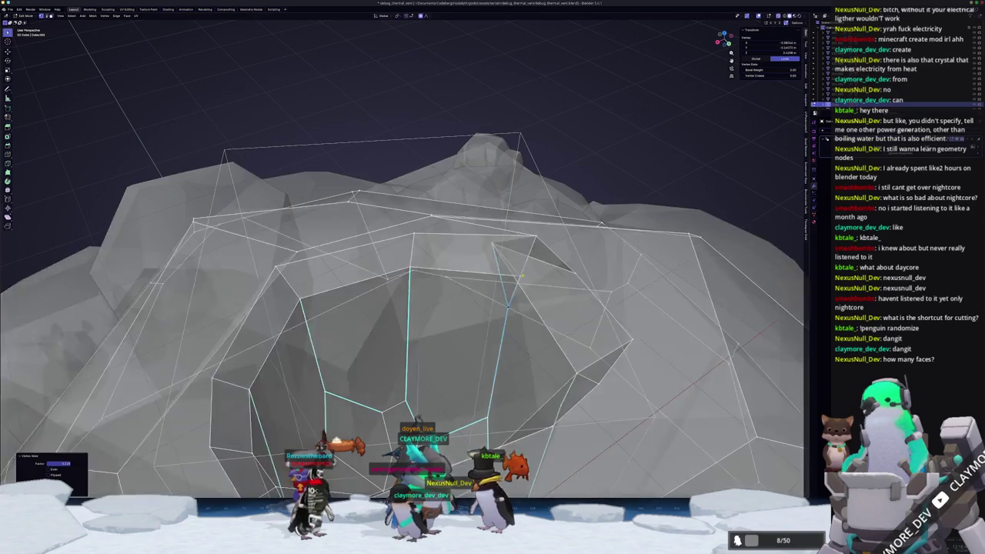
left_click_drag(521, 274, 512, 231)
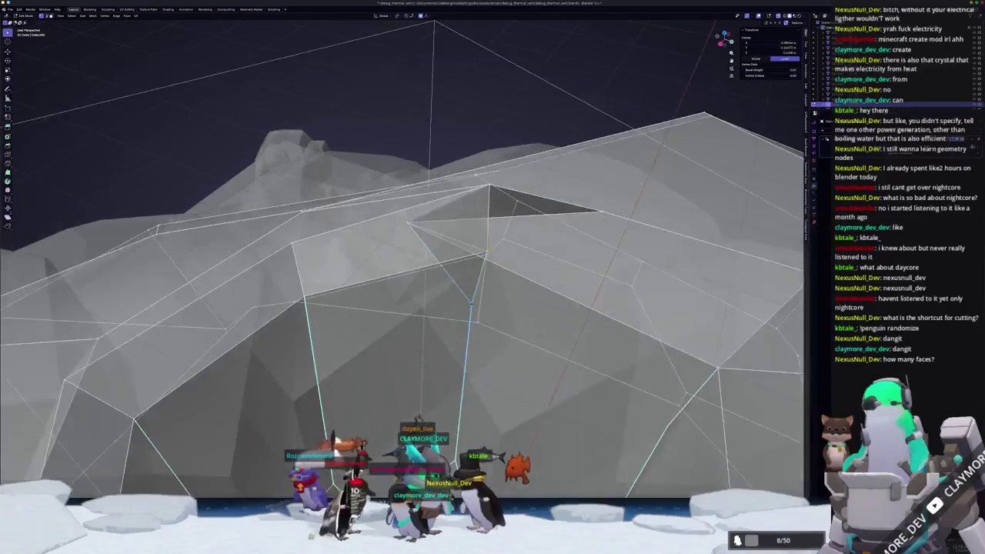
key("g")
key("g")
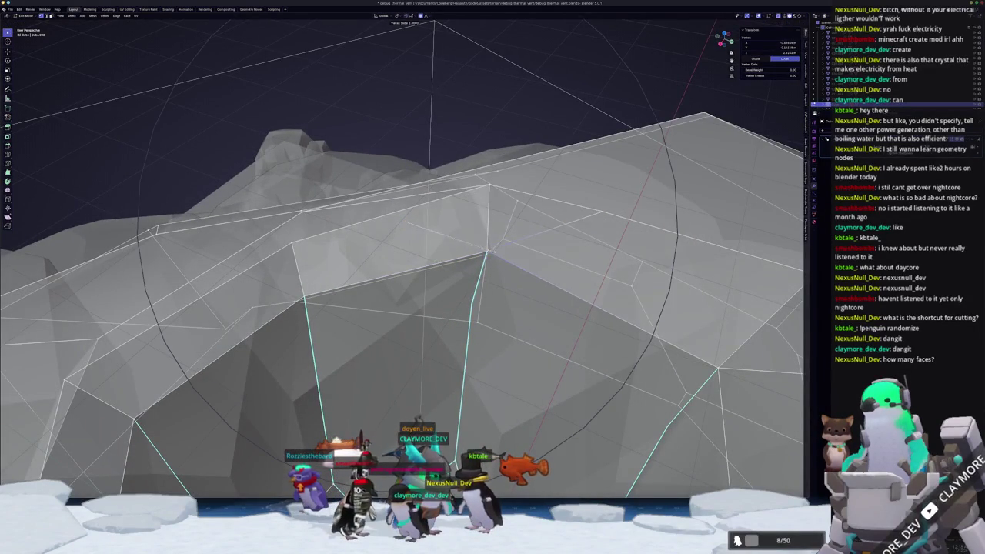
left_click(492, 246)
Slide further rim vertices from lower angles to give the opening a cave-like shape
mouse_move(492, 246)
left_mouse_down()
mouse_move(476, 249)
mouse_move(520, 328)
left_mouse_up()
key("g")
key("g")
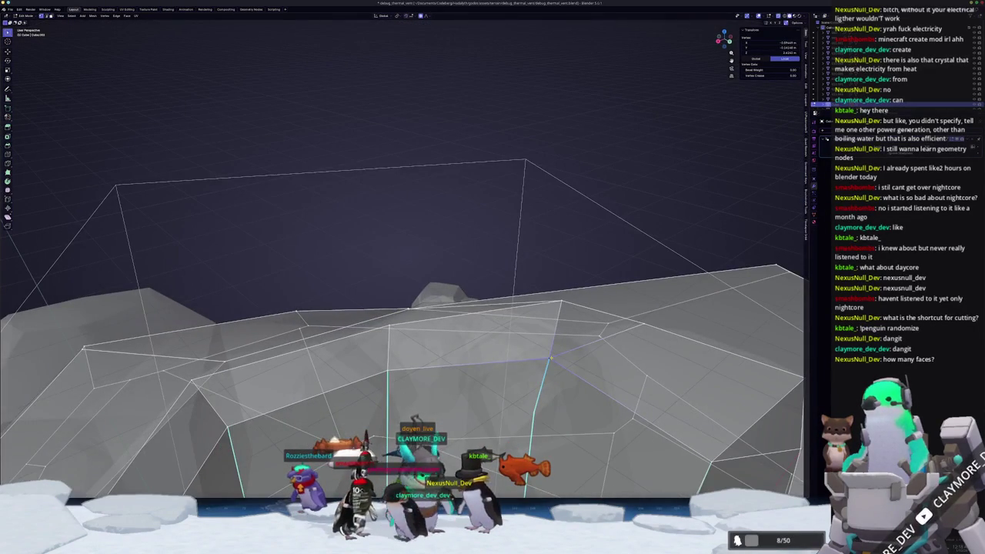
key("g")
key("g")
left_click(571, 314)
mouse_move(571, 314)
left_mouse_down()
mouse_move(416, 420)
mouse_move(357, 290)
left_mouse_up()
key("g")
key("g")
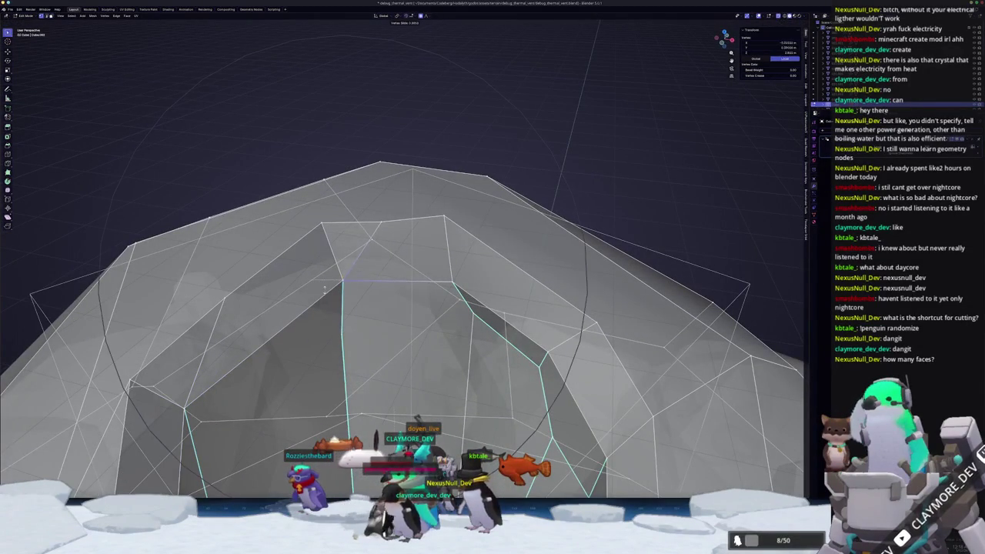
left_click(421, 289)
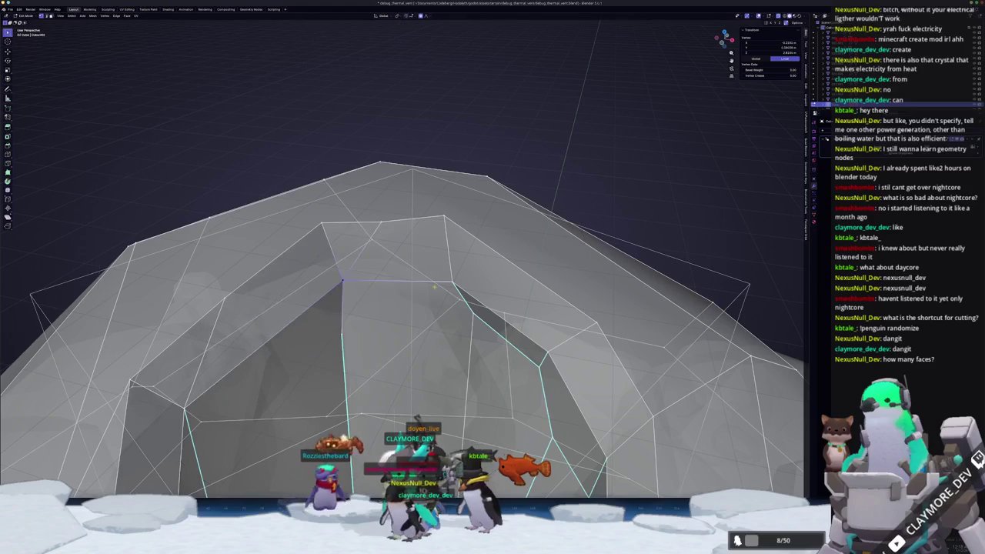
Return to Object Mode and zoom out to view the whole rock
mouse_move(451, 280)
left_mouse_down()
mouse_move(417, 360)
mouse_move(411, 338)
mouse_move(402, 354)
left_mouse_up()
key("Tab")
scroll(418, 362, "down", 3)
scroll(616, 331, "down", 2)
mouse_move(615, 331)
left_mouse_down()
mouse_move(559, 336)
mouse_move(293, 261)
left_mouse_up()
scroll(598, 345, "down", 2)
Inspect the rock mesh from the front view in Edit Mode and wireframe shading
key("KP_1")
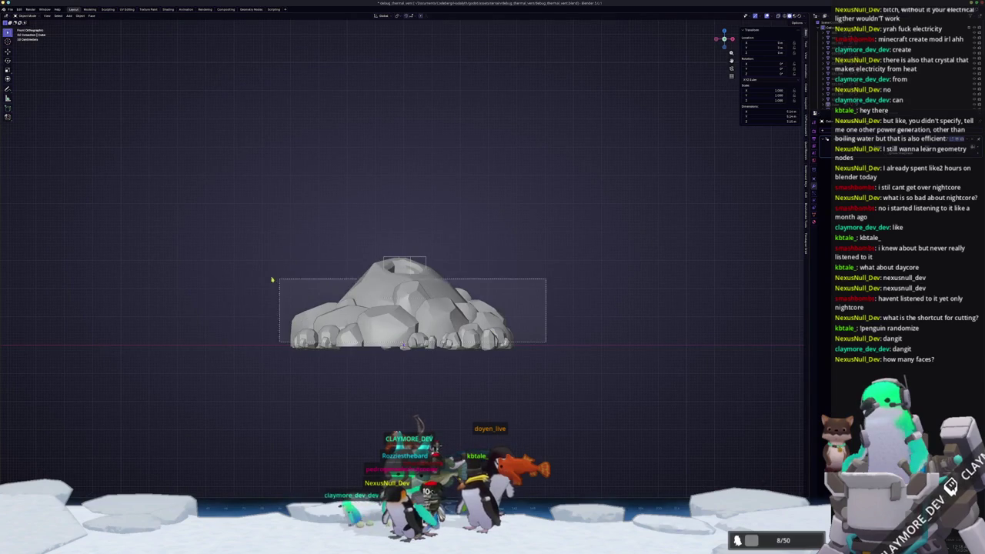
scroll(400, 262, "up", 3)
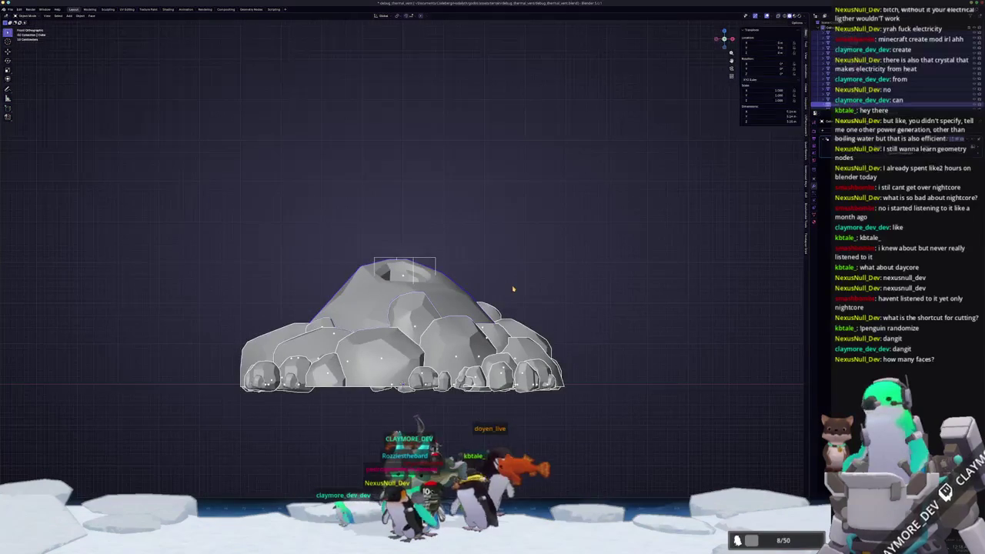
key("Tab")
key("a")
scroll(512, 286, "down", 1)
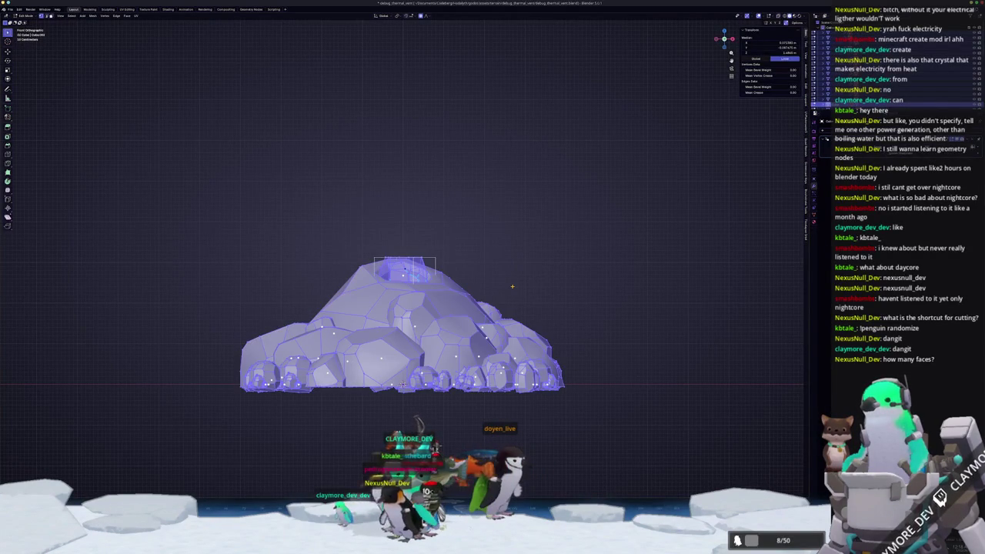
key("Tab")
key("shift+z")
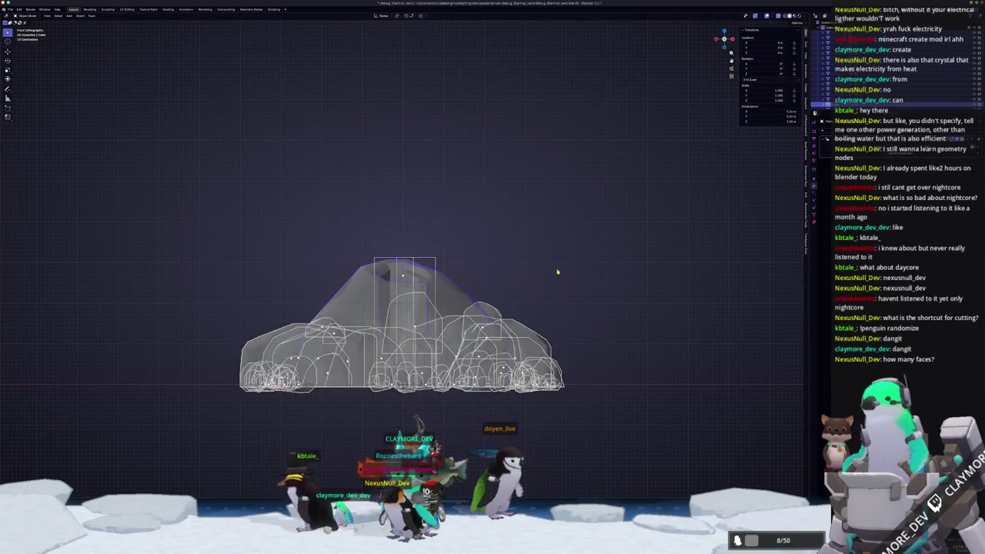
key("shift+z")
Select the small cutter box at the rock's top and delete it
left_click(416, 260)
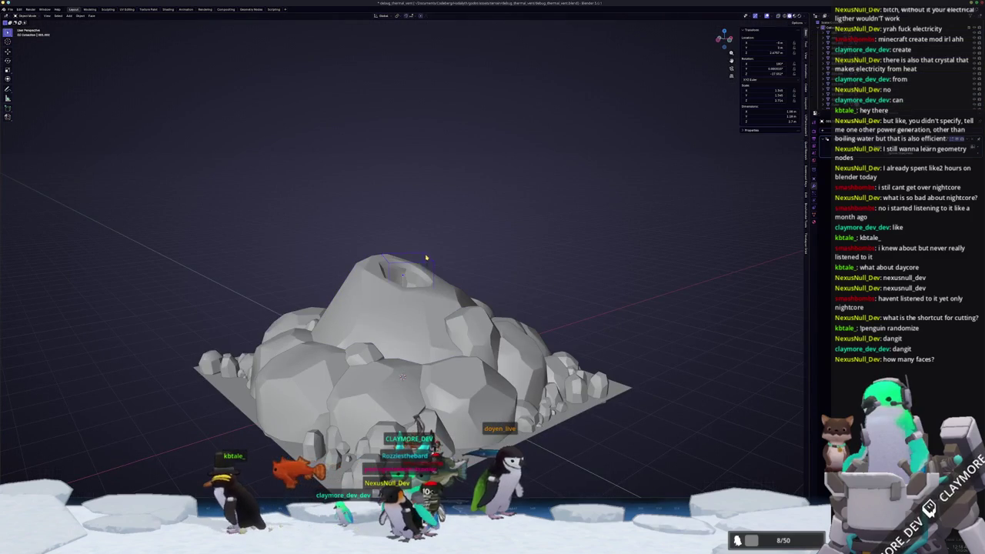
scroll(458, 261, "down", 1)
left_click(411, 304)
key("x")
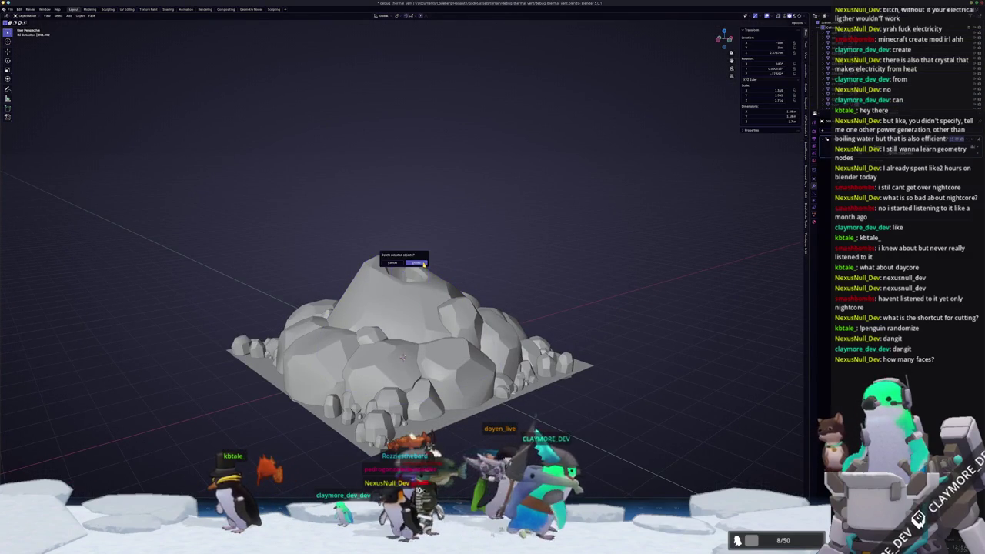
left_click(408, 263)
key("KP_1")
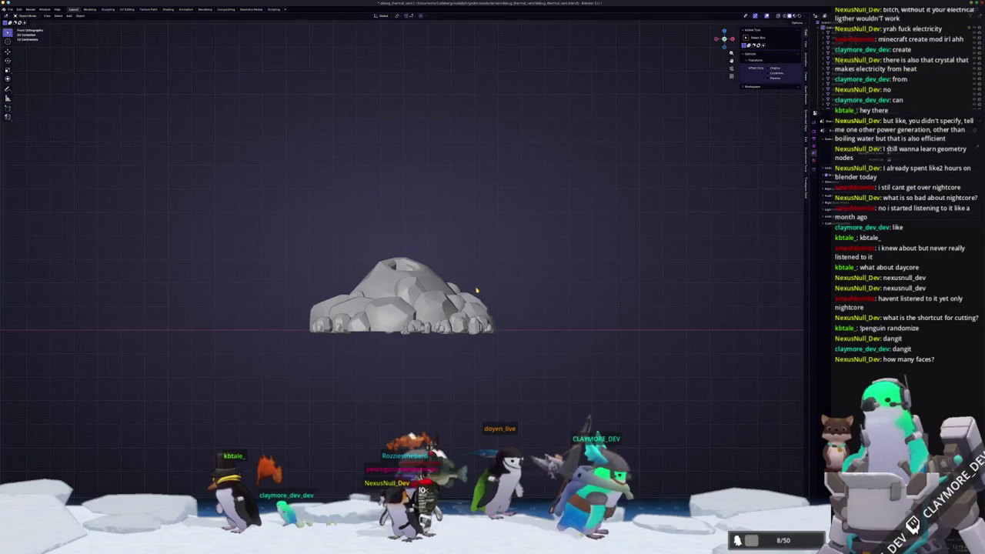
Box-select the boulders and base, convert them to mesh, and join them
left_click_drag(523, 329, 269, 238)
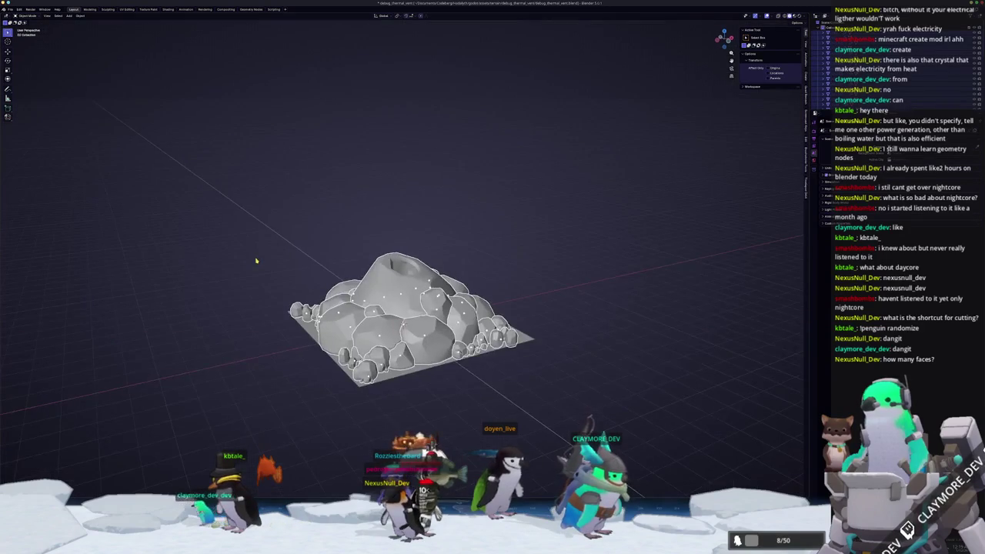
right_click(256, 260)
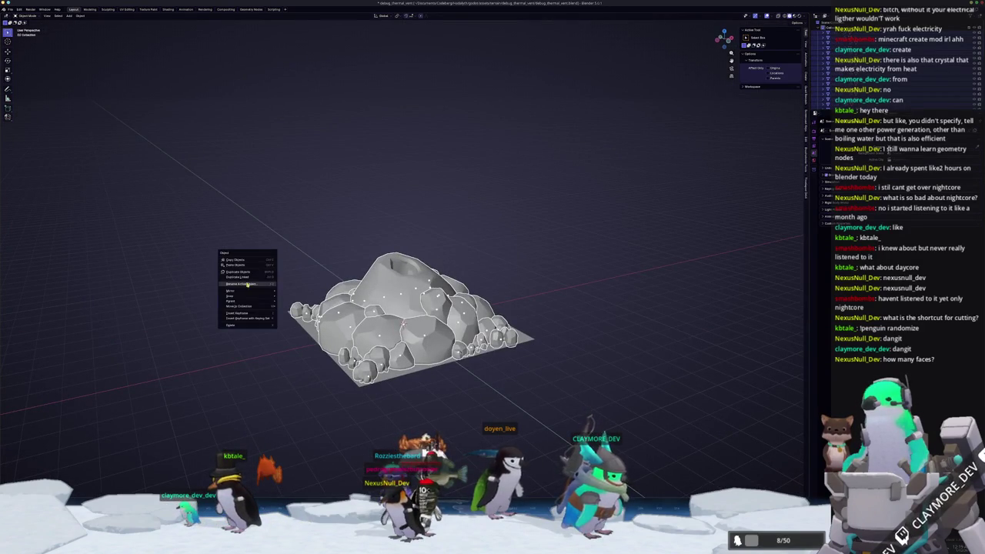
left_click(10, 9)
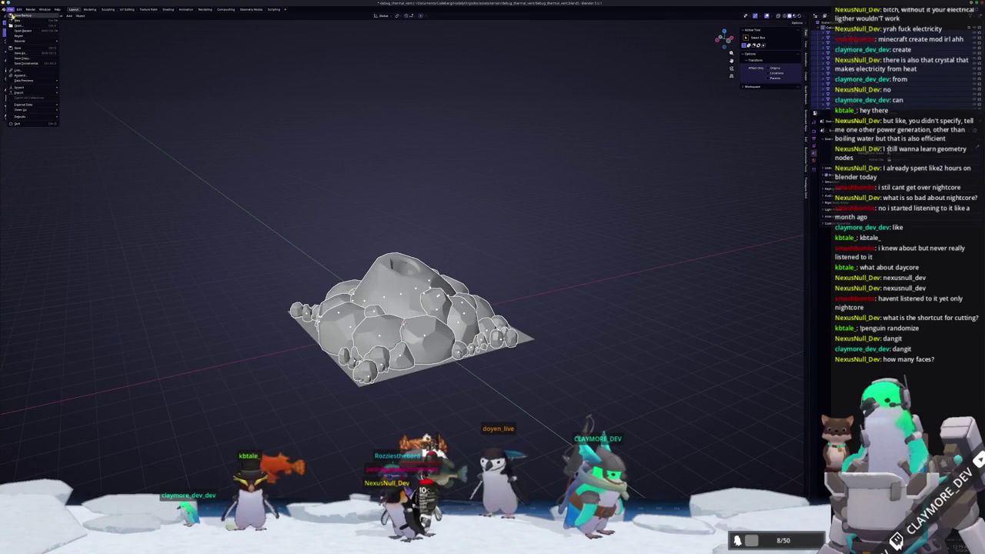
right_click(367, 273)
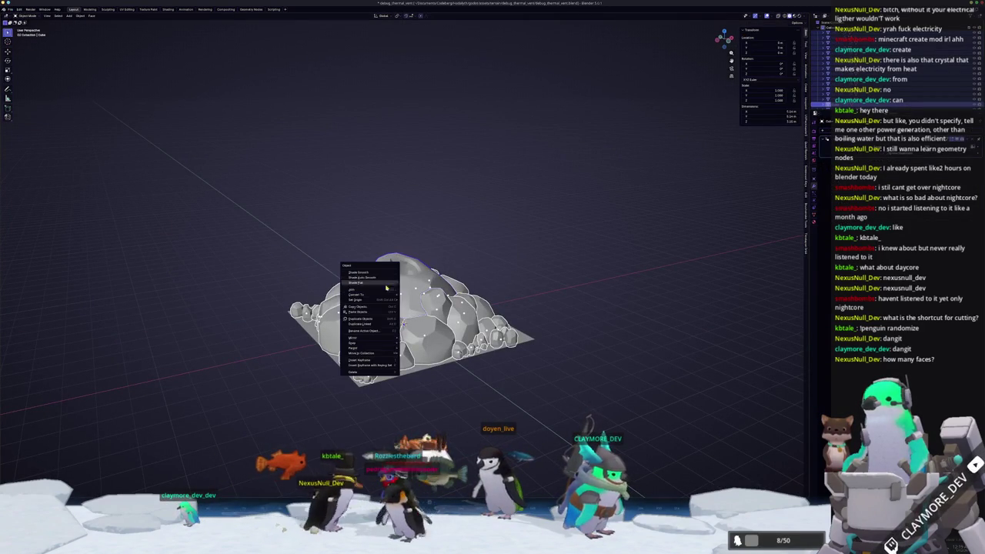
mouse_move(374, 296)
left_click(412, 297)
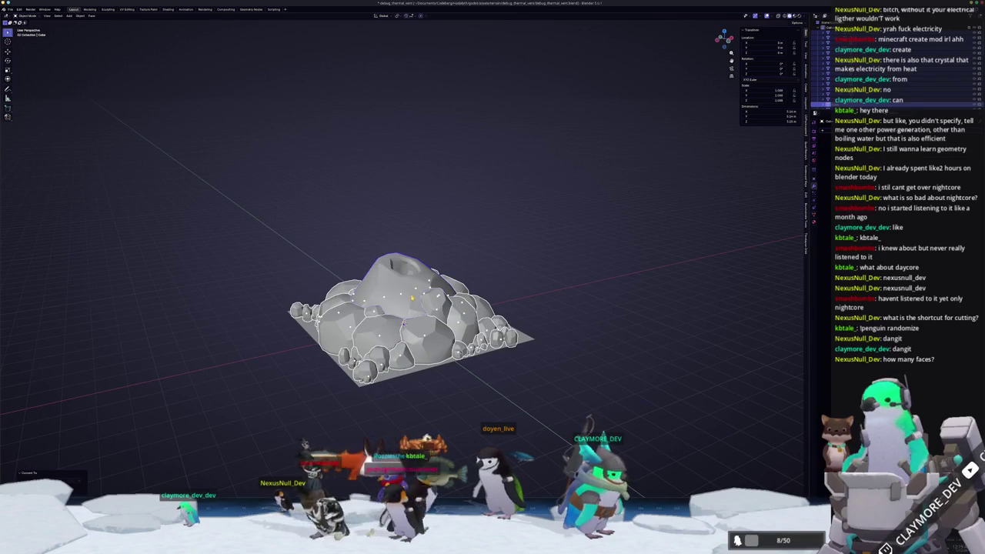
key("ctrl+j")
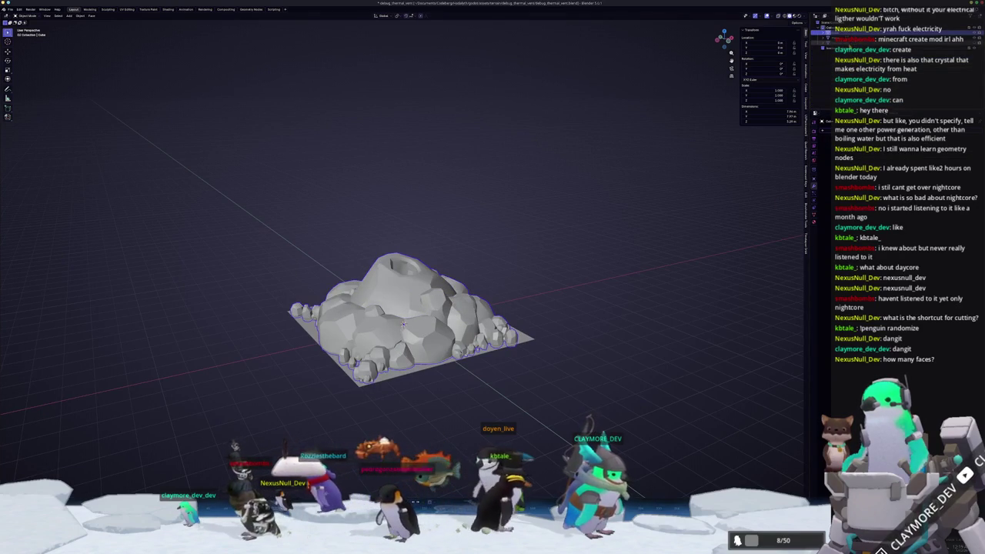
Undo the trial convex hull and rename the joined object to thermal_vent.001
key("ctrl+z")
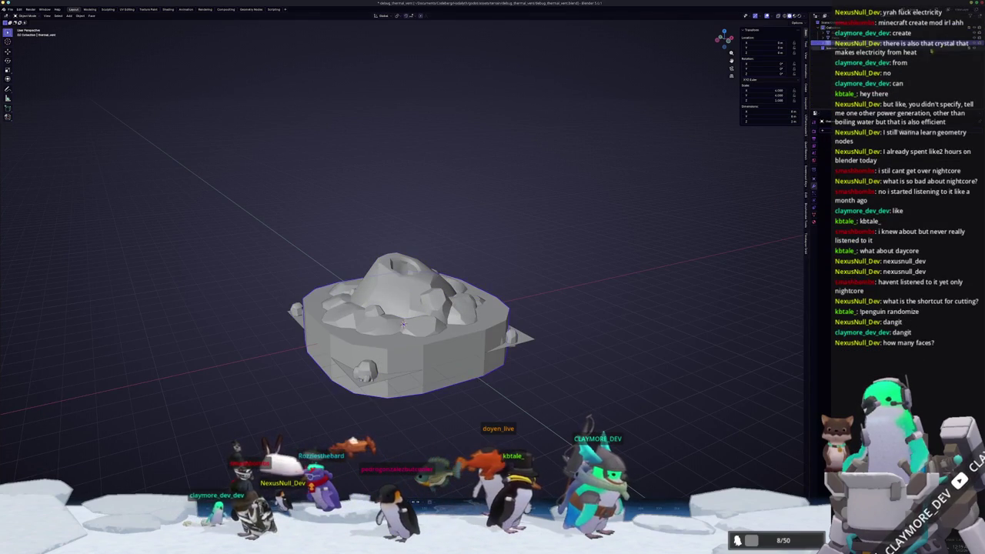
key("ctrl+z")
key("ctrl+shift+z")
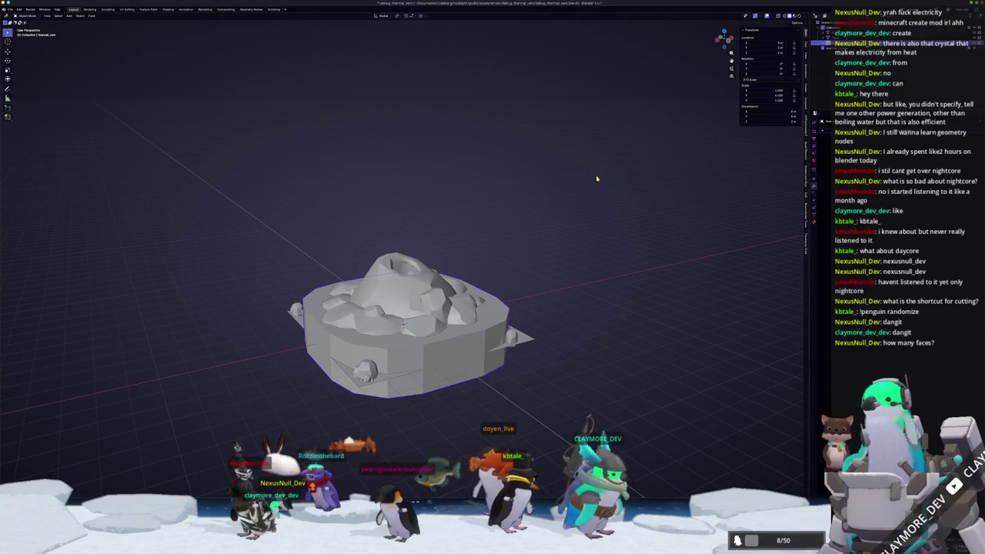
key("ctrl+z")
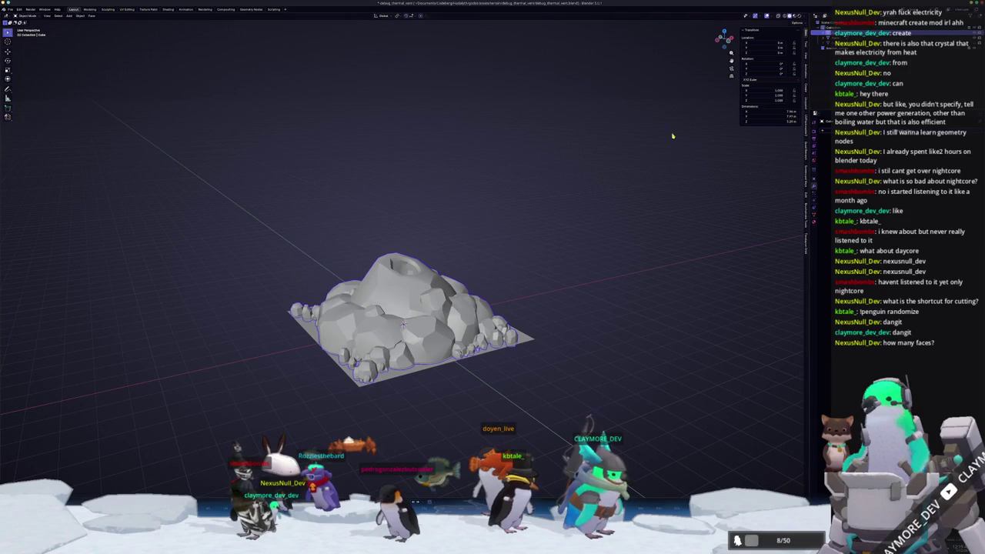
key("F2")
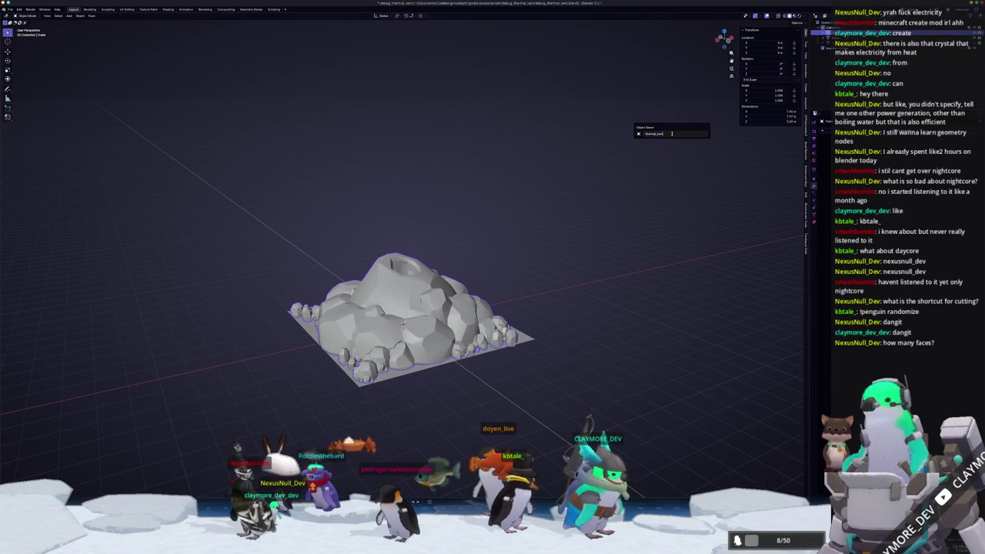
key("Return")
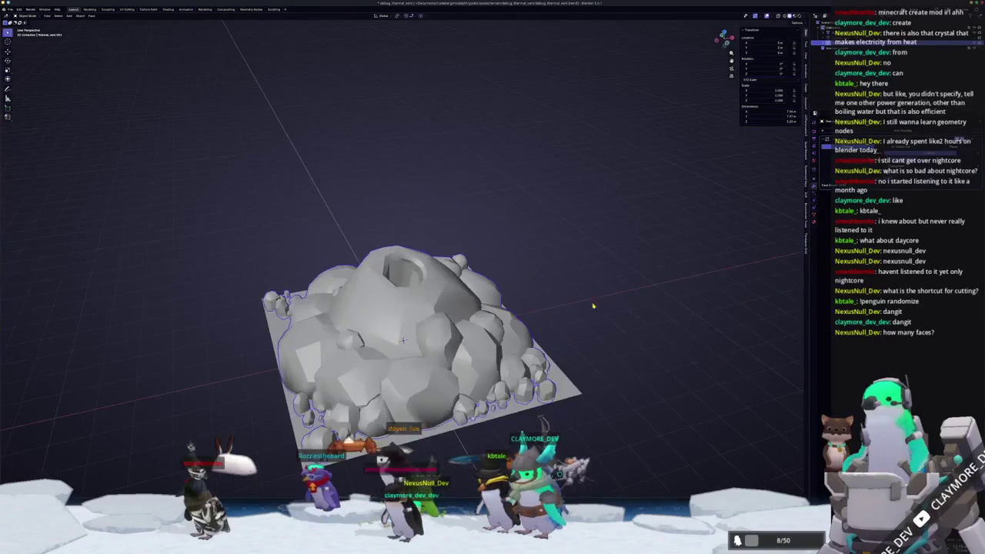
Apply Shade Flat to the joined thermal_vent.001 rock mesh and orbit to inspect the facets
right_click(515, 316)
left_click(507, 306)
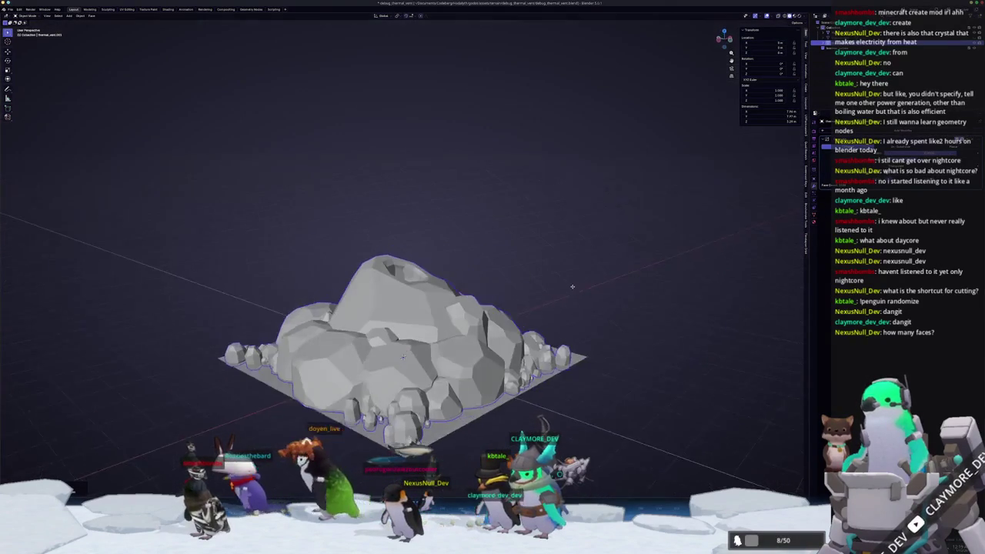
left_click_drag(569, 295, 751, 235)
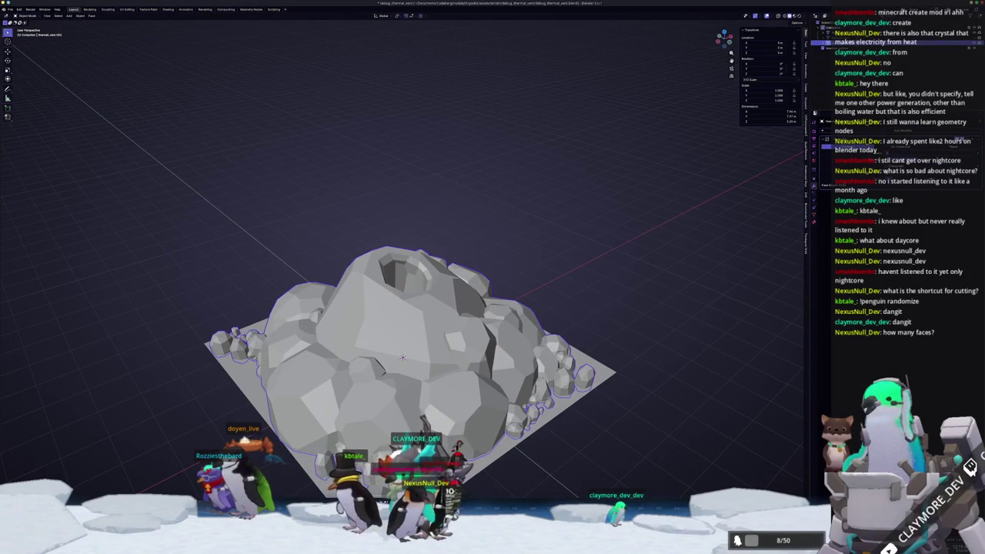
scroll(764, 197, "down", 2)
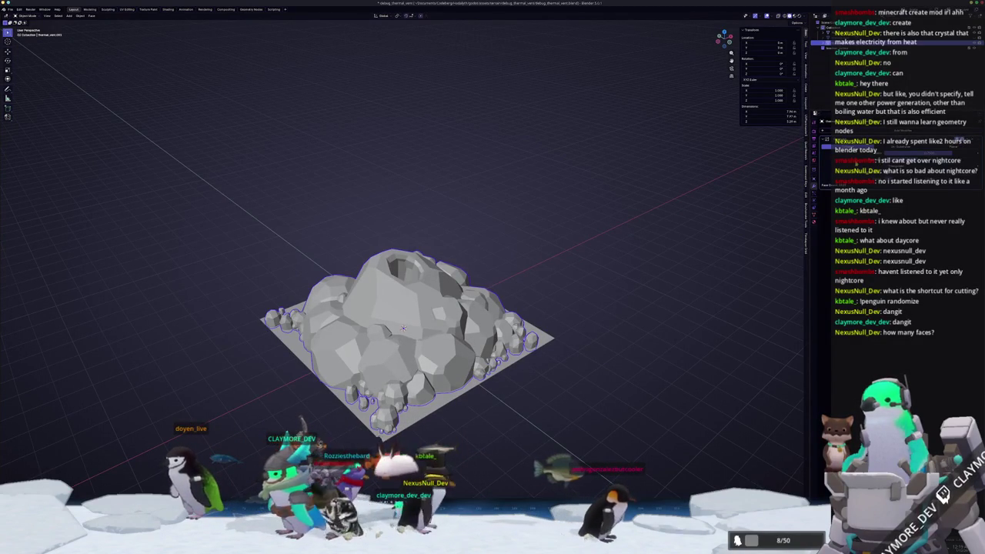
In Edit Mode, check the mesh from top, front and bottom views
key("Tab")
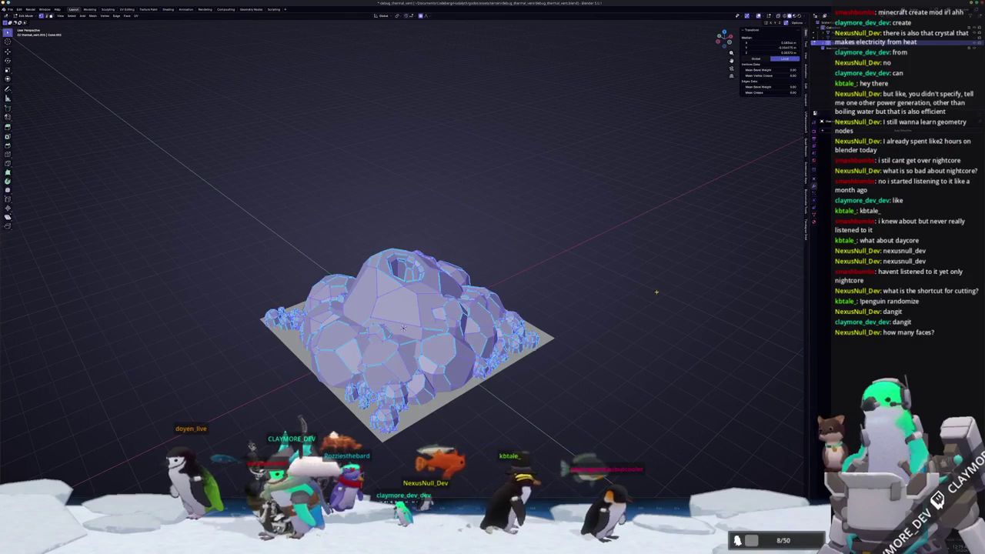
left_click_drag(656, 292, 653, 277)
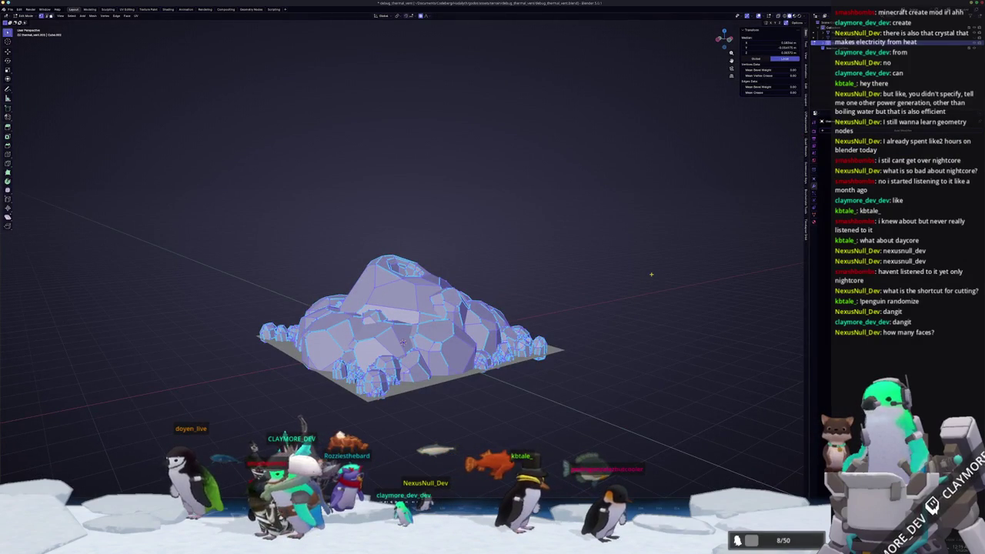
key("alt+a")
mouse_move(649, 275)
left_mouse_down()
mouse_move(402, 310)
mouse_move(416, 307)
left_mouse_up()
key("a")
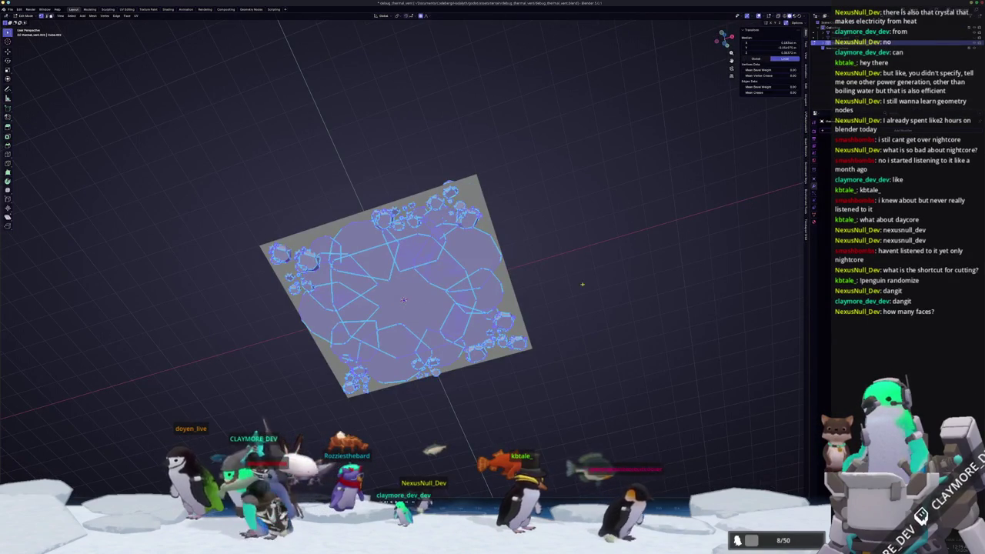
key("alt+a")
key("KP_7")
left_click_drag(523, 323, 587, 275)
key("KP_1")
key("KP_7")
key("KP_1")
key("ctrl+KP_7")
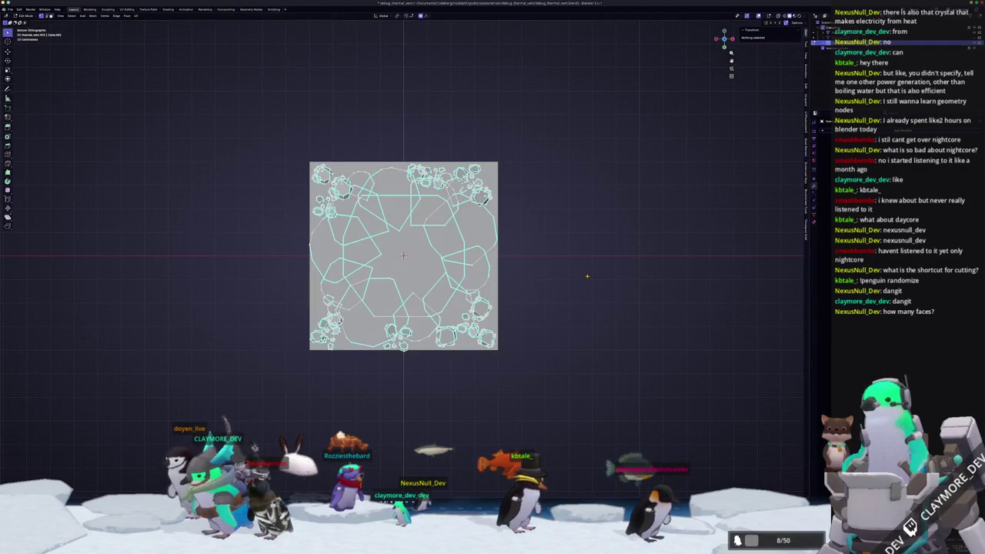
Select the central underside faces and the large surrounding faces from below
left_click(404, 256)
key("ctrl+KP_Add")
key("ctrl+KP_Add")
key("ctrl+KP_Add")
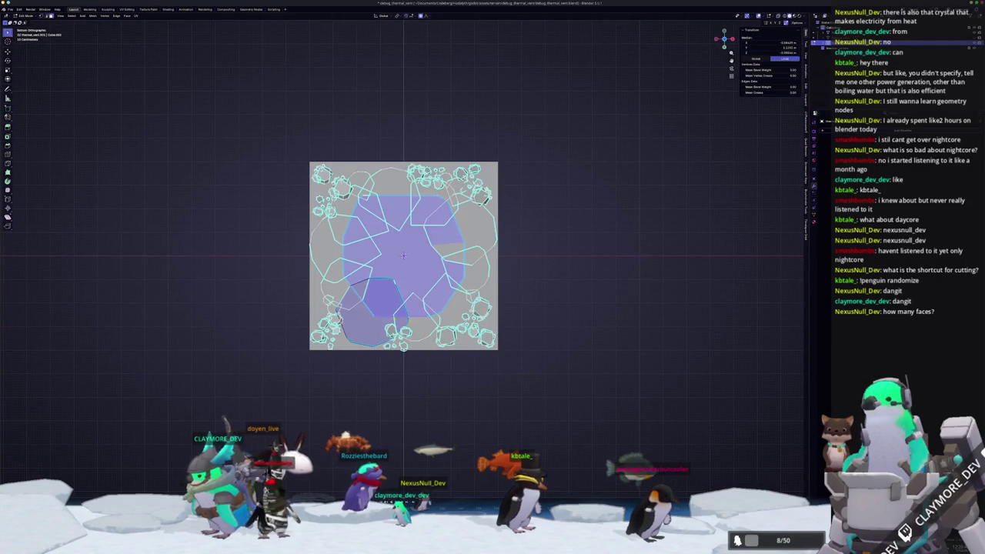
left_click(469, 223, "shift")
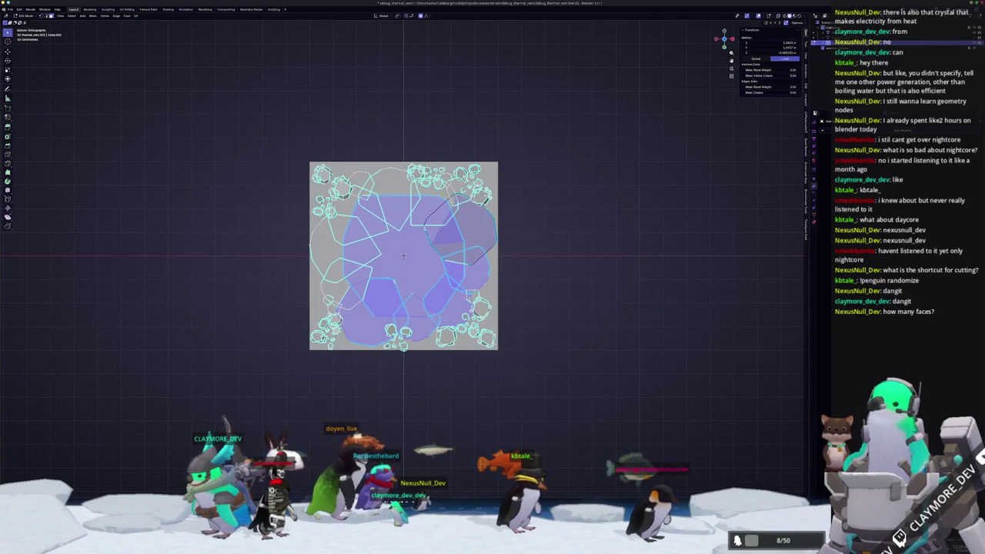
left_click(388, 196, "shift")
left_click(380, 189, "shift")
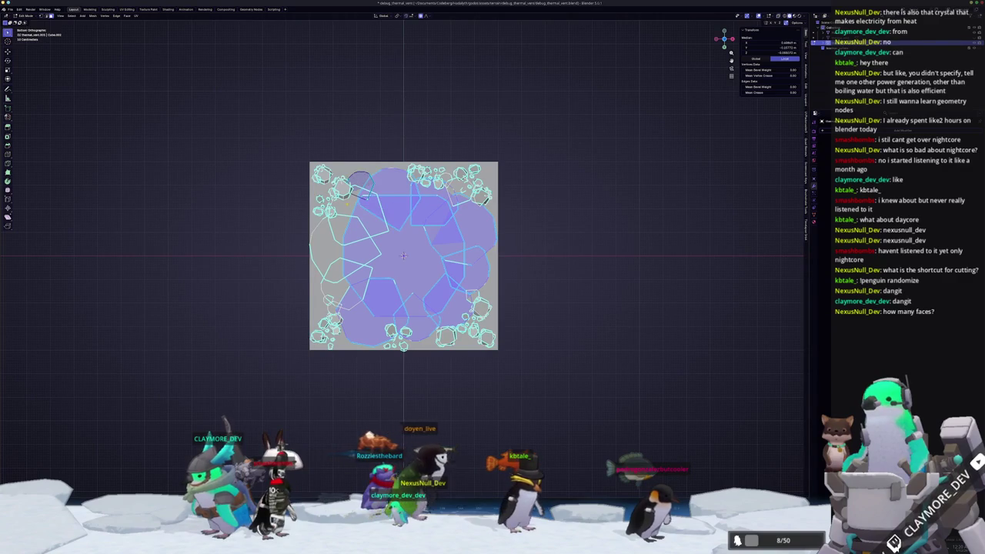
left_click(358, 209, "shift")
left_click(338, 235, "shift")
left_click(345, 285, "shift")
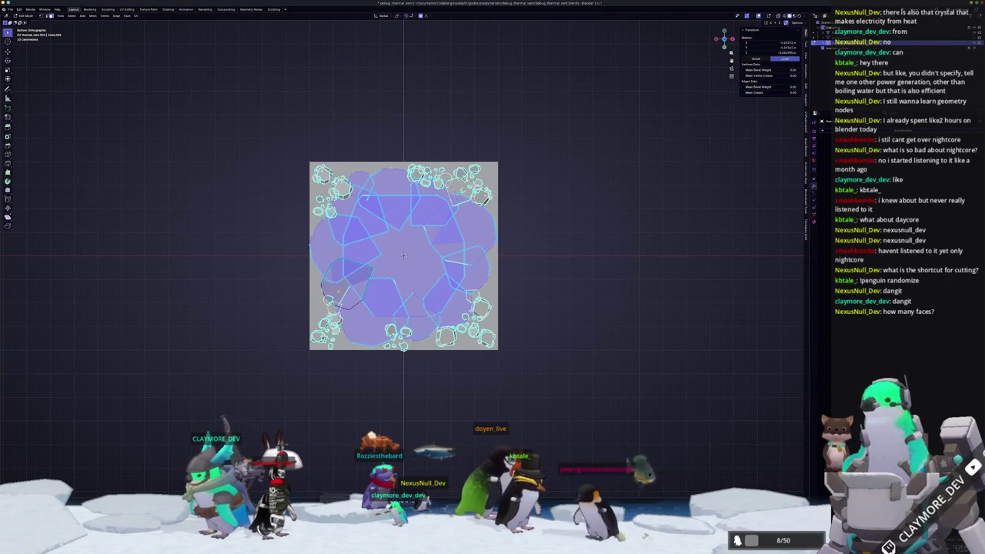
Delete the selected underside faces and return to Object Mode
key("KP_1")
key("KP_7")
key("ctrl+KP_7")
right_click(339, 291)
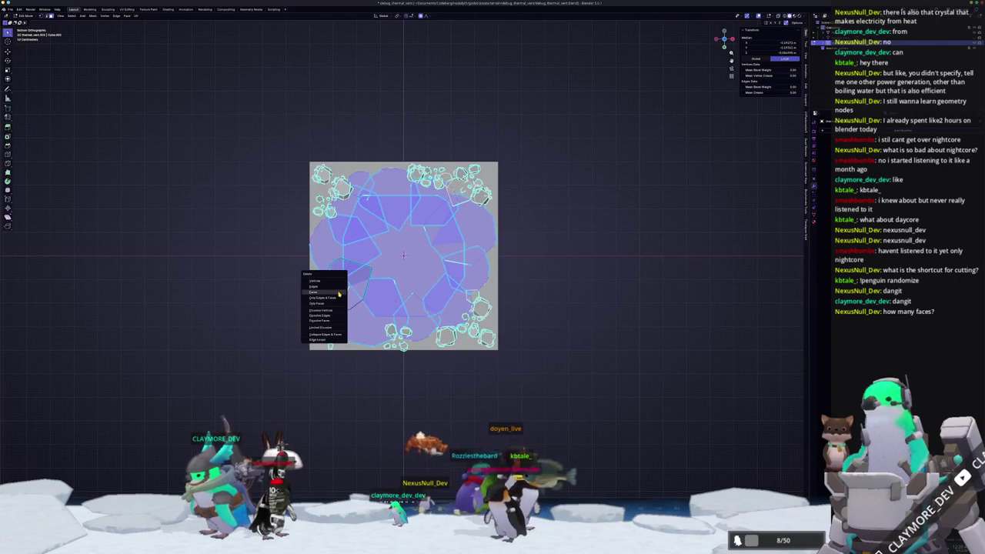
left_click(363, 299)
key("Tab")
mouse_move(347, 214)
left_mouse_down()
mouse_move(420, 296)
mouse_move(553, 309)
left_mouse_up()
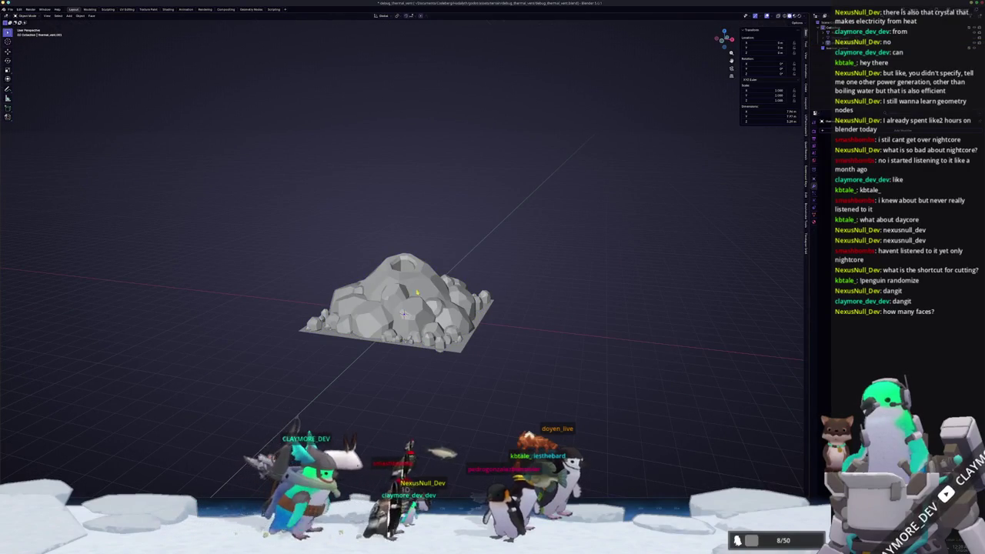
Switch the rock mesh to Shade Auto Smooth and orbit to check the rounded boulders
right_click(400, 269)
left_click(396, 289)
mouse_move(541, 273)
left_mouse_down()
mouse_move(533, 258)
mouse_move(538, 293)
mouse_move(651, 341)
left_mouse_up()
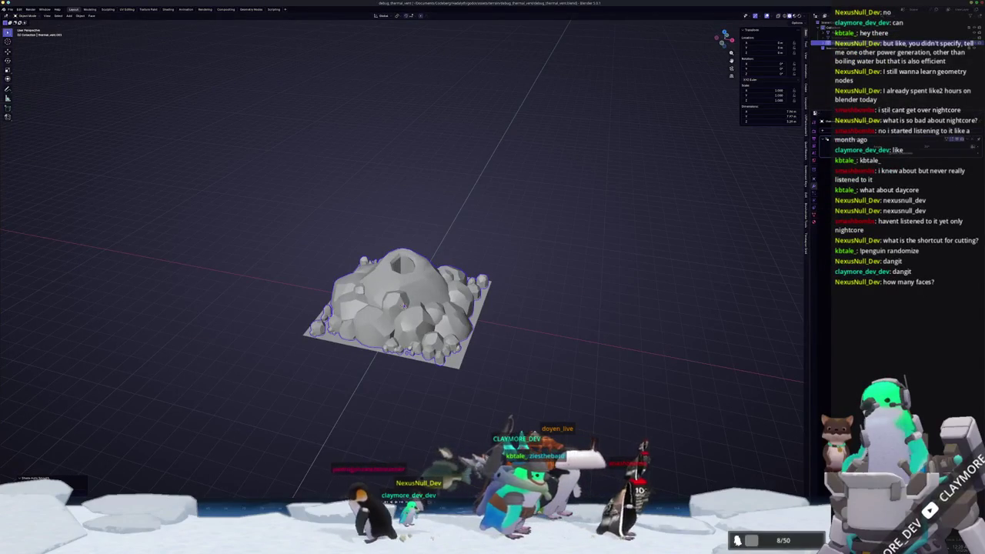
left_click(815, 113)
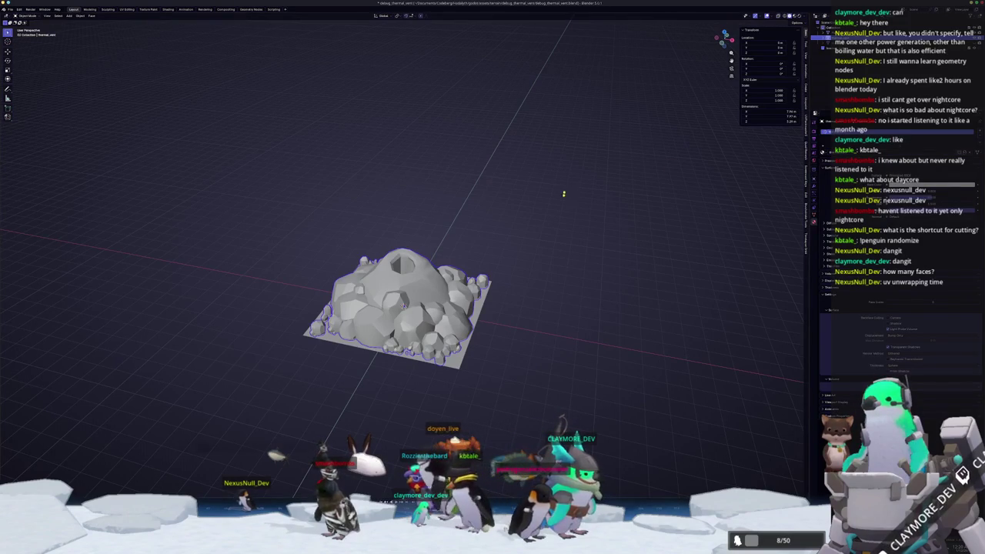
Smart UV Project the whole rock mesh in the UV Editing workspace
right_click(371, 254)
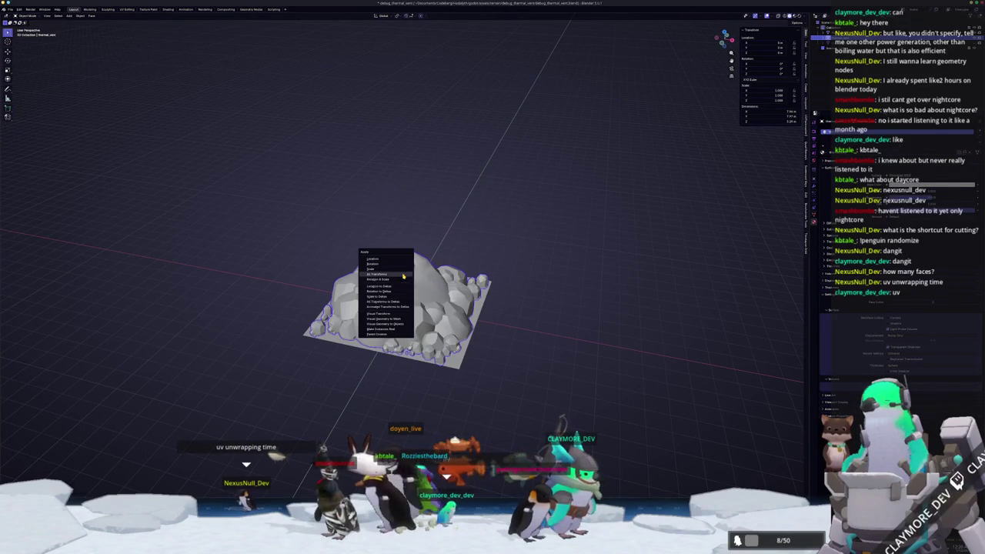
key("Tab")
left_click(126, 9)
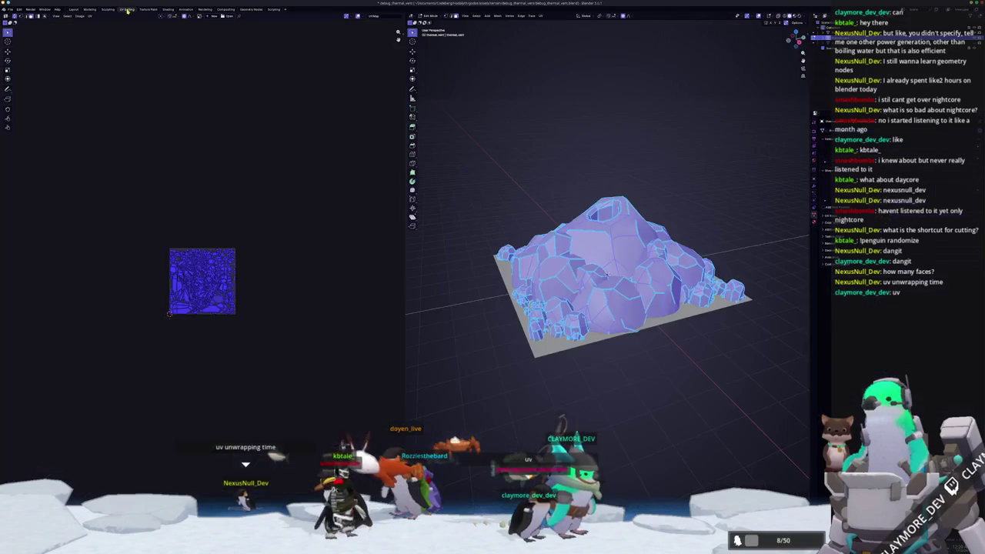
left_click(540, 16)
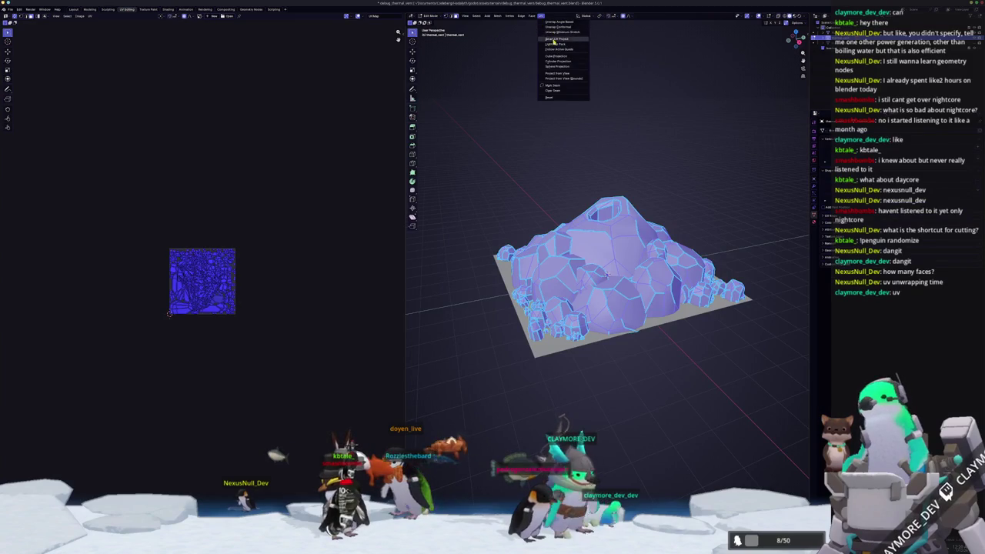
left_click(548, 34)
left_click(541, 90)
Pack the UV islands to fill the square and return to Object Mode
scroll(291, 221, "up", 6)
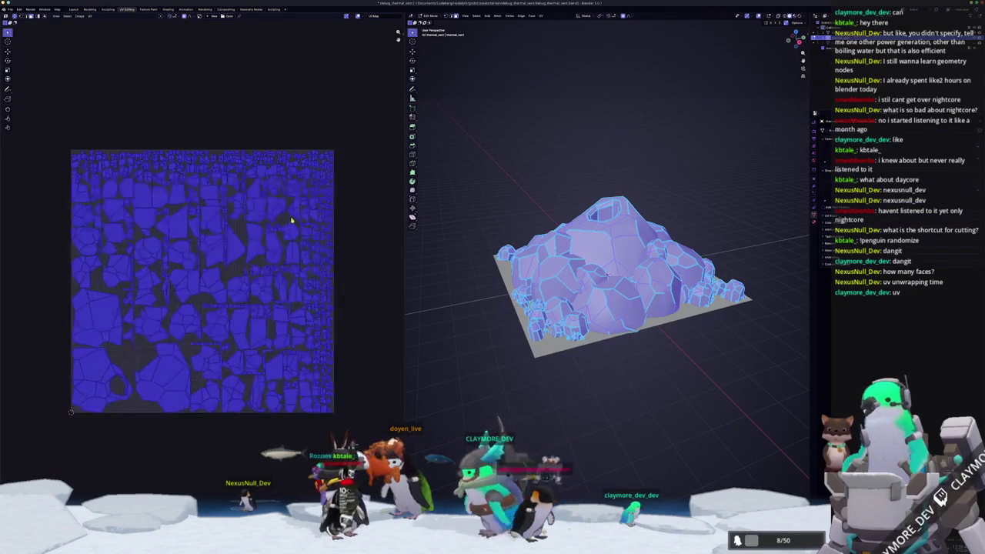
key("n")
left_click(400, 78)
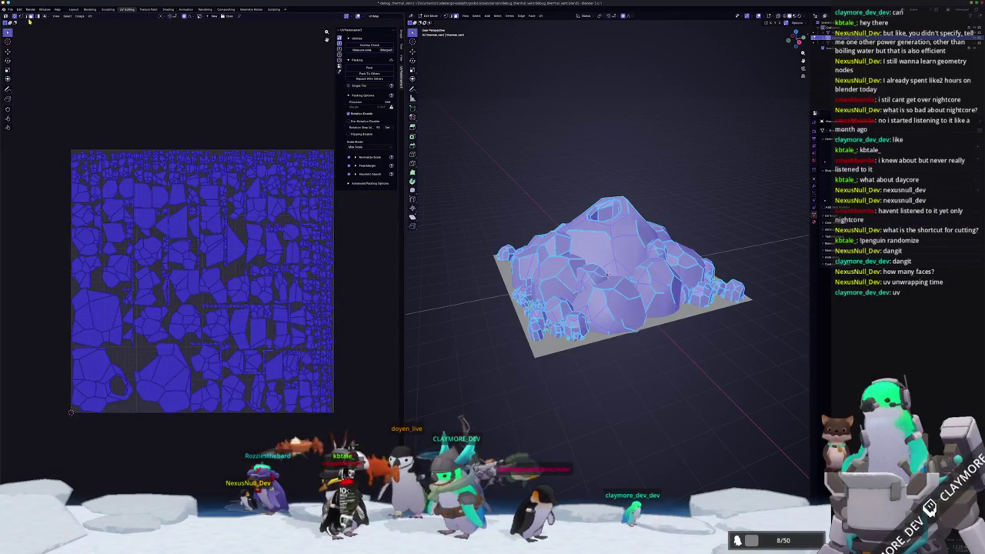
left_click(361, 72)
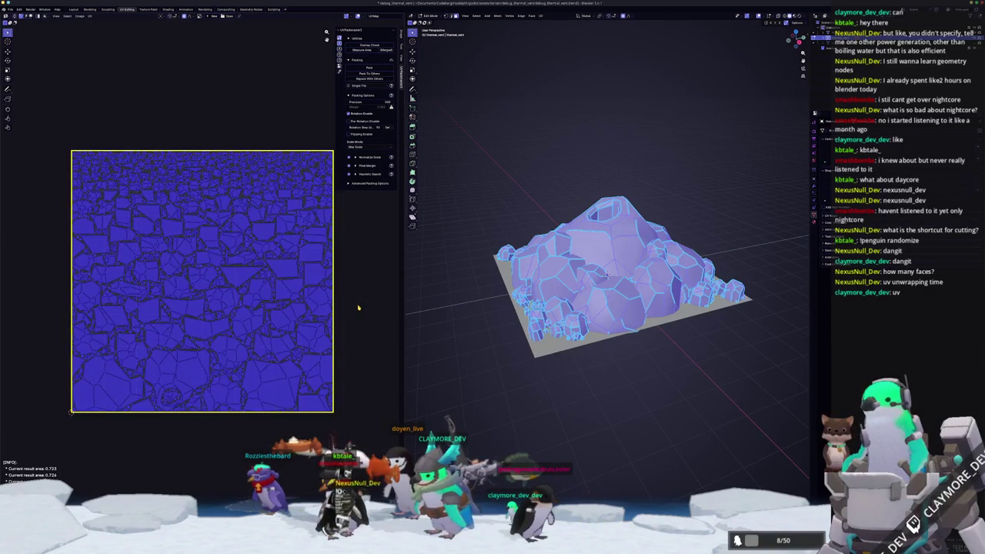
key("Tab")
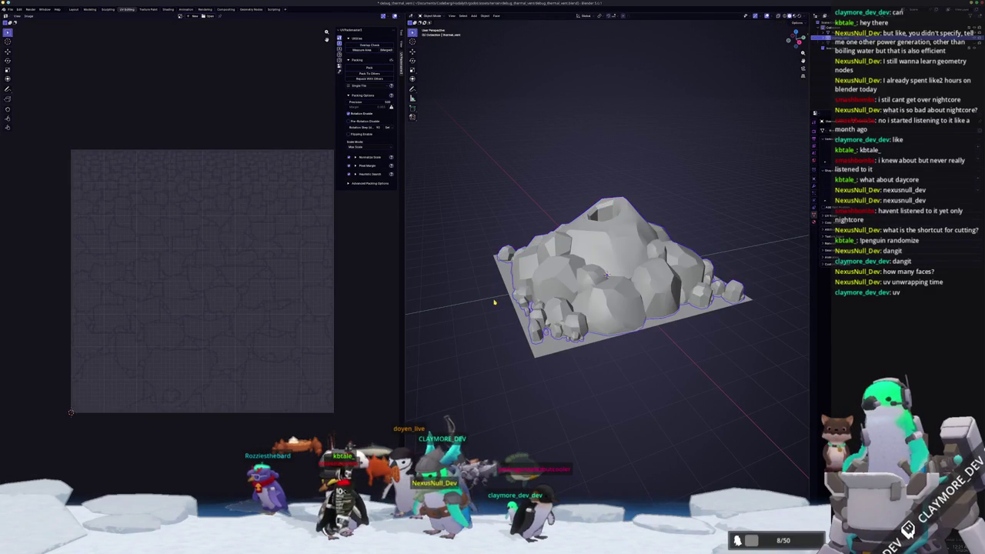
Start an FBX export, create and enter a new folder, then cancel without exporting
scroll(494, 301, "up", 2)
scroll(494, 300, "down", 1)
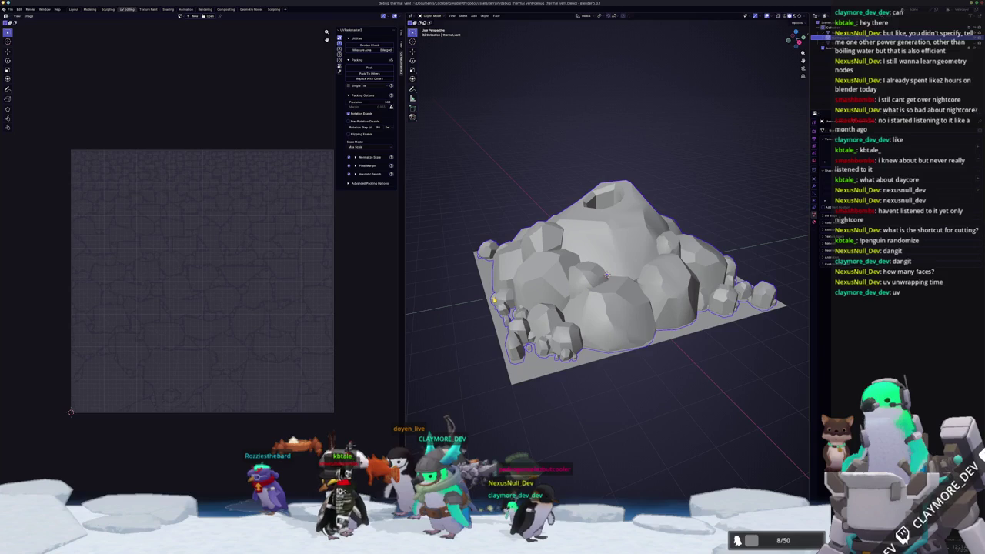
left_click(10, 9)
mouse_move(28, 93)
left_click(79, 132)
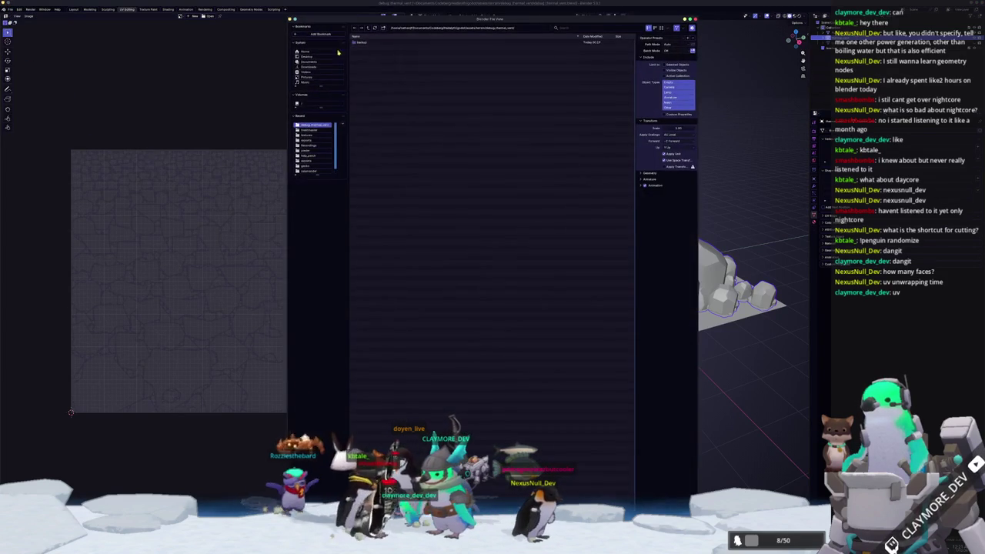
left_click(383, 29)
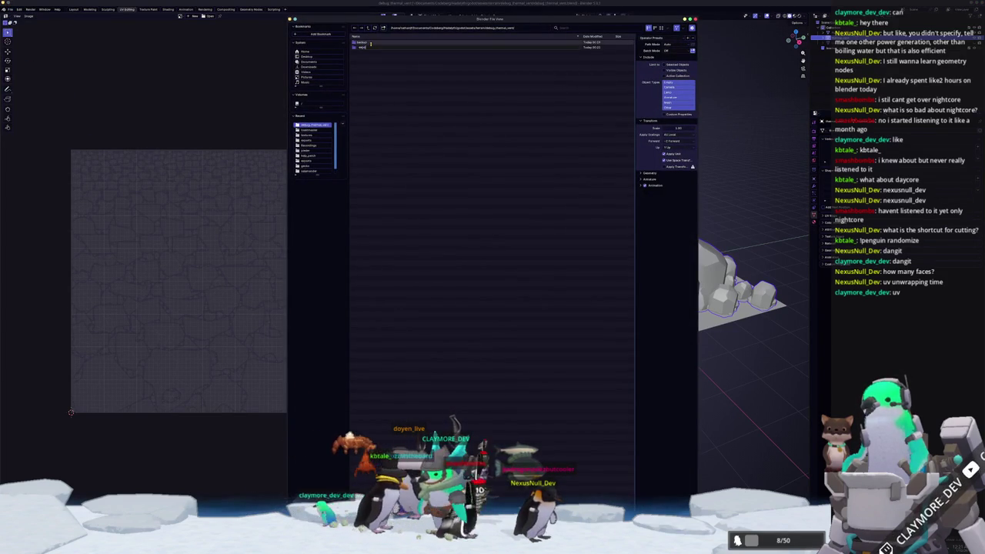
key("Return")
double_click(373, 47)
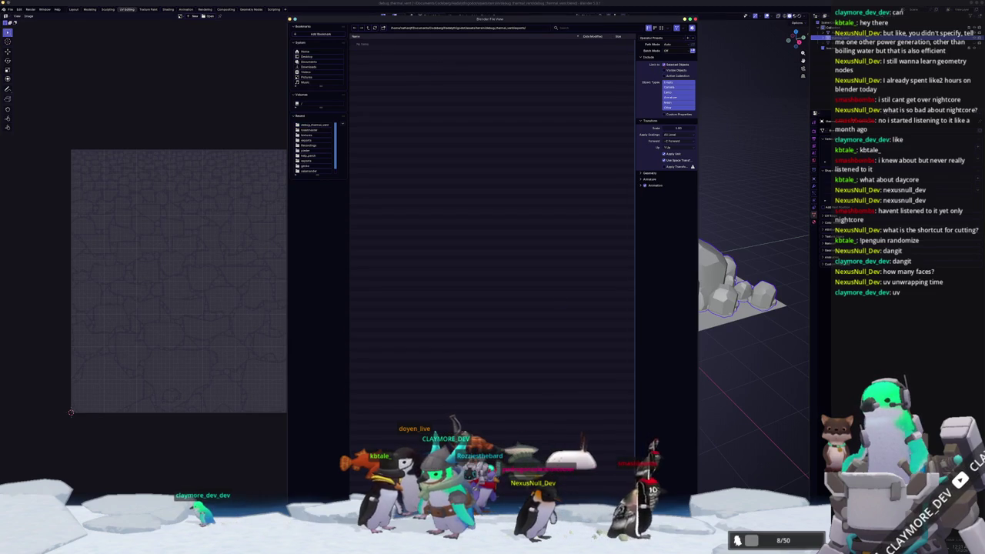
key("Return")
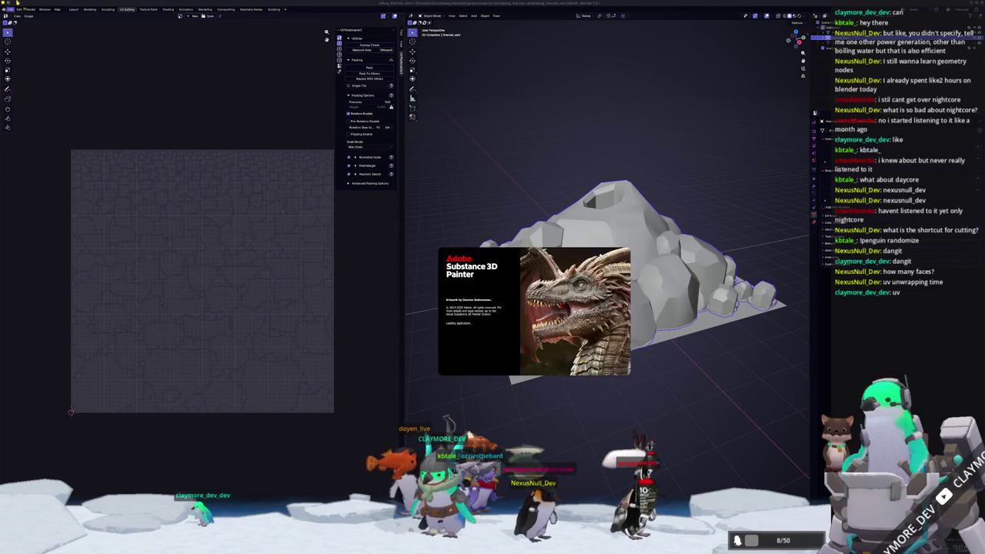
key("alt+Tab")
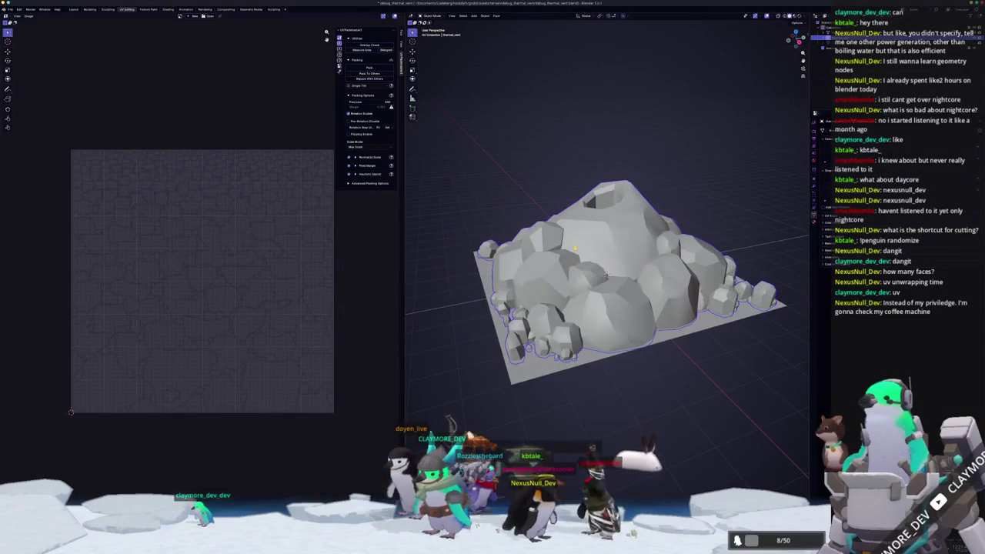
Export the tile as glTF binary over debug_thermal_vent.glb after reviewing Include and Material options
left_click_drag(584, 238, 613, 206)
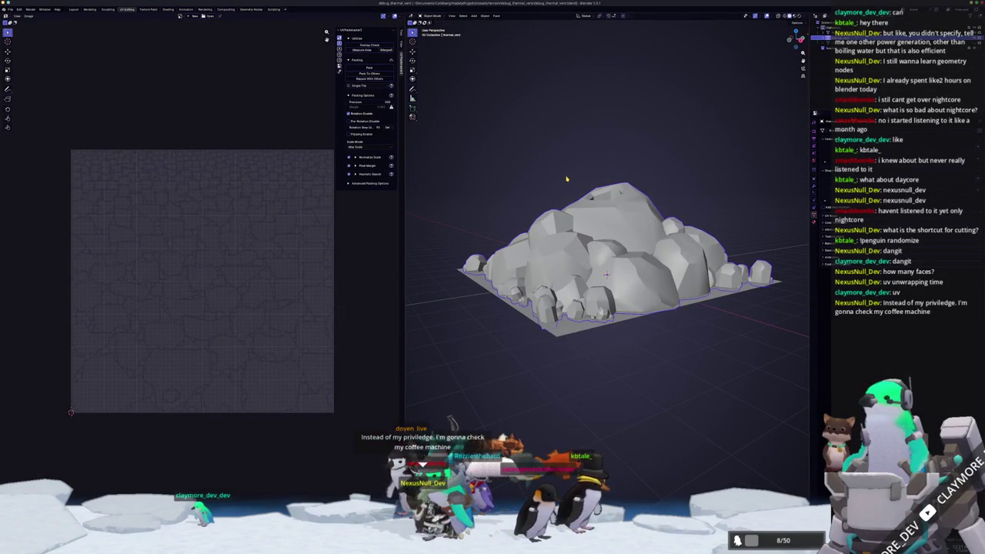
left_click(10, 9)
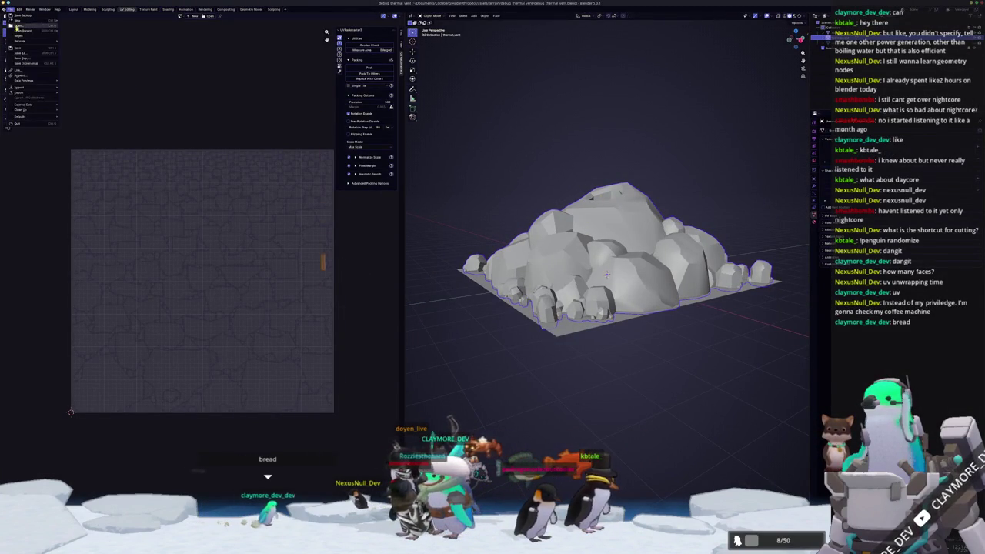
mouse_move(36, 94)
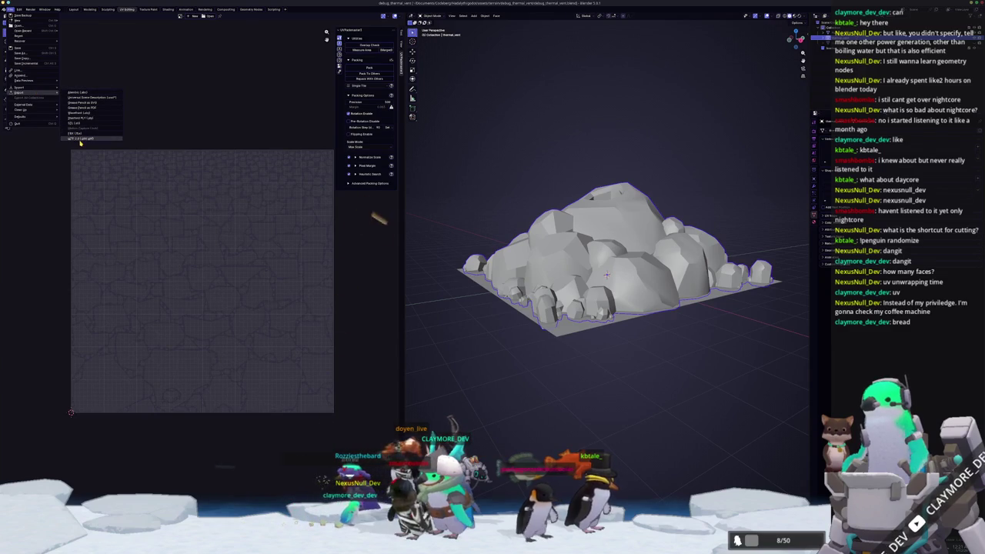
left_click(81, 140)
left_click(377, 52)
left_click(652, 64)
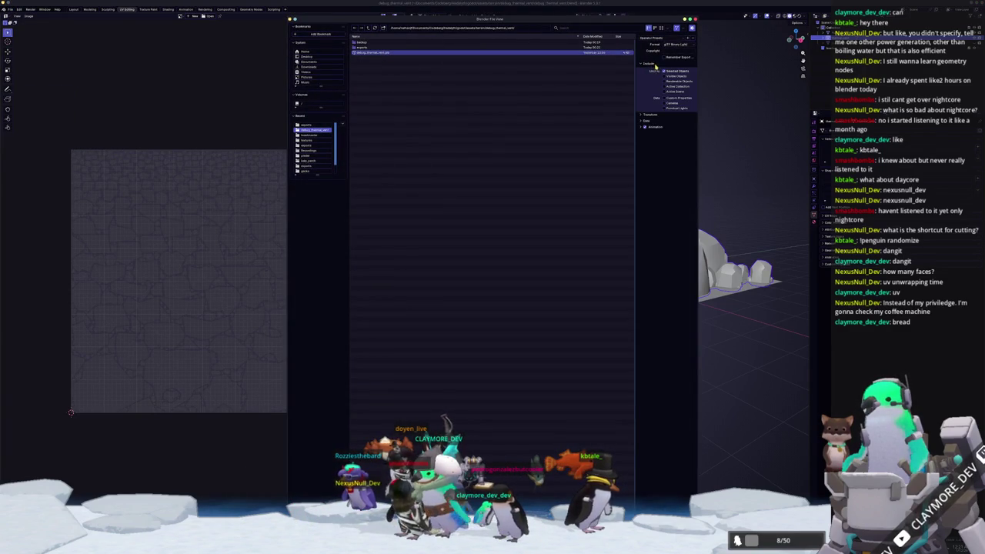
left_click(645, 120)
left_click(646, 140)
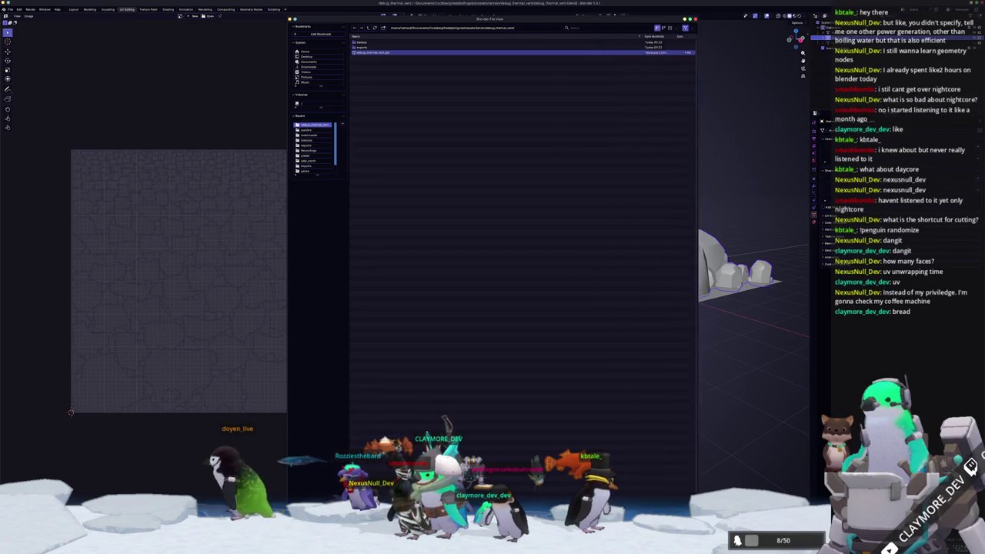
key("Return")
key("alt+Tab")
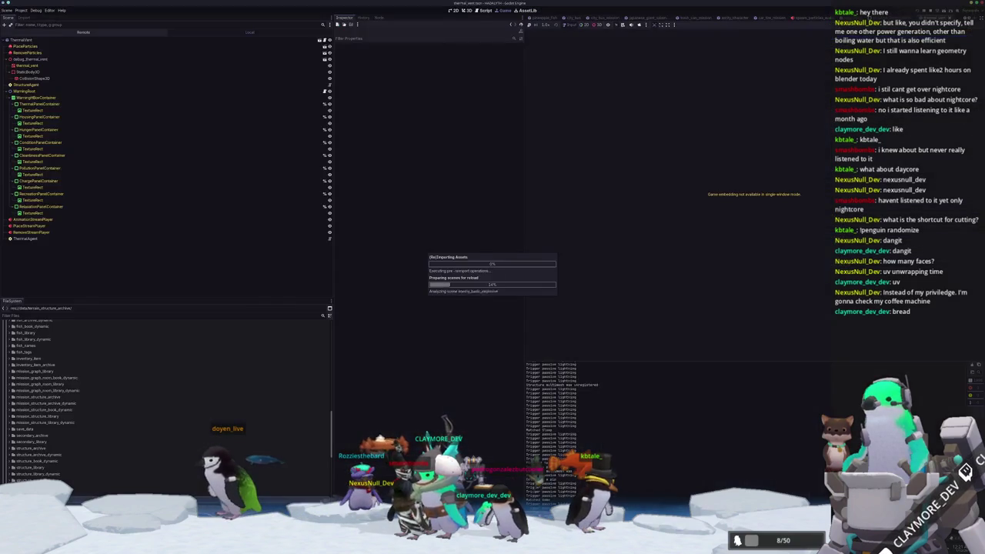
Show the updated rock in the 3D view, run the game, and load save slot 2
left_click(467, 12)
scroll(636, 259, "down", 2)
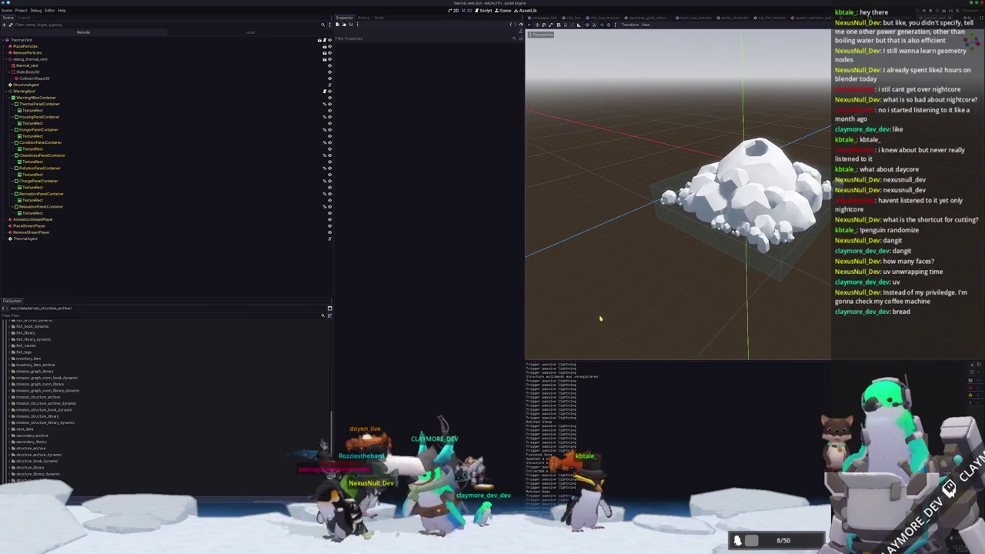
key("F5")
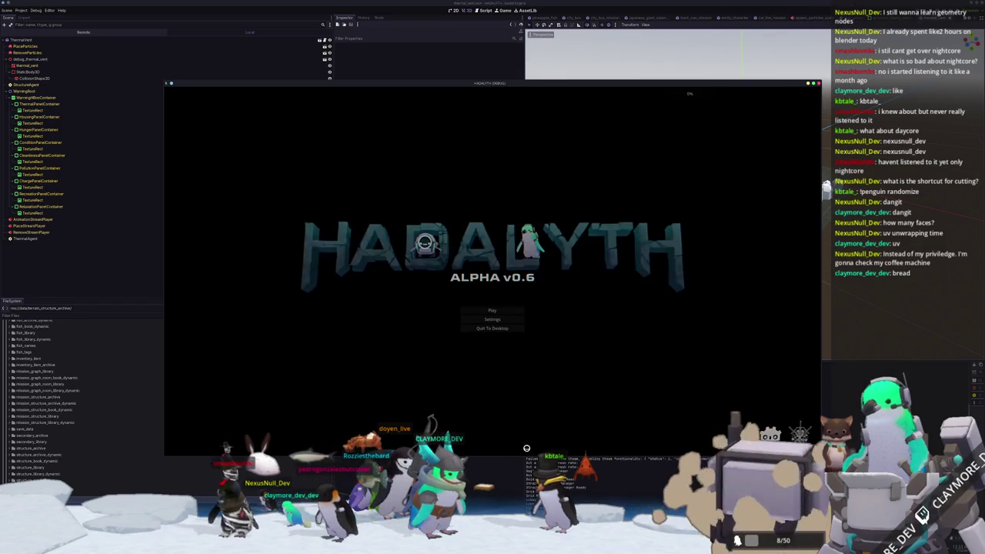
left_click(487, 310)
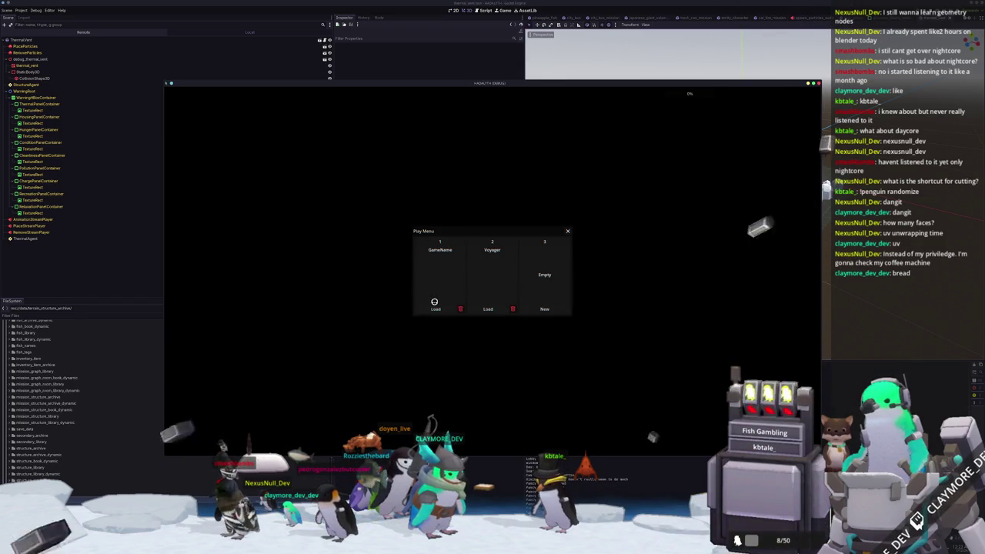
left_click(480, 309)
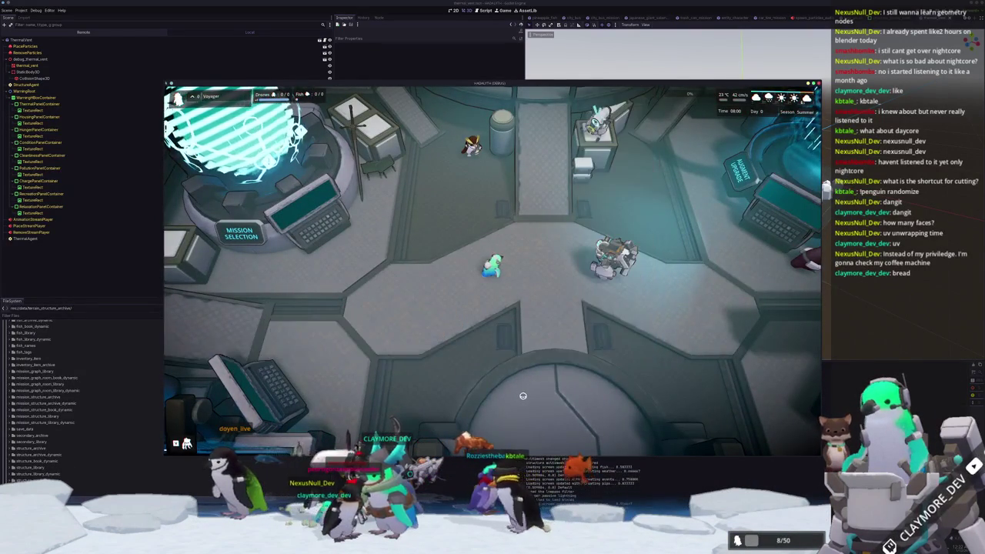
Walk the player right and down through the central hatch underwater, then enter build mode
key("d")
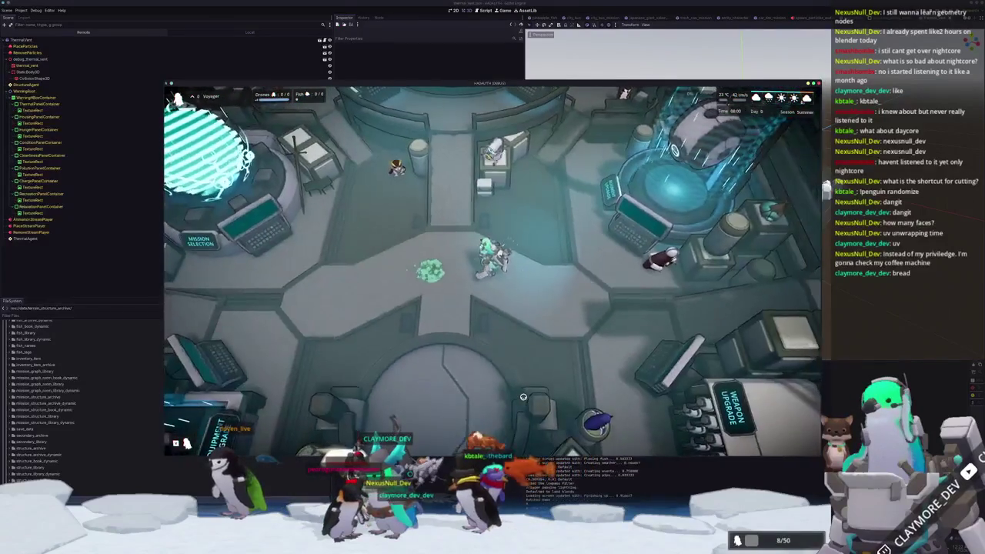
key("s")
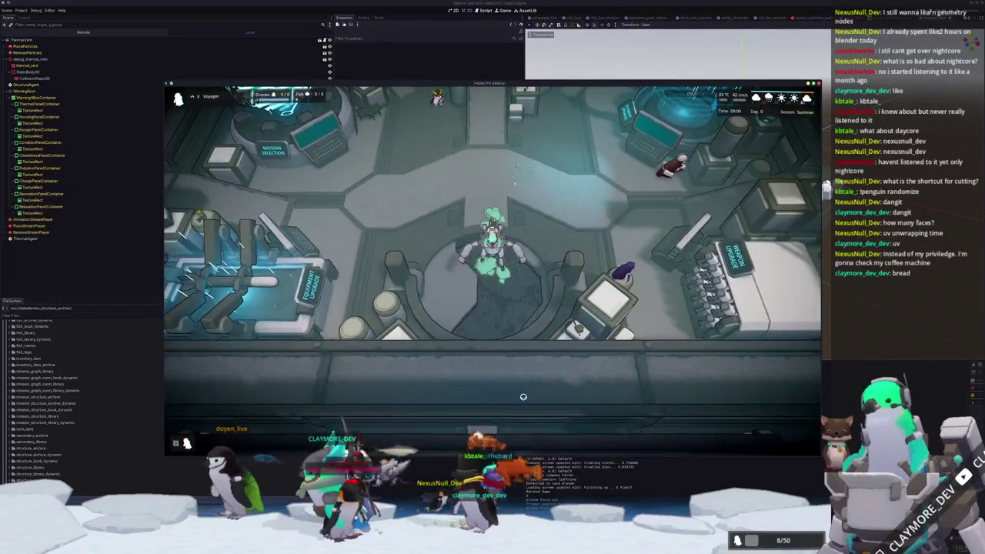
key("e")
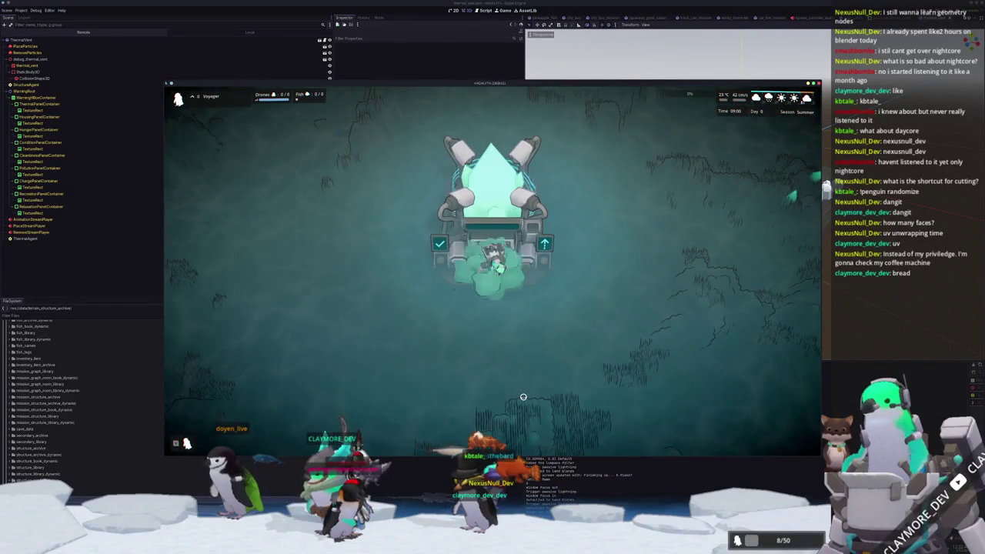
key("b")
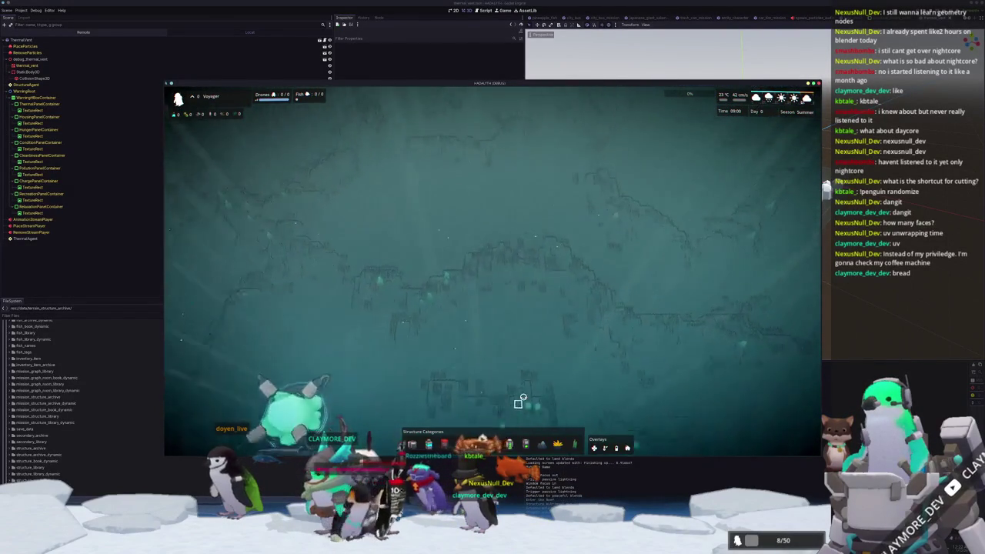
Pan the build-mode camera up, left and down across the seabed terrain
key("s")
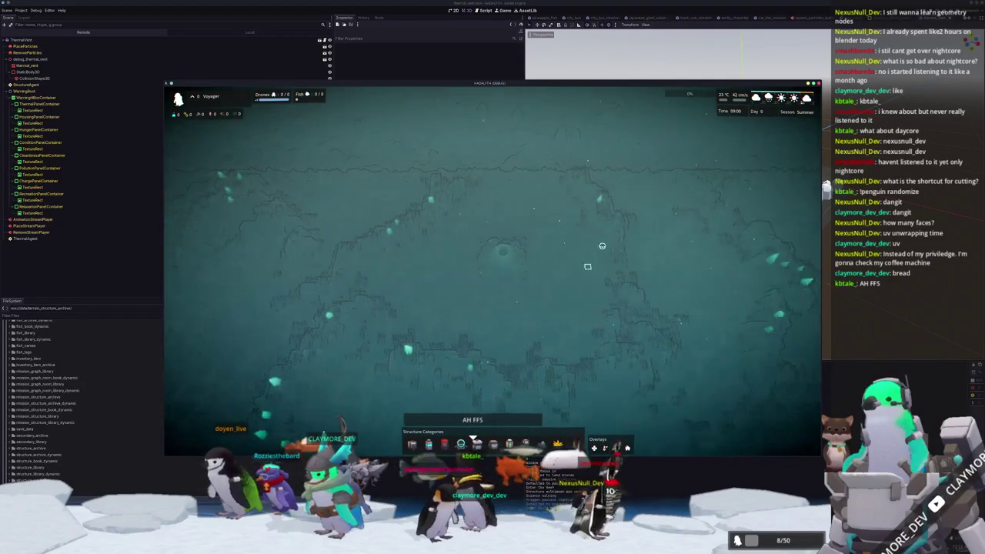
scroll(567, 193, "up", 3)
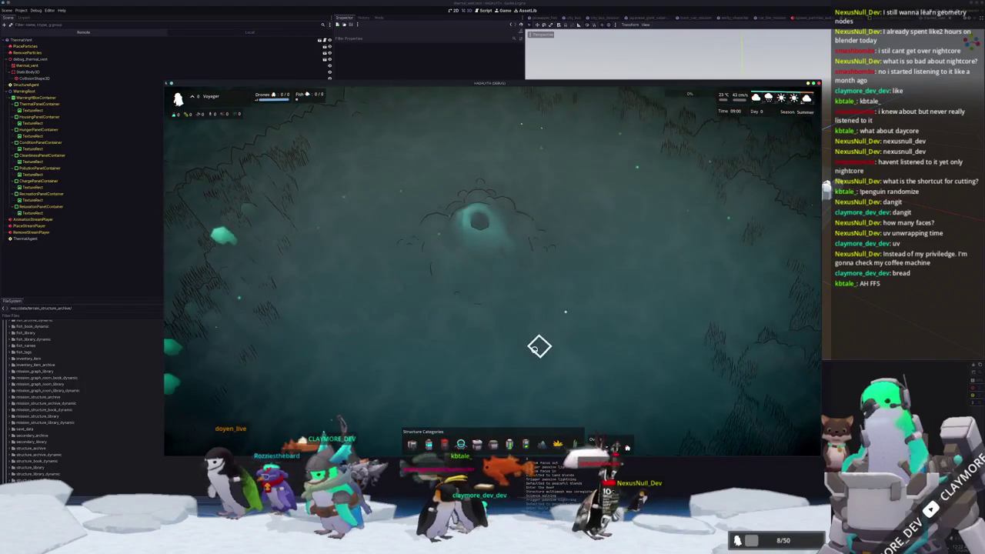
scroll(490, 260, "down", 3)
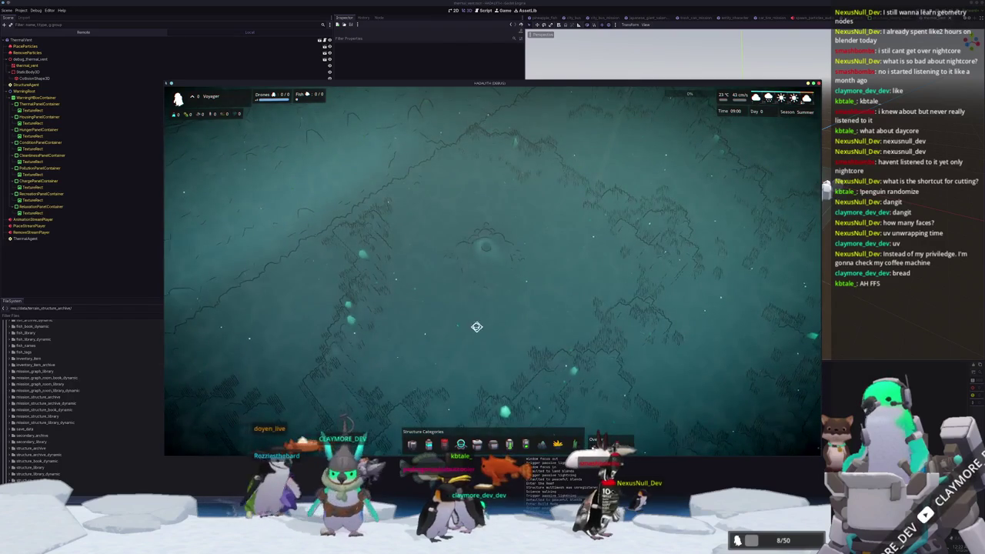
scroll(473, 324, "up", 2)
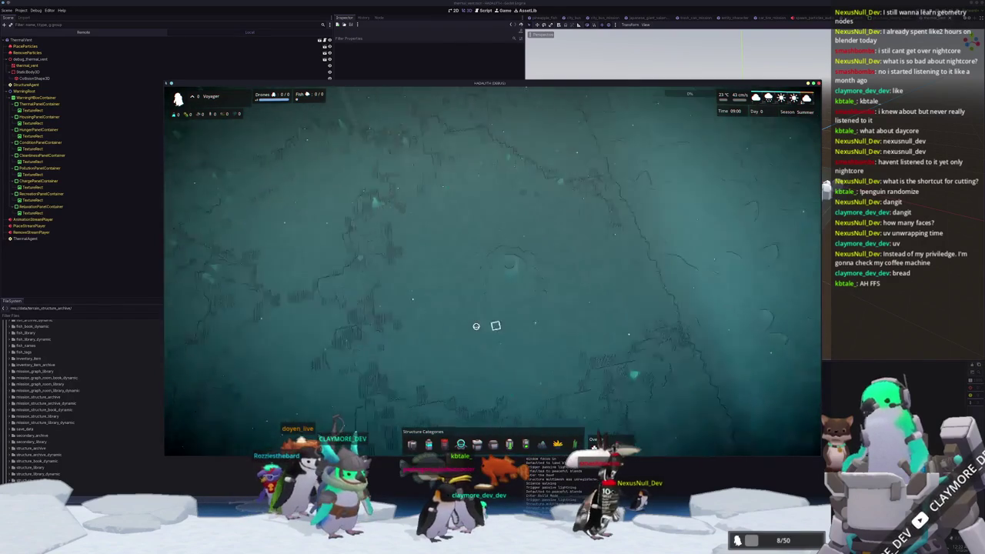
scroll(479, 327, "up", 2)
key("w")
key("a")
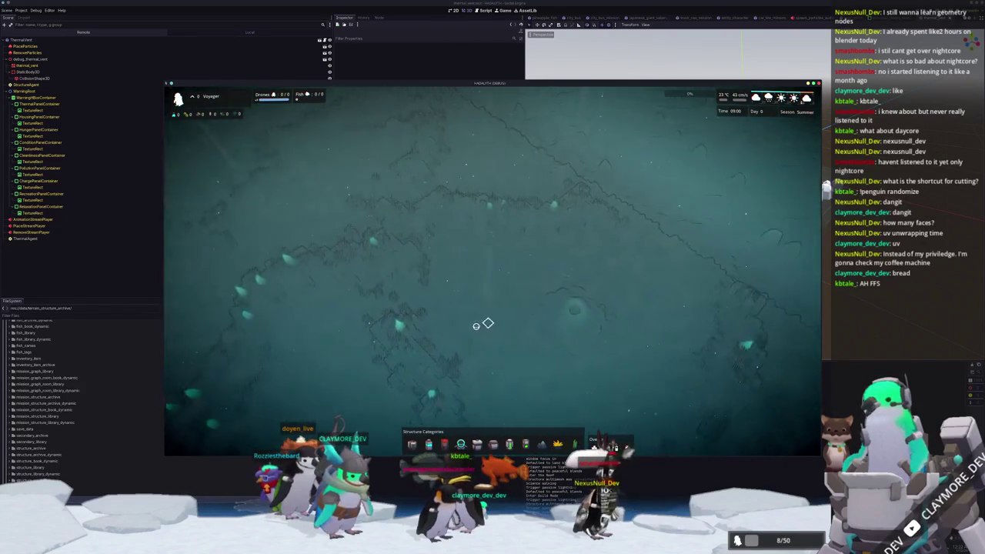
key("a")
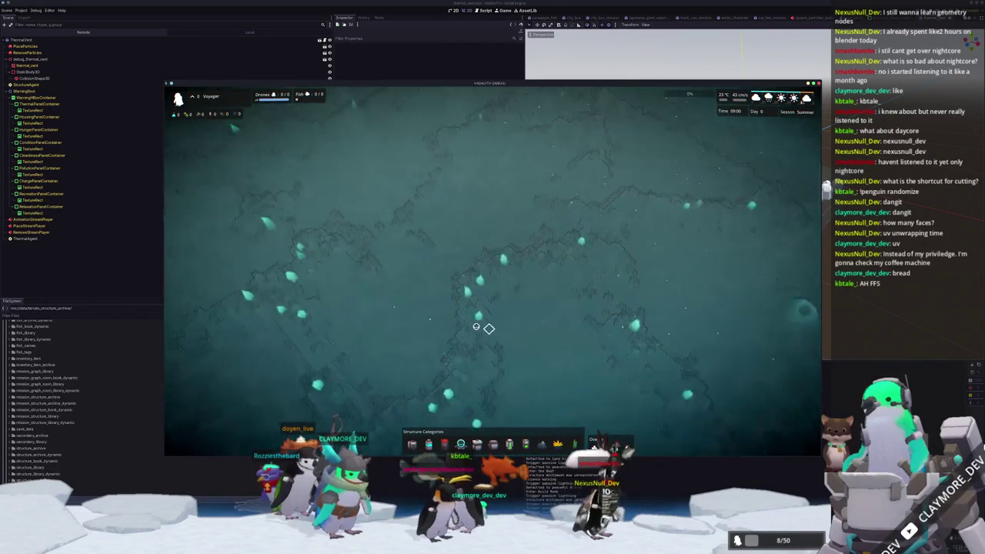
key("s")
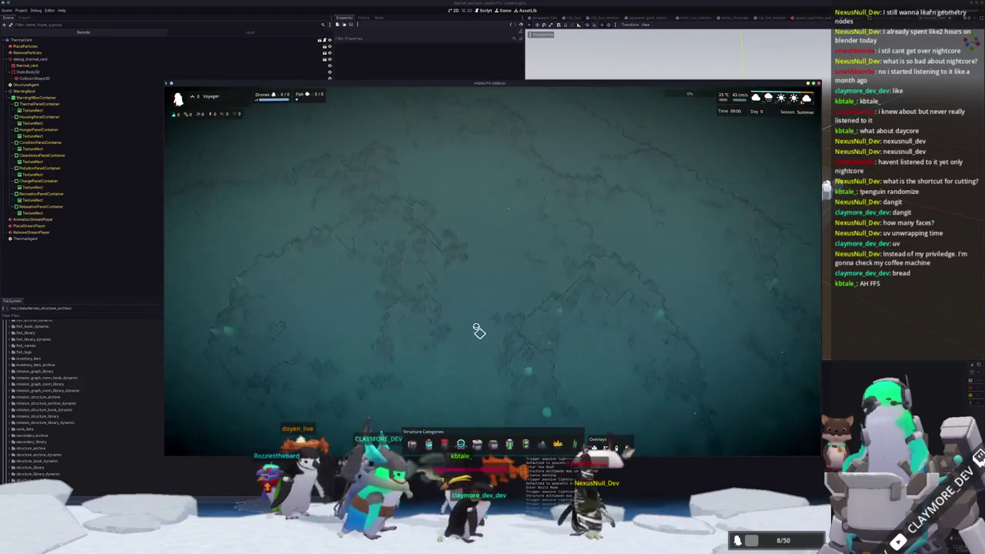
Keep panning the camera over the terrain, then stop the running game with F8
key("d")
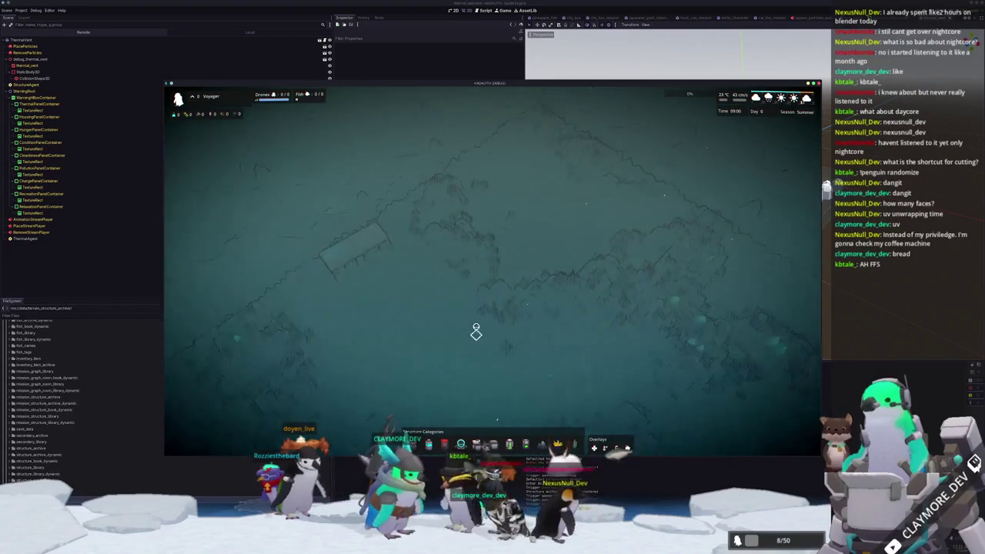
key("s")
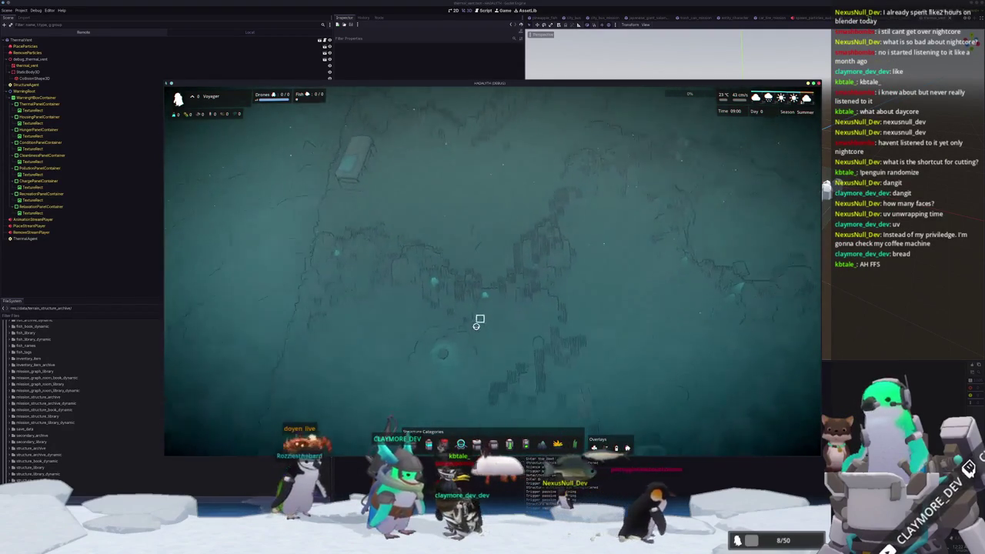
key("s")
key("s")
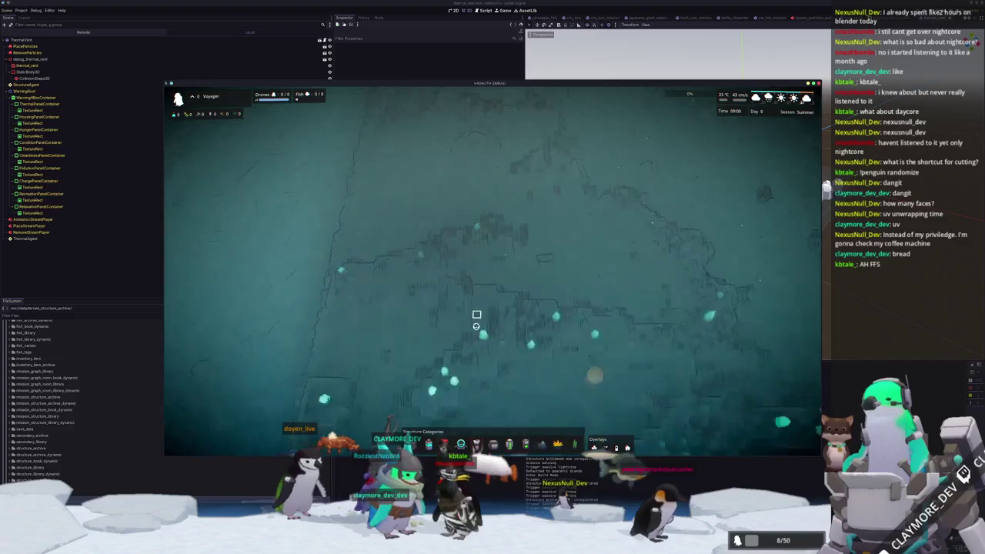
key("s")
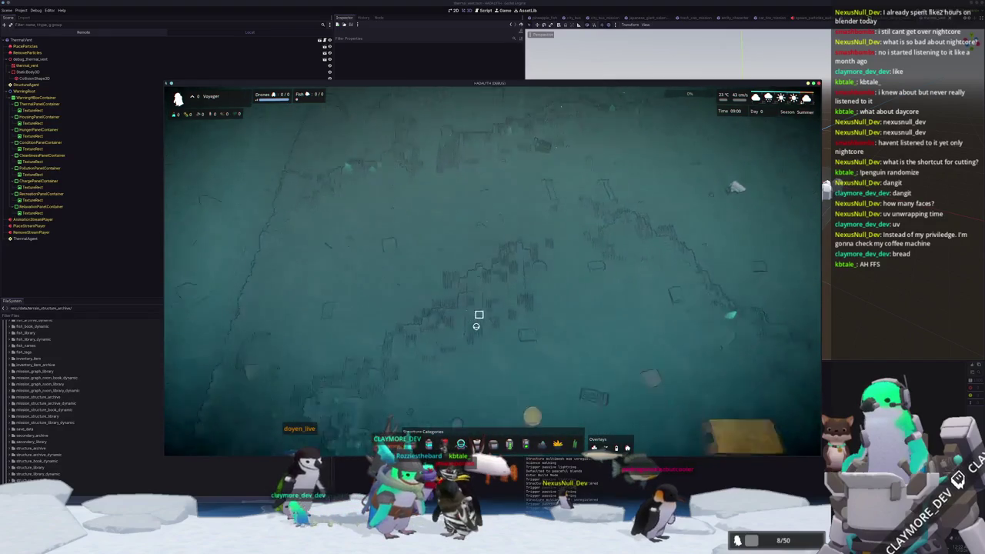
key("s")
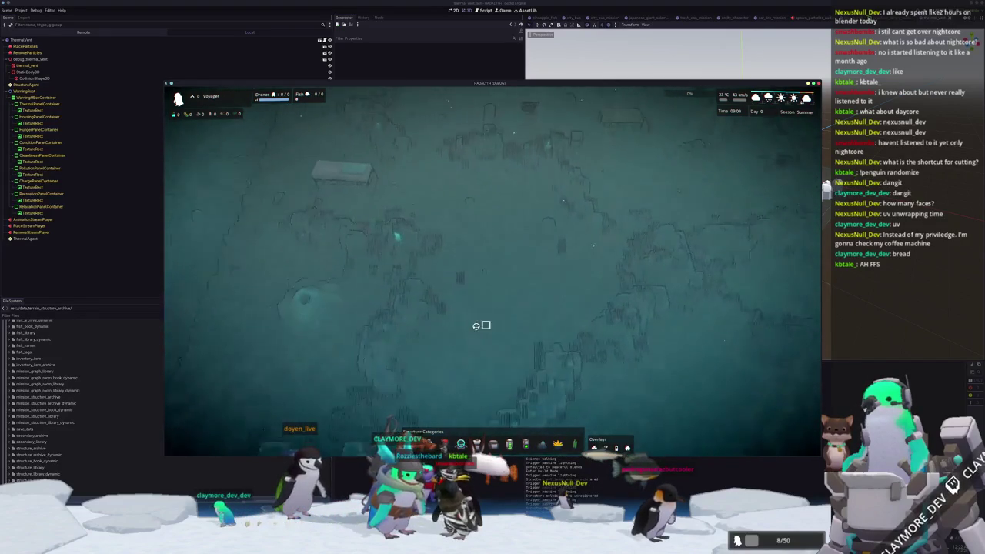
key("s")
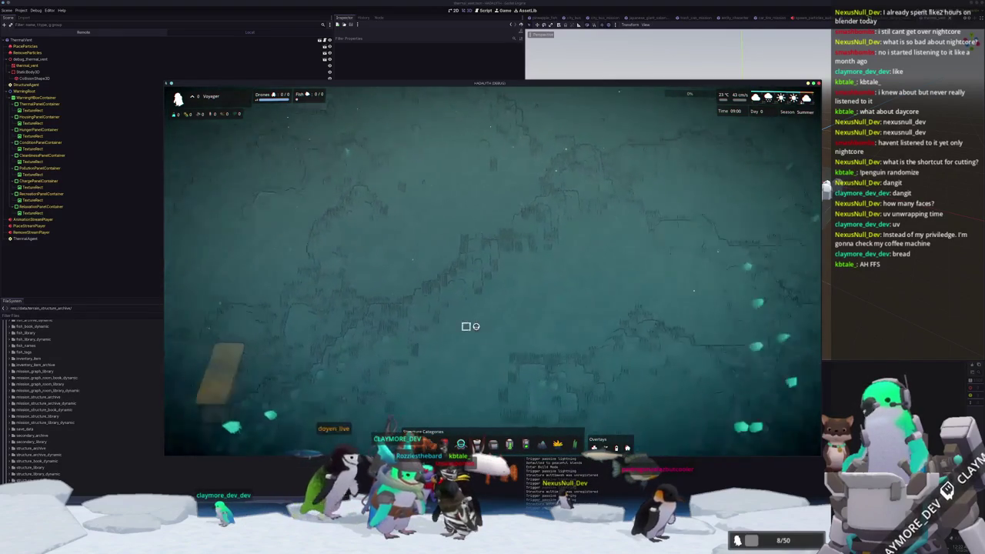
key("d")
key("s")
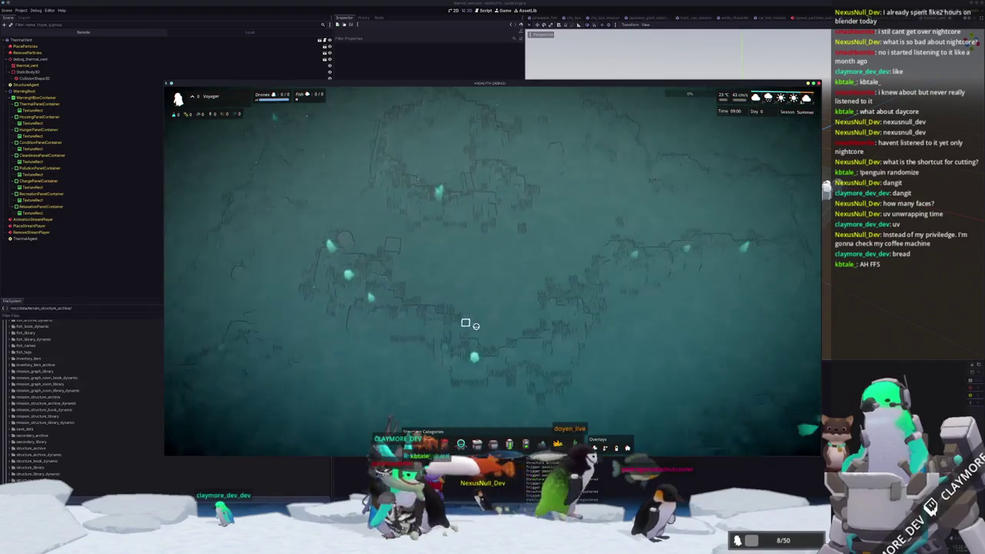
key("s")
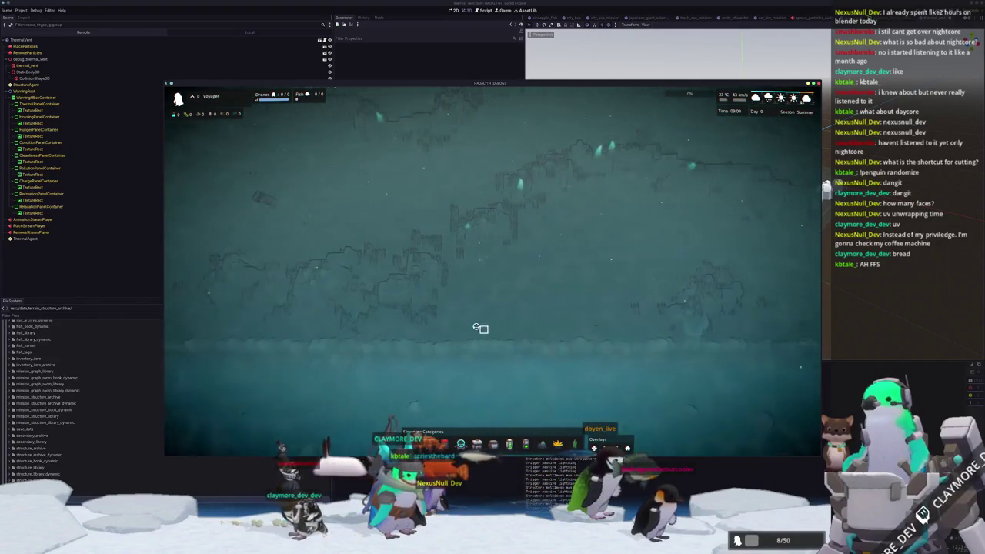
key("w")
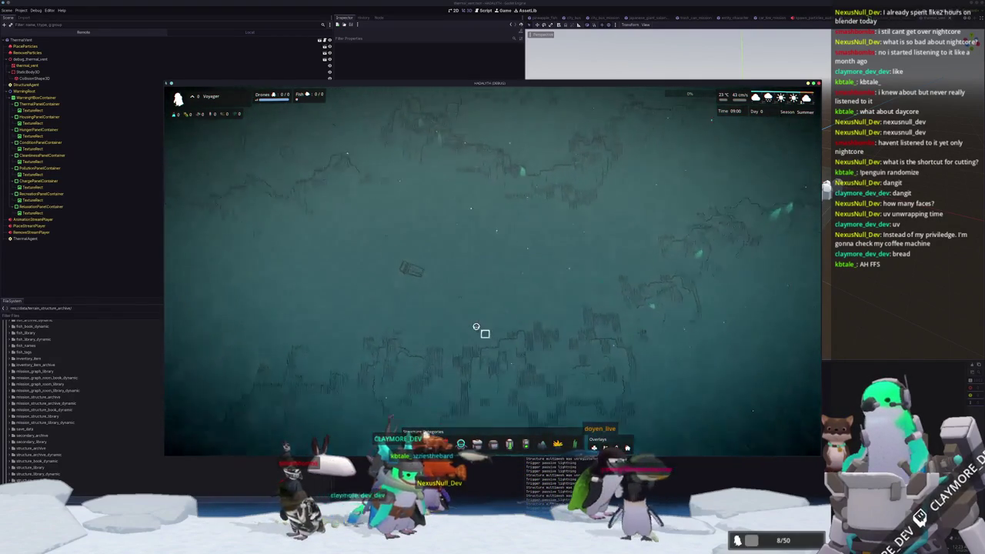
key("w")
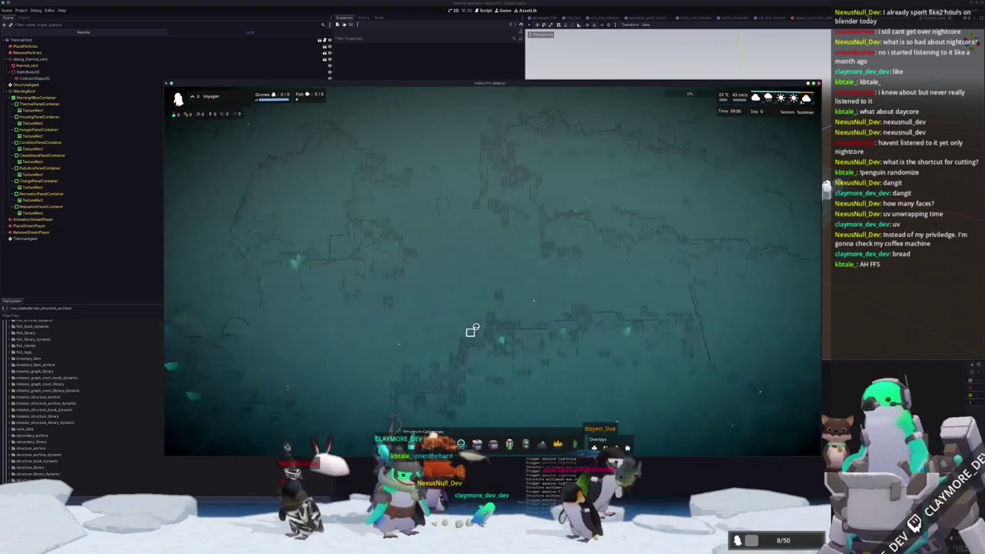
key("w")
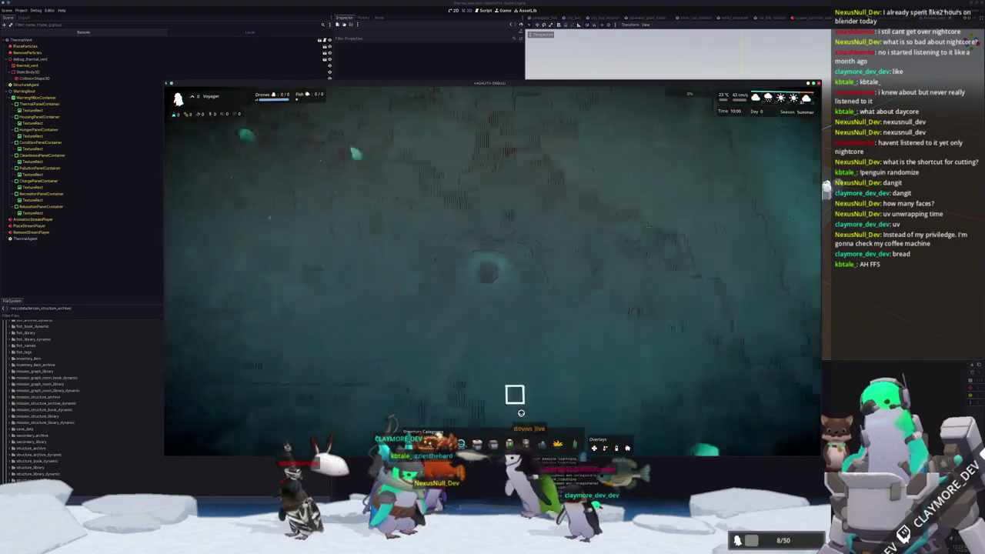
key("w")
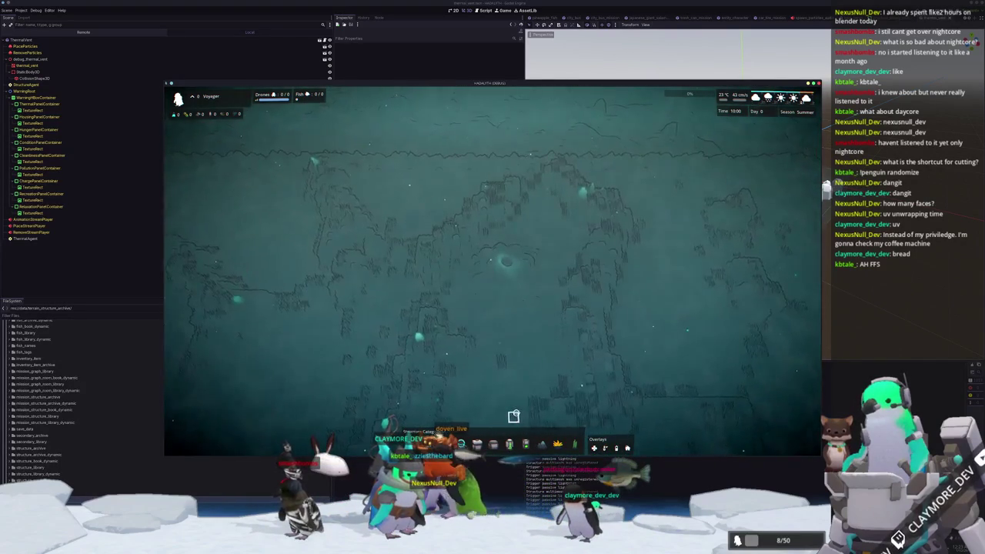
key("F8")
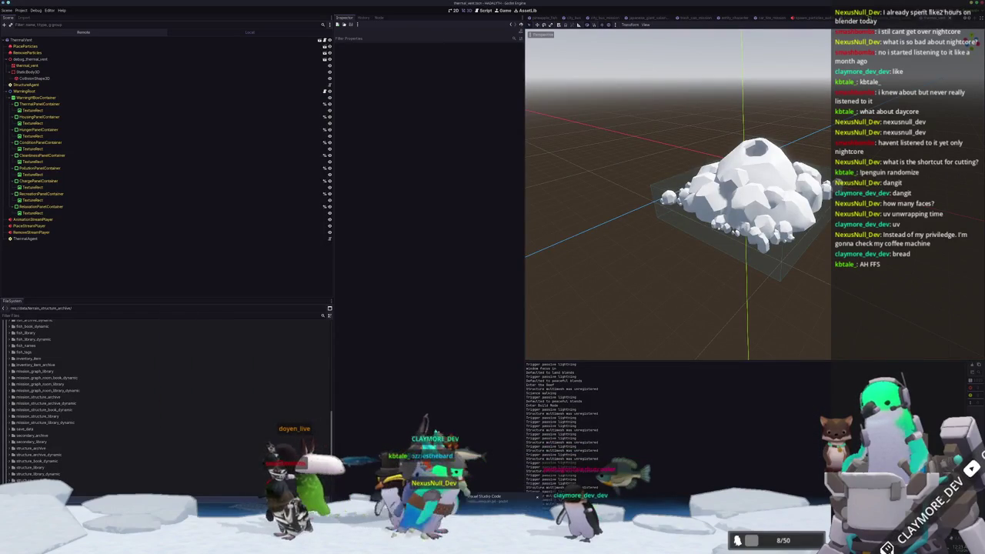
In VS Code, open structure_server_manager.gd and place the caret after the add_child line in _make_terrain_structures
key("alt+Tab")
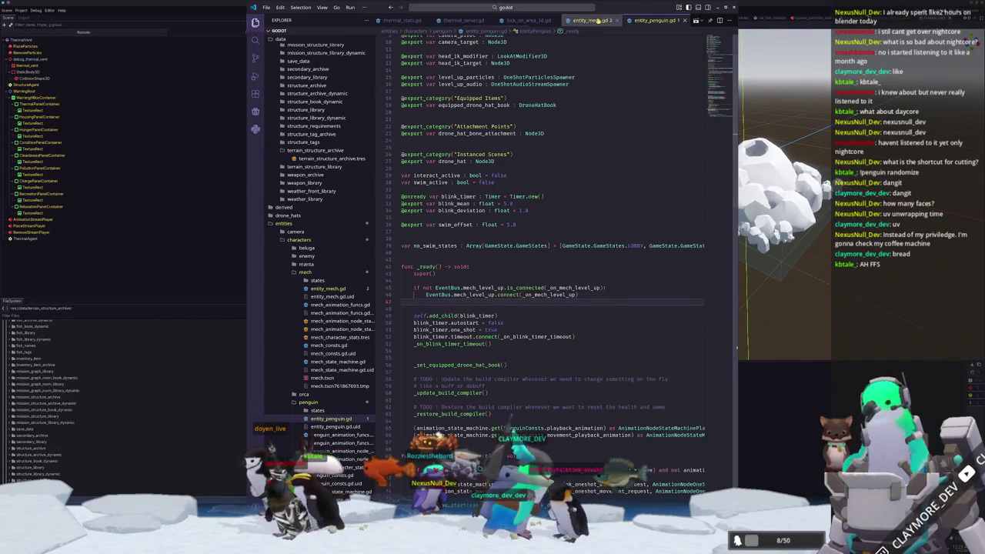
scroll(561, 21, "down", 5)
scroll(561, 20, "down", 5)
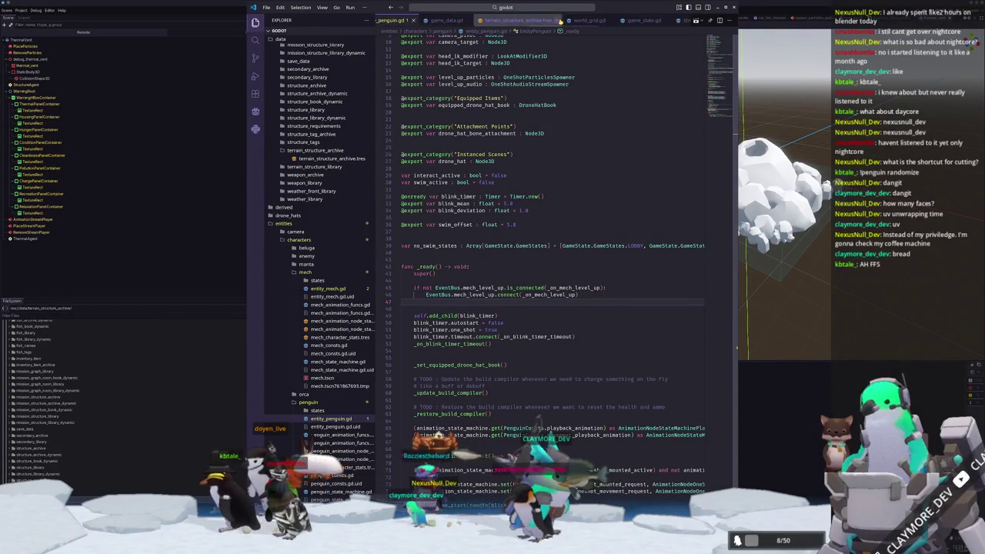
scroll(570, 31, "down", 5)
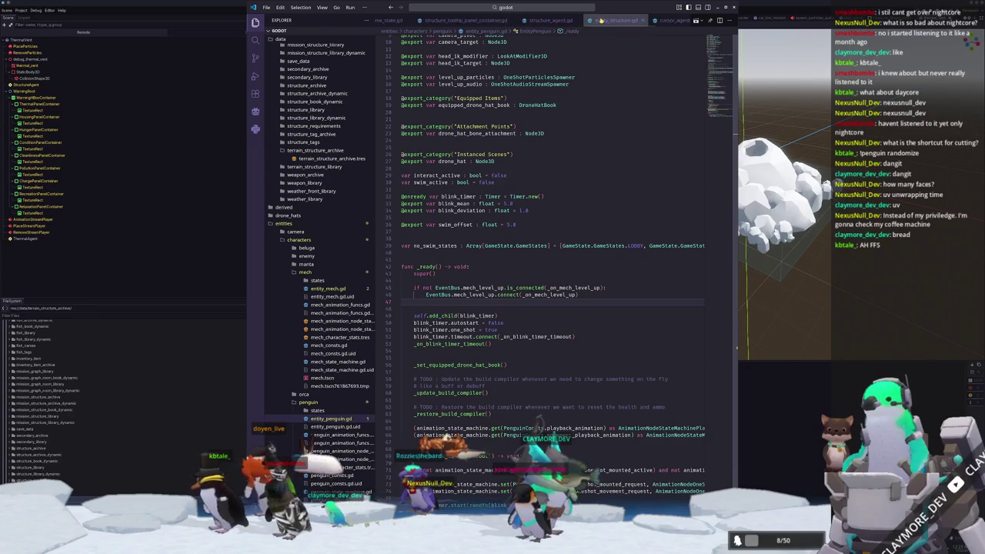
scroll(585, 21, "up", 5)
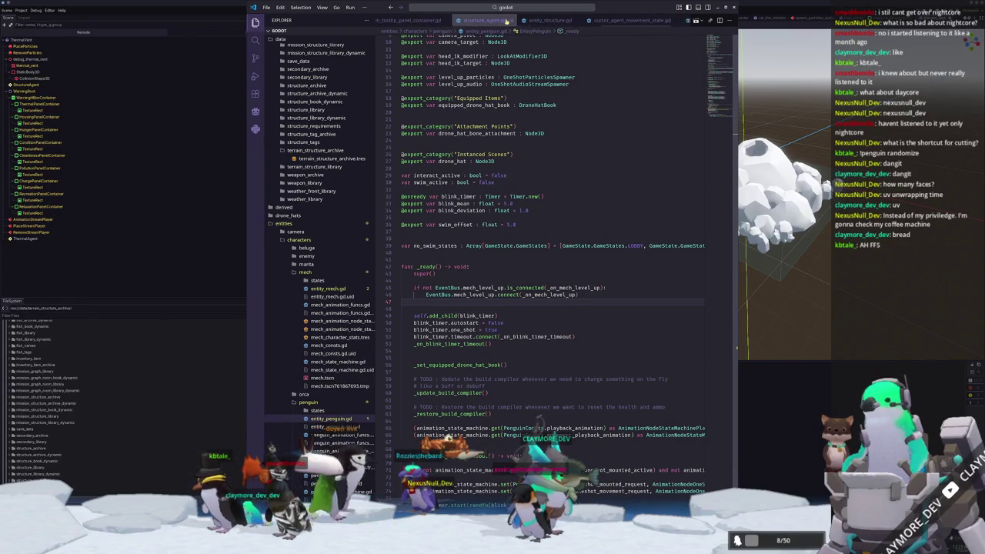
left_click(505, 8)
type("structure_ser")
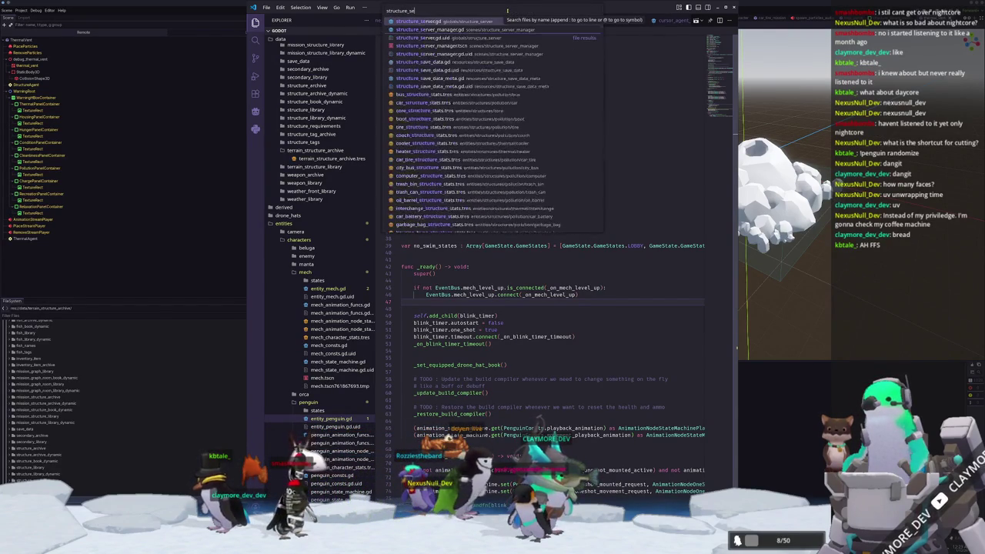
type("ver_manager")
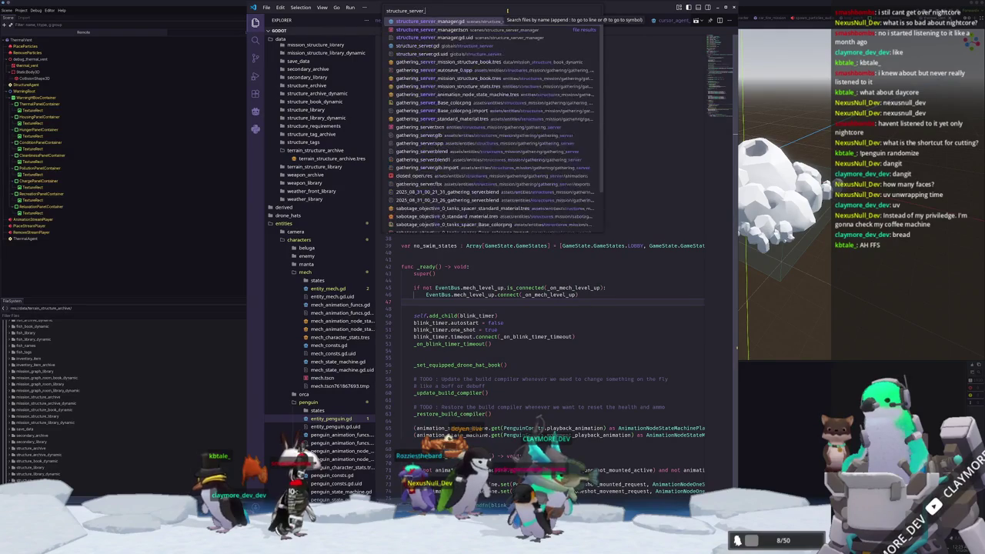
key("Return")
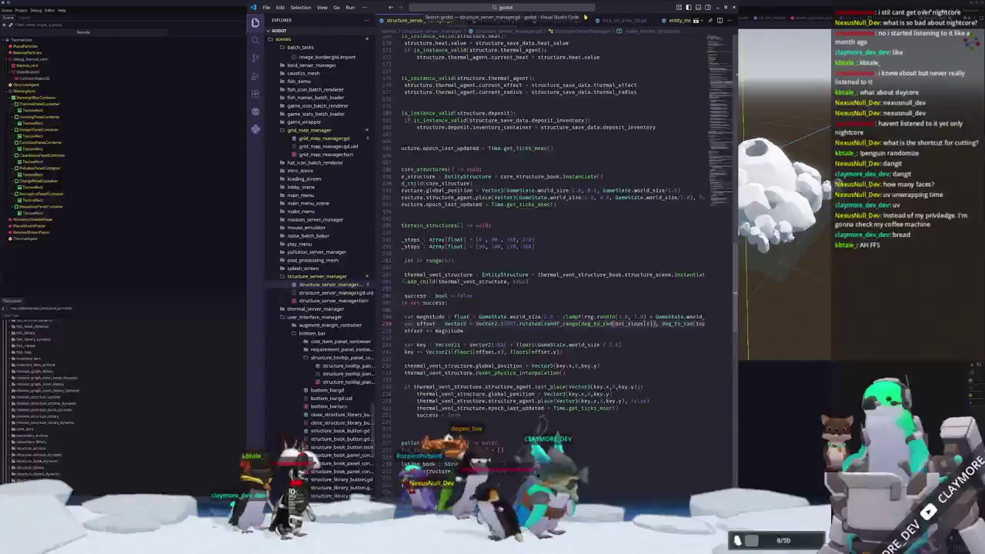
scroll(424, 336, "down", 3)
scroll(424, 336, "left", 2)
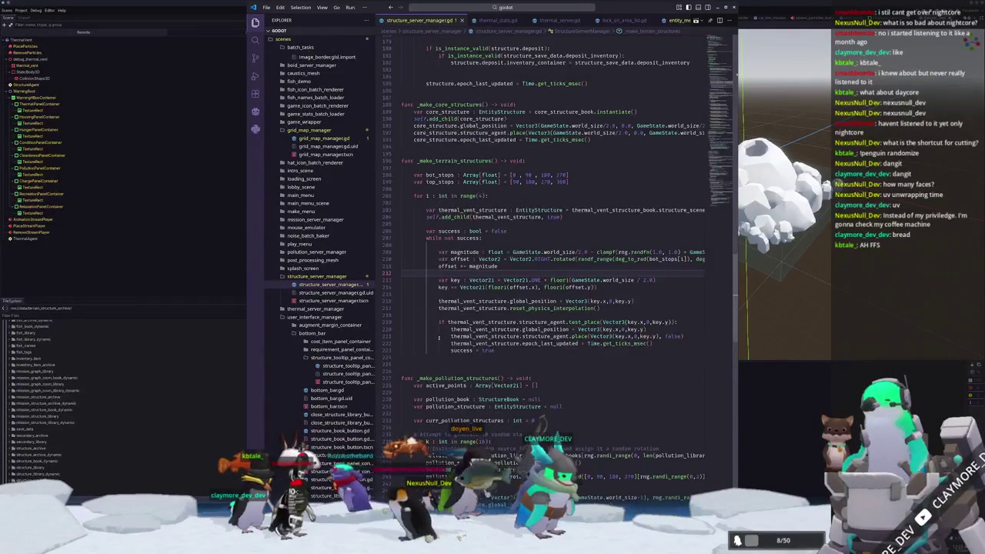
scroll(438, 337, "up", 1)
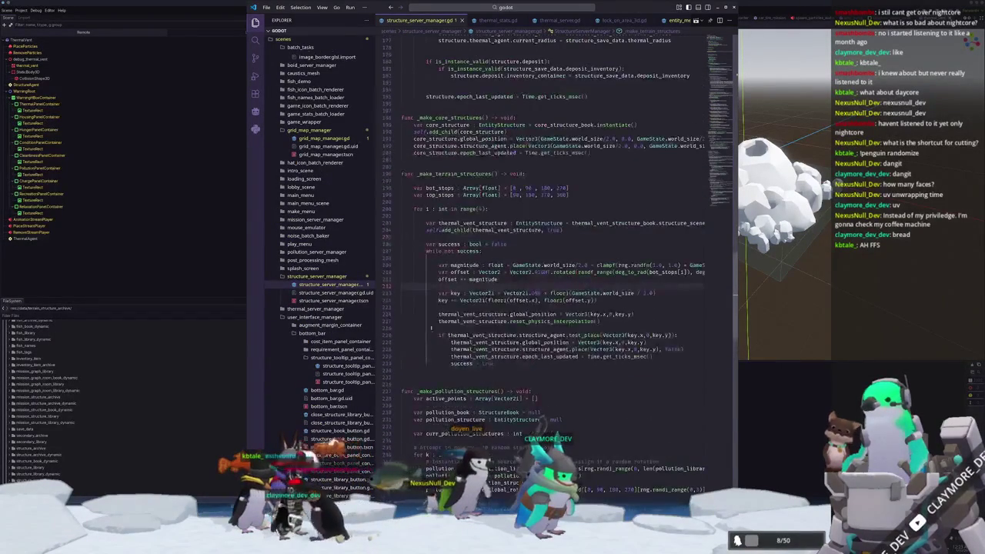
left_click(454, 236)
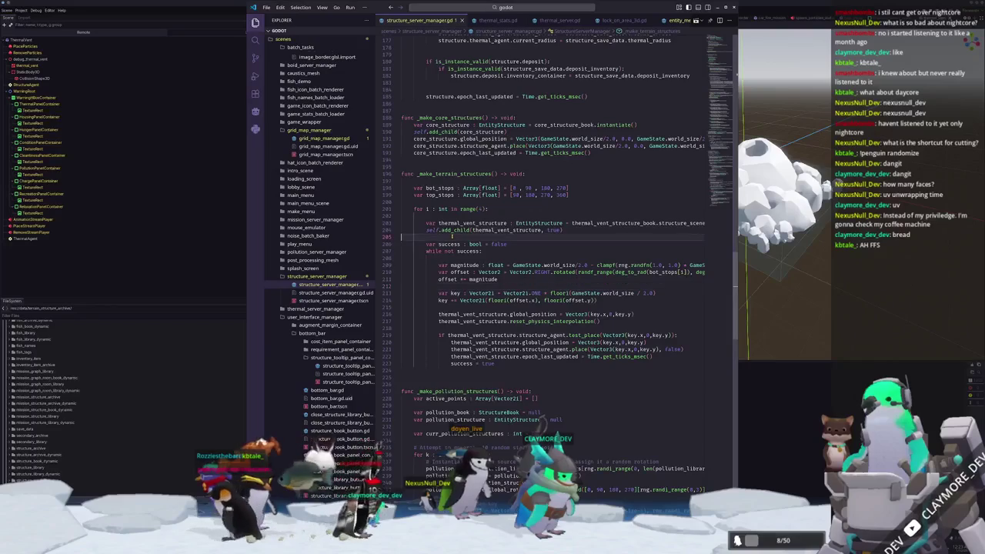
Add the line thermal_vent_structure.global_rotation.y = deg_to_rad([0,90,180,270].pick_random())
key("Return")
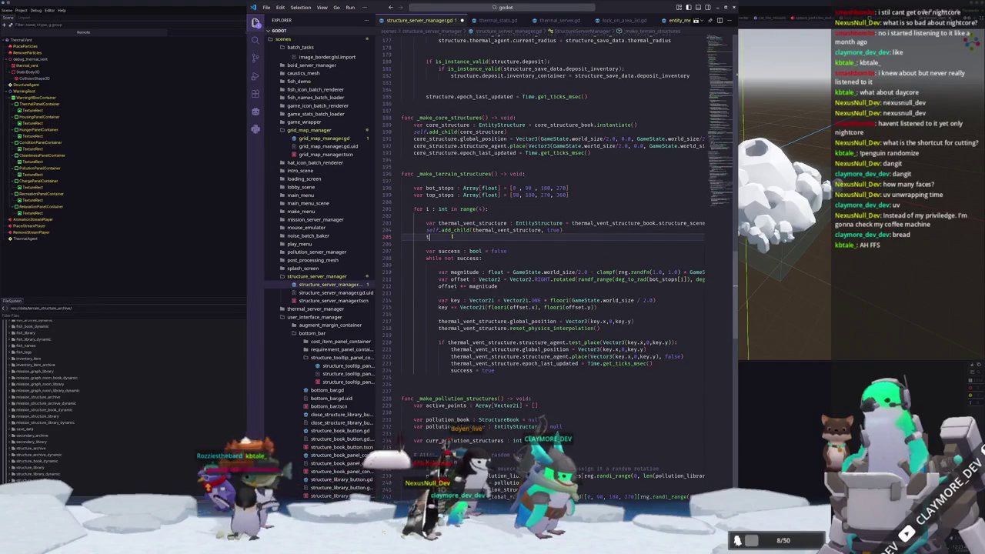
type("thermal_ven")
type("t.")
type("_struc")
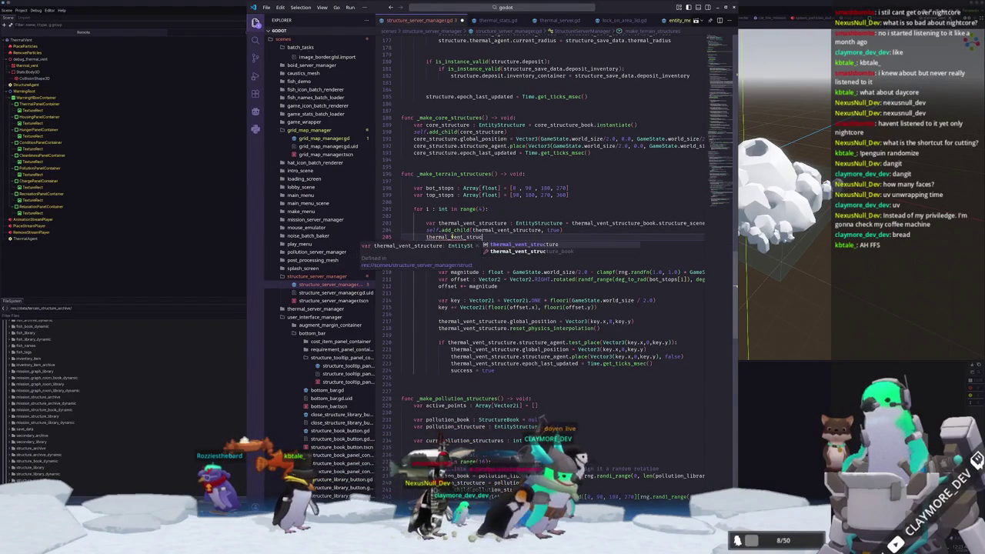
type("ture.g")
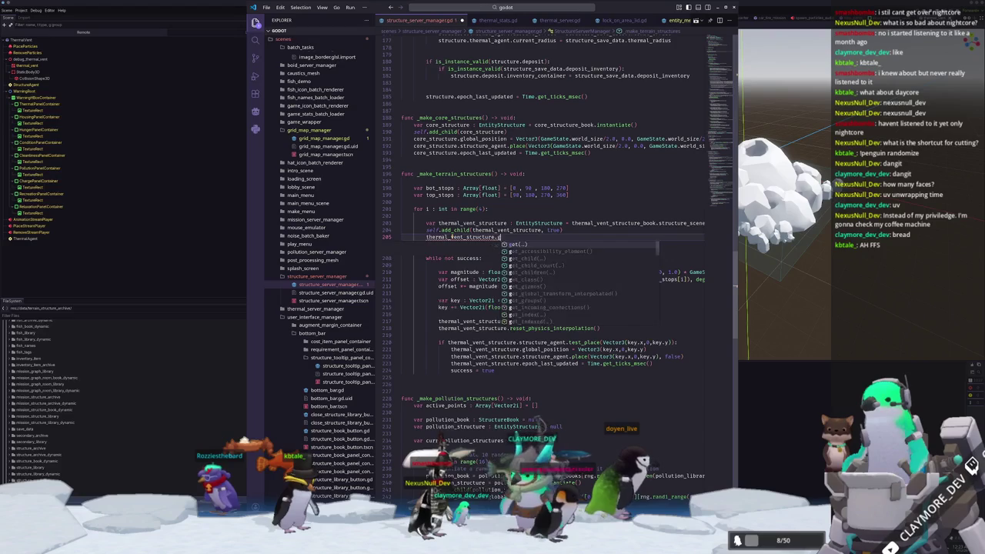
type("lobal_rotation")
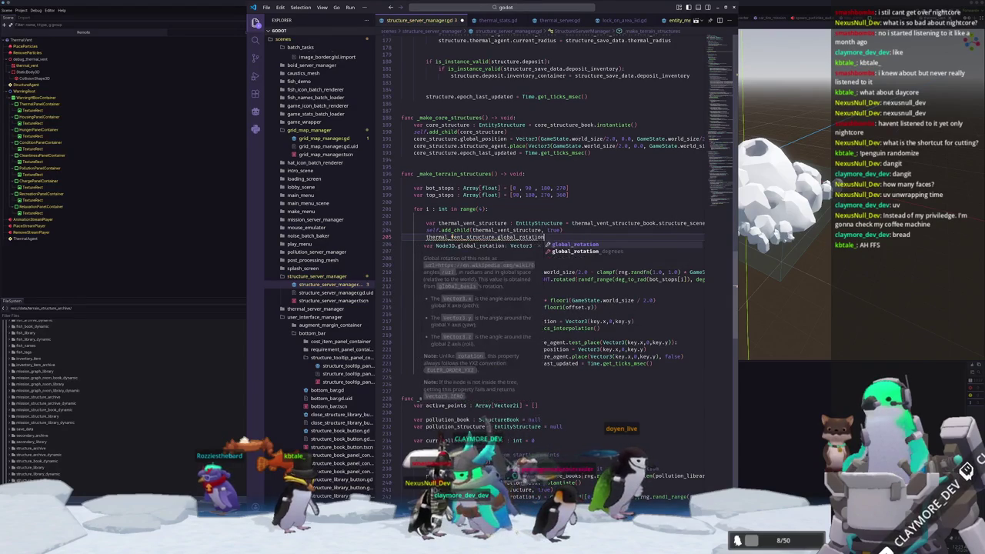
type(".y = ")
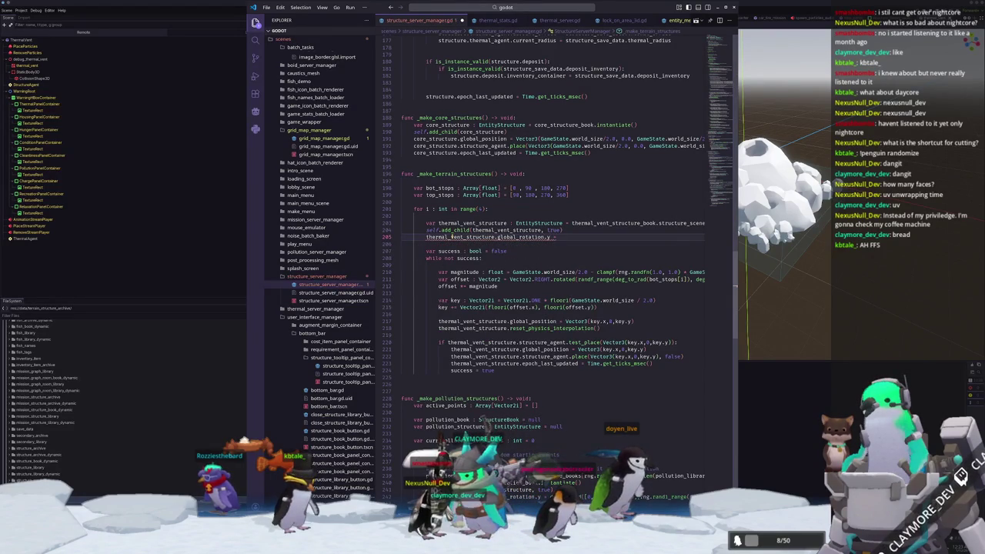
type("deg_to_")
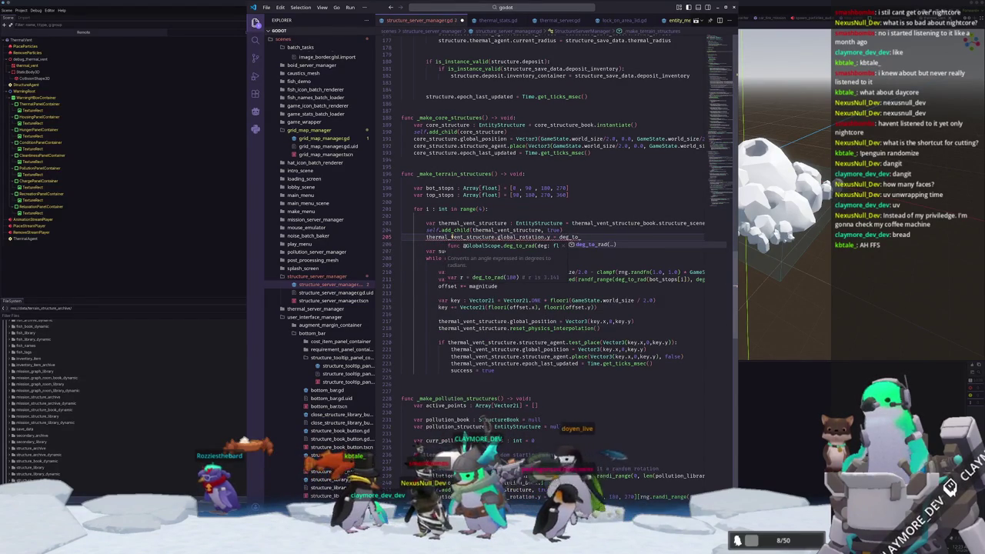
type("90")
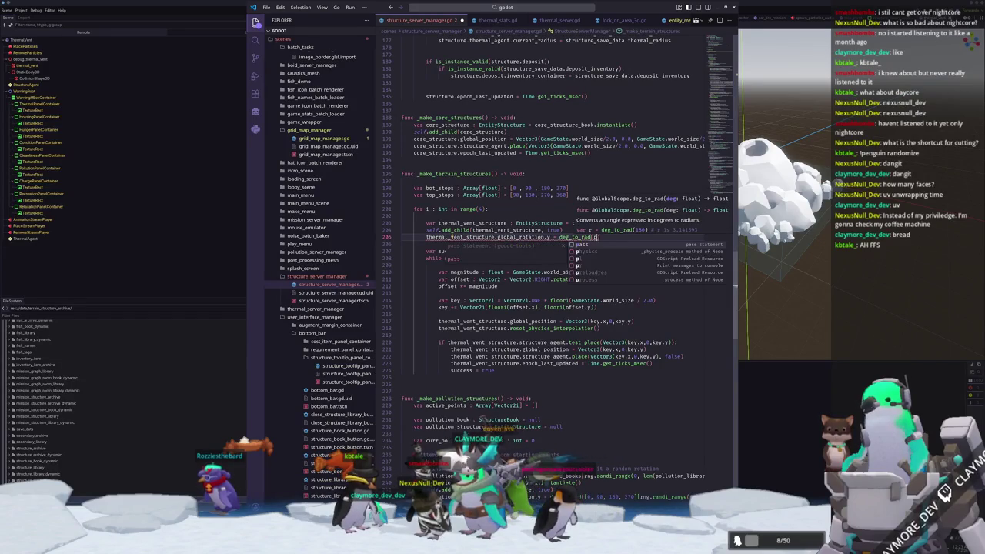
key("BackSpace")
key("BackSpace")
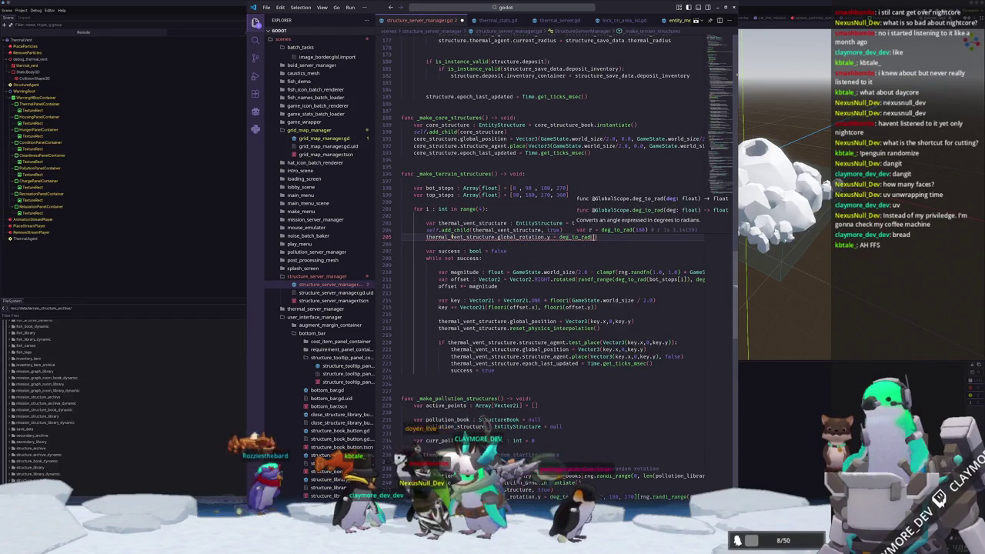
type("[0,270]")
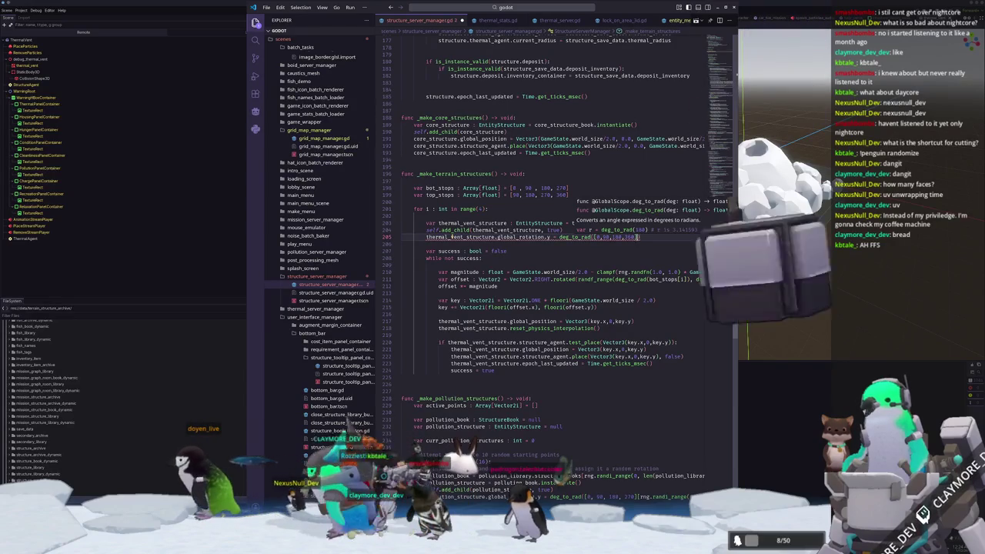
type(").pick_ran")
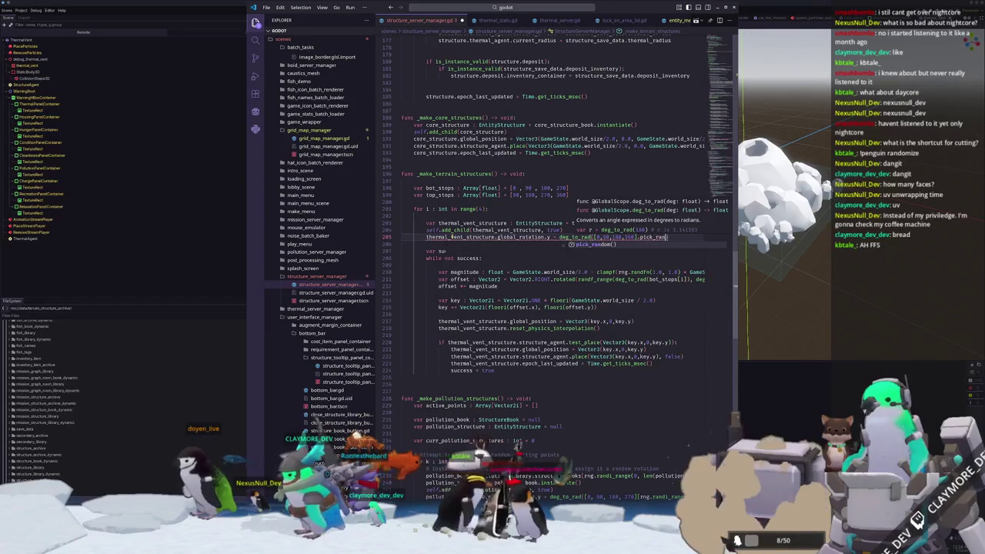
key("Return")
key("Down")
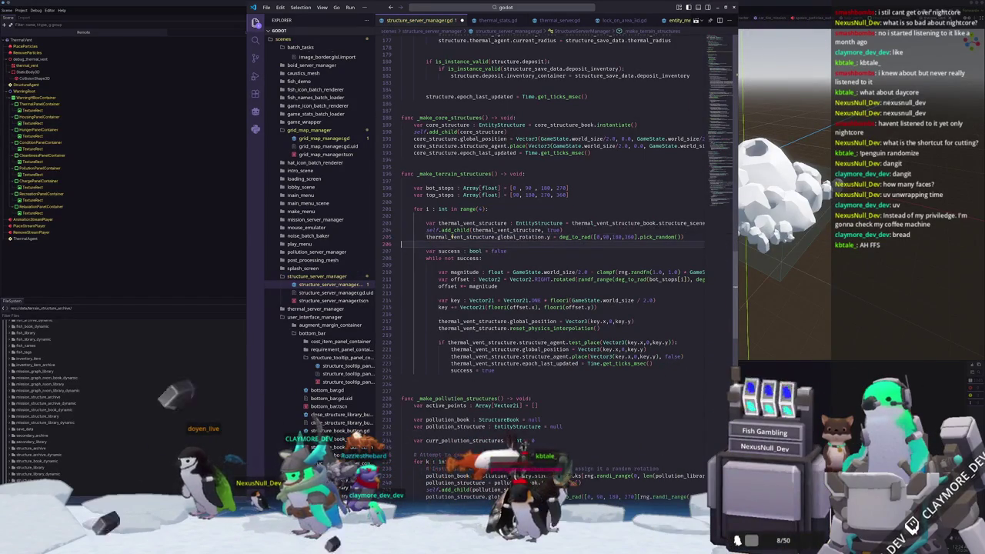